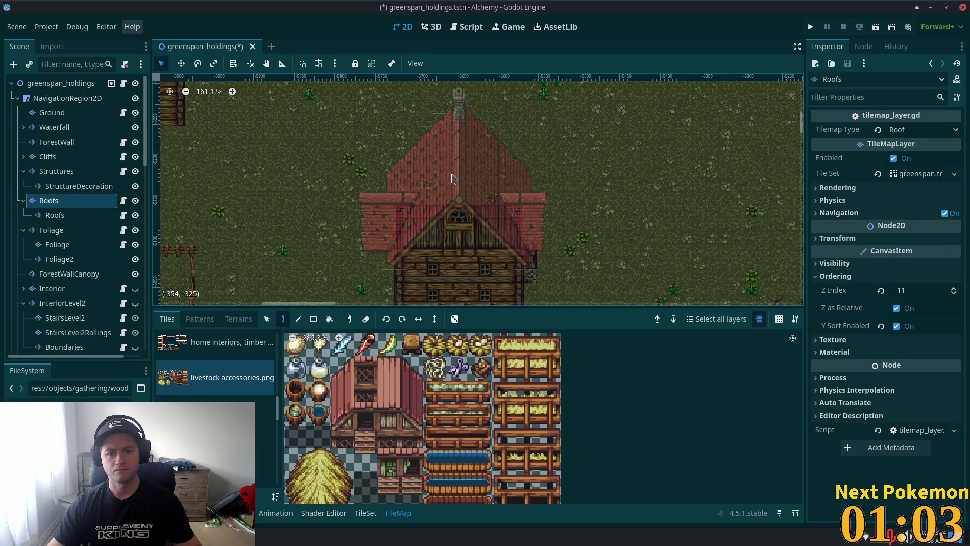
Step: Paint the roof pattern onto the farmhouse on the Roofs layer
left_click(453, 178)
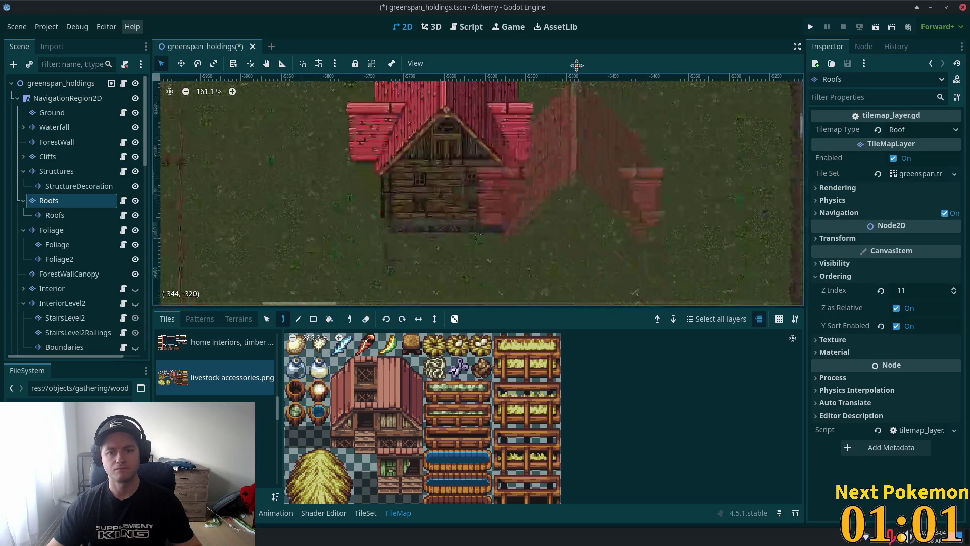
scroll(433, 197, "down", 2)
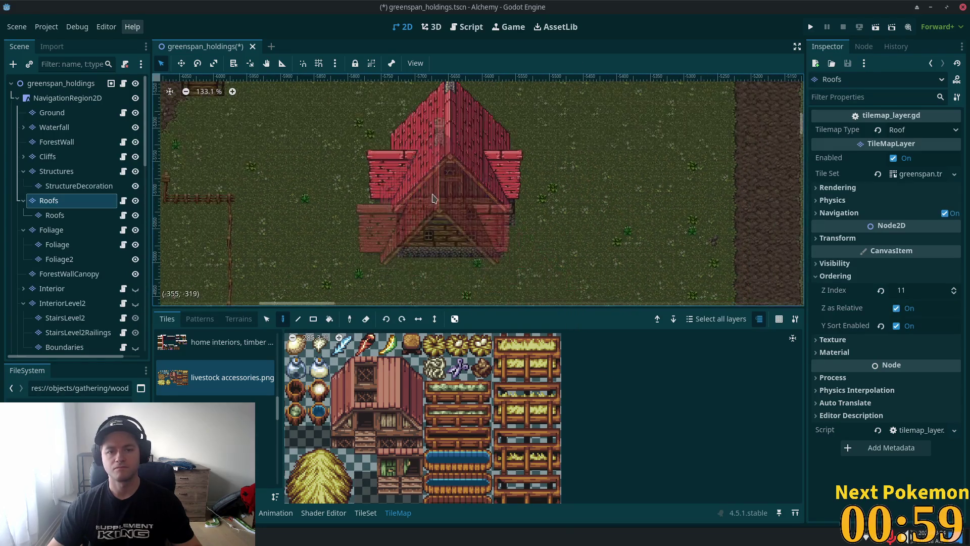
scroll(433, 198, "up", 3)
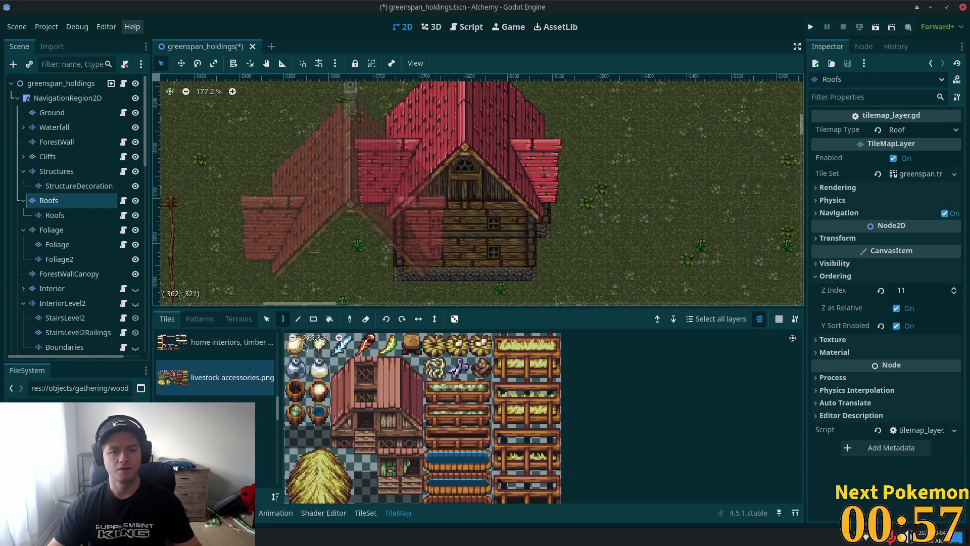
Step: Switch the tile atlas to the Rooftop sheet
left_click(227, 342)
scroll(228, 390, "up", 3)
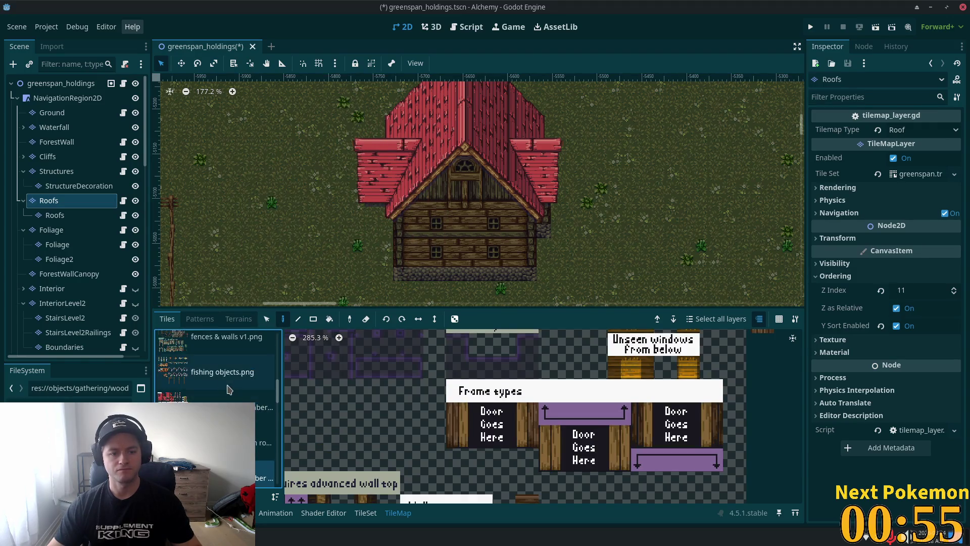
left_click(228, 400)
scroll(494, 471, "up", 5)
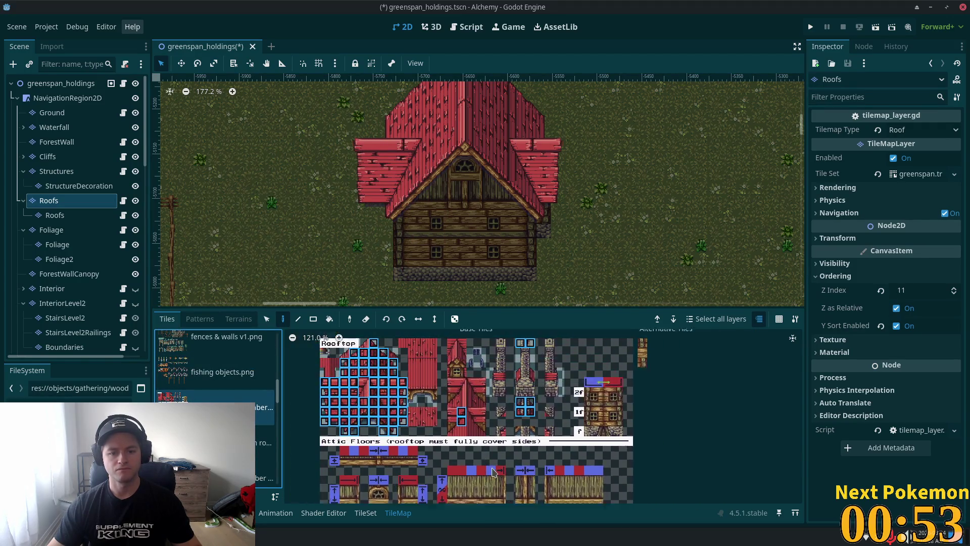
scroll(424, 134, "up", 1)
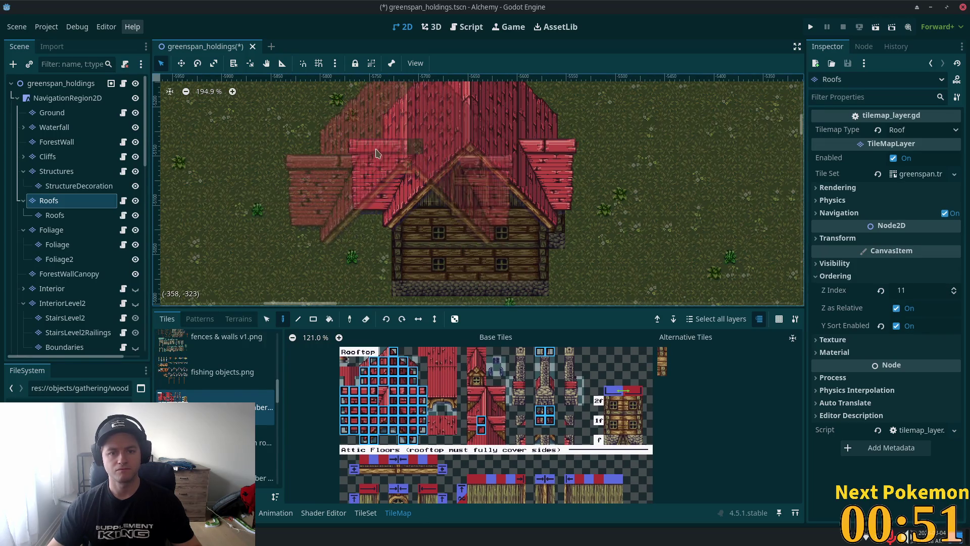
Step: Erase the roof tiles at the roof's upper-left corner to expose the wall beneath
left_click(373, 371)
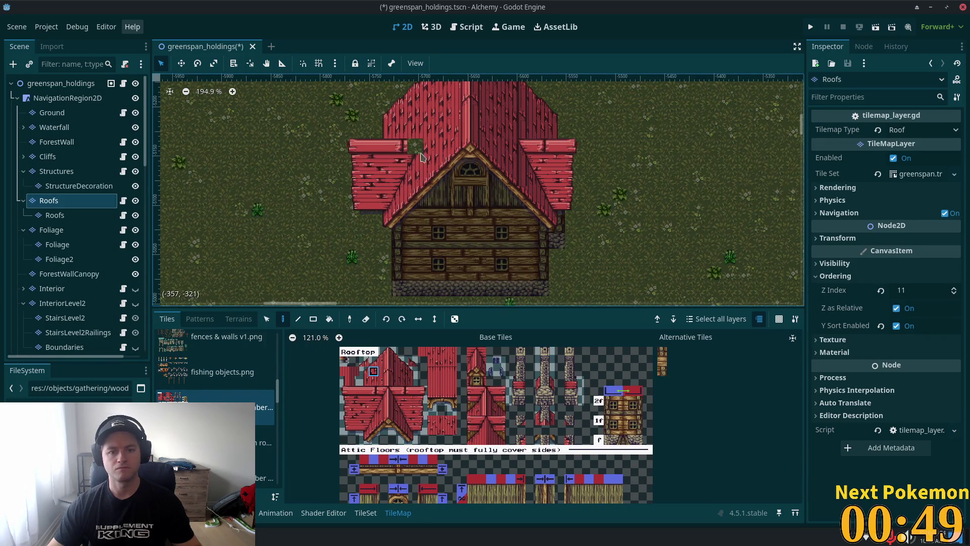
mouse_move(405, 153)
left_mouse_down()
mouse_move(365, 151)
mouse_move(364, 209)
left_mouse_up()
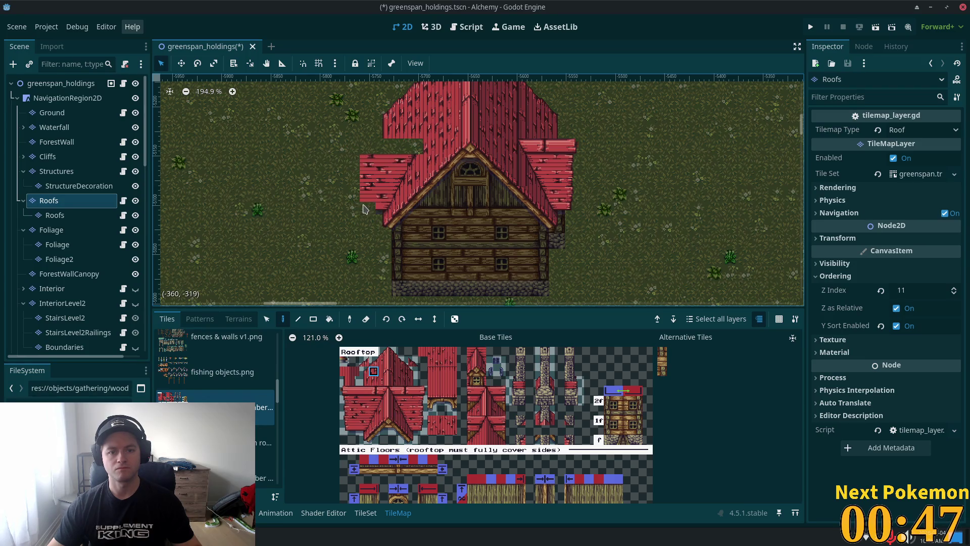
mouse_move(376, 162)
left_mouse_down()
mouse_move(402, 167)
mouse_move(394, 173)
left_mouse_up()
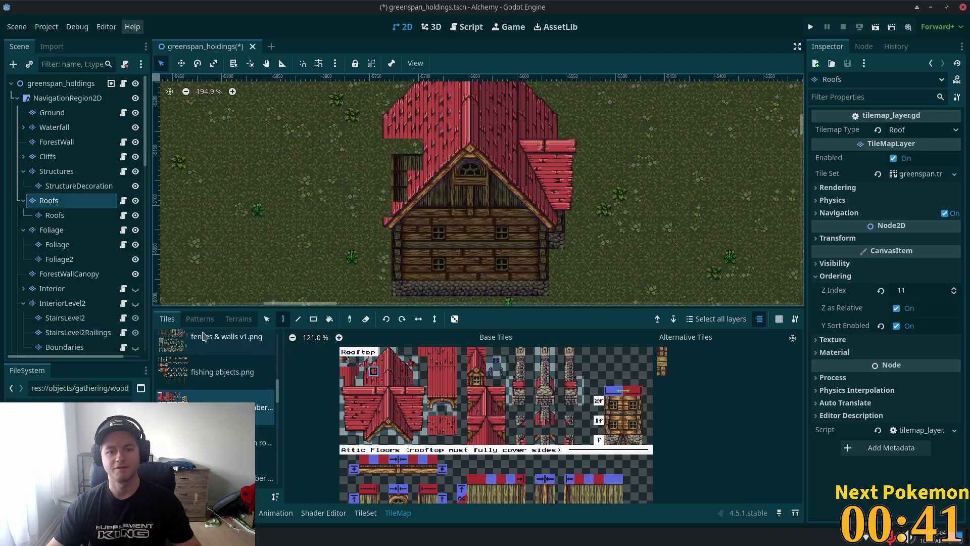
scroll(232, 121, "up", 4)
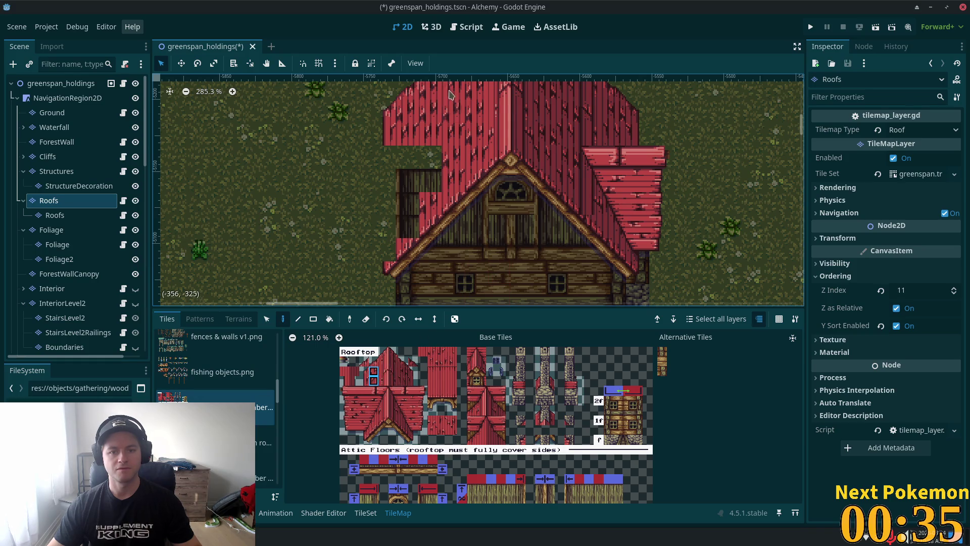
Step: Fill the roof's left-edge gap with red roof tiles down to the wall edge
left_click(426, 163)
left_click(403, 166)
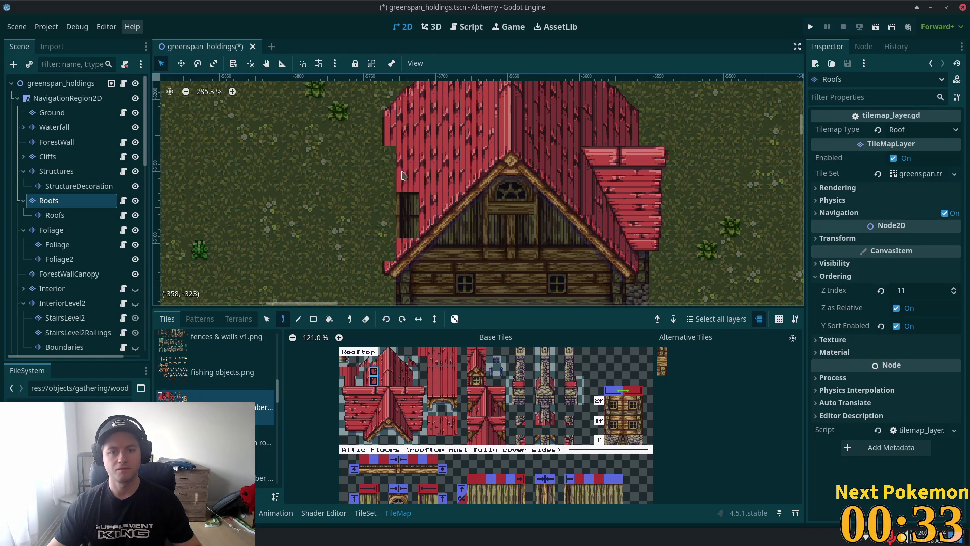
left_click(402, 208)
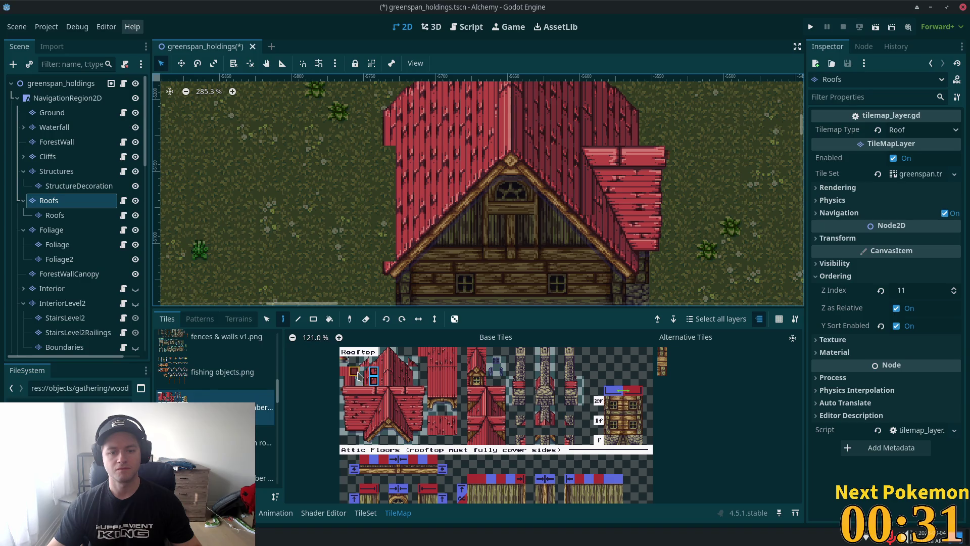
left_click_drag(364, 371, 364, 381)
key("e")
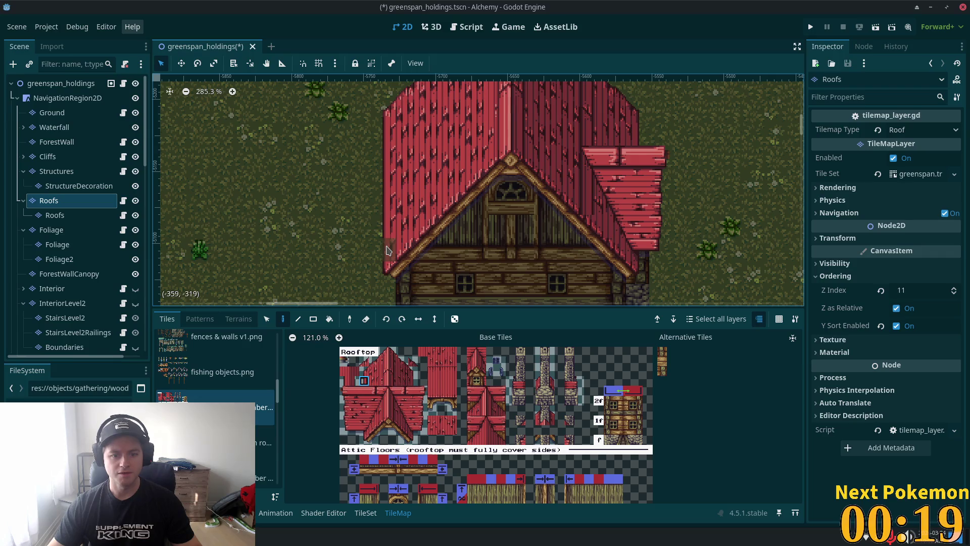
scroll(389, 256, "down", 5)
Step: Pick the roof-edge tile and select the tile column along the side roof's edge
scroll(507, 208, "up", 3)
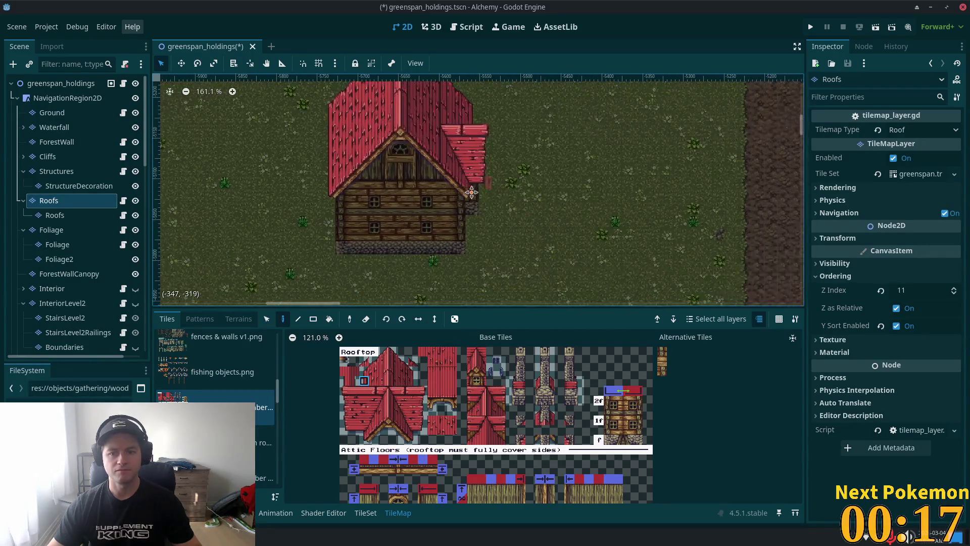
scroll(507, 208, "up", 2)
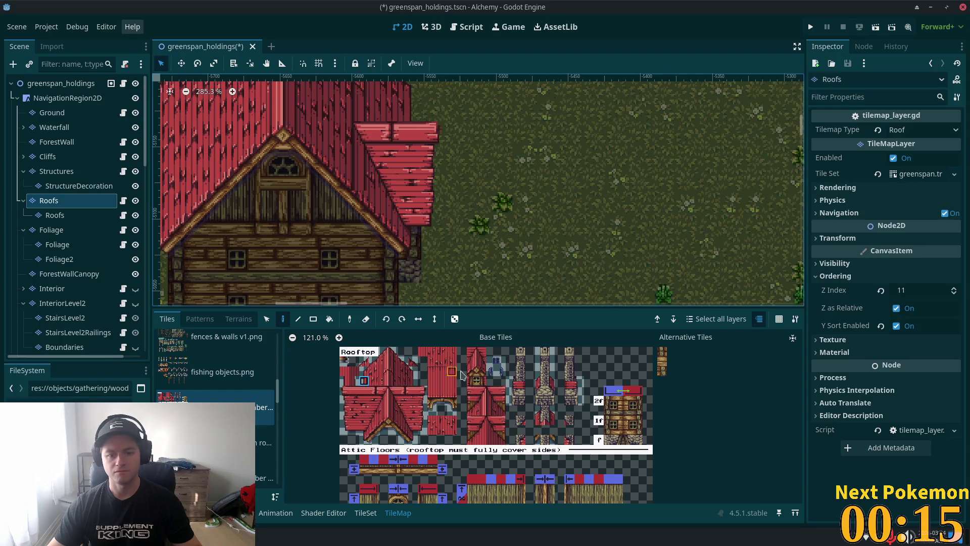
left_click(416, 391)
key("s")
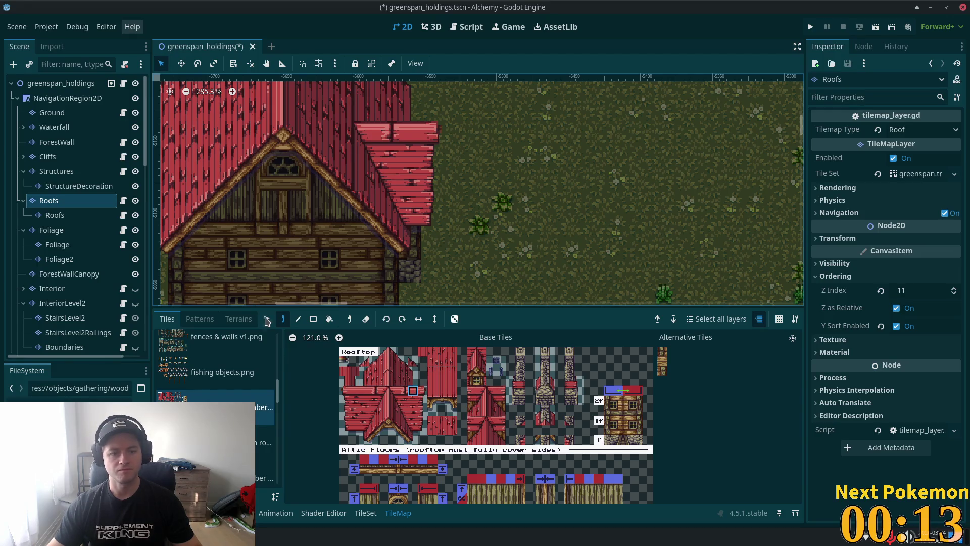
mouse_move(431, 130)
left_mouse_down()
mouse_move(427, 203)
mouse_move(432, 225)
mouse_move(451, 225)
left_mouse_up()
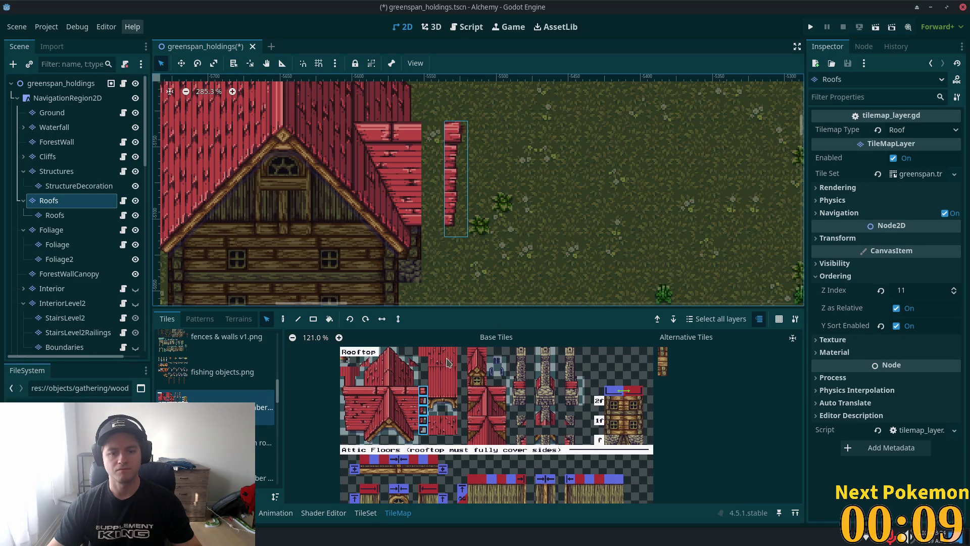
key("ctrl+equal")
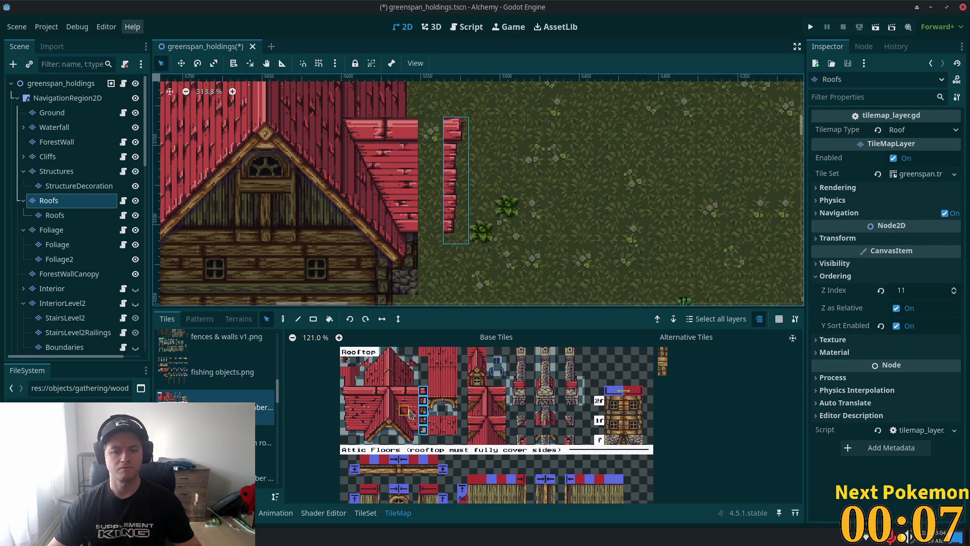
Step: Paint extra roof tiles along the right edge to widen the side roof
left_click(413, 391)
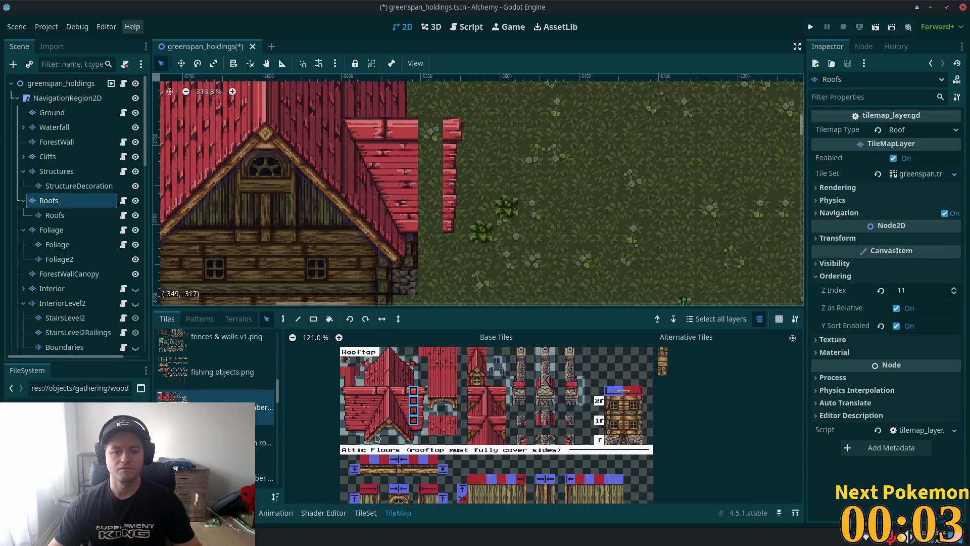
left_click(283, 319)
left_click(431, 172)
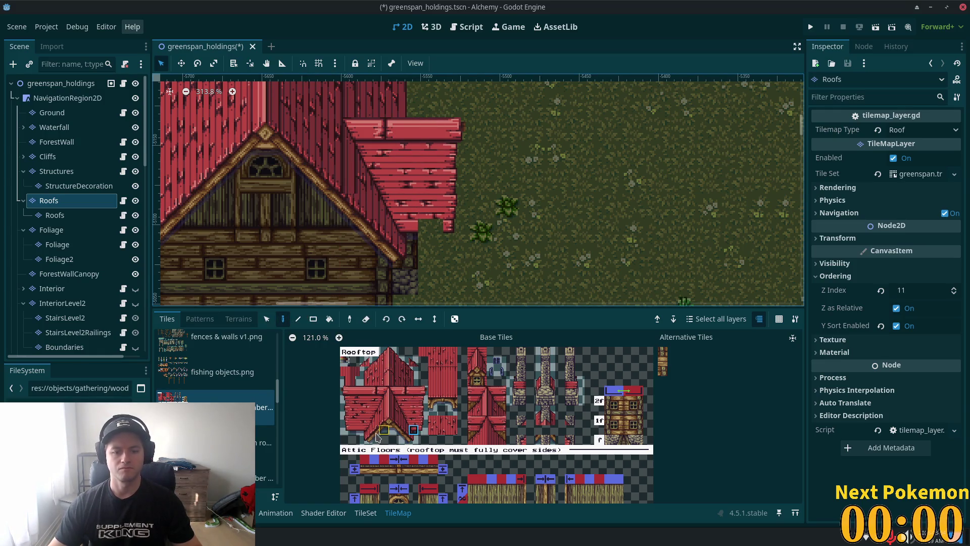
left_click(356, 433)
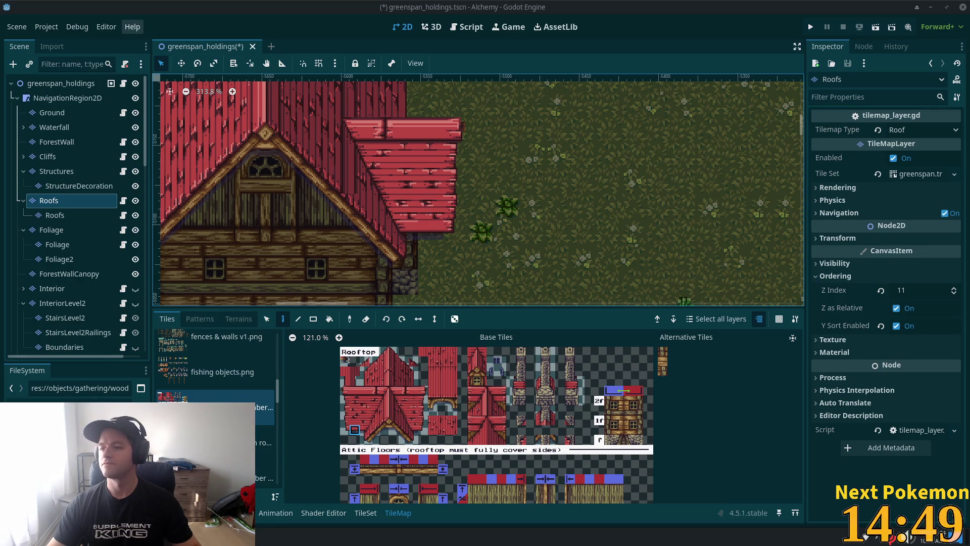
scroll(495, 200, "up", 1)
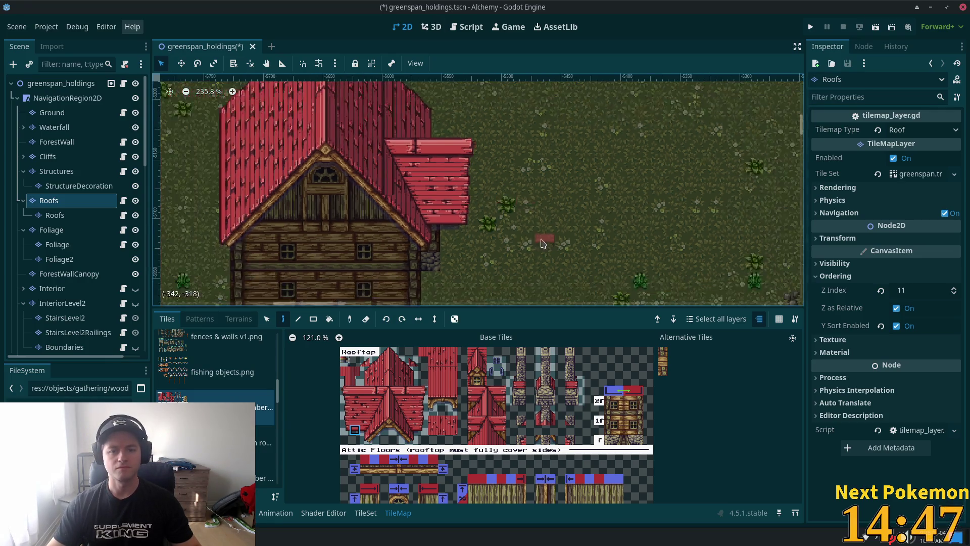
Step: On the Structures layer, copy the house-edge wall column and stamp it one cell right
scroll(532, 240, "up", 4)
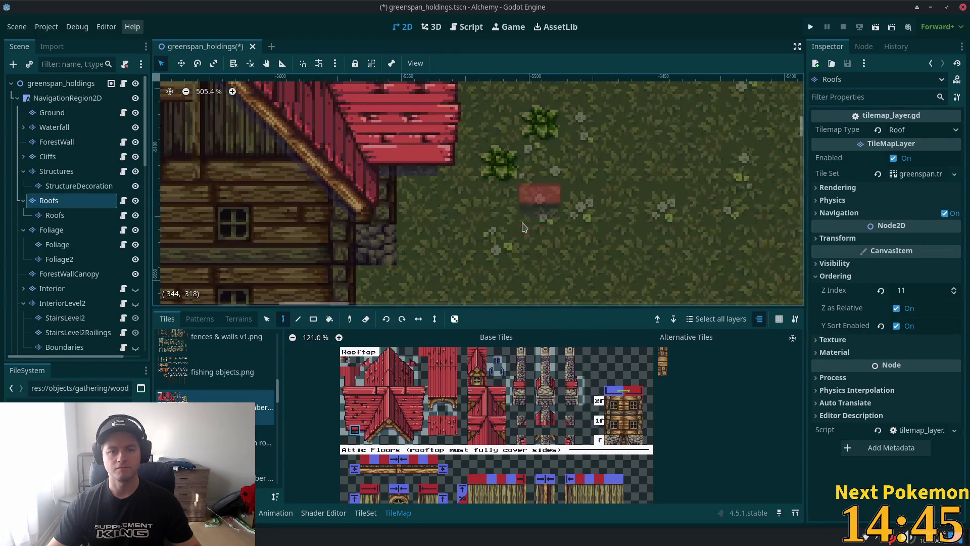
left_click(47, 157)
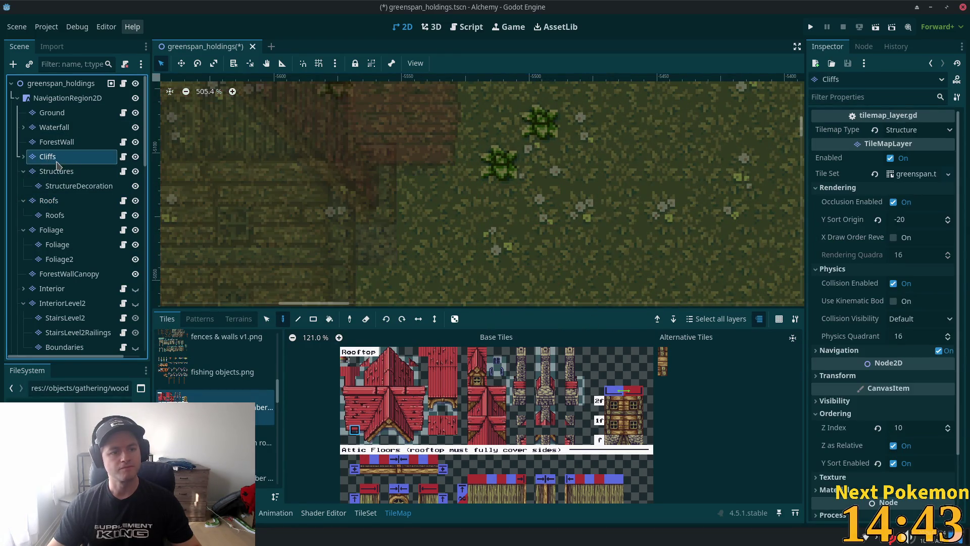
left_click(56, 172)
left_click(266, 319)
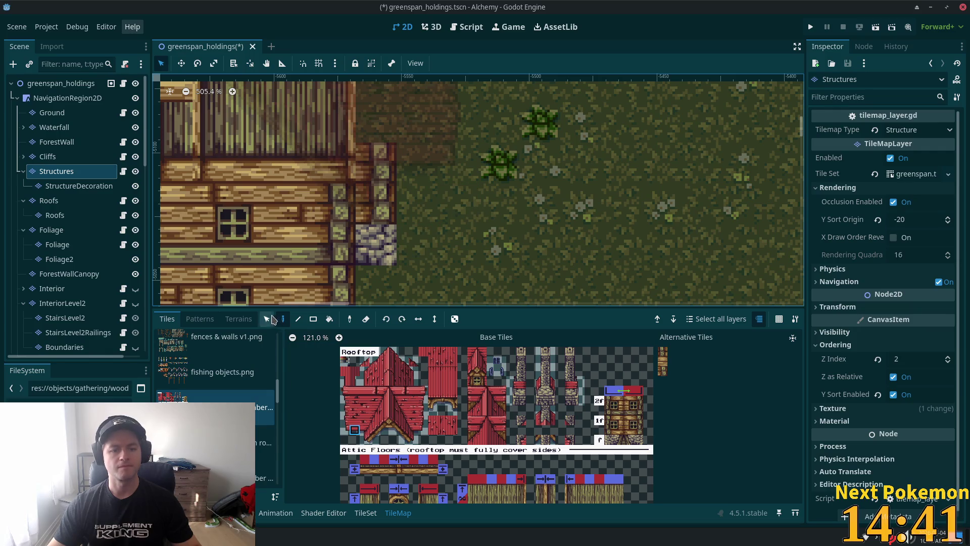
left_click_drag(358, 145, 395, 264)
left_click(283, 319)
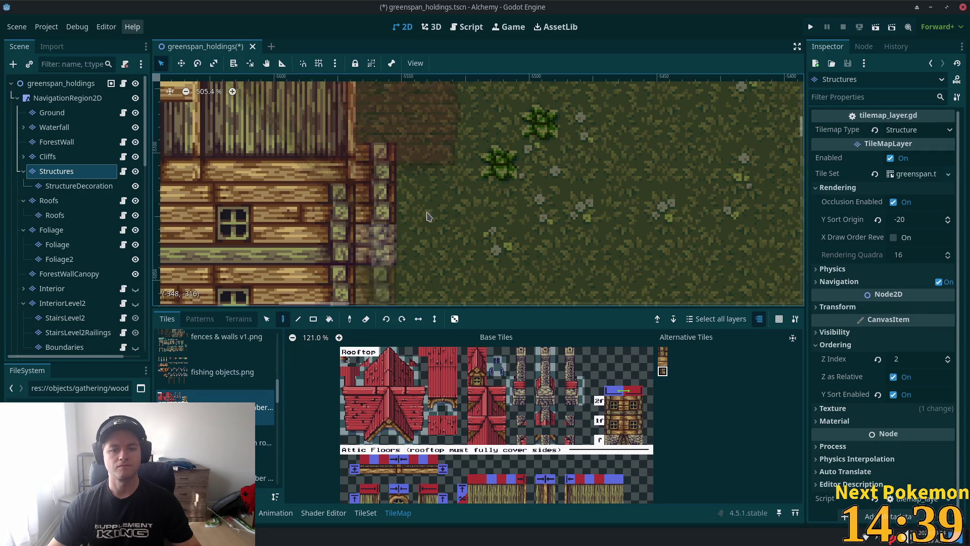
left_click(434, 228)
scroll(556, 177, "right", 6)
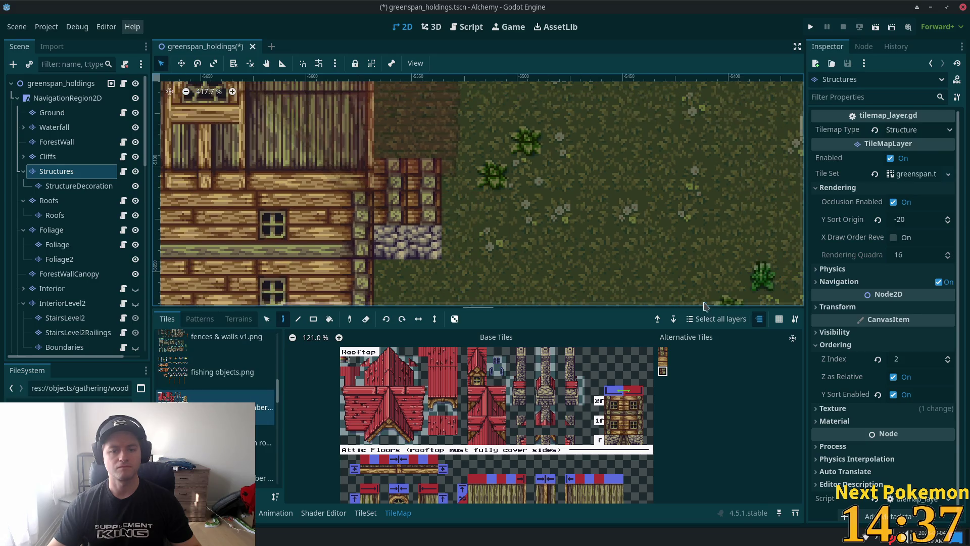
Step: Pick the tile already placed on the farmhouse wall
scroll(657, 151, "down", 1)
scroll(737, 118, "right", 10)
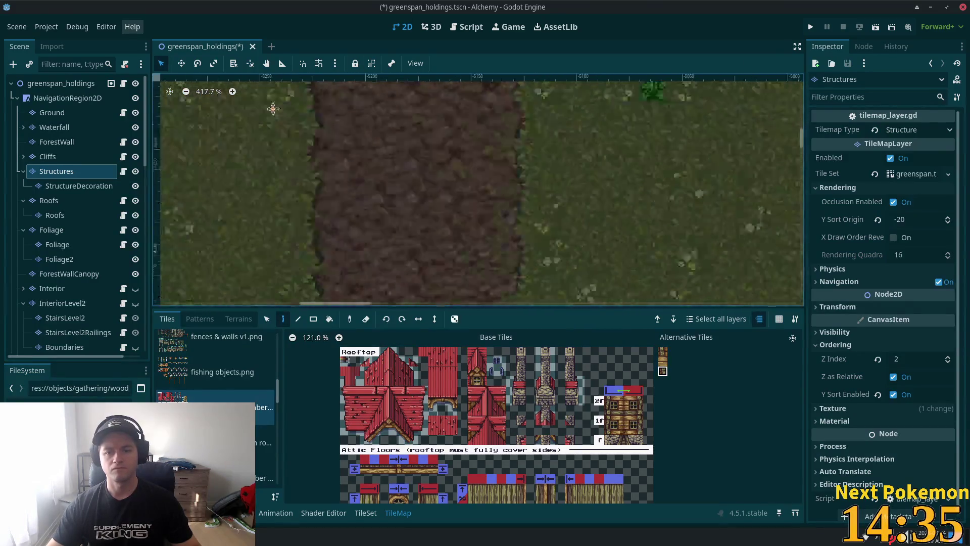
scroll(321, 171, "down", 8)
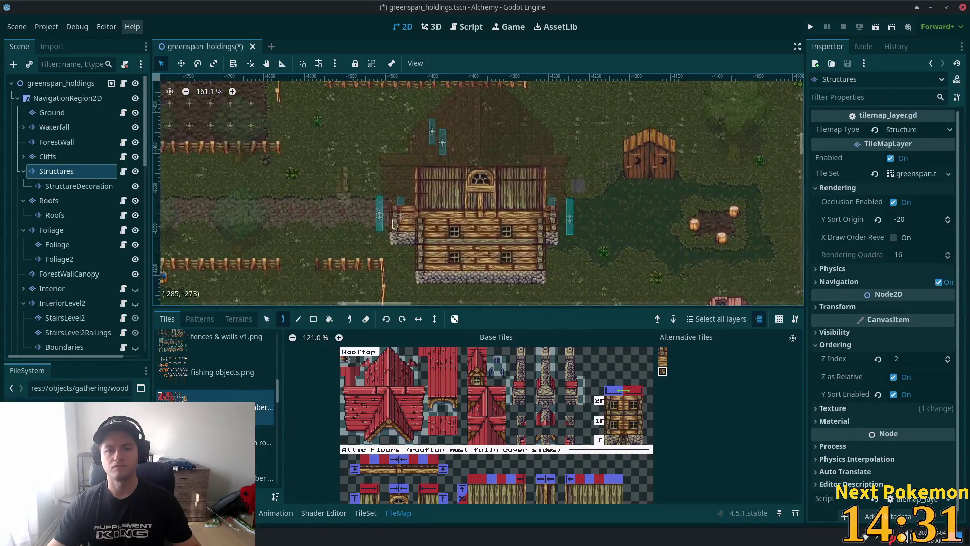
scroll(424, 224, "up", 2)
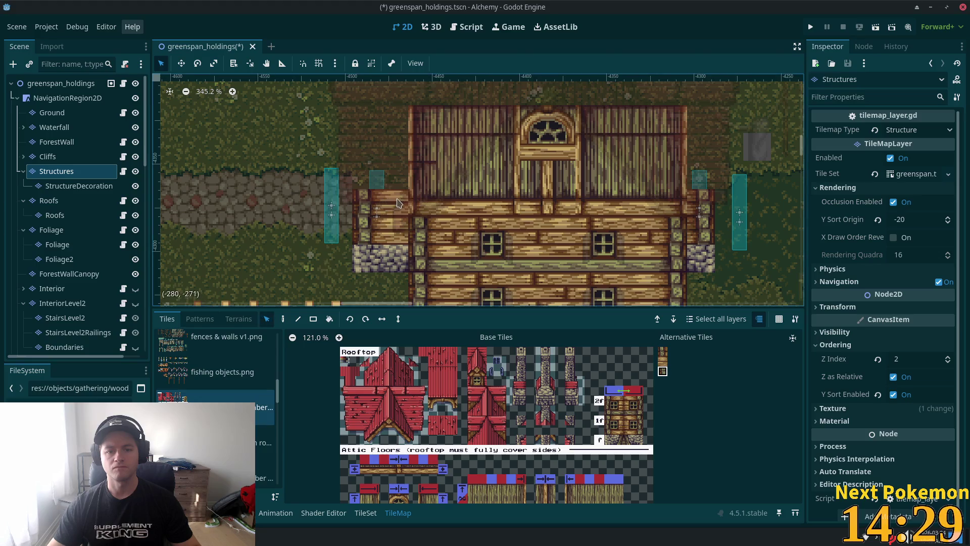
left_click(403, 263, "ctrl")
Step: Bring the wooden house into view and select the Foliage layer
scroll(269, 133, "down", 4)
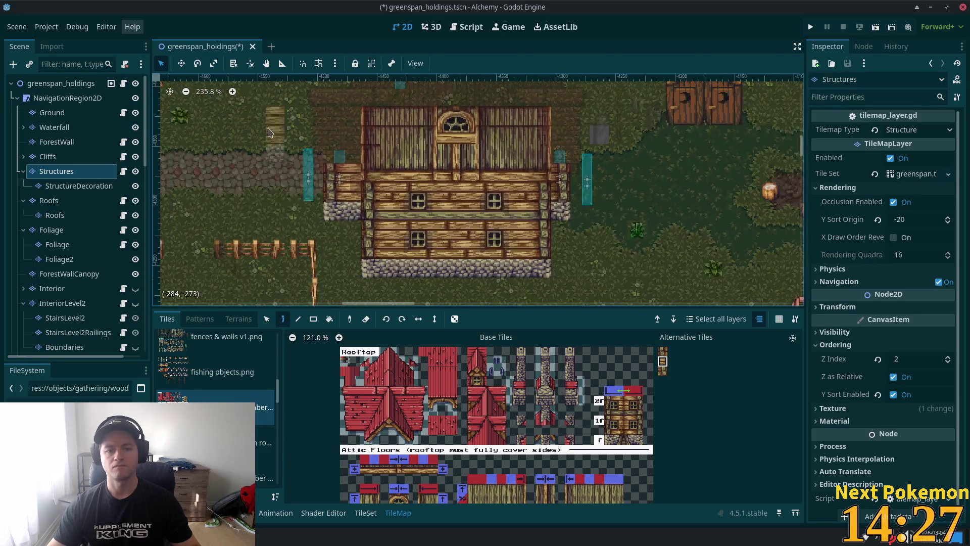
scroll(273, 145, "down", 2)
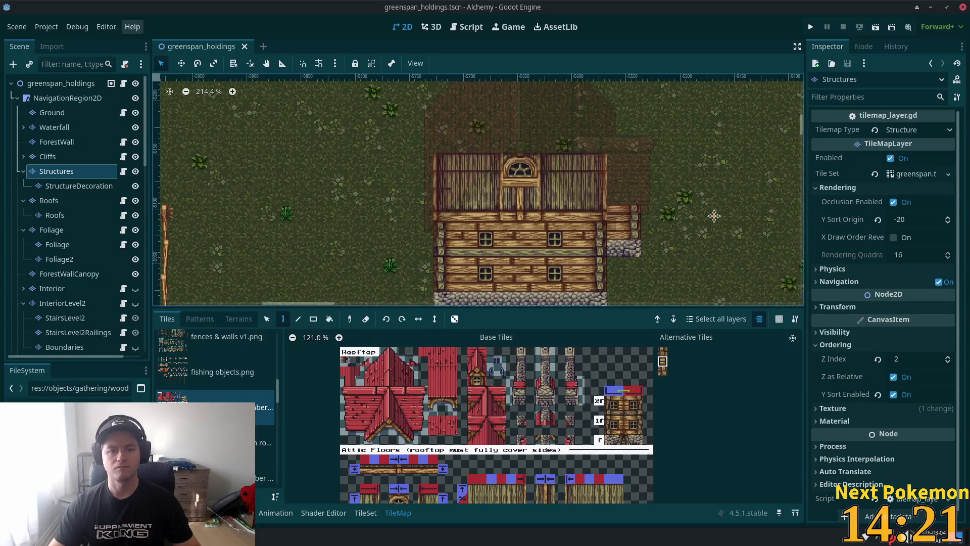
scroll(634, 196, "down", 5)
scroll(480, 192, "down", 5)
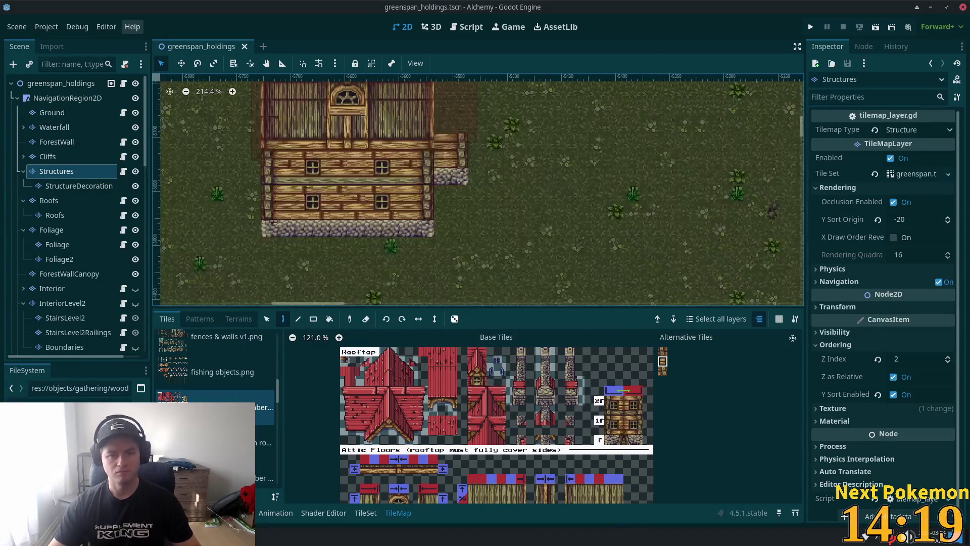
scroll(433, 146, "left", 5)
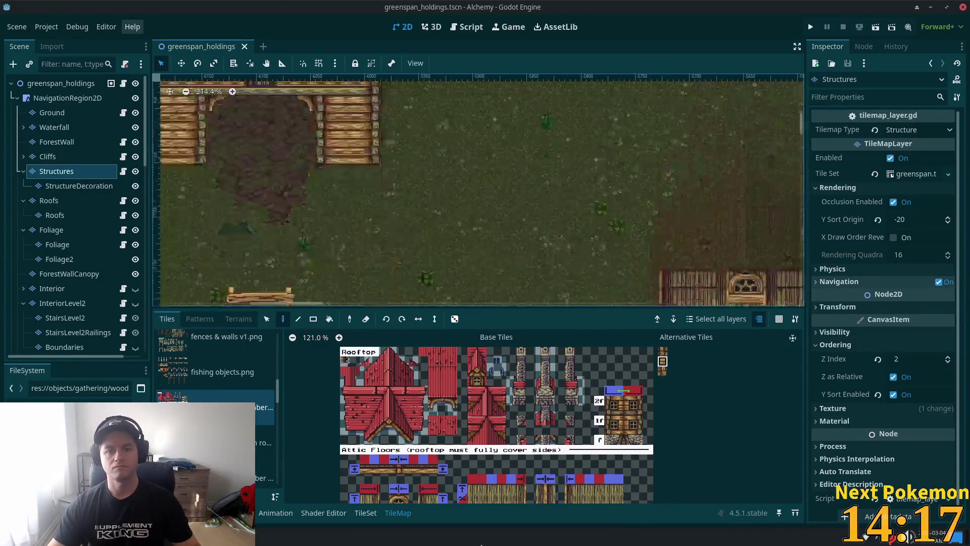
left_click_drag(733, 84, 575, 187)
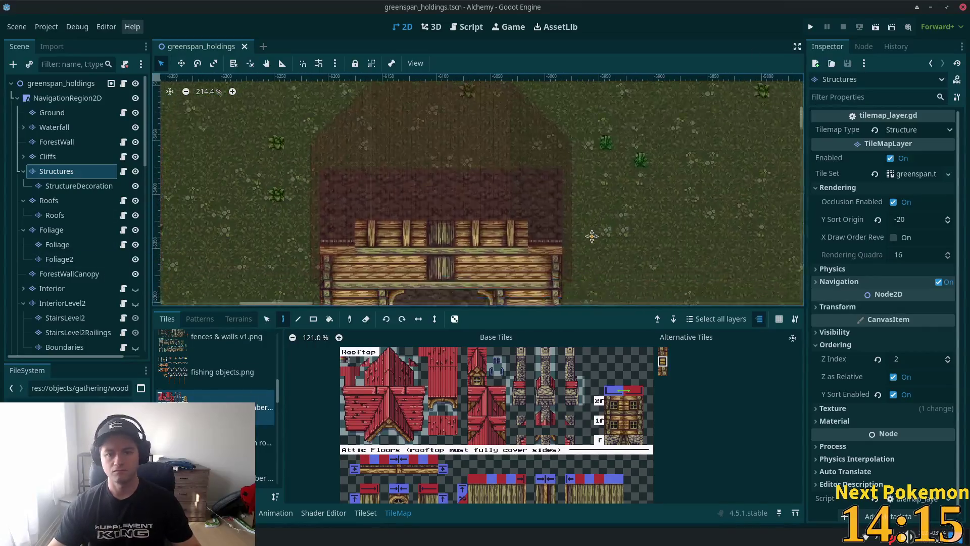
scroll(592, 236, "down", 8)
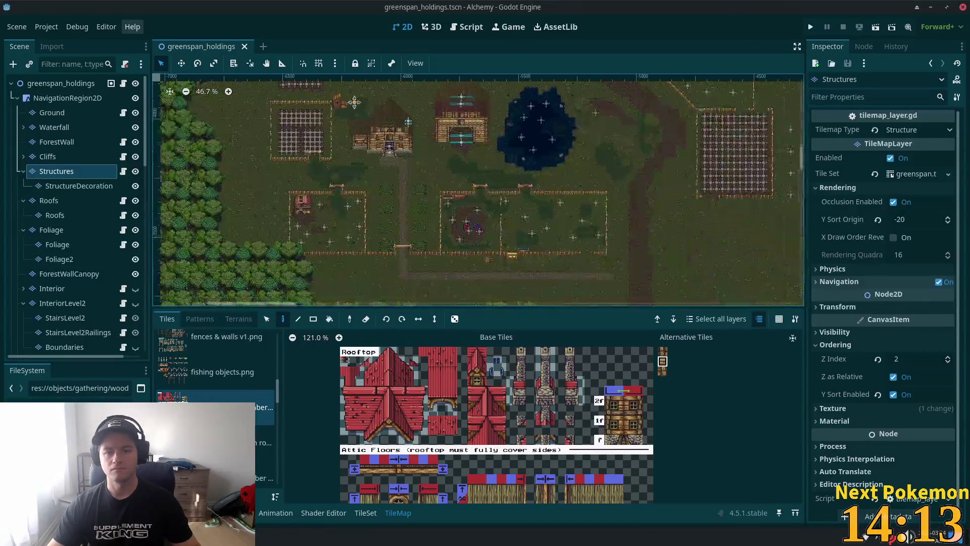
scroll(439, 96, "up", 7)
left_click(47, 245)
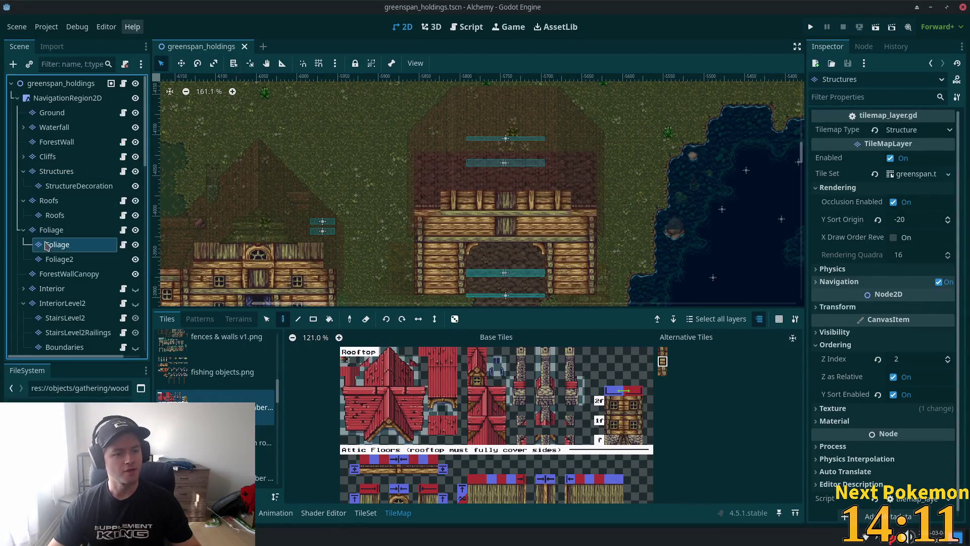
Step: Select the Interior tilemap layer and make it visible on the map
left_click(50, 289)
scroll(508, 207, "down", 2)
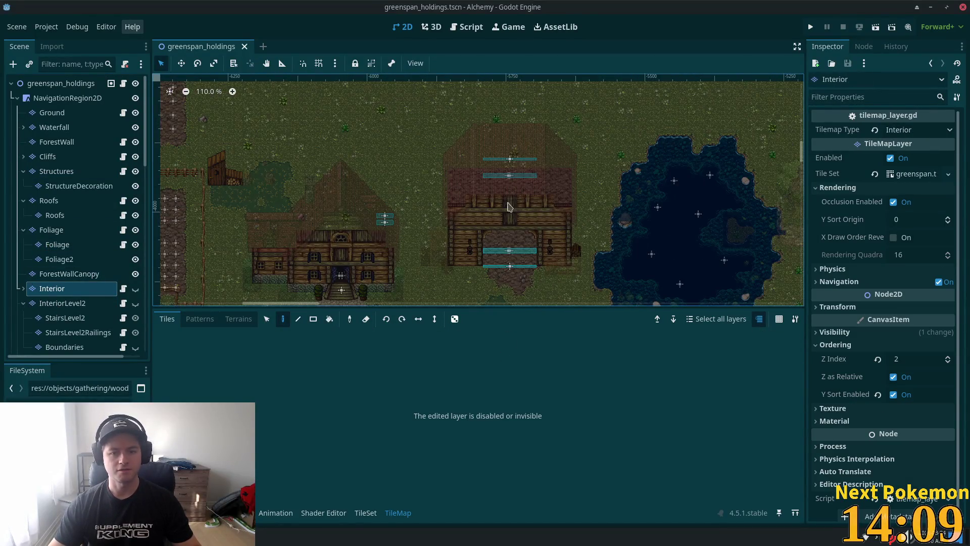
scroll(576, 237, "down", 5)
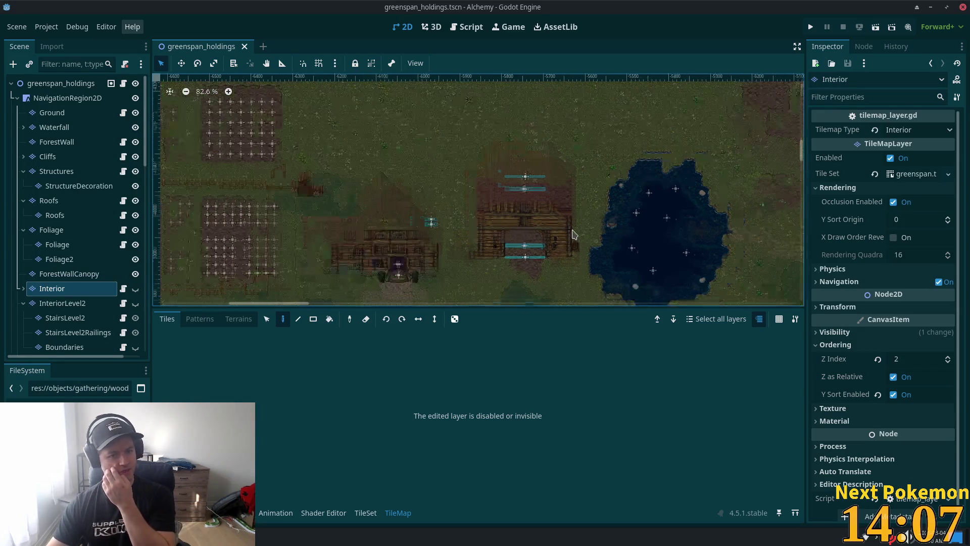
left_click(134, 289)
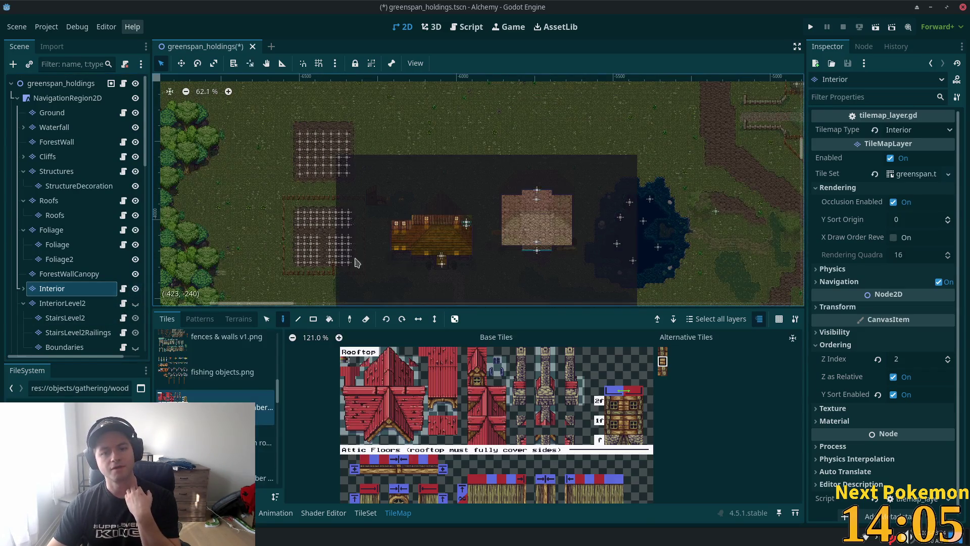
scroll(585, 217, "up", 5)
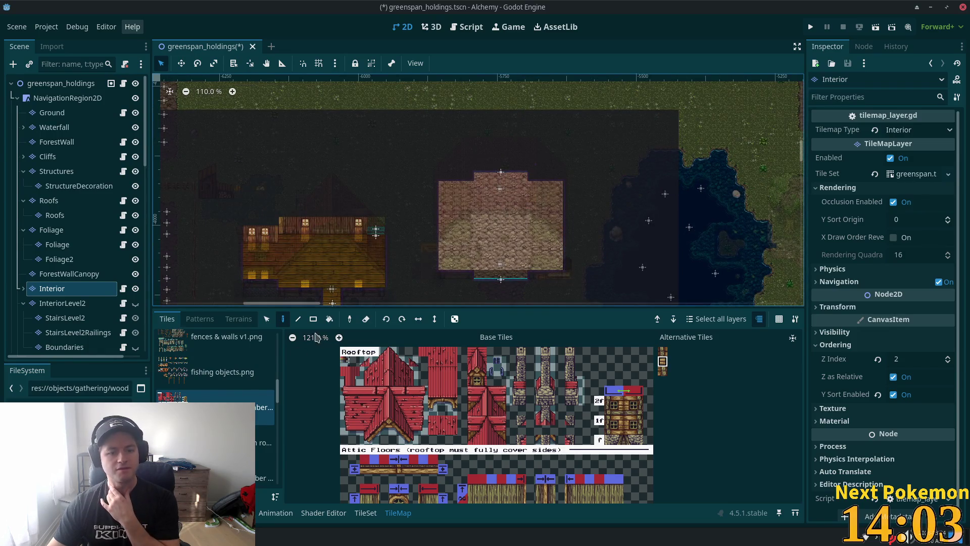
Step: Box-select the block of interior tiles around the house, then switch to painting
left_click(267, 319)
scroll(526, 220, "down", 5)
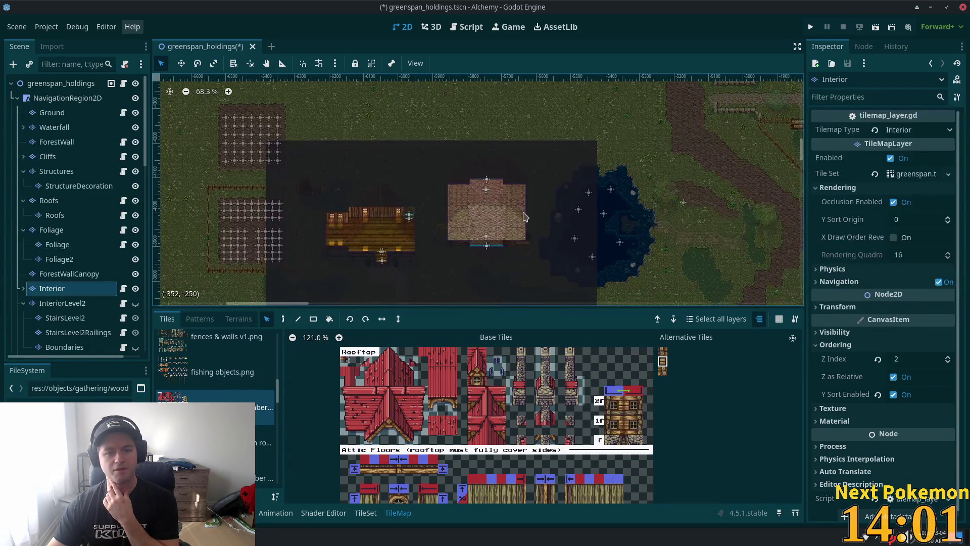
mouse_move(427, 142)
left_mouse_down()
mouse_move(466, 208)
mouse_move(560, 298)
mouse_move(587, 295)
mouse_move(541, 286)
mouse_move(596, 290)
left_mouse_up()
scroll(433, 177, "up", 10)
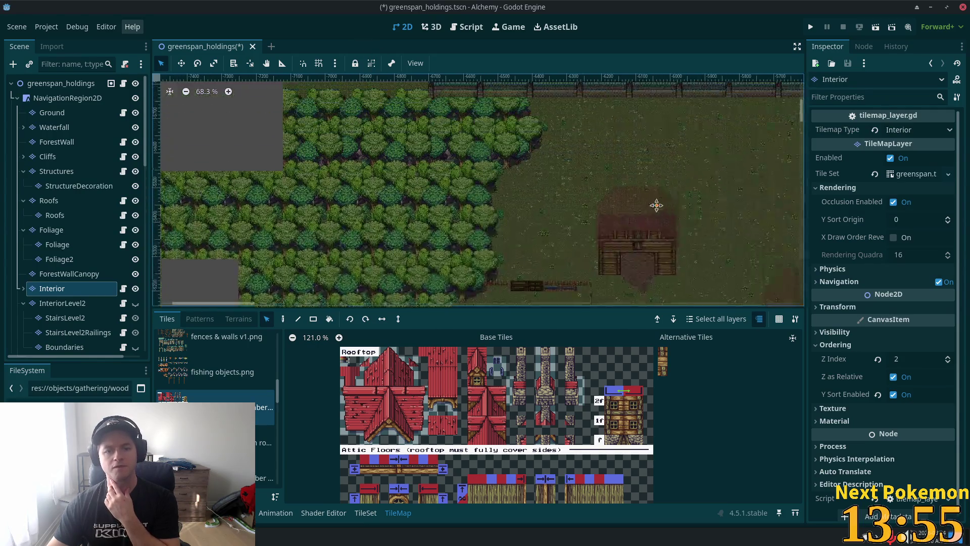
scroll(409, 153, "down", 10)
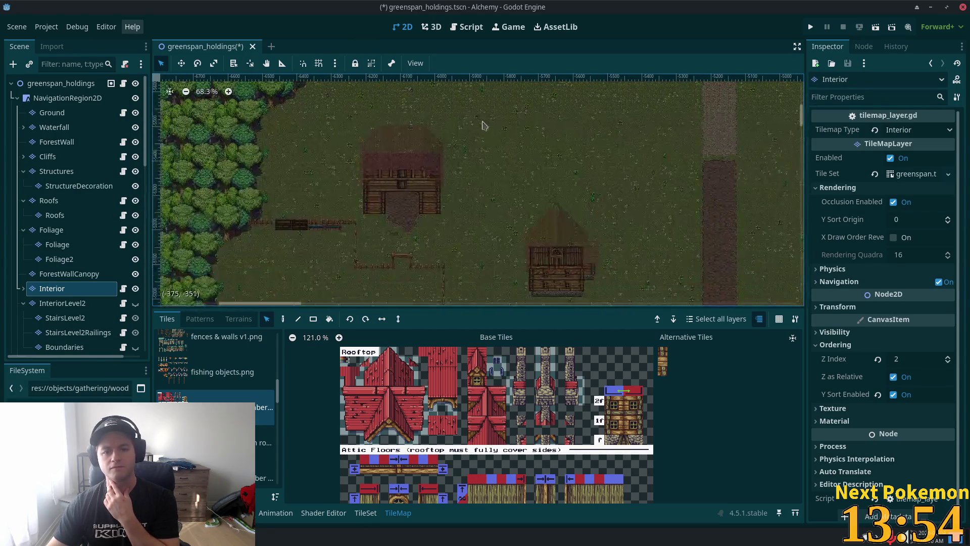
left_click(283, 319)
scroll(423, 182, "up", 1)
scroll(422, 177, "up", 10)
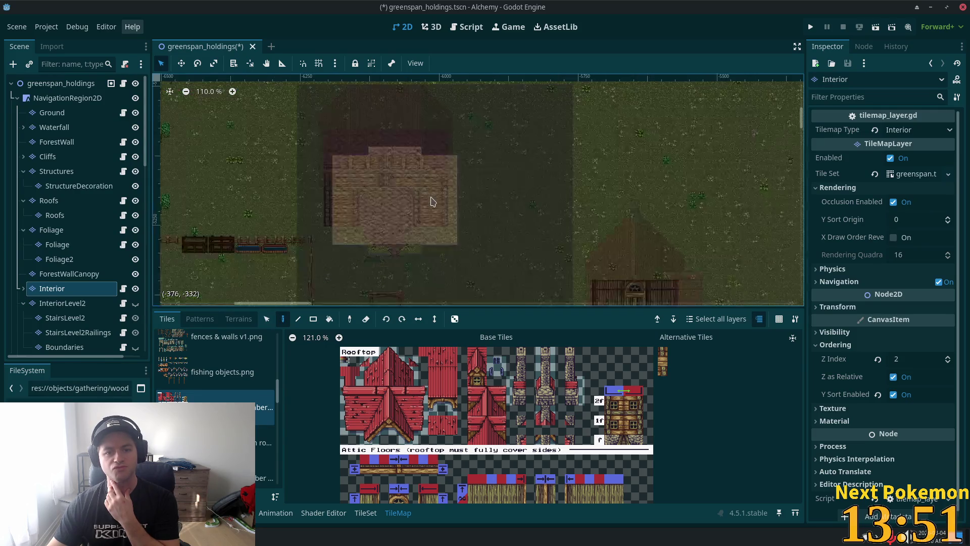
scroll(418, 162, "down", 8)
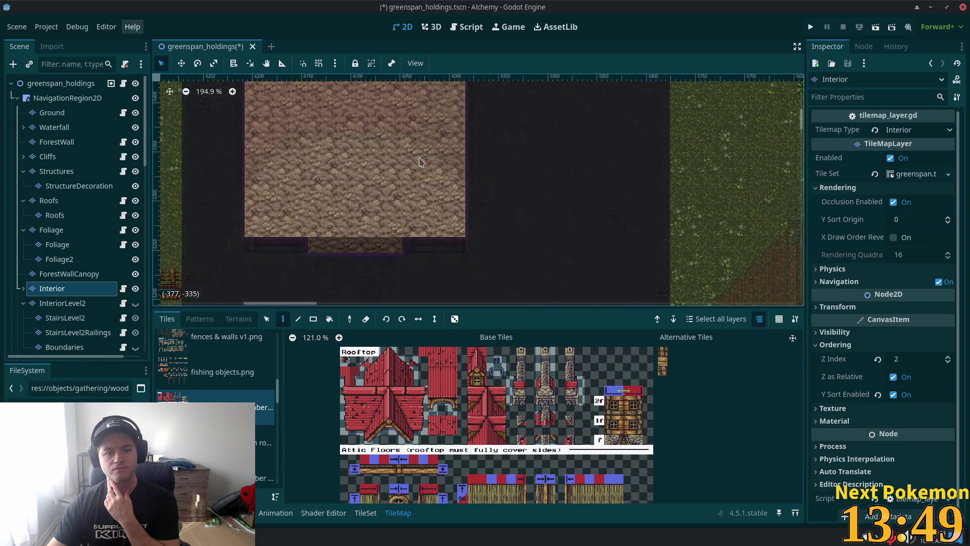
scroll(728, 244, "down", 5)
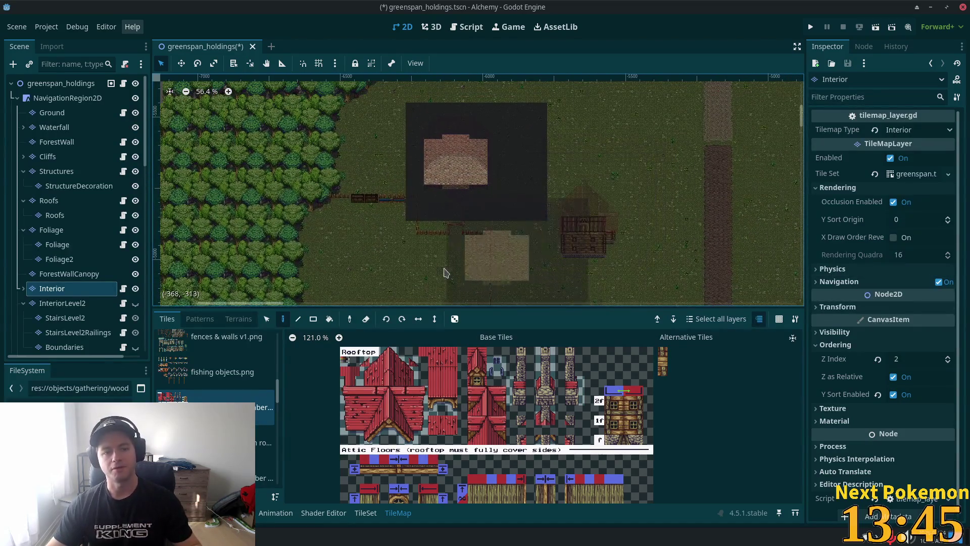
scroll(645, 237, "right", 10)
scroll(606, 243, "up", 5)
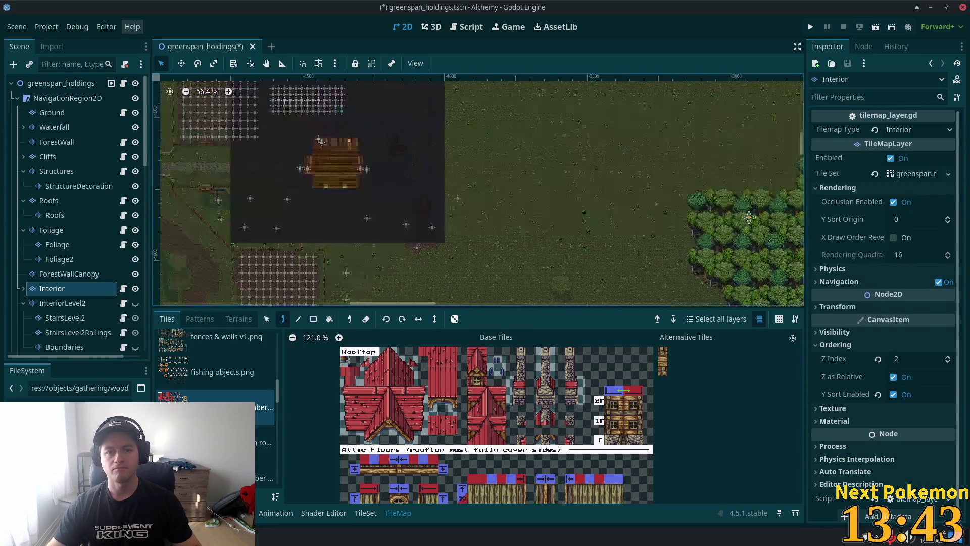
scroll(536, 255, "up", 2)
Step: Box-select a larger area of interior tiles around the farmhouse
left_click(266, 319)
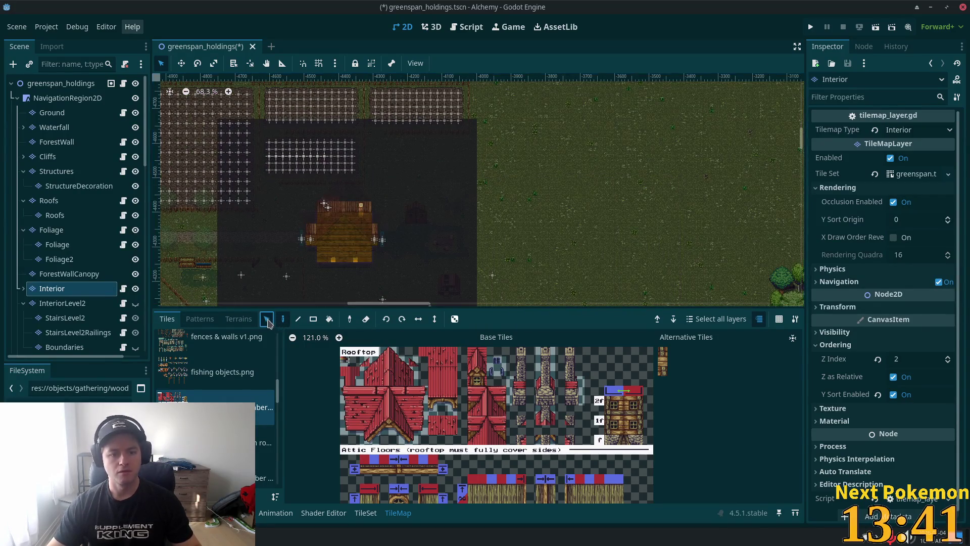
scroll(477, 190, "left", 10)
scroll(623, 235, "right", 8)
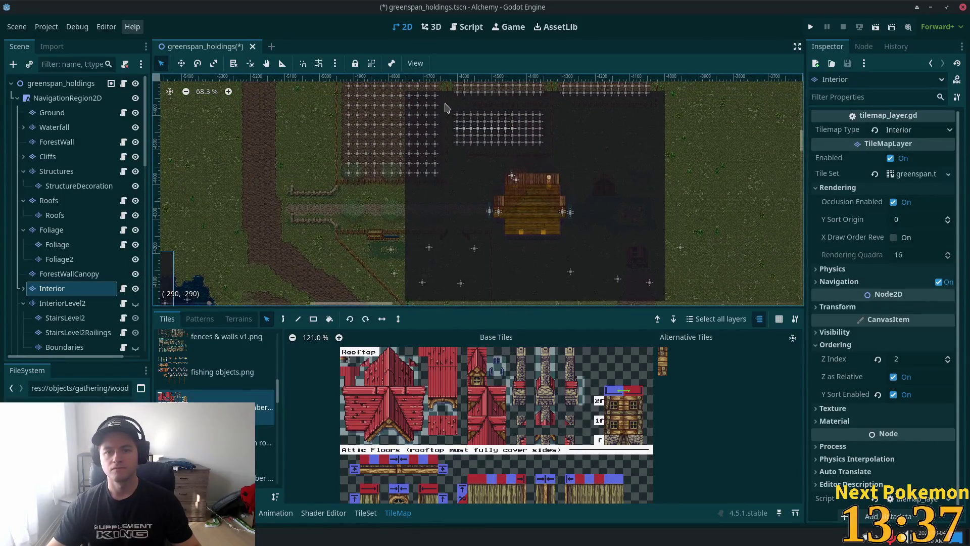
mouse_move(444, 91)
left_mouse_down()
mouse_move(499, 205)
mouse_move(659, 295)
left_mouse_up()
scroll(630, 238, "left", 5)
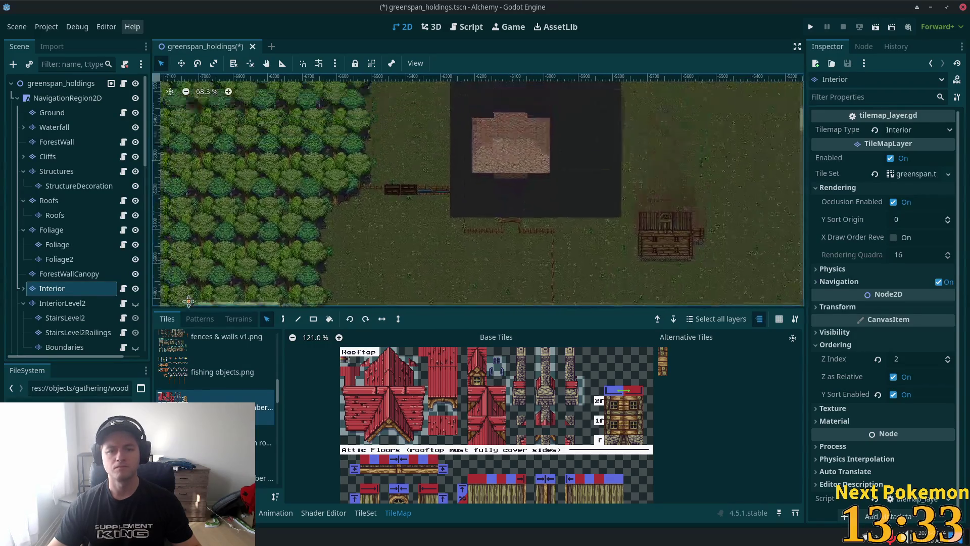
scroll(629, 238, "down", 3)
scroll(629, 239, "right", 3)
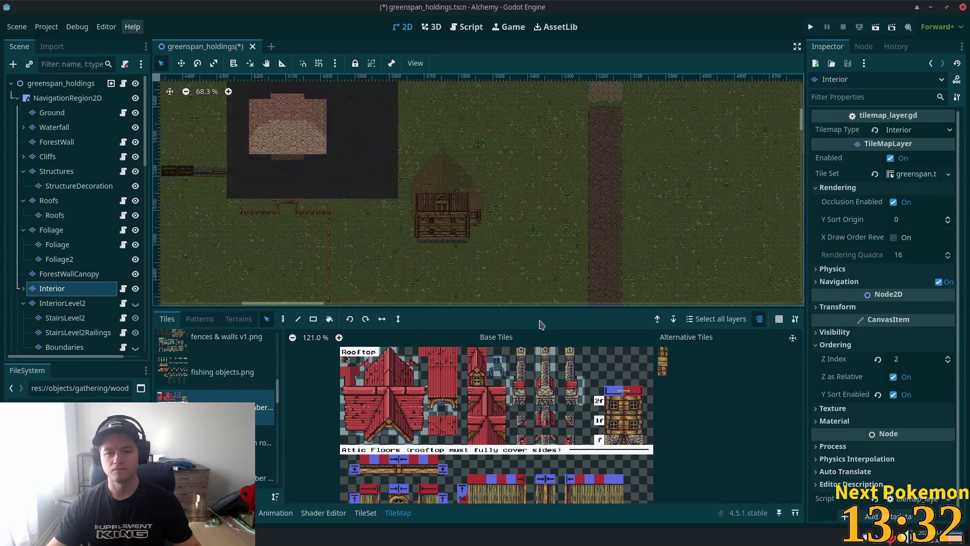
Step: Stamp the selected interior tile pattern over the farmhouse
left_click(283, 319)
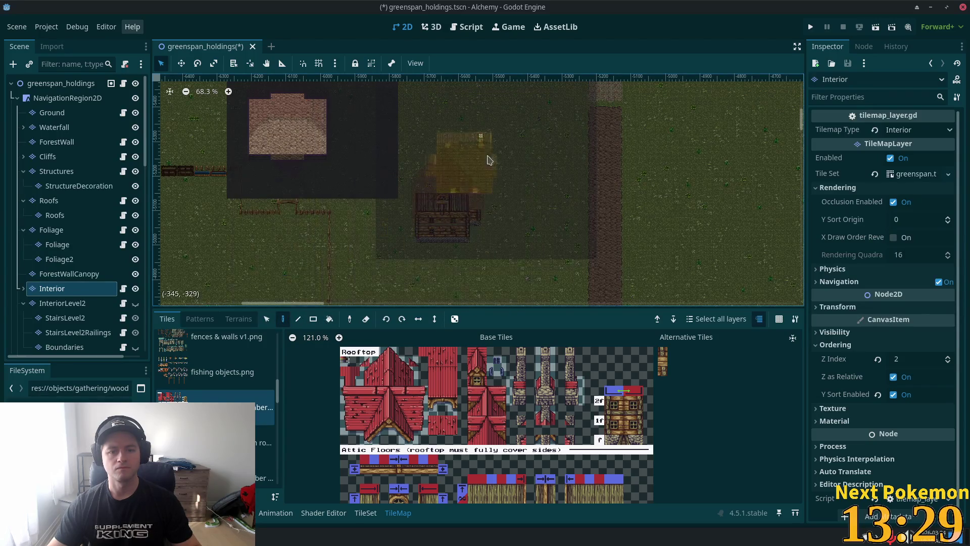
scroll(470, 218, "up", 6)
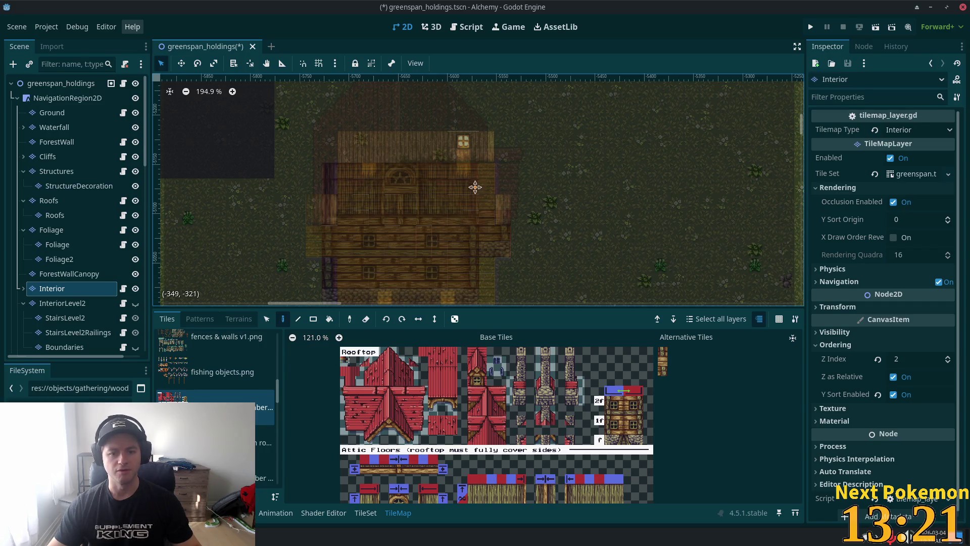
left_click_drag(475, 187, 496, 116)
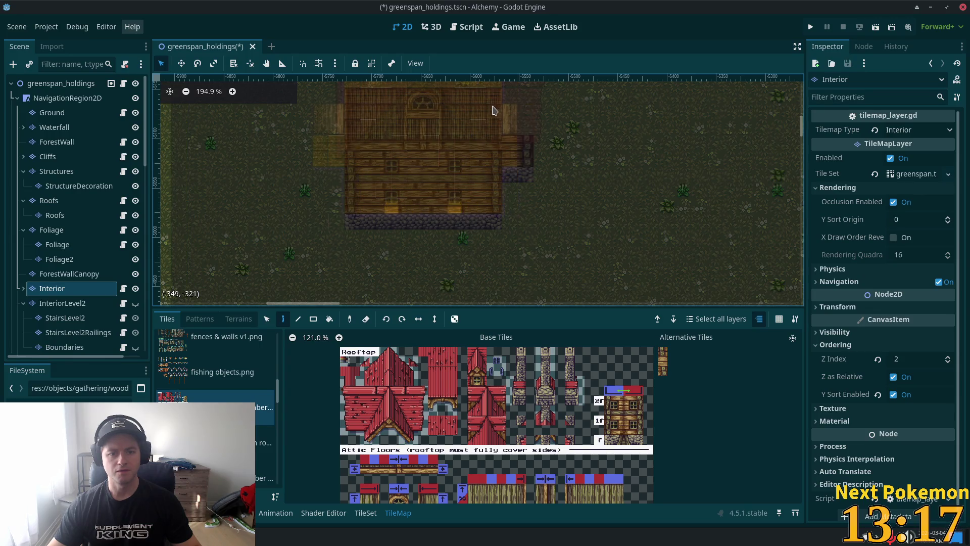
left_click(486, 110)
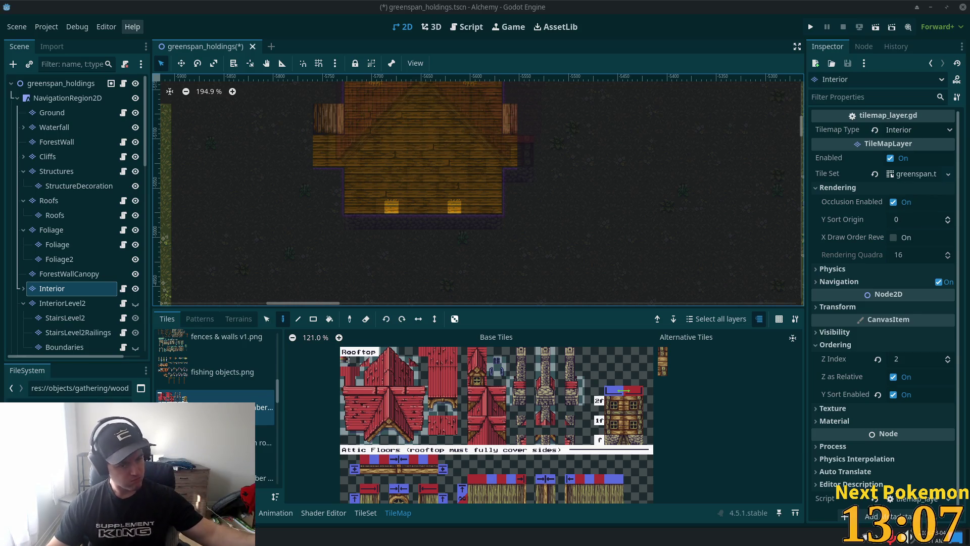
Step: Review the Interior layer, then make StructureDecoration the layer being edited
scroll(702, 223, "down", 5)
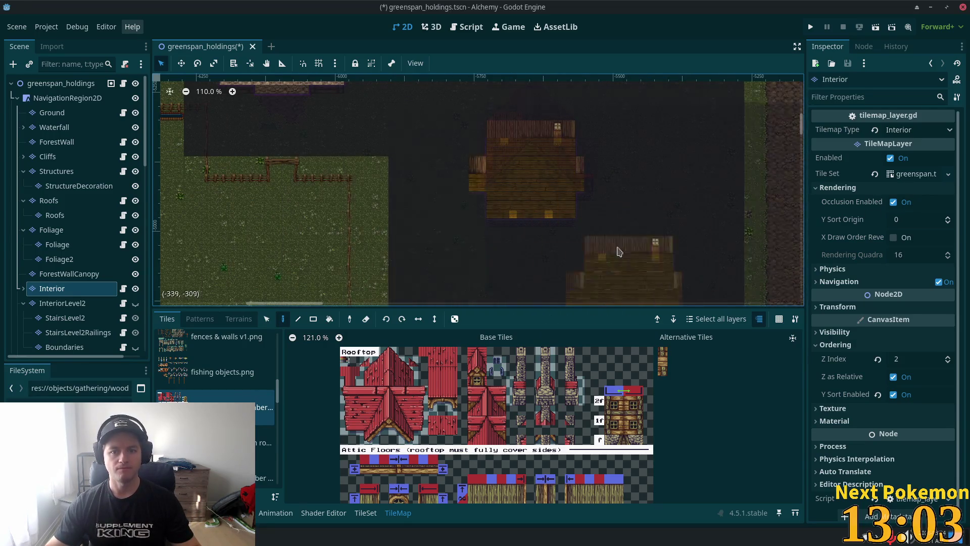
scroll(765, 175, "down", 2)
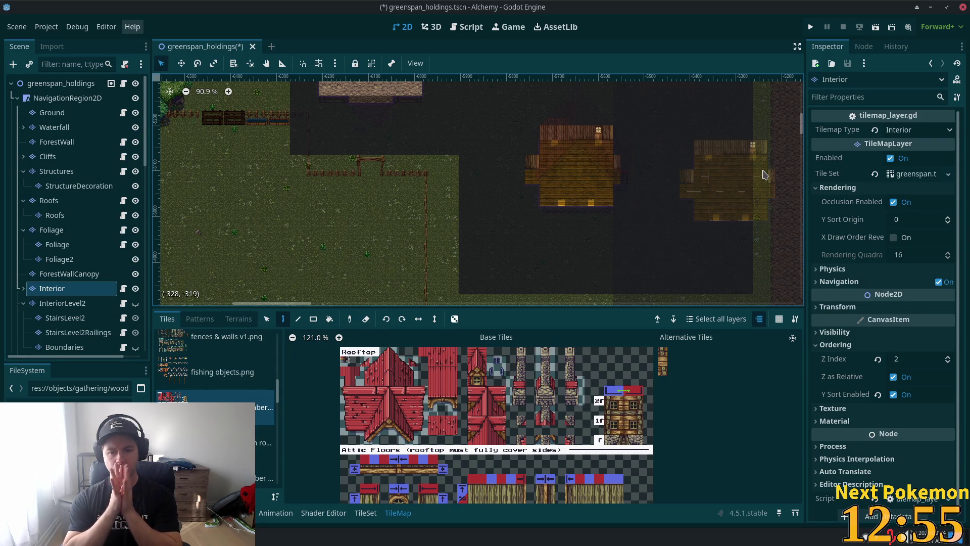
scroll(655, 464, "down", 5)
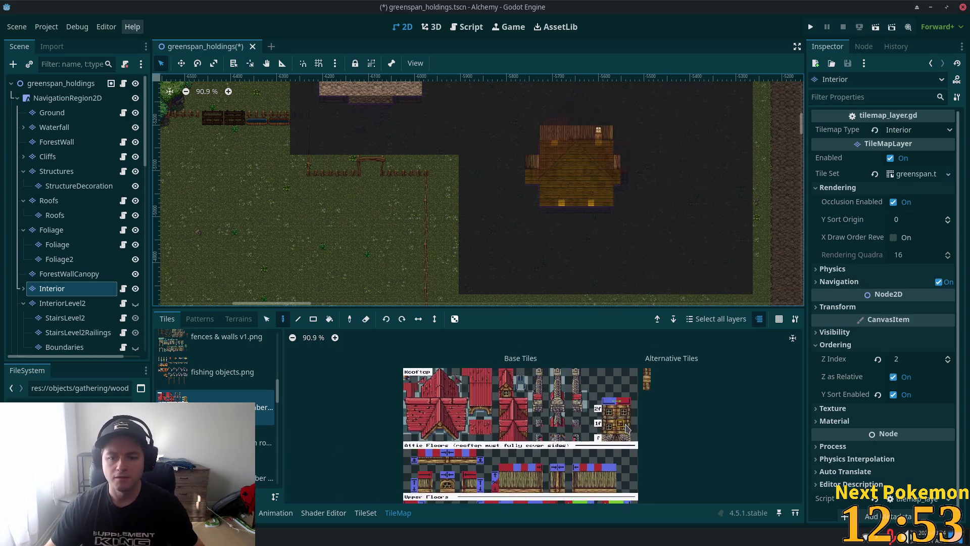
scroll(655, 464, "down", 2)
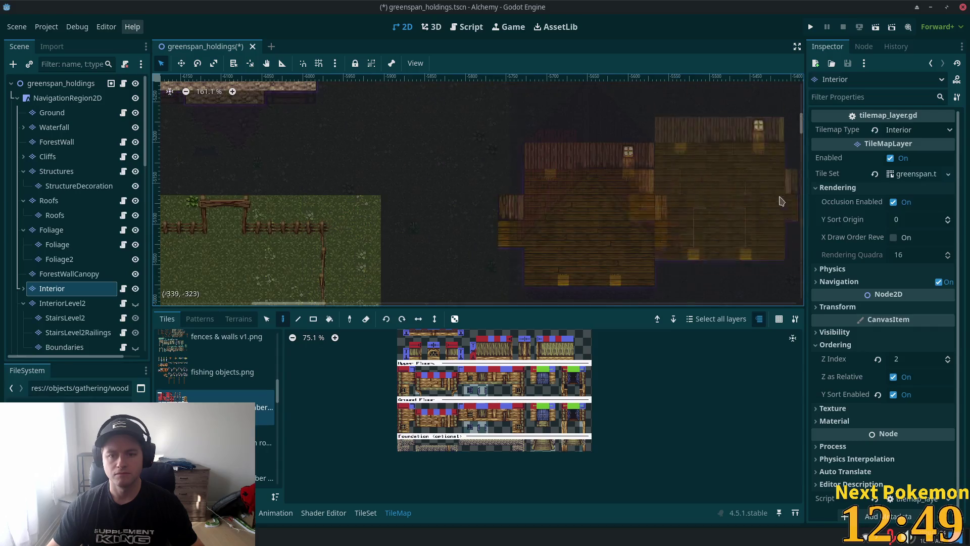
scroll(562, 104, "up", 3)
left_click(76, 186)
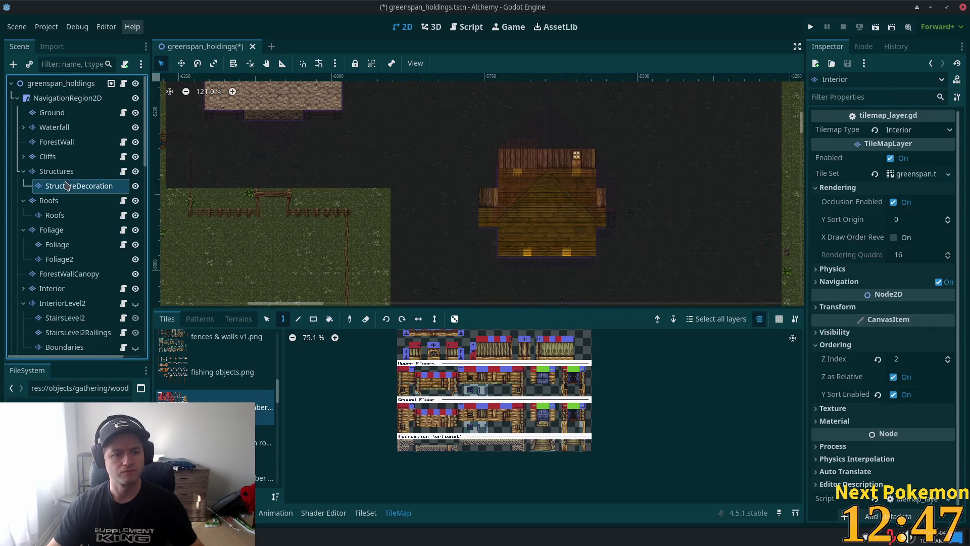
Step: Hide the Interior layer to show only the StructureDecoration tiles at the farmhouse
scroll(527, 210, "down", 5)
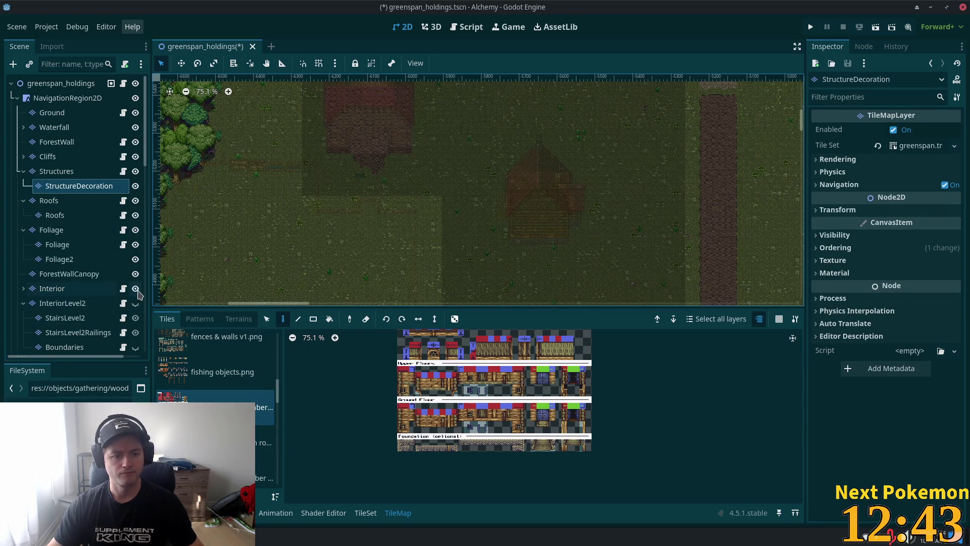
left_click(135, 288)
scroll(505, 212, "right", 2)
scroll(743, 211, "up", 5)
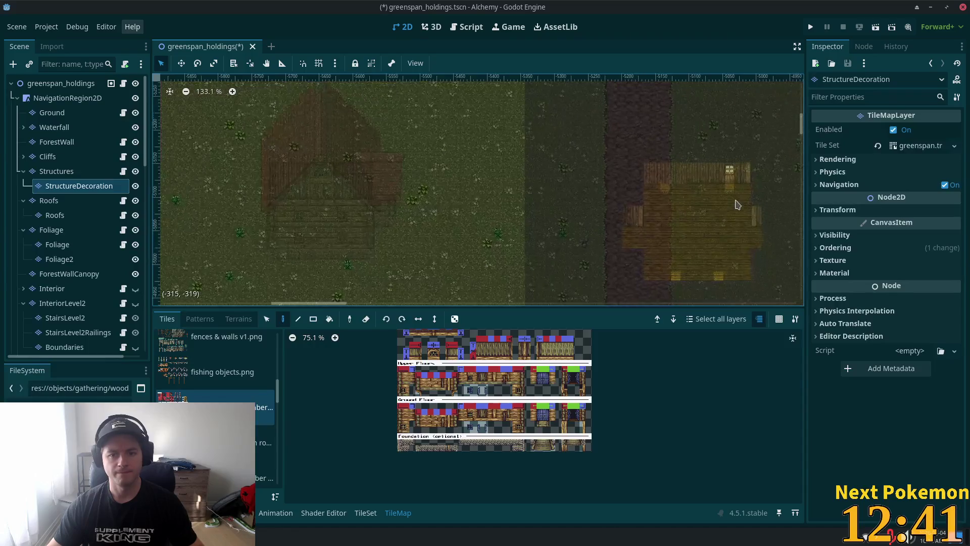
scroll(732, 184, "down", 2)
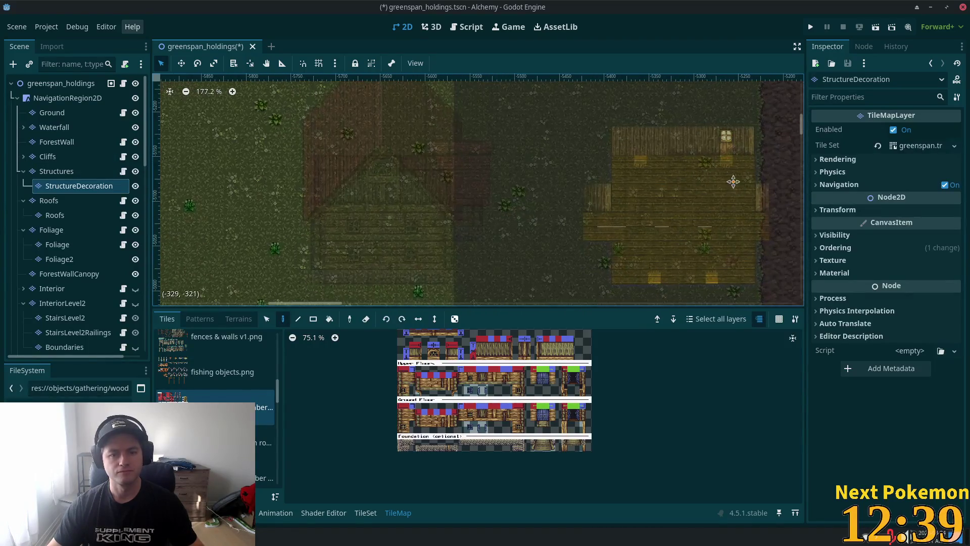
scroll(541, 82, "right", 5)
scroll(335, 101, "right", 5)
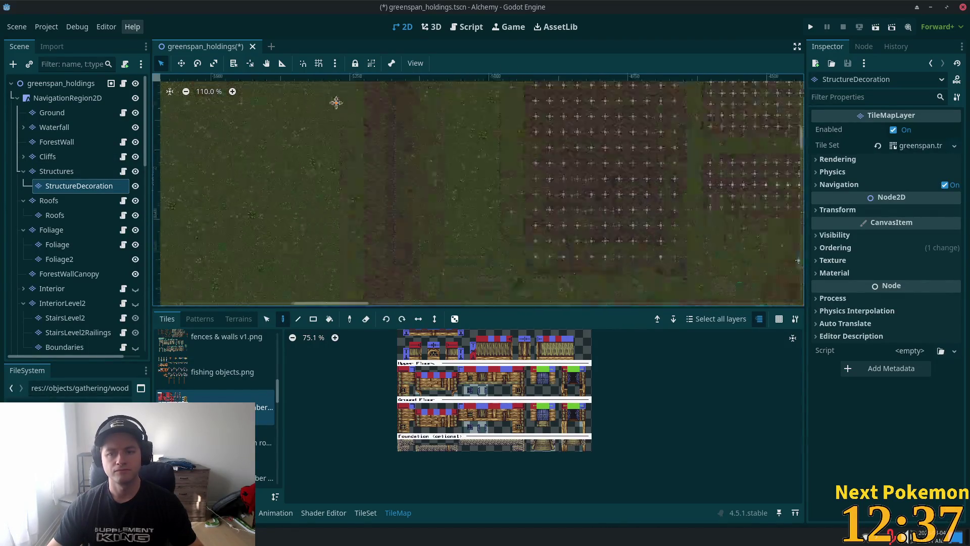
scroll(738, 156, "down", 3)
scroll(570, 199, "down", 1)
Step: Box-select the tile groups at the farmhouse's base, then return to the Paint tool
left_click(264, 317)
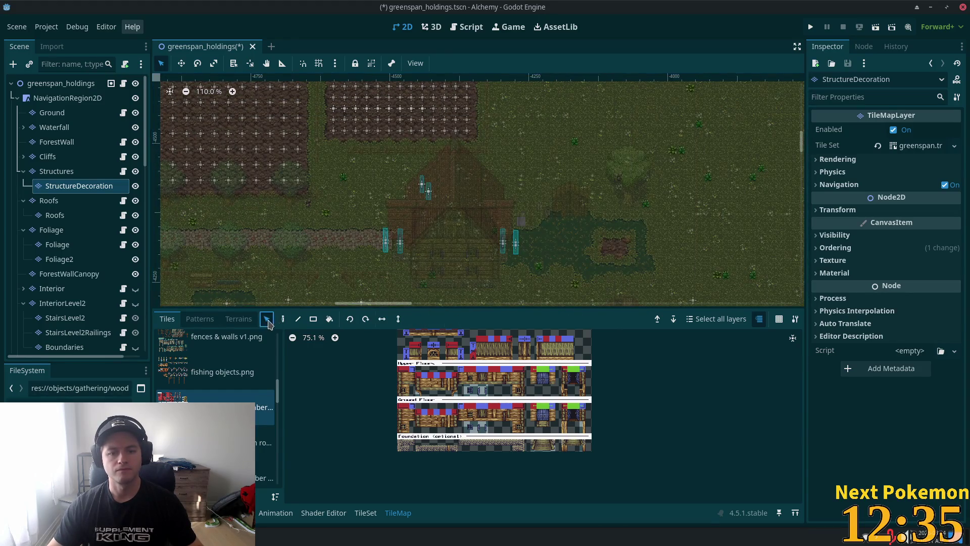
left_click_drag(365, 83, 721, 306)
left_click_drag(574, 250, 405, 307)
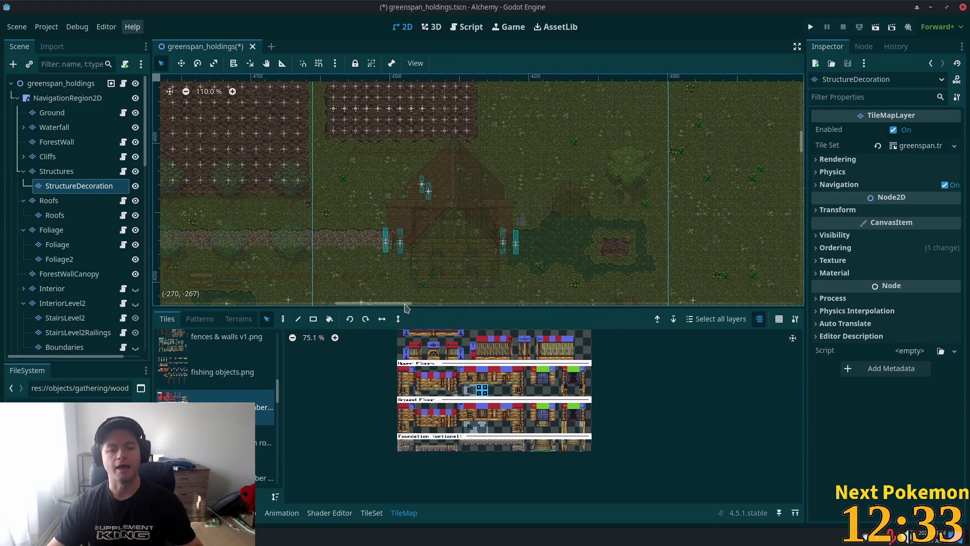
left_click(240, 209)
left_click_drag(322, 208, 542, 292)
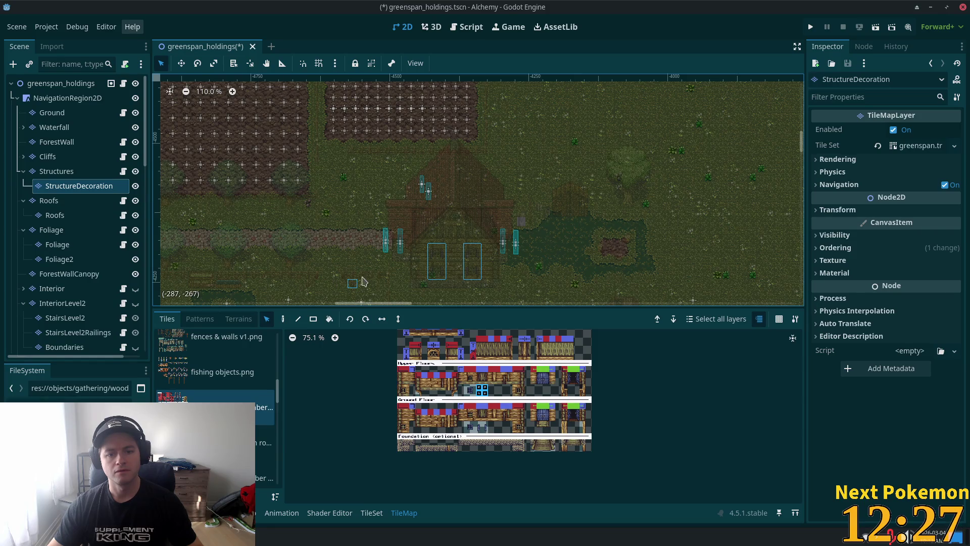
scroll(358, 210, "down", 4)
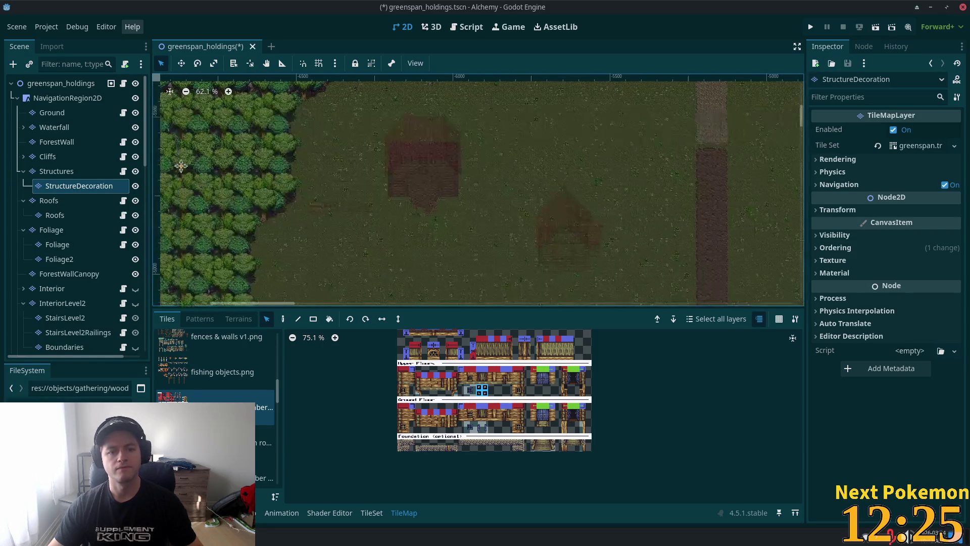
scroll(580, 203, "up", 4)
scroll(502, 113, "up", 3)
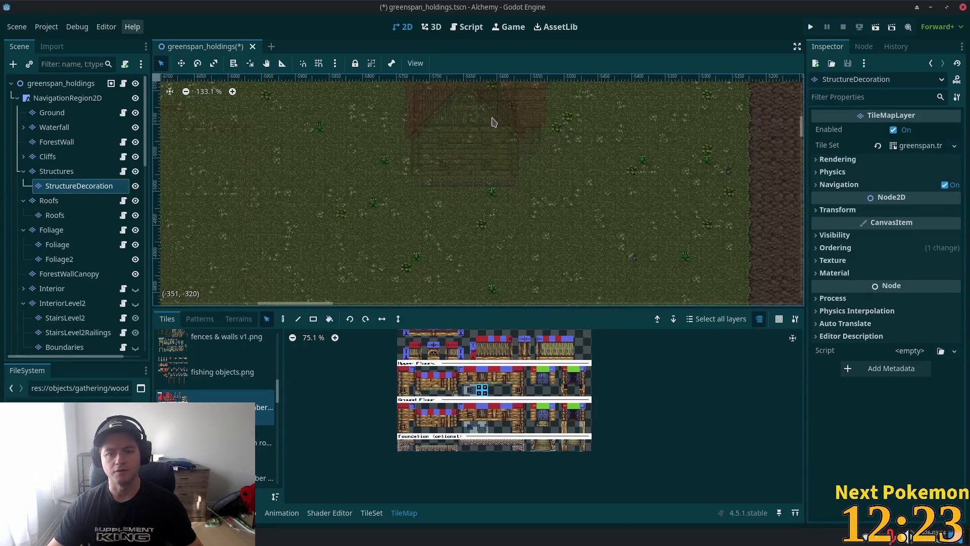
left_click(284, 319)
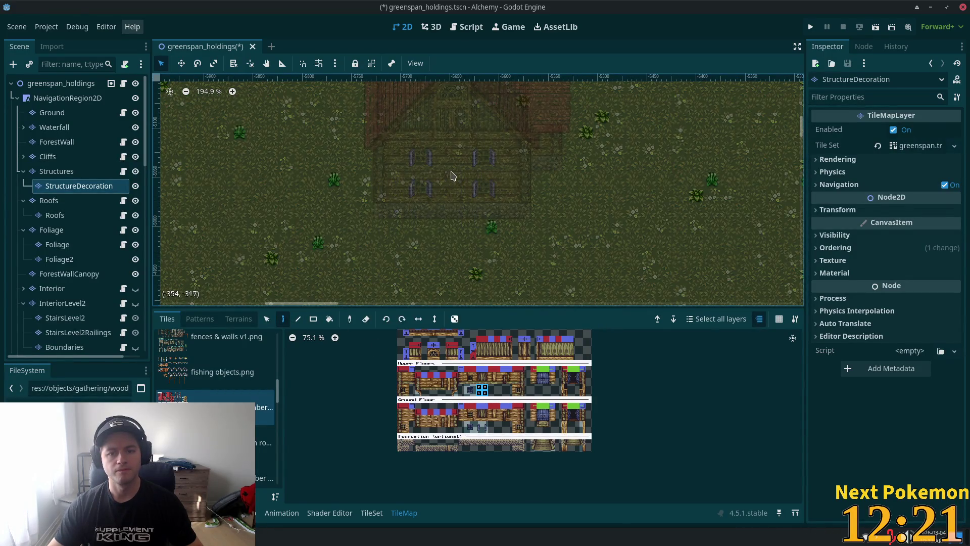
Step: Leave tile editing via the greenspan_holdings root and select the collision shape right of the farmhouse
left_click(61, 83)
scroll(546, 243, "down", 5)
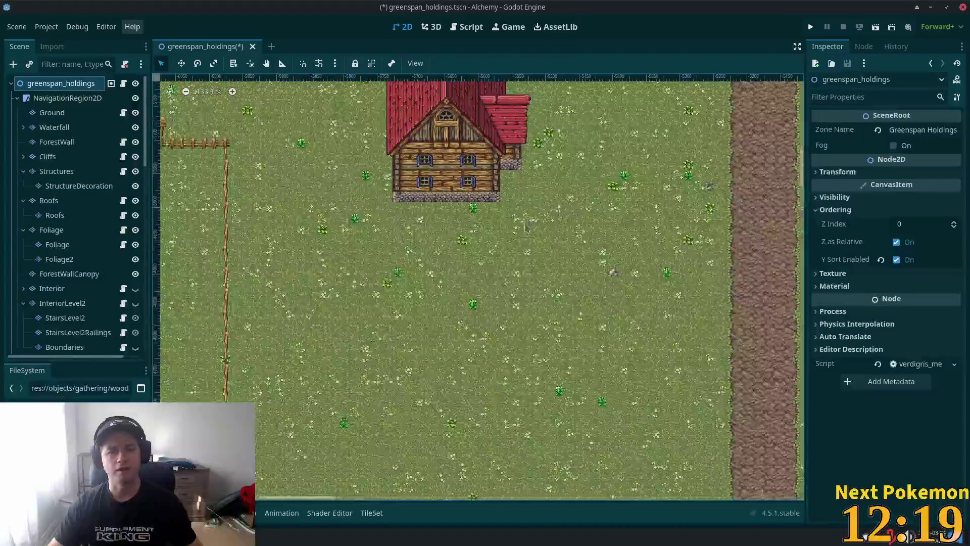
scroll(532, 400, "down", 4)
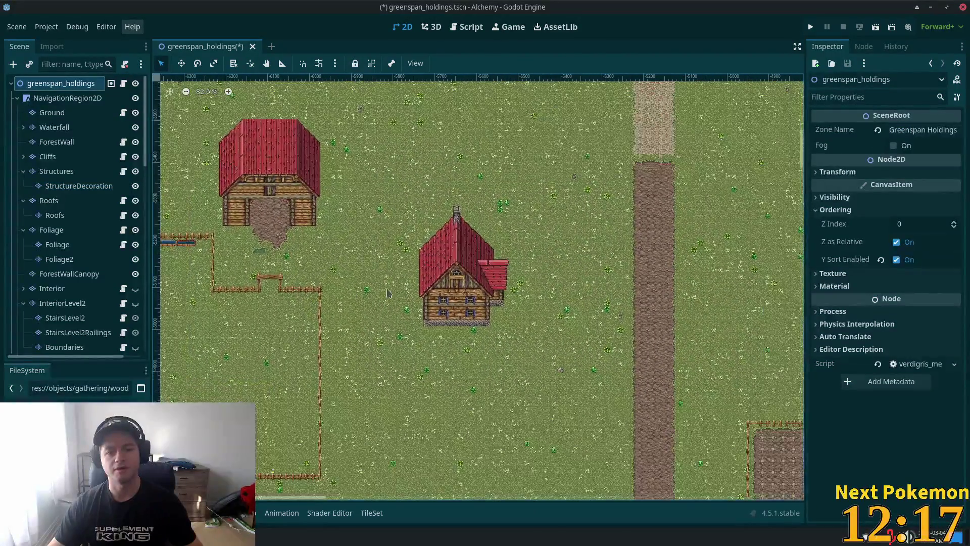
scroll(532, 400, "down", 5)
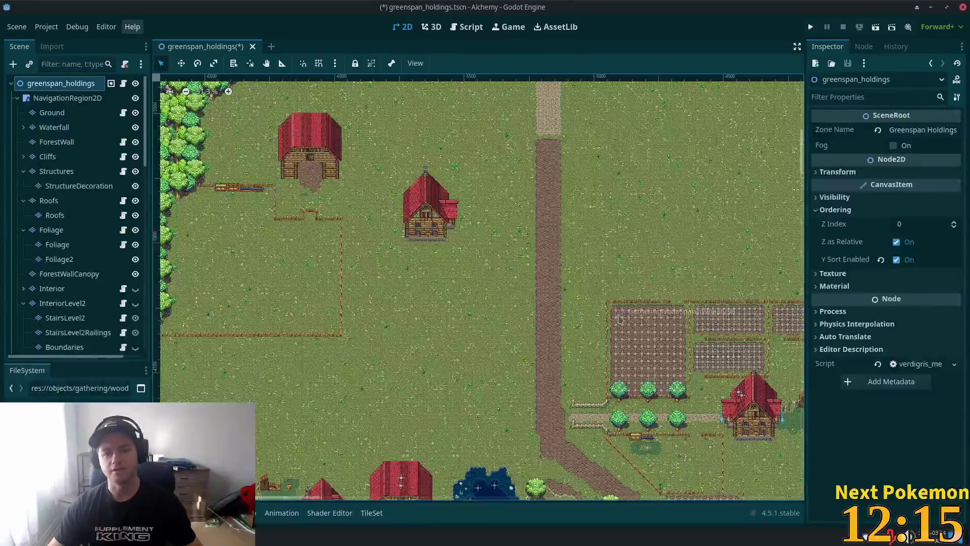
scroll(548, 276, "right", 3)
scroll(708, 356, "up", 9)
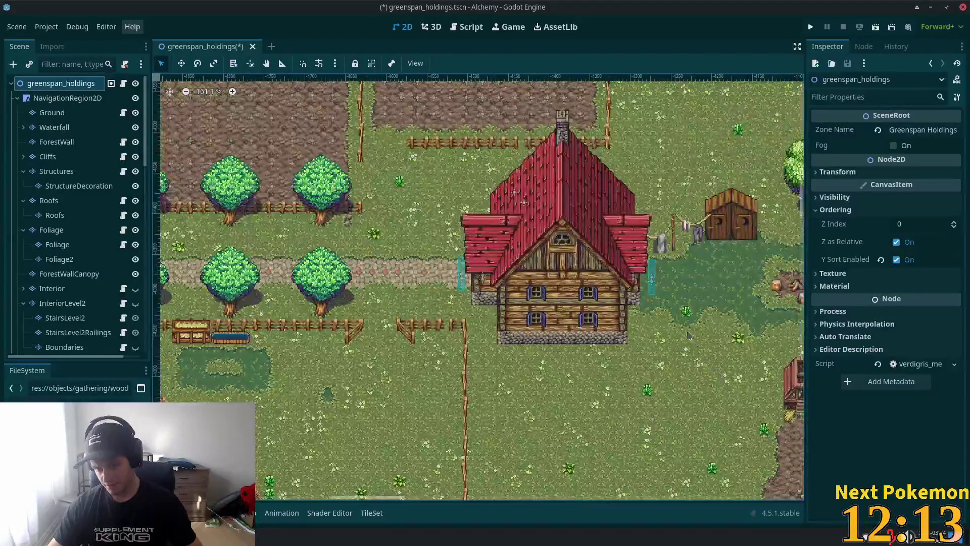
scroll(662, 283, "up", 1)
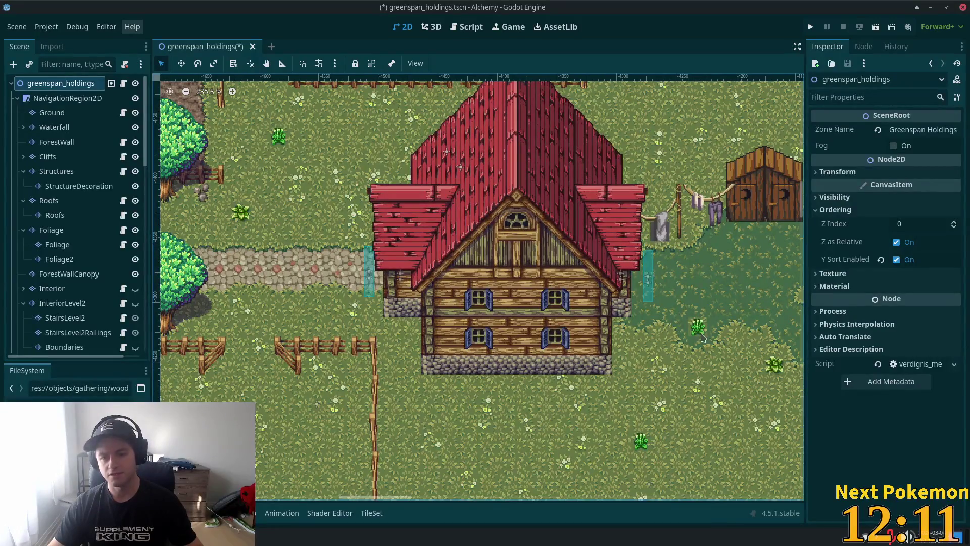
scroll(648, 278, "right", 3)
scroll(649, 278, "up", 1)
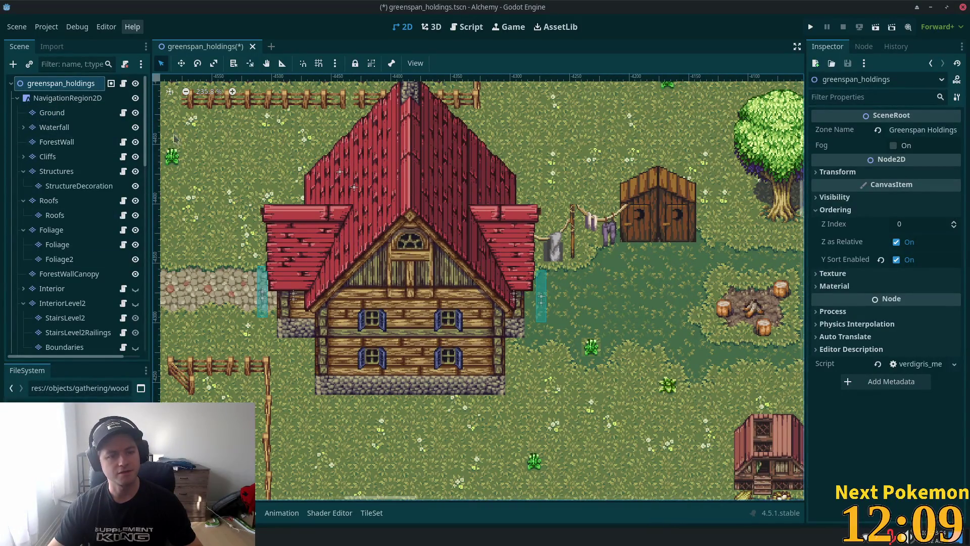
left_click(541, 301)
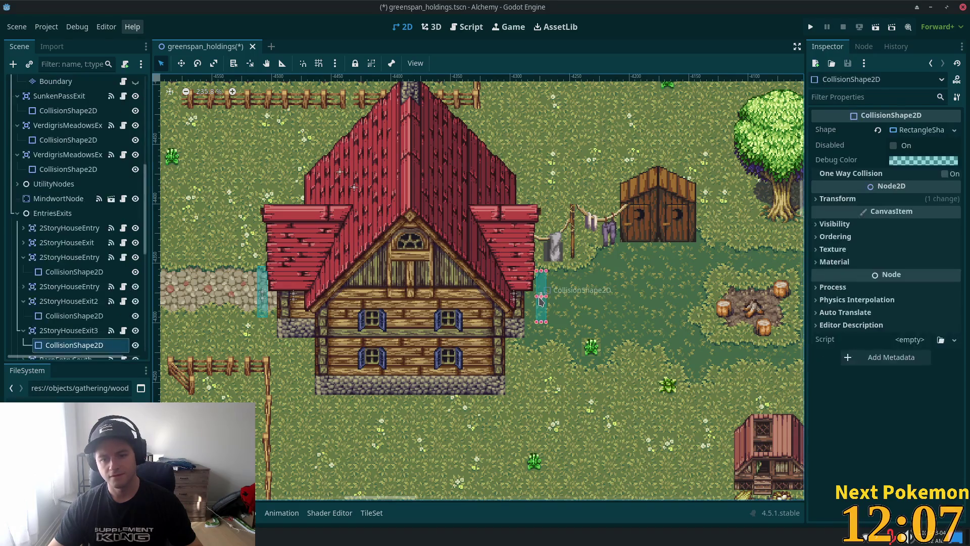
Step: Copy the 2StoryHouseEntry and 2StoryHouseExit3 doorway nodes and paste them under EntriesExits
scroll(84, 295, "down", 3)
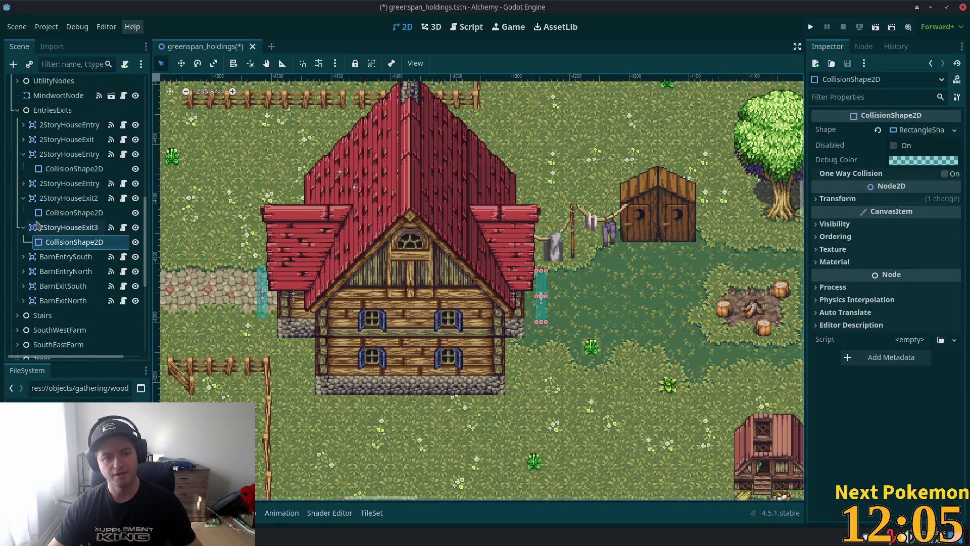
left_click(61, 201)
left_click(56, 228)
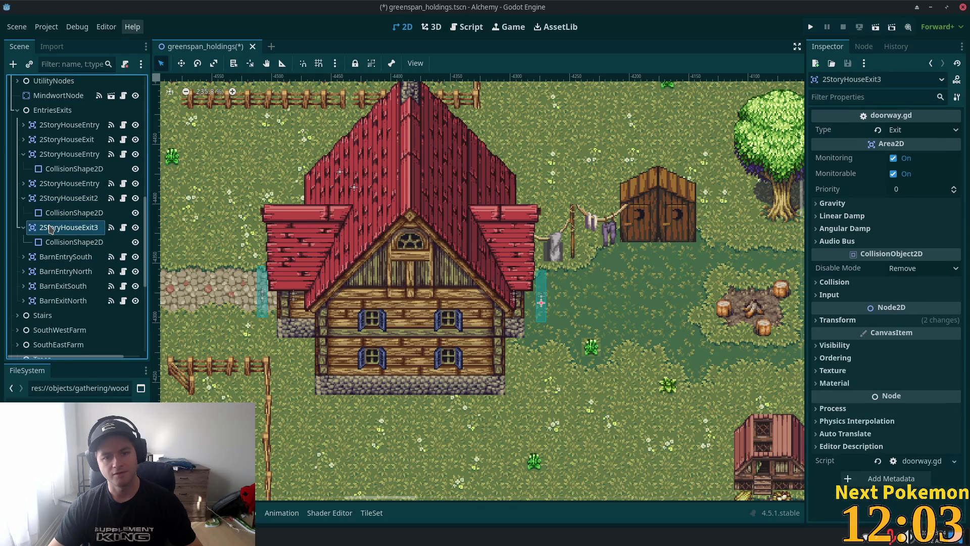
left_click(53, 186)
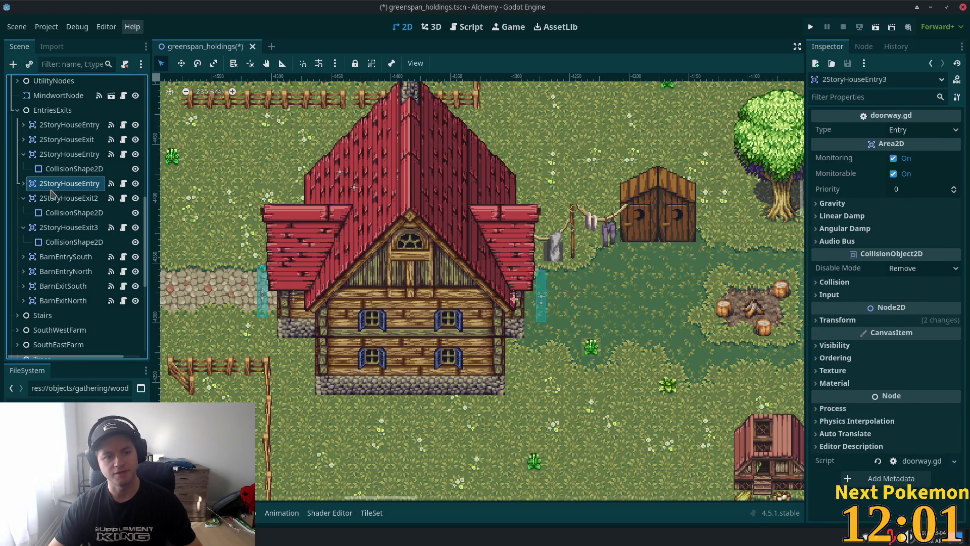
left_click(41, 227, "ctrl")
scroll(379, 262, "down", 2)
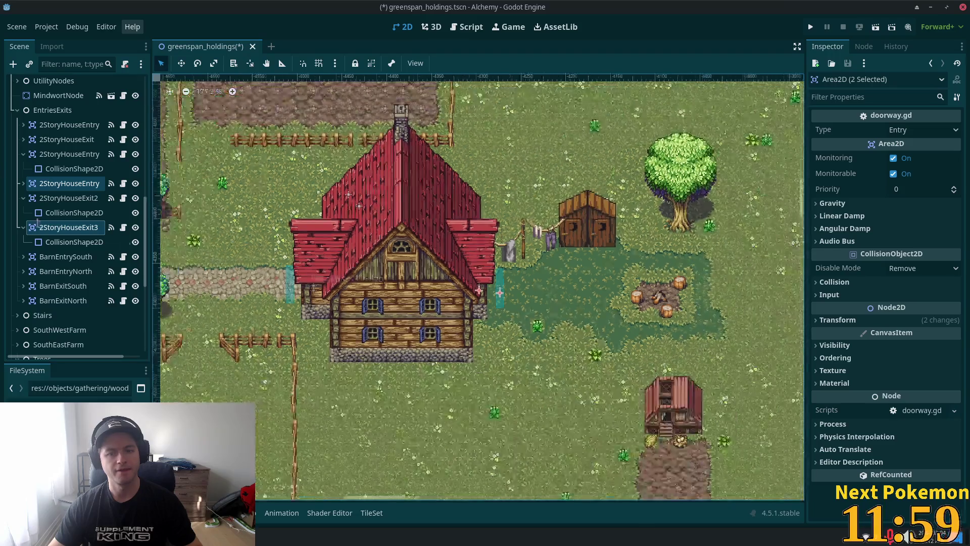
right_click(52, 184)
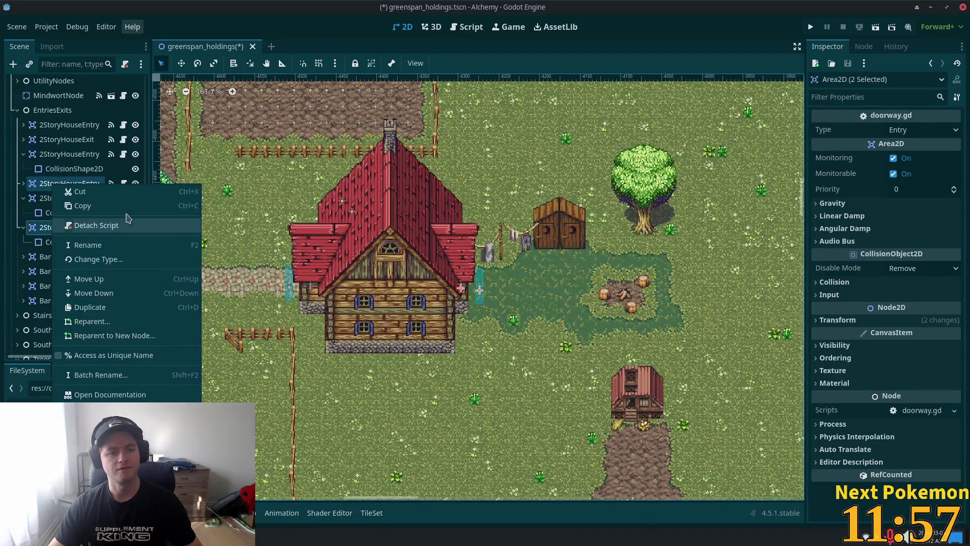
key("Escape")
scroll(528, 262, "down", 5)
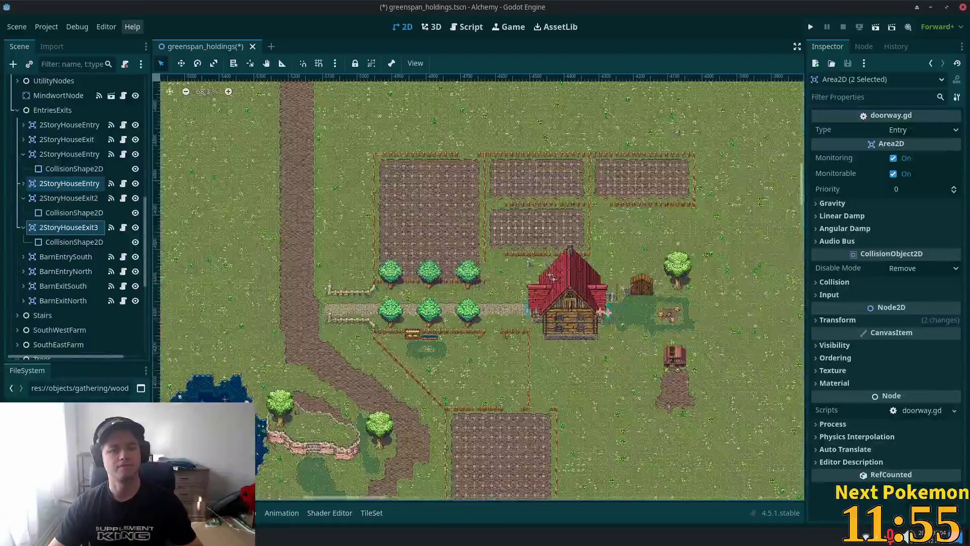
left_click(68, 112)
key("ctrl+v")
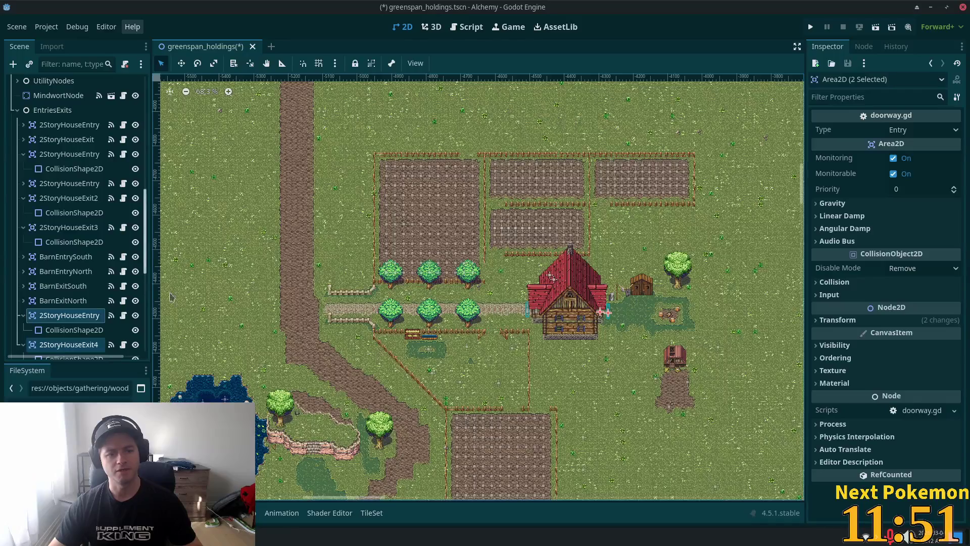
Step: Move the two new entry areas beside the farmhouse's side door and save the scene
scroll(478, 321, "down", 3)
left_click_drag(359, 236, 623, 340)
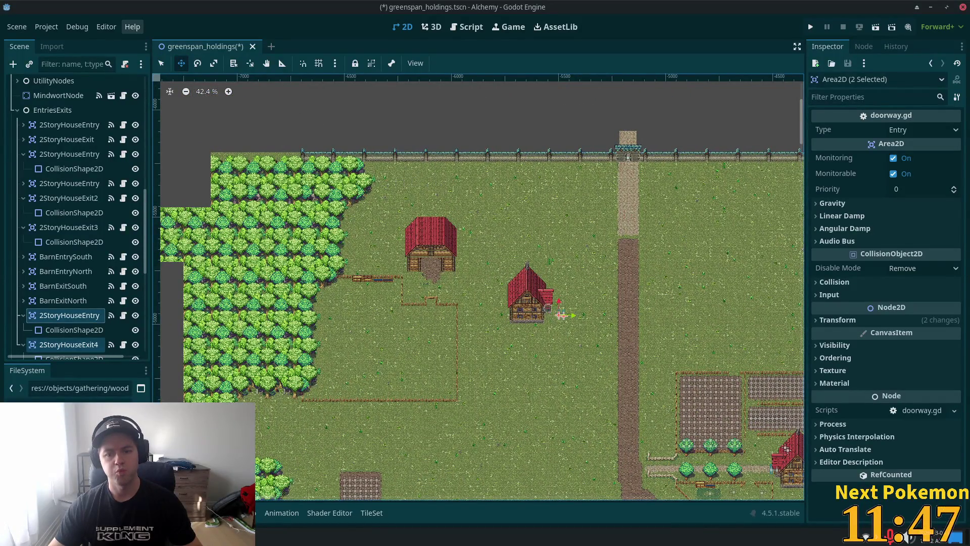
scroll(549, 303, "up", 15)
scroll(548, 303, "up", 8)
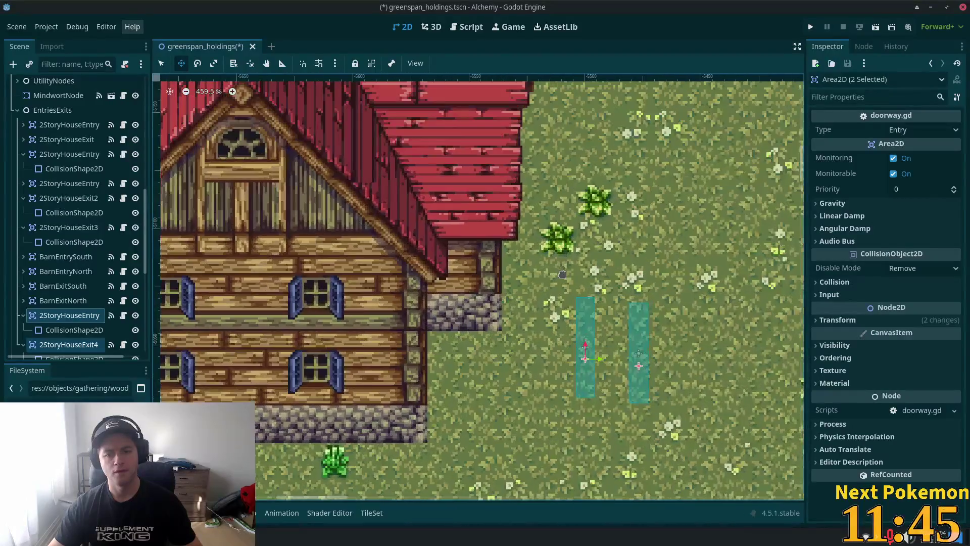
mouse_move(662, 198)
left_mouse_down()
mouse_move(520, 118)
mouse_move(568, 127)
mouse_move(552, 127)
left_mouse_up()
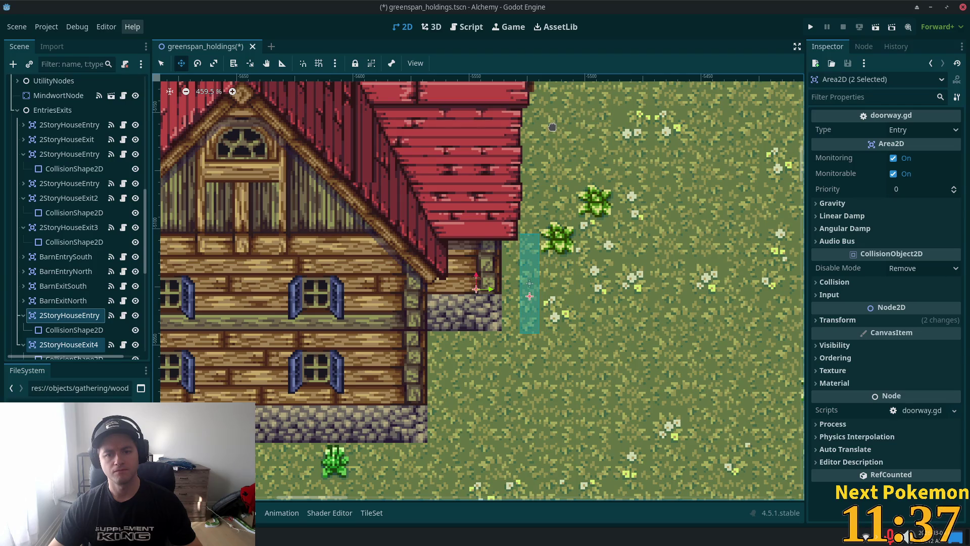
key("ctrl+s")
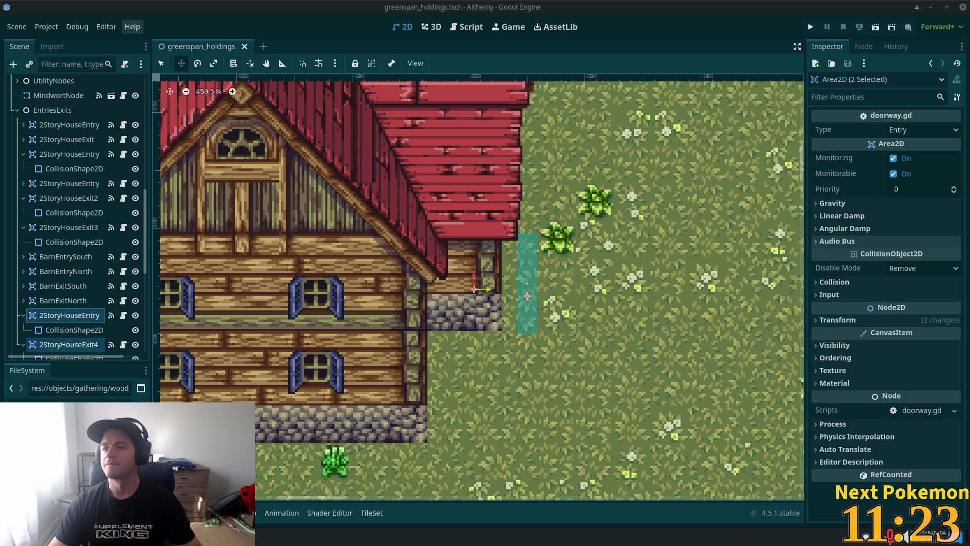
scroll(413, 293, "down", 3)
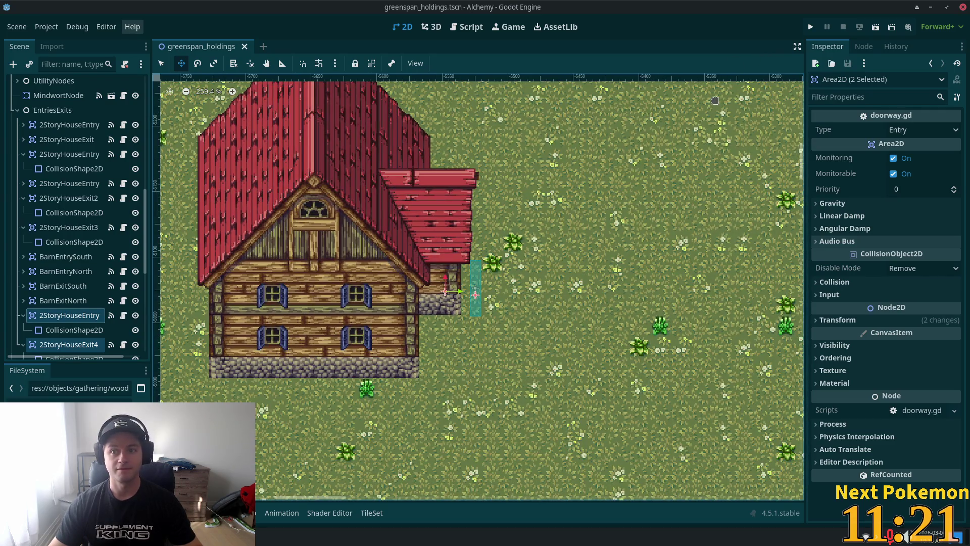
scroll(576, 198, "left", 5)
scroll(610, 270, "down", 3)
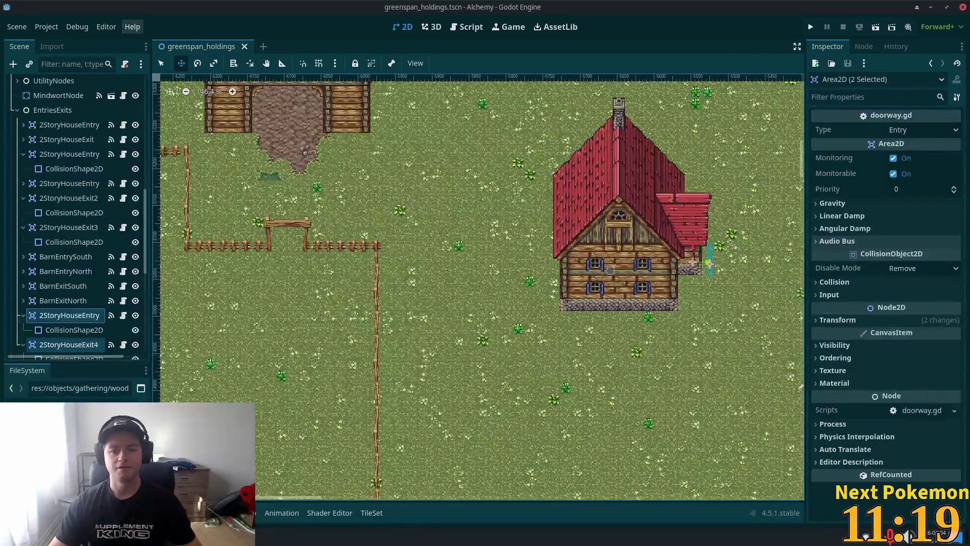
scroll(81, 227, "down", 10)
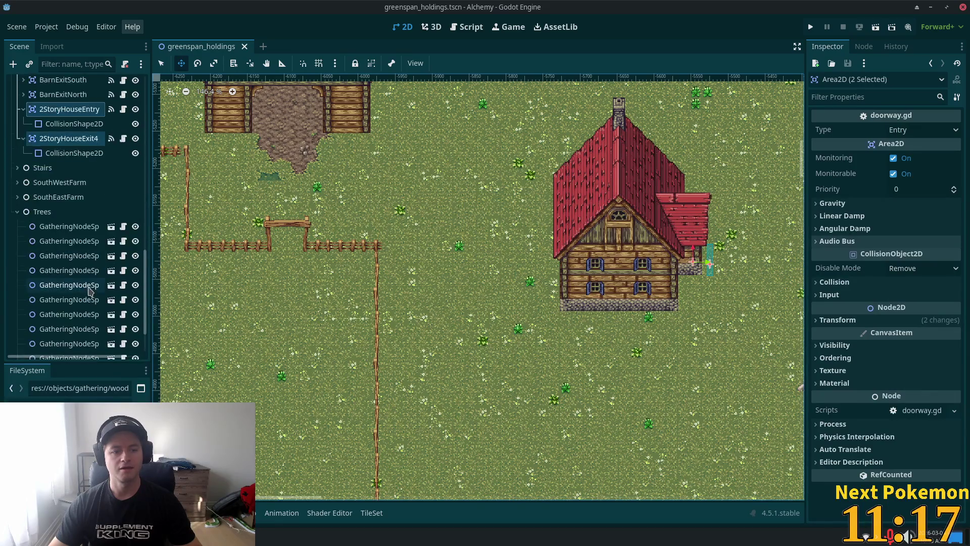
scroll(81, 227, "up", 15)
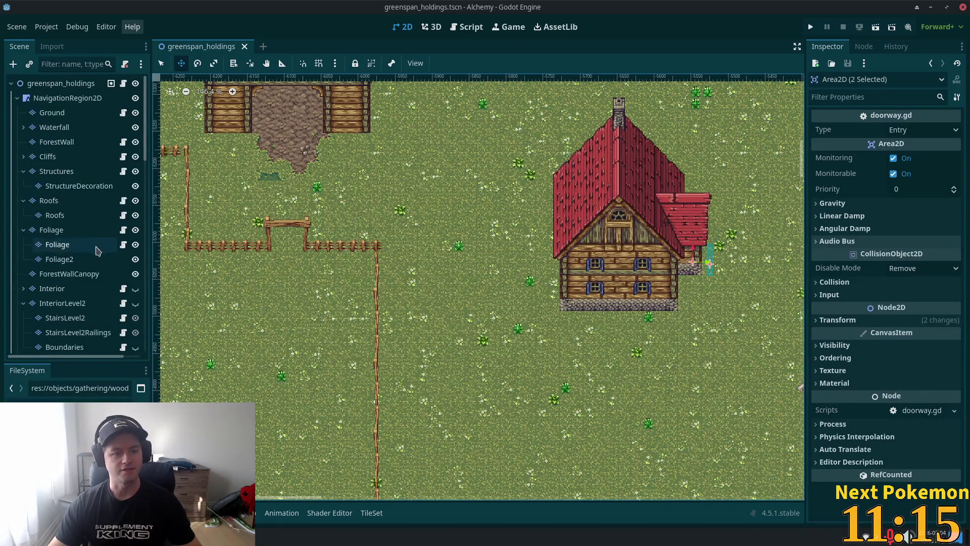
Step: Select InteriorLevel2, centre the farmhouse in view, and turn the Interior layer's visibility back on
left_click(83, 304)
scroll(546, 283, "up", 1)
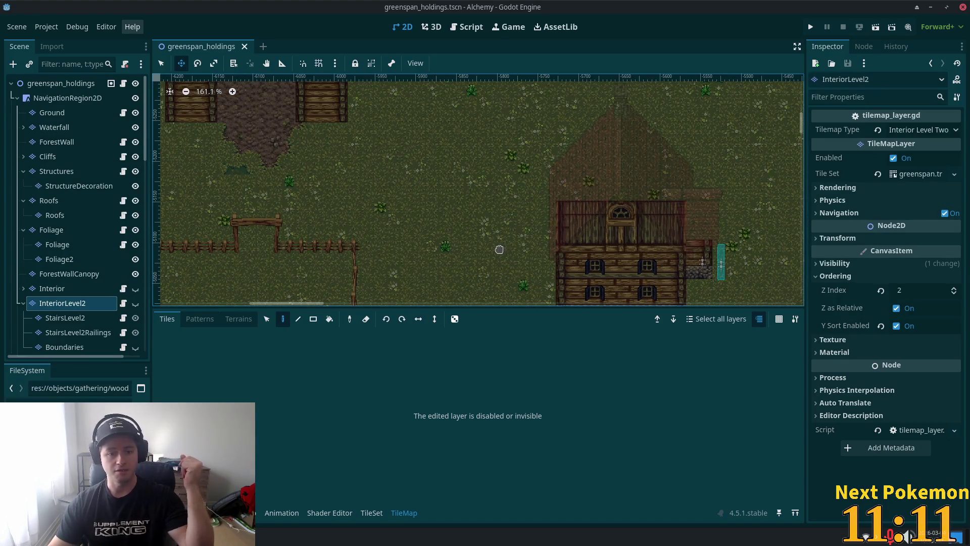
left_click_drag(495, 260, 323, 227)
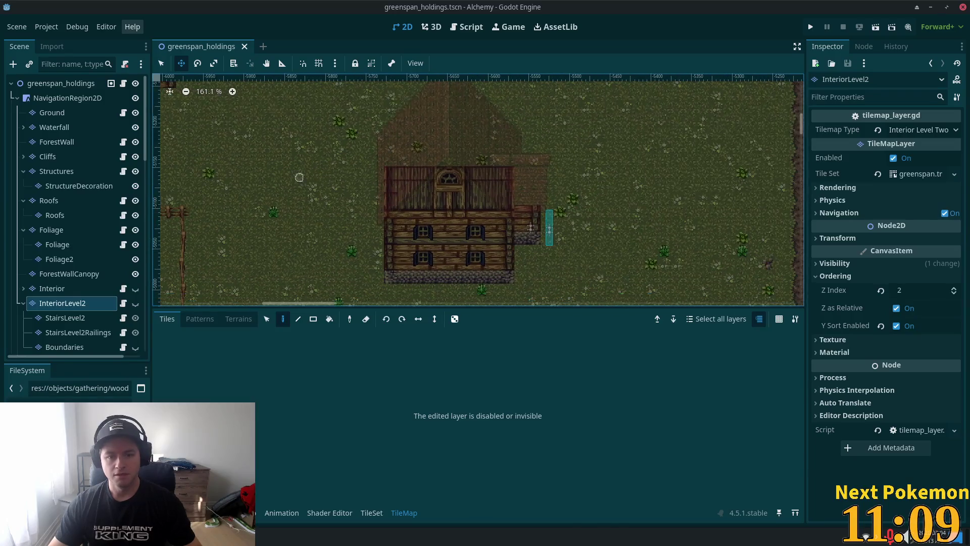
left_click(135, 288)
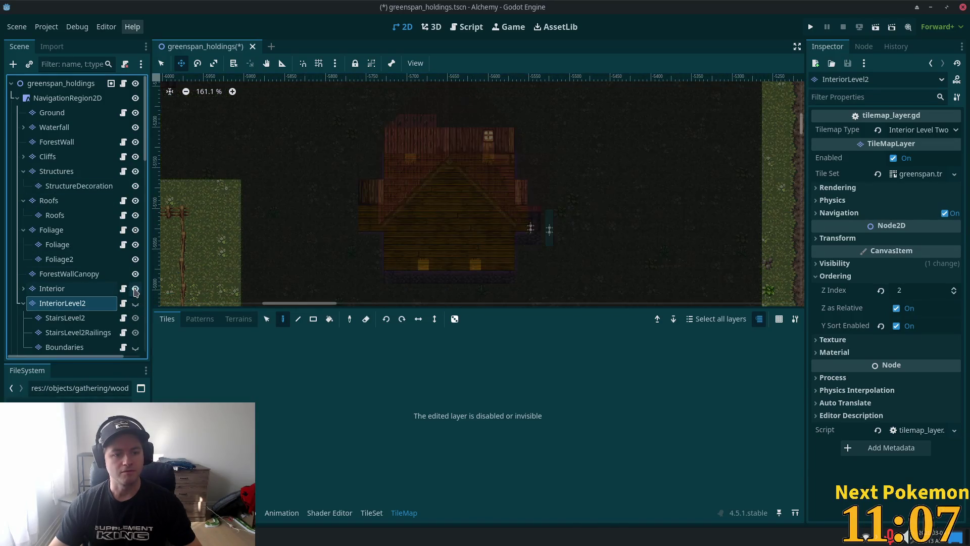
Step: On the Interior layer, box-select and erase the stray tiles on the farmhouse's left side
left_click(52, 289)
scroll(405, 204, "up", 4)
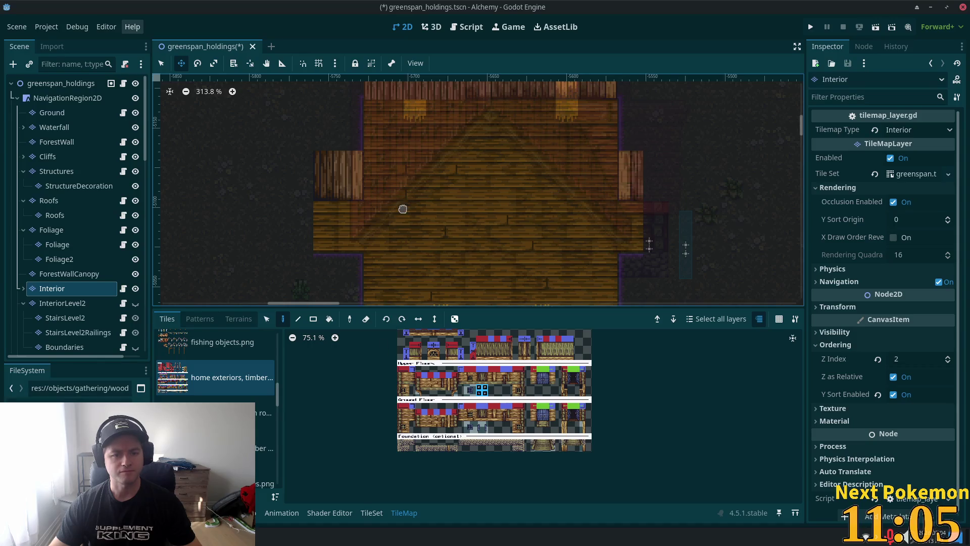
scroll(317, 256, "down", 3)
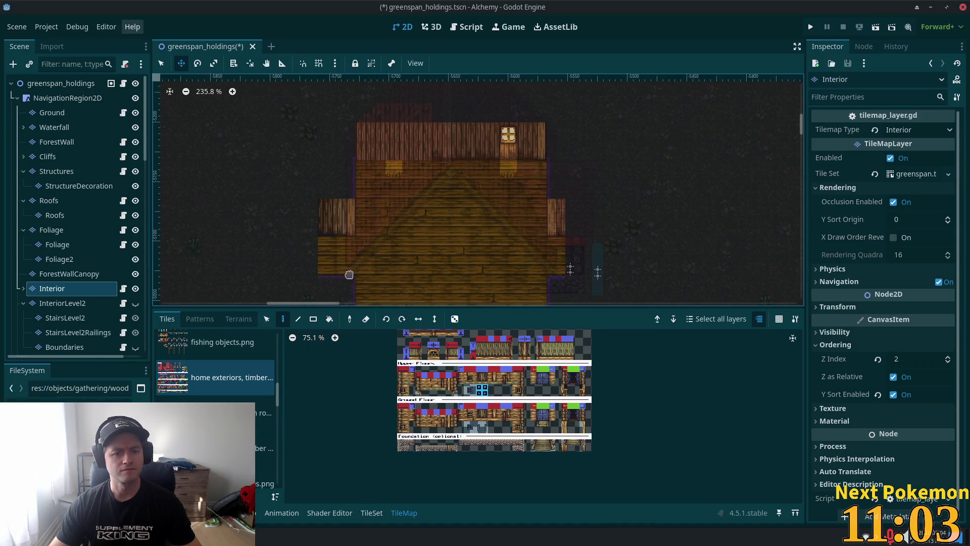
left_click(267, 318)
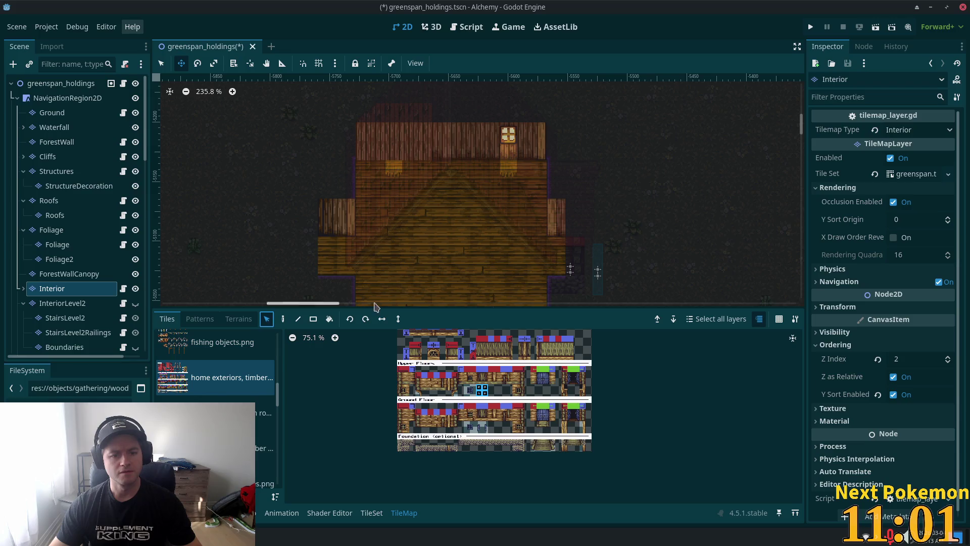
left_click(283, 319)
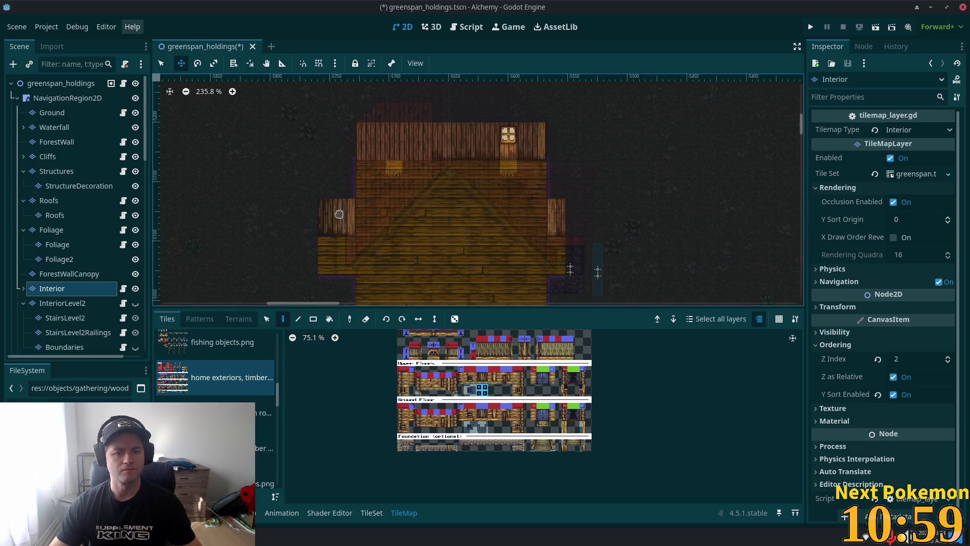
left_click(161, 63)
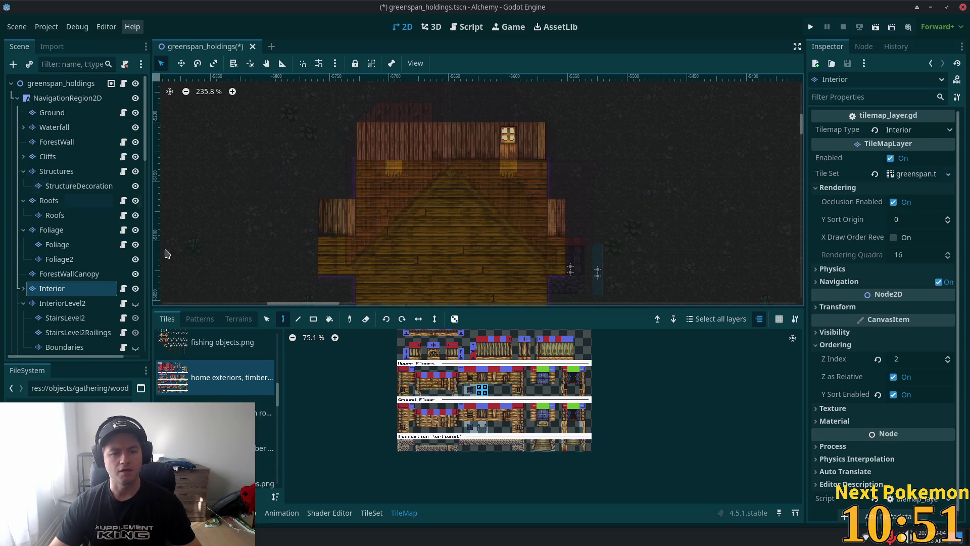
left_click(267, 319)
mouse_move(348, 128)
left_mouse_down()
mouse_move(329, 136)
mouse_move(342, 185)
left_mouse_up()
left_click(283, 318)
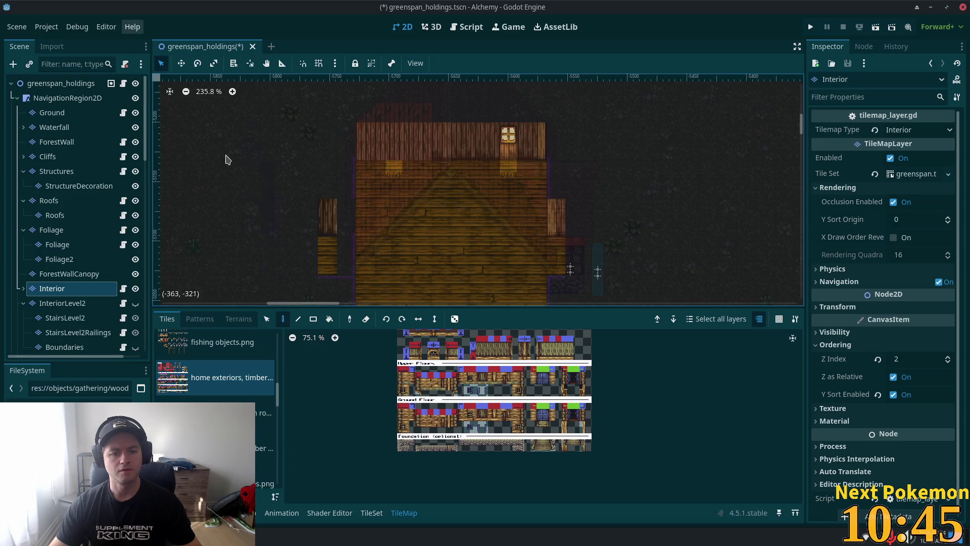
left_click(266, 318)
left_click(282, 319)
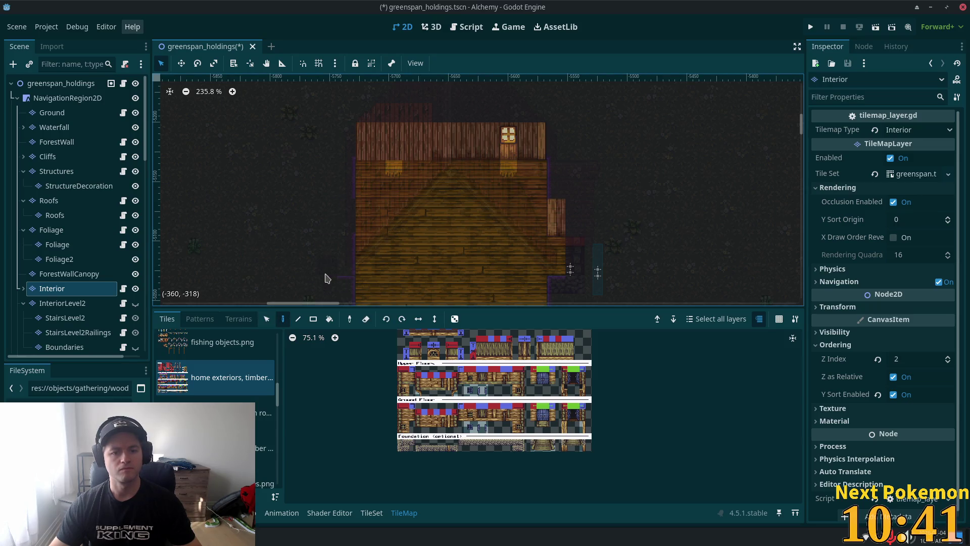
Step: Pick the interior timber tile sheet in the Tiles list
scroll(327, 242, "down", 2)
scroll(333, 217, "down", 2)
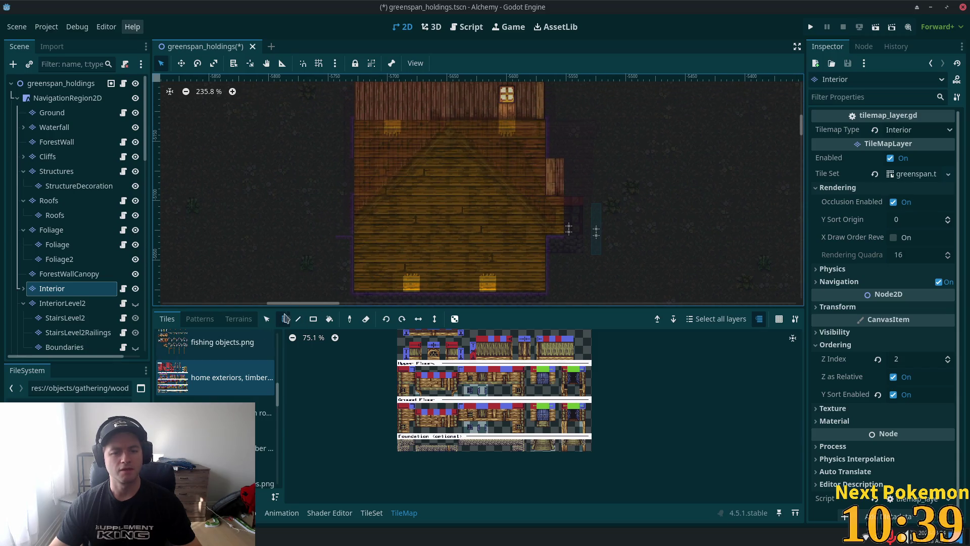
scroll(306, 203, "up", 4)
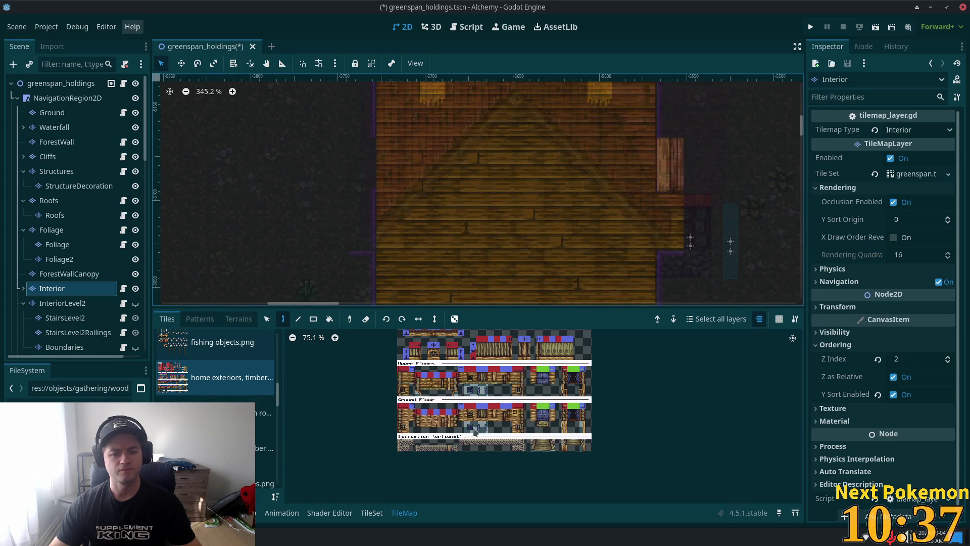
scroll(217, 384, "down", 2)
left_click(227, 410)
scroll(494, 403, "up", 5)
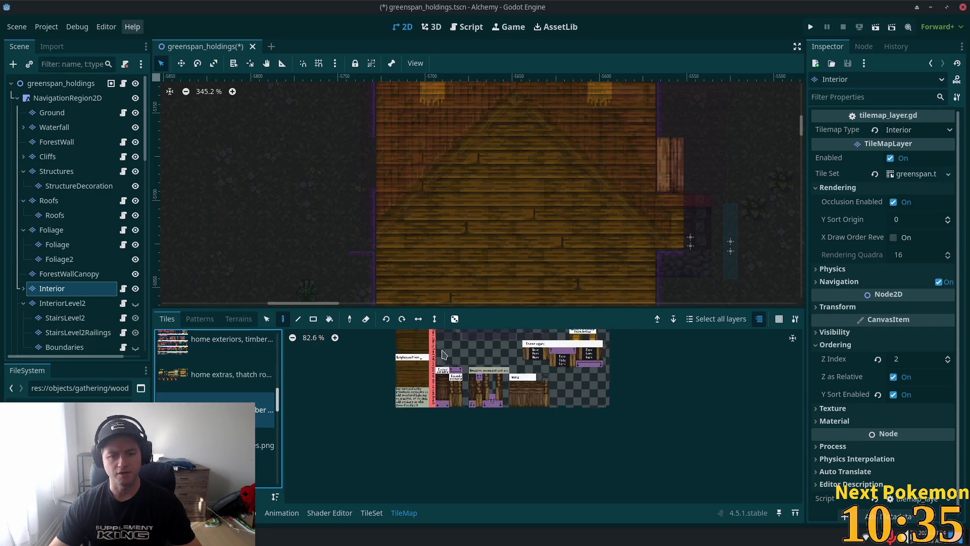
scroll(494, 403, "up", 2)
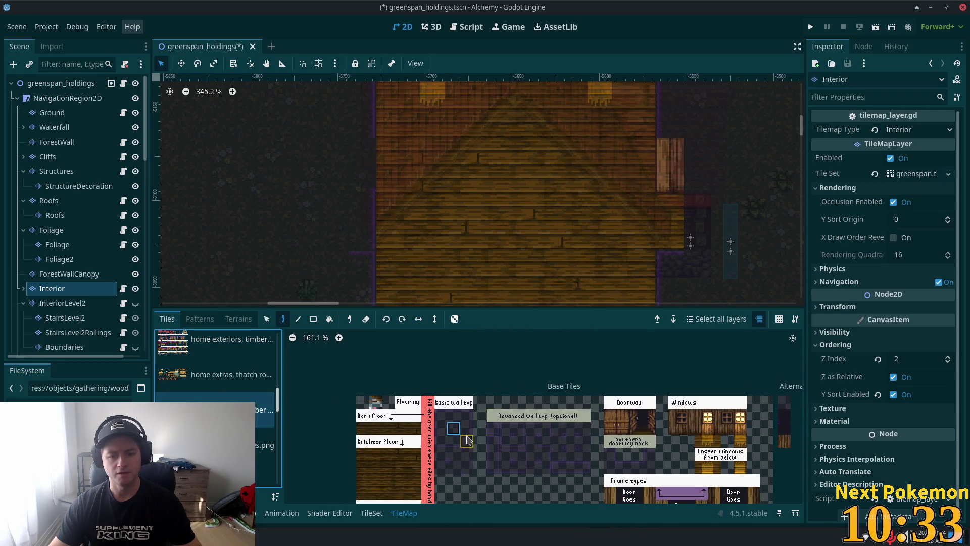
left_click(467, 428)
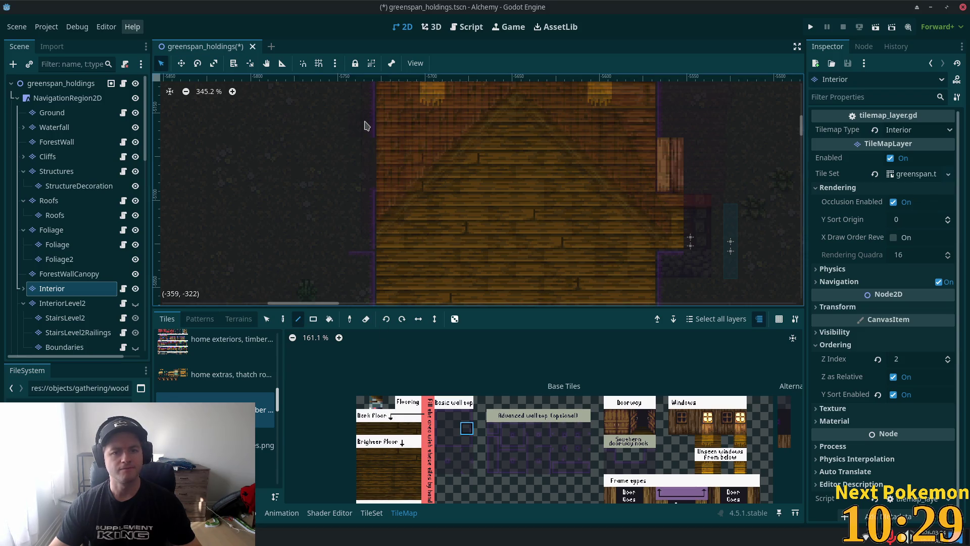
scroll(572, 255, "down", 5)
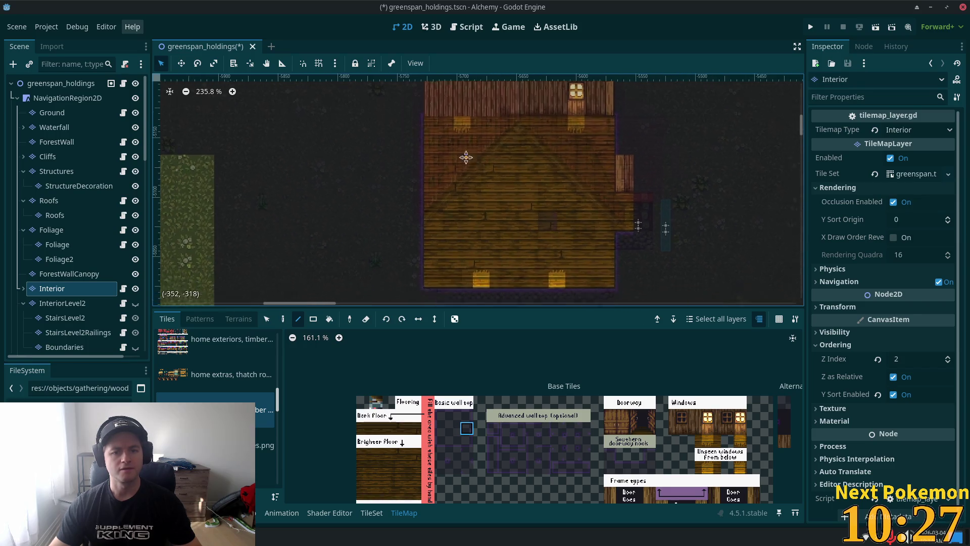
scroll(463, 156, "up", 3)
left_click_drag(458, 173, 526, 71)
scroll(397, 184, "up", 2)
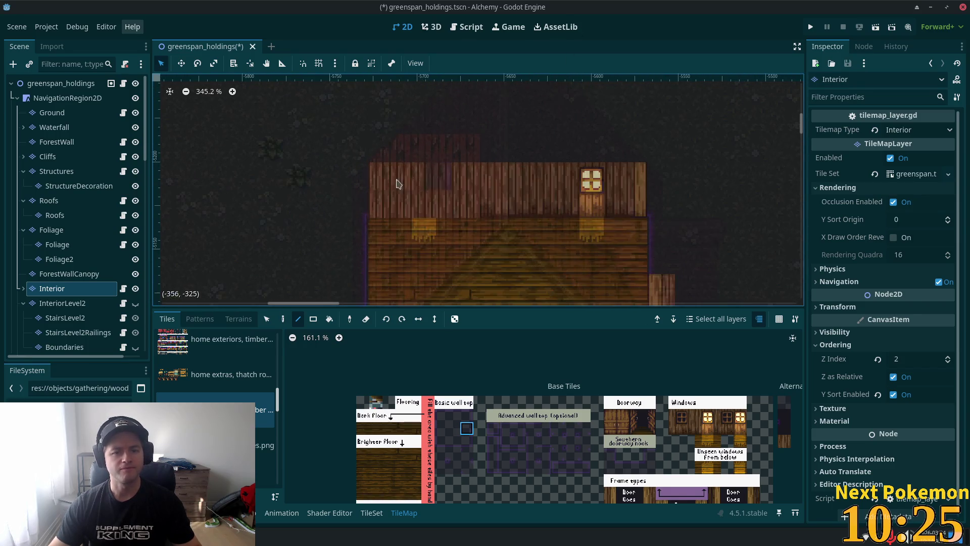
scroll(359, 192, "up", 3)
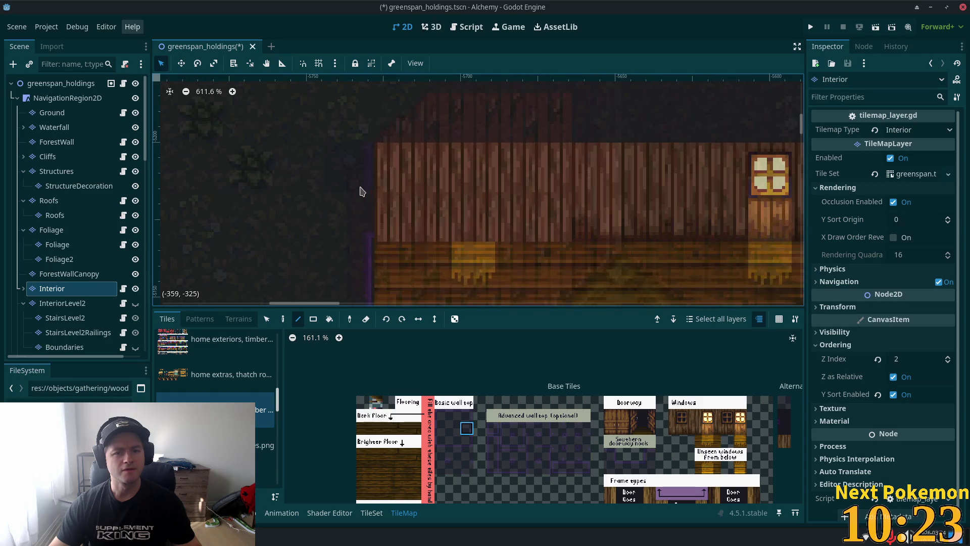
scroll(333, 195, "down", 2)
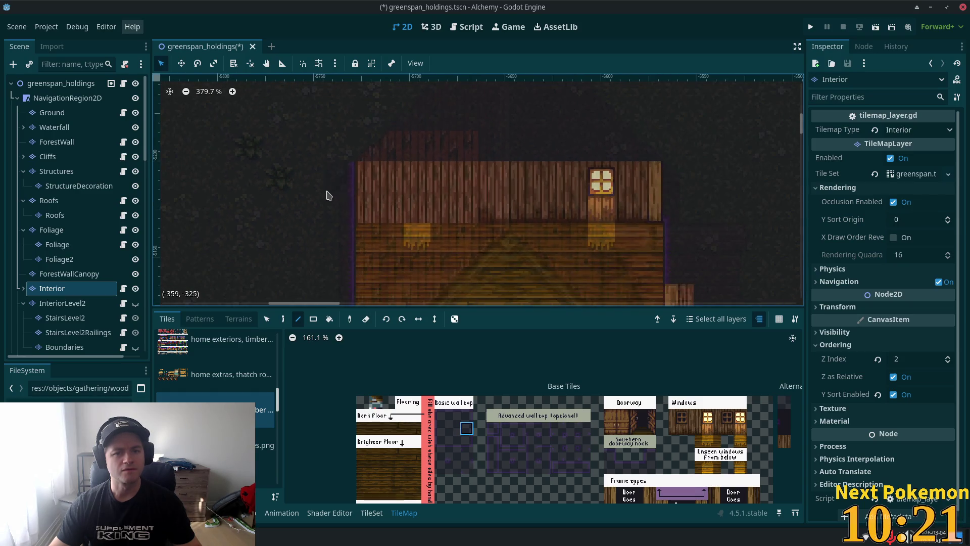
scroll(353, 217, "down", 3)
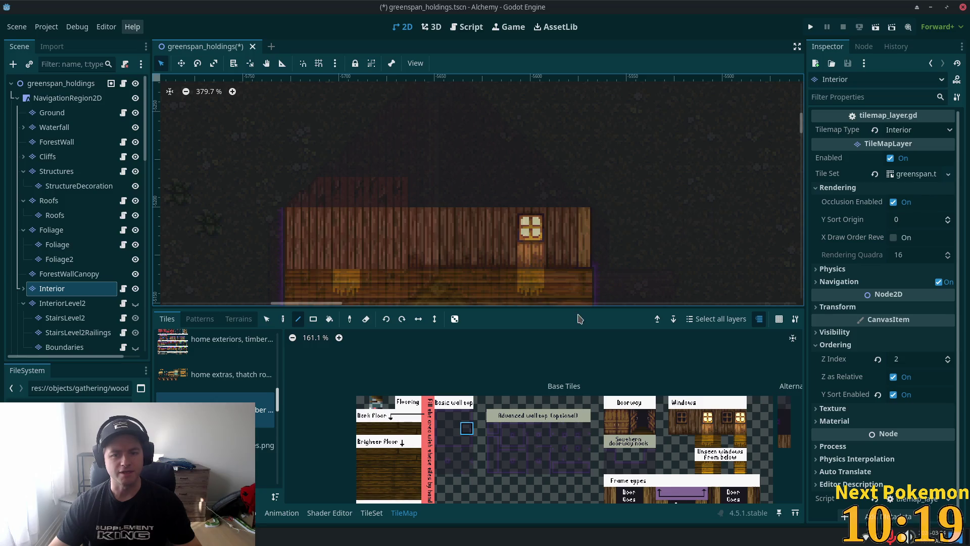
scroll(334, 198, "down", 2)
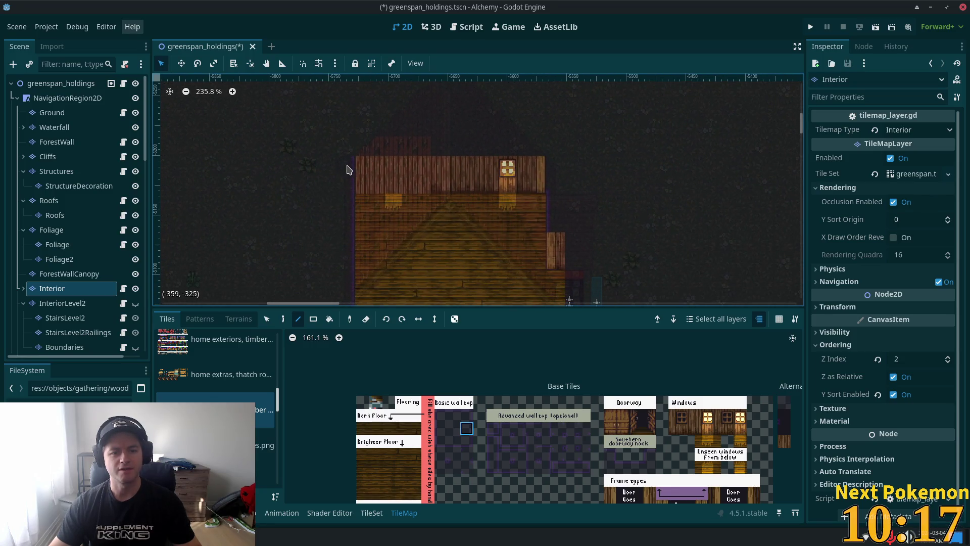
left_click(352, 172)
left_click(353, 190)
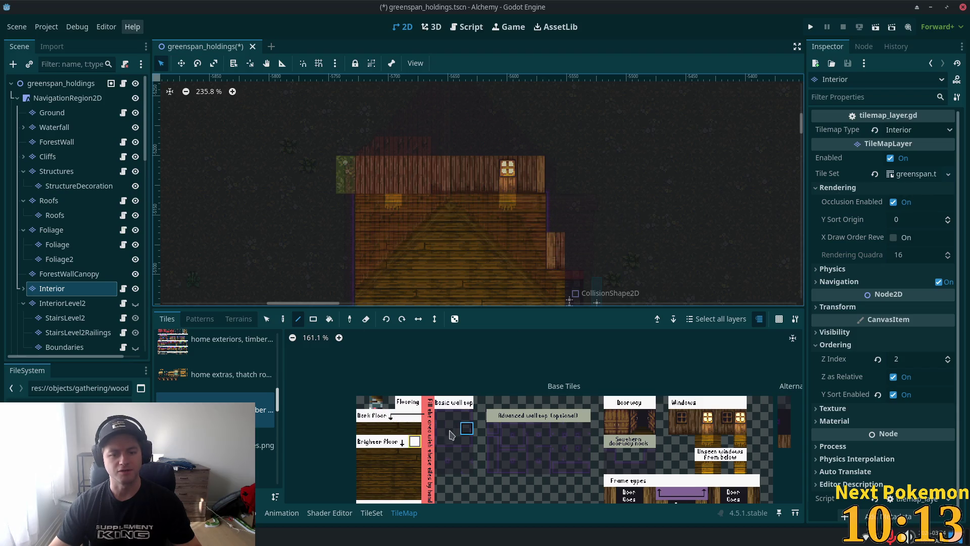
left_click(343, 176)
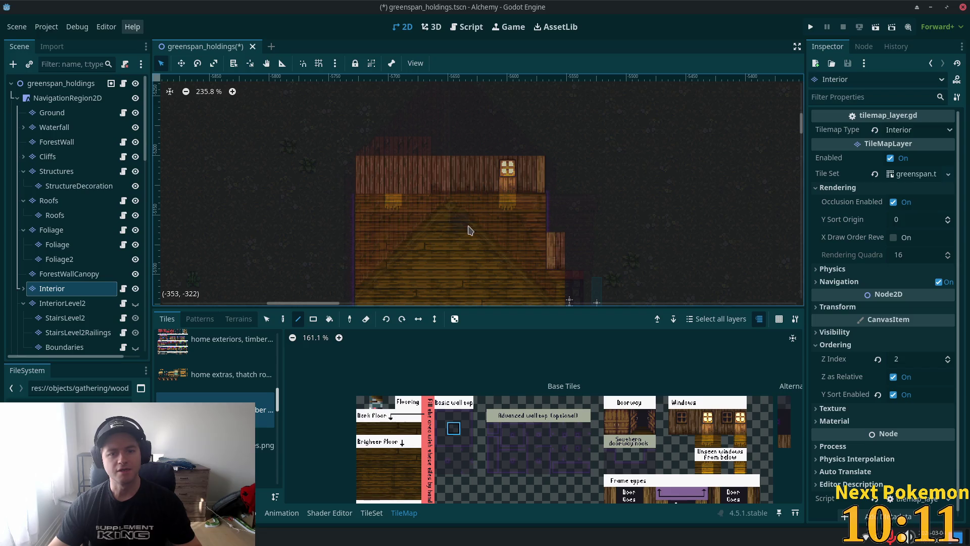
scroll(679, 201, "down", 4)
mouse_move(715, 234)
left_mouse_down()
mouse_move(609, 204)
mouse_move(746, 223)
mouse_move(581, 173)
mouse_move(632, 165)
mouse_move(704, 193)
mouse_move(495, 193)
mouse_move(670, 199)
mouse_move(615, 218)
left_mouse_up()
scroll(615, 219, "left", 5)
scroll(615, 218, "up", 3)
scroll(537, 249, "down", 4)
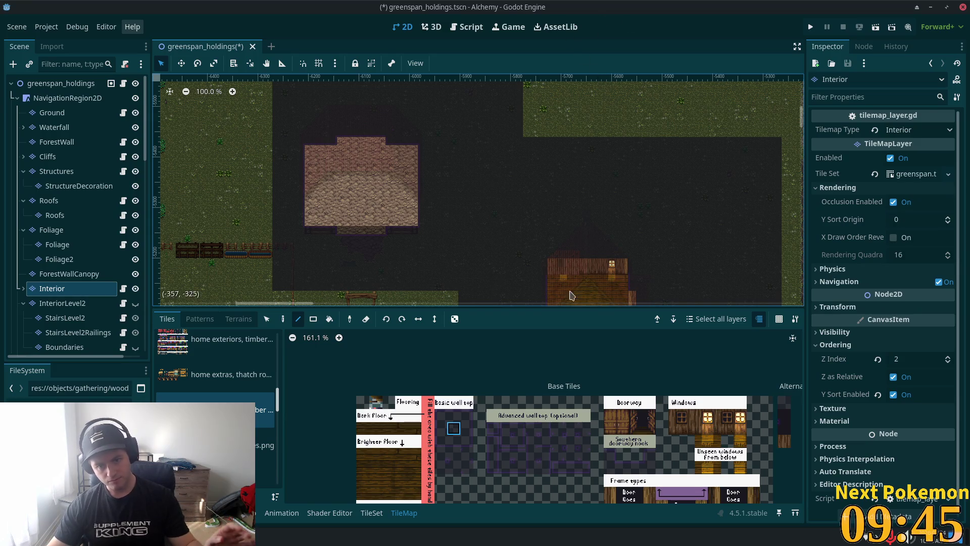
Step: Leave tile painting via the greenspan_holdings root and select the BarnExitNorth collision shape
scroll(423, 217, "down", 3)
scroll(423, 217, "up", 4)
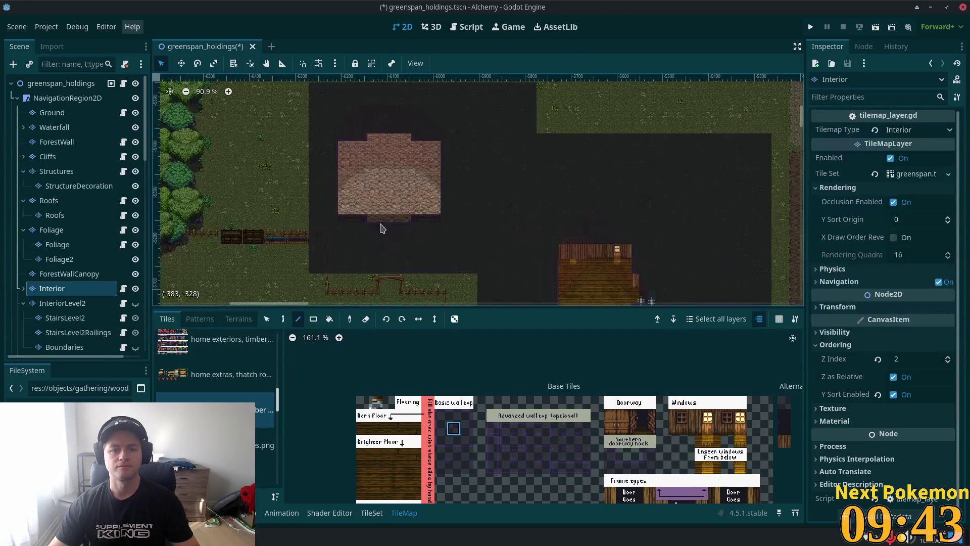
scroll(355, 190, "down", 3)
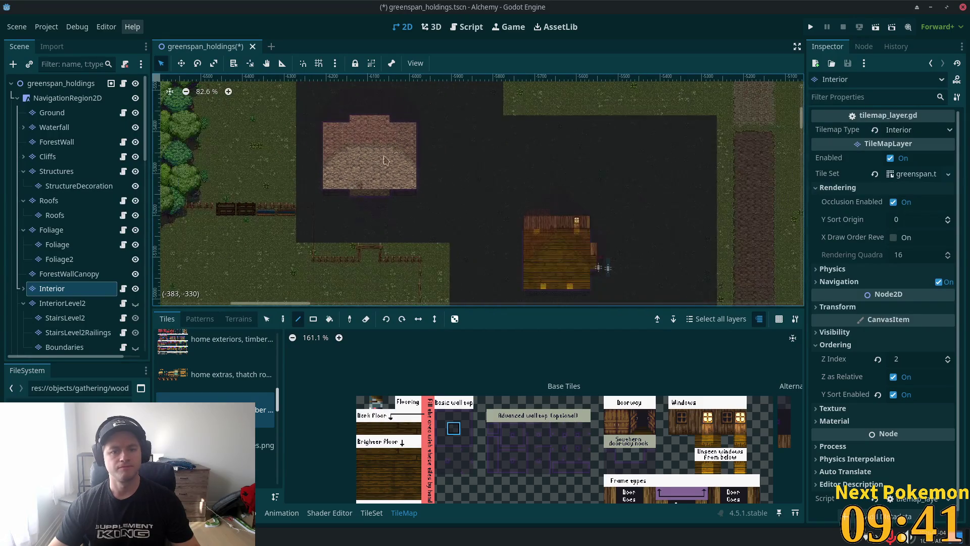
scroll(288, 271, "down", 10)
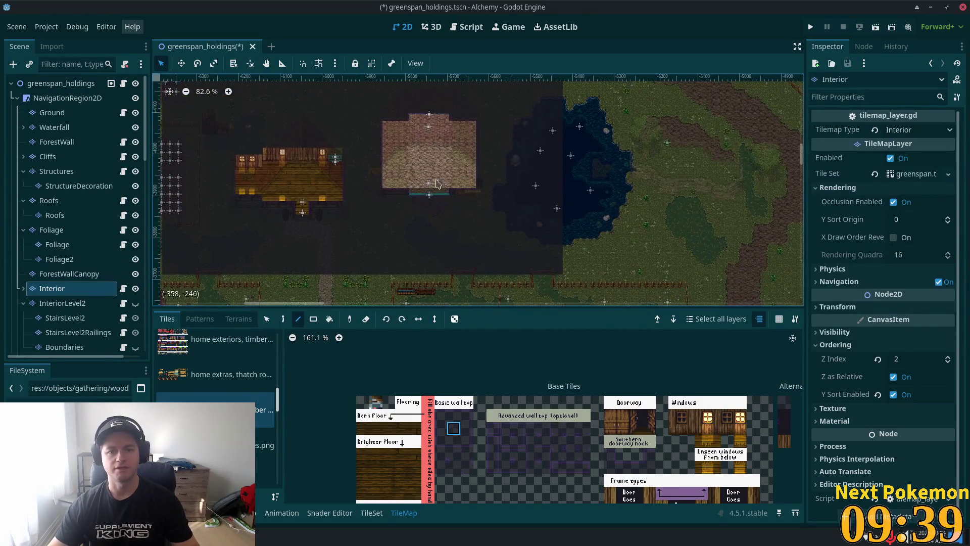
scroll(419, 126, "up", 3)
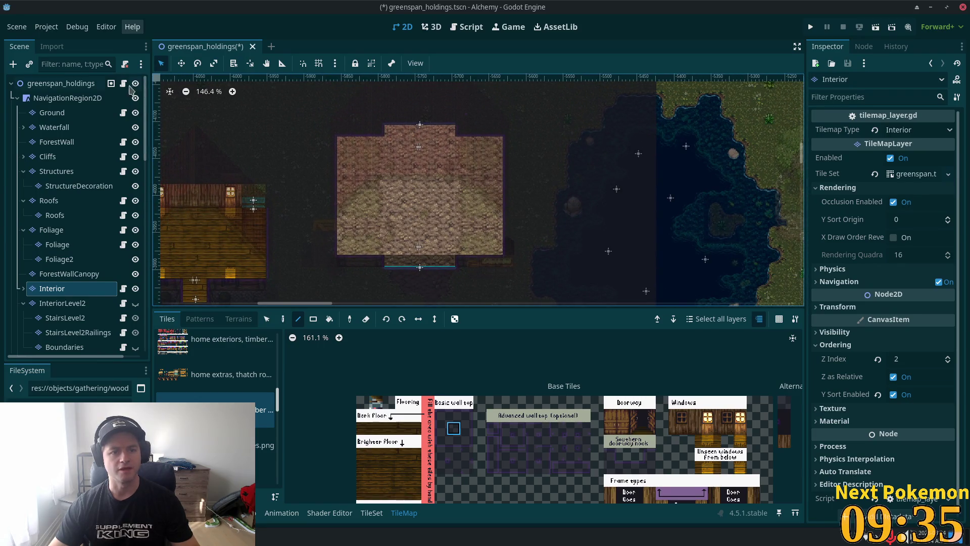
left_click(90, 84)
left_click(420, 129)
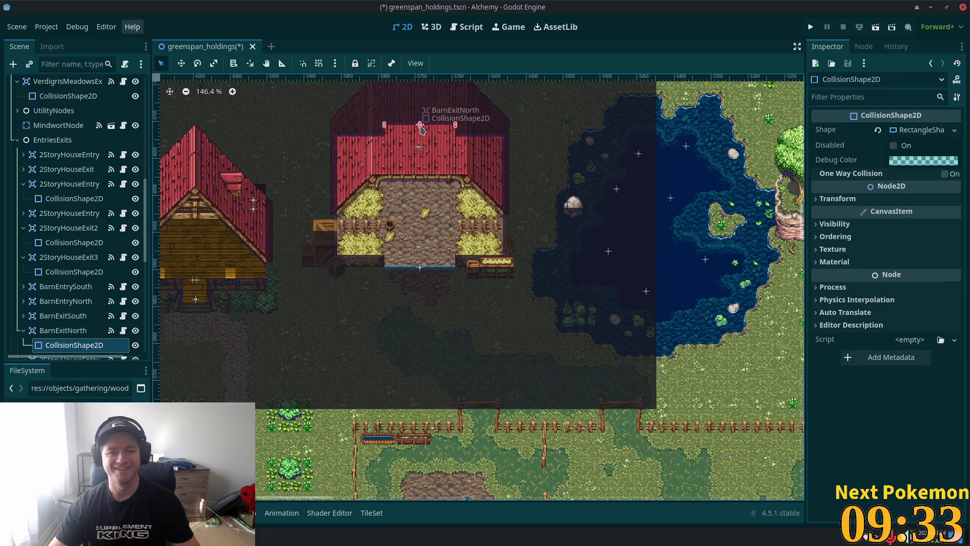
Step: Select BarnEntrySouth, BarnEntryNorth, BarnExitSouth and BarnExitNorth together in the Scene tree
left_click(418, 151, "shift")
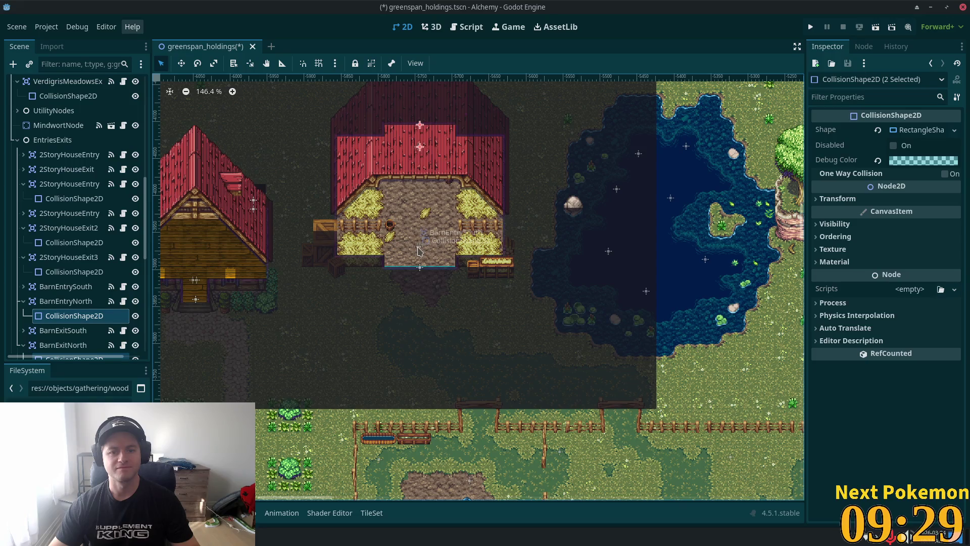
left_click(424, 253, "shift")
scroll(101, 217, "down", 5)
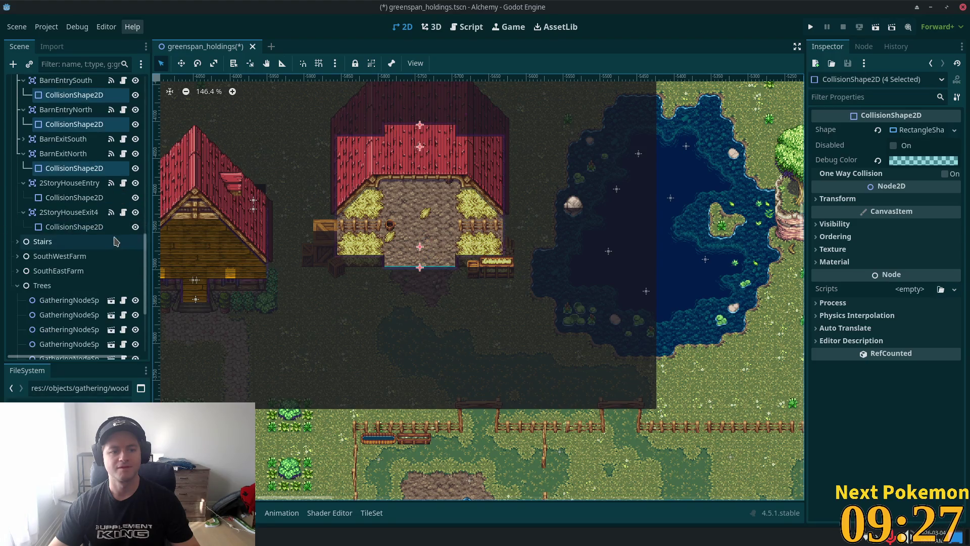
scroll(73, 194, "up", 5)
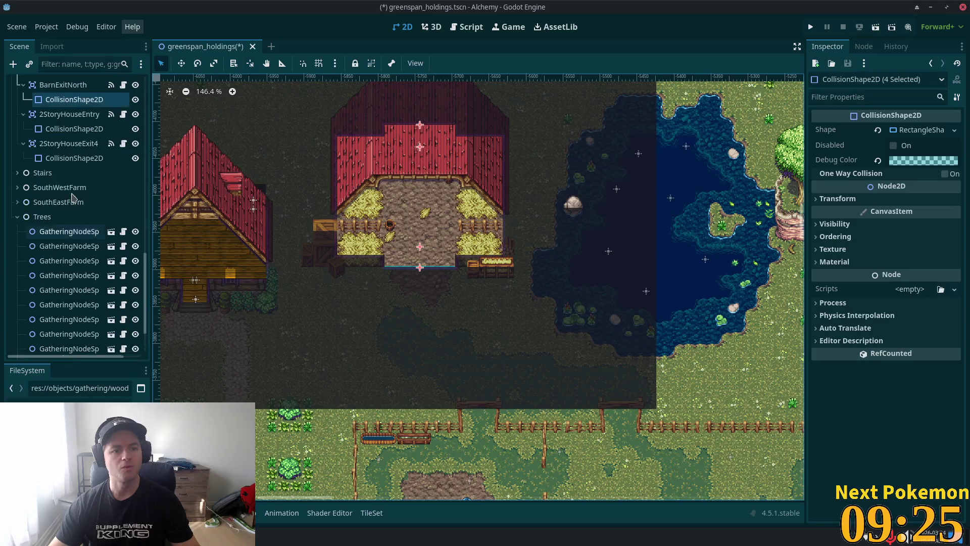
scroll(89, 265, "down", 1)
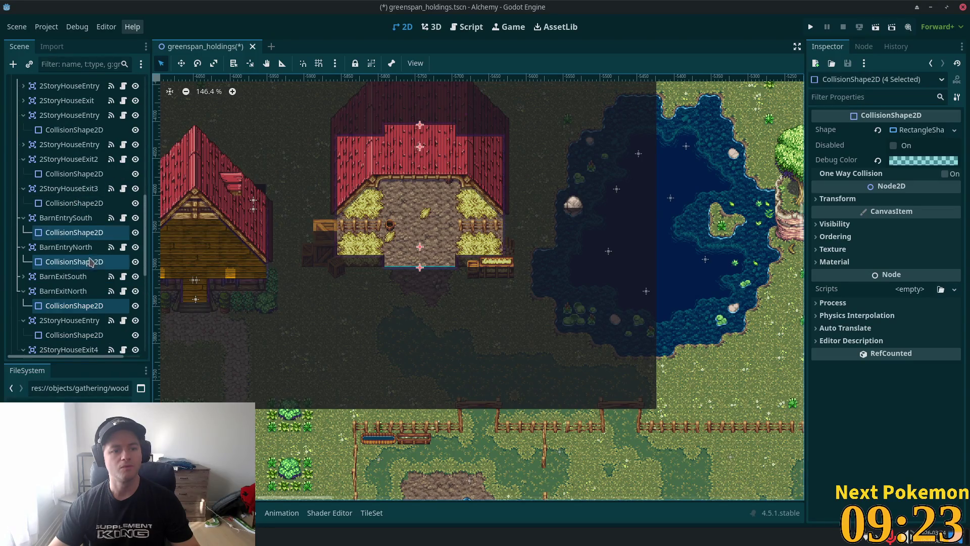
left_click(66, 218)
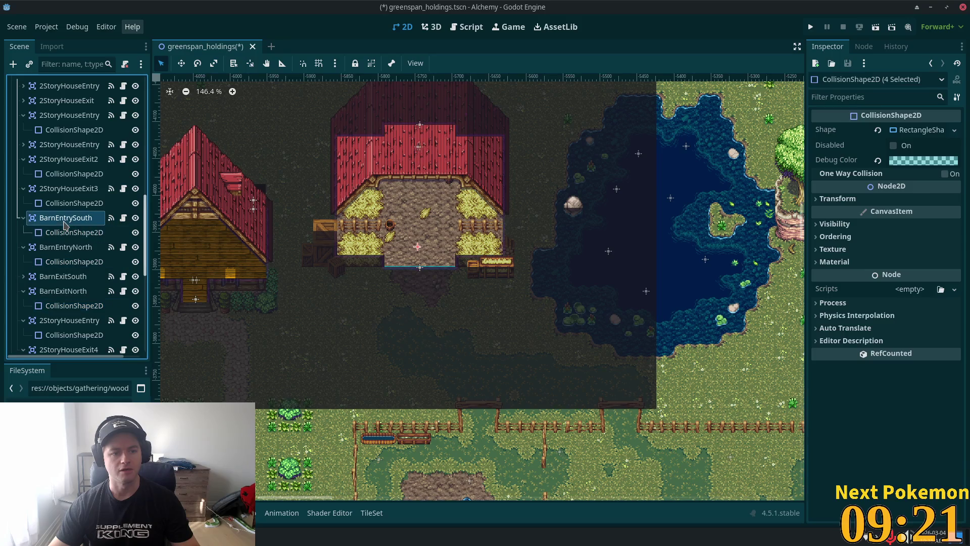
left_click(63, 246, "ctrl")
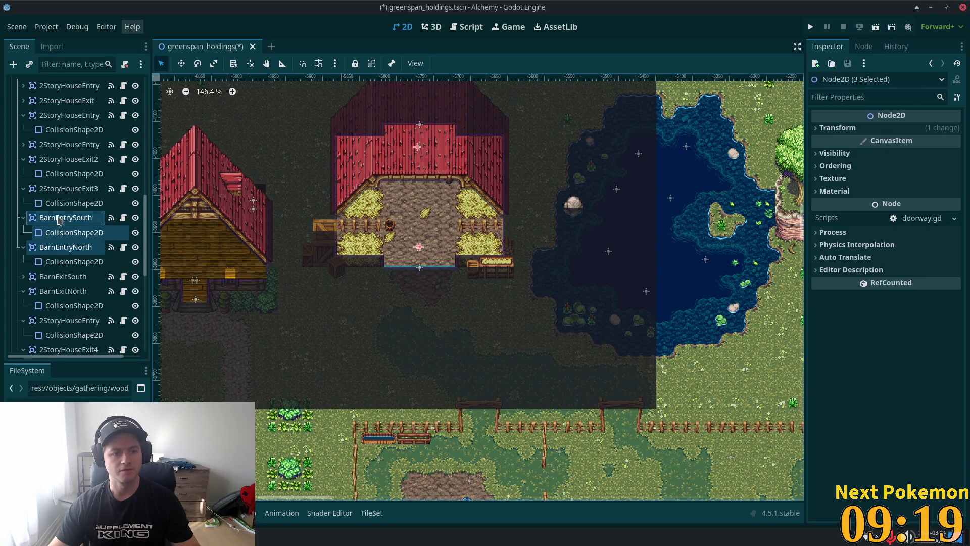
left_click(54, 250, "ctrl")
left_click(54, 251, "ctrl")
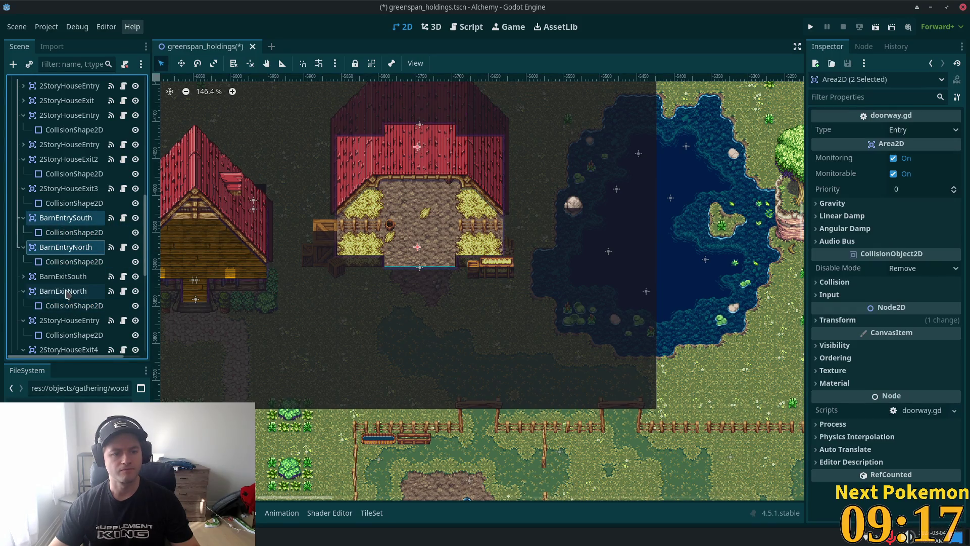
left_click(60, 276, "ctrl")
left_click(60, 291, "ctrl")
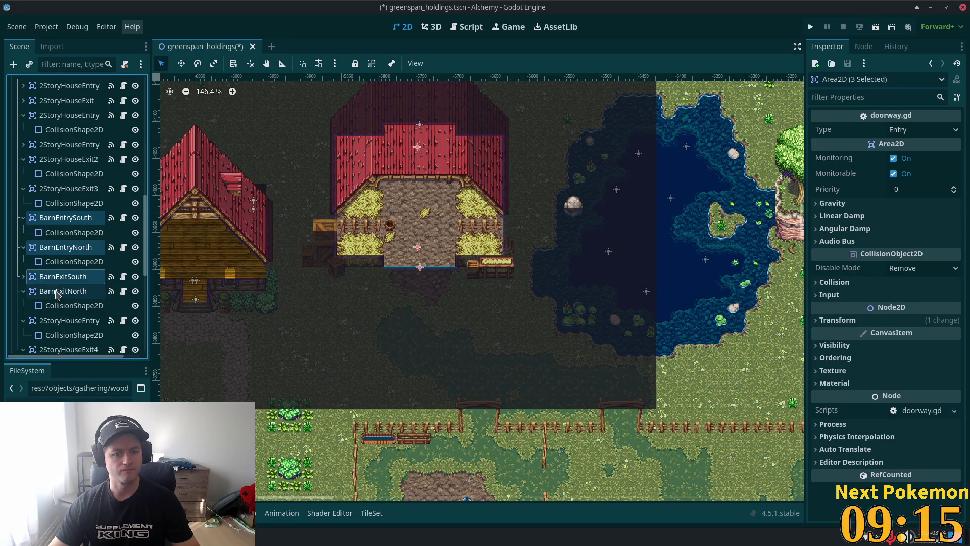
Step: Copy the four selected barn doorway nodes
scroll(281, 280, "down", 1)
scroll(282, 280, "down", 6)
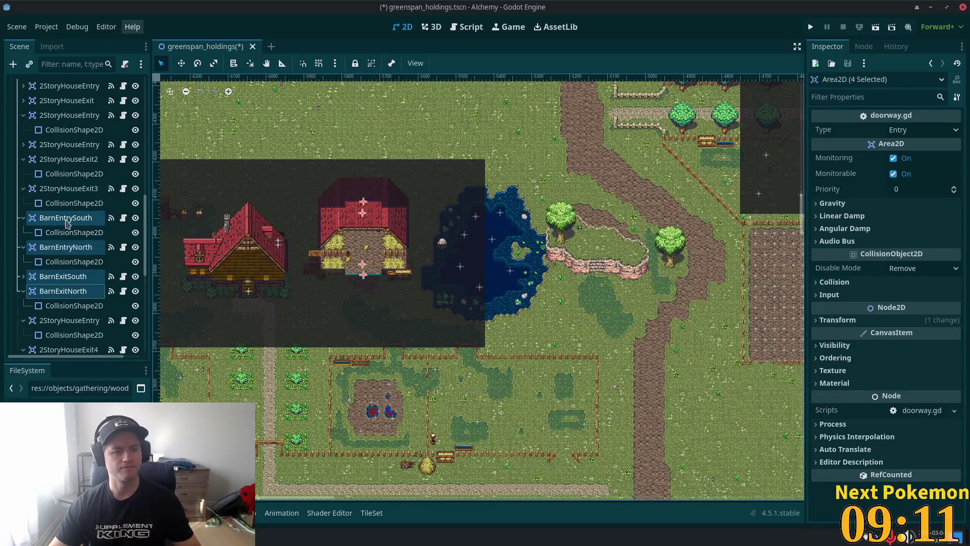
right_click(66, 219)
left_click(109, 243)
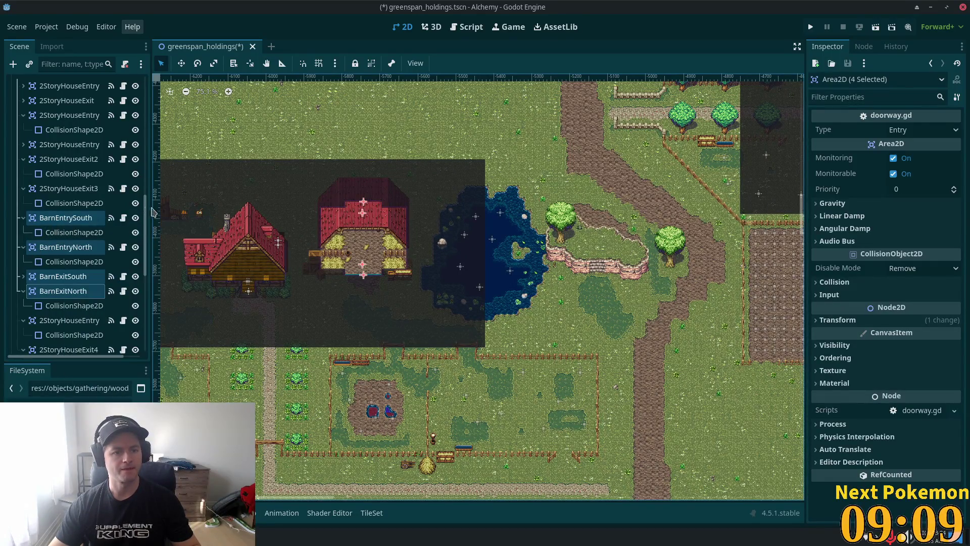
scroll(147, 211, "up", 5)
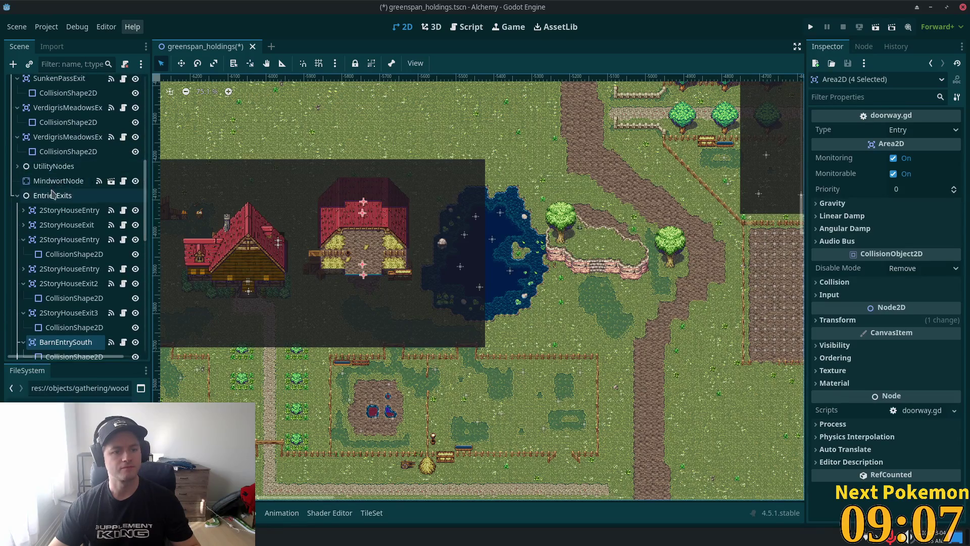
Step: Paste the copied barn doorways under the EntriesExits node
right_click(52, 195)
left_click(137, 268)
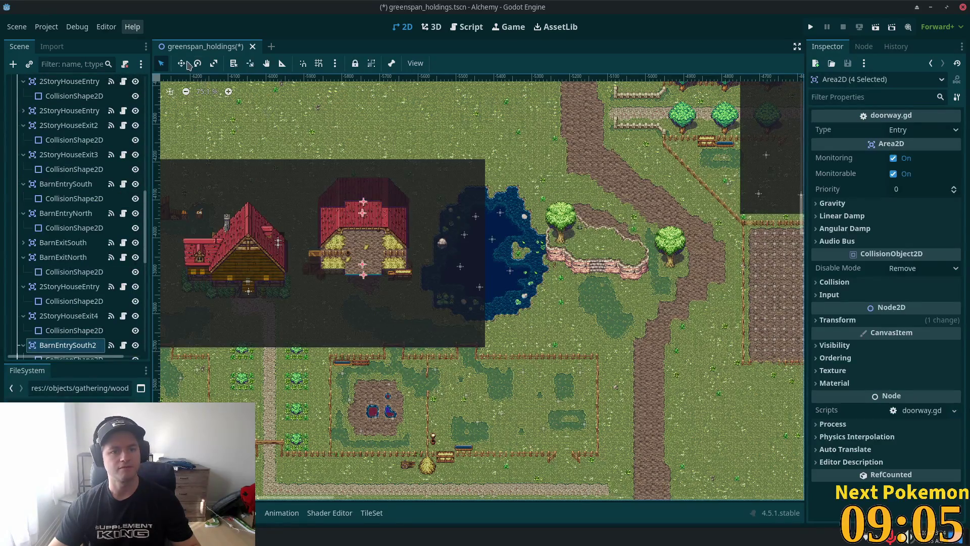
left_click(181, 63)
Step: Drag the pasted doorway onto the second barn's entrance and save the scene
scroll(480, 288, "up", 5)
scroll(480, 288, "left", 5)
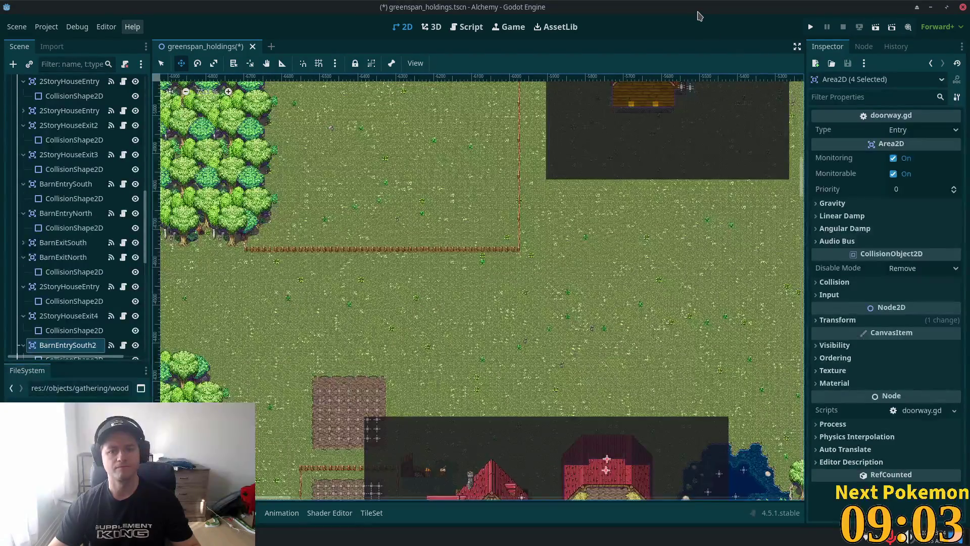
scroll(635, 218, "up", 3)
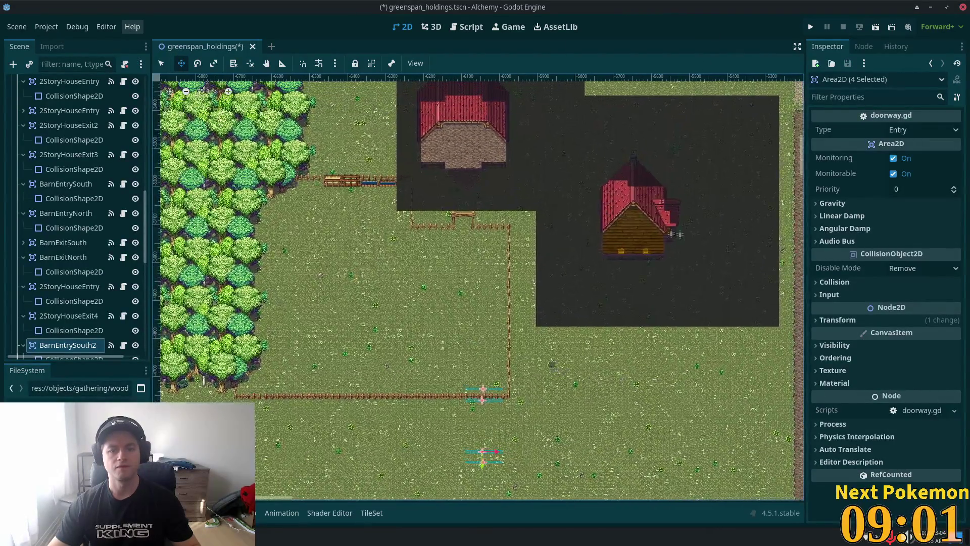
scroll(549, 81, "up", 5)
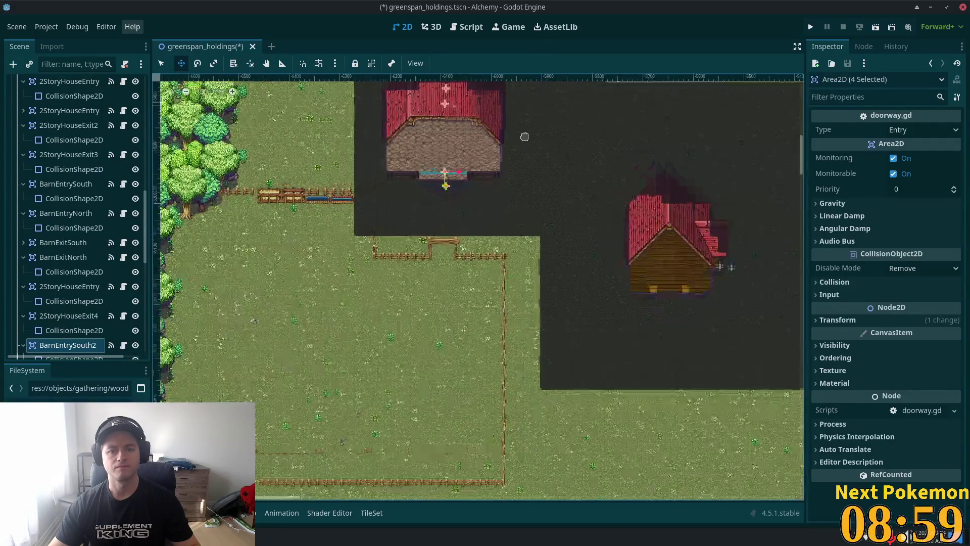
scroll(558, 355, "up", 10)
scroll(455, 227, "right", 4)
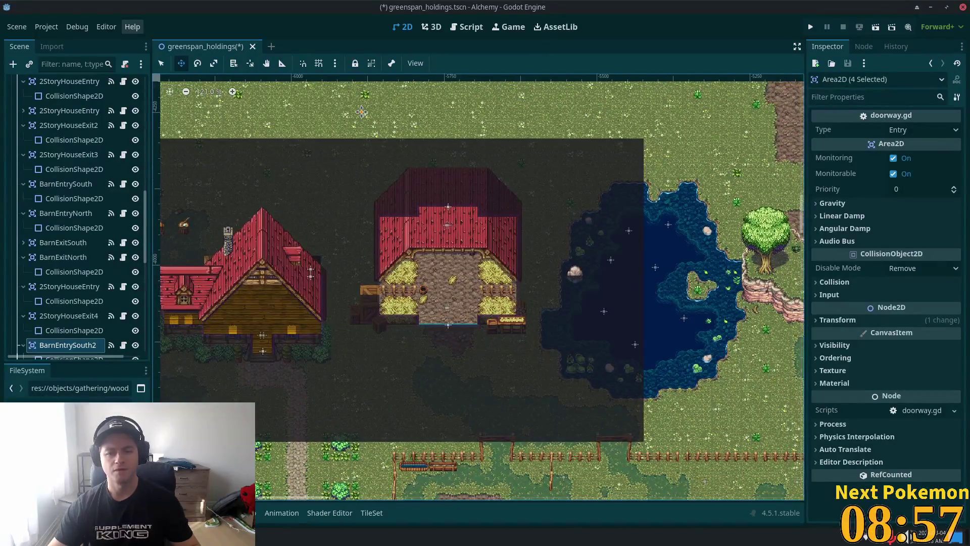
scroll(363, 112, "up", 10)
scroll(509, 147, "up", 5)
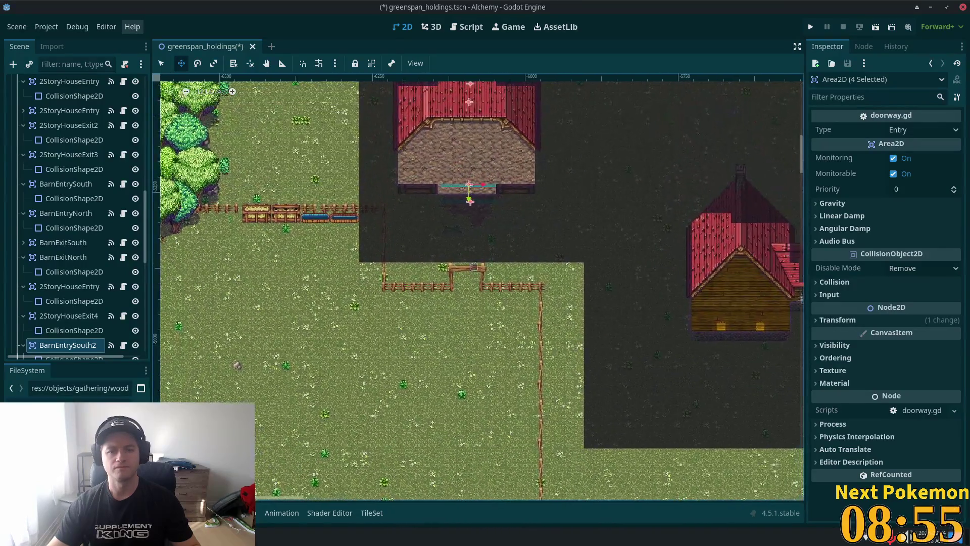
scroll(529, 180, "up", 1)
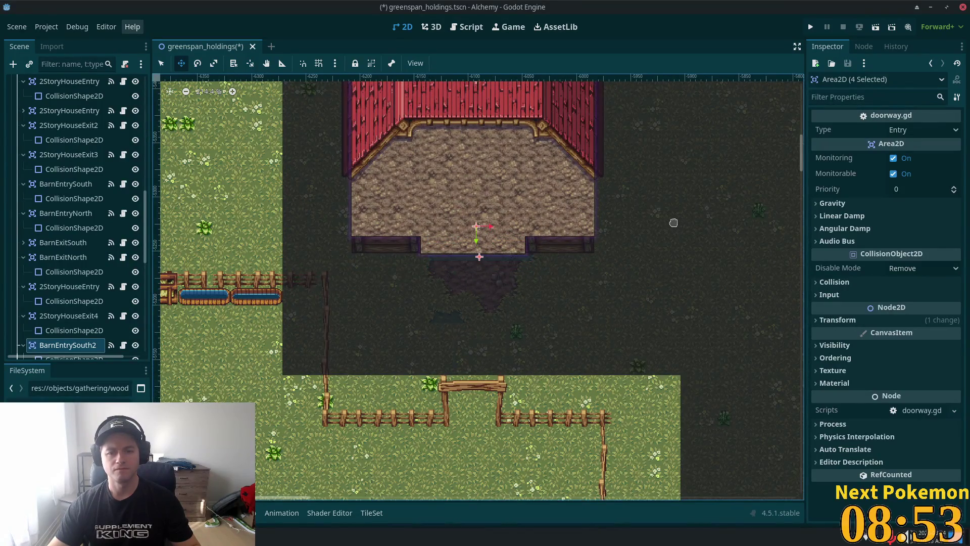
left_click_drag(671, 221, 667, 227)
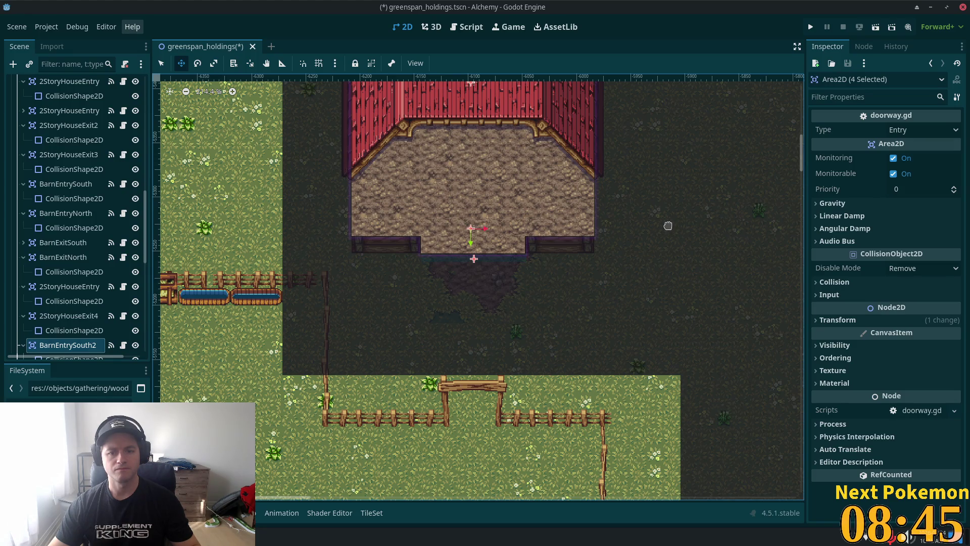
scroll(667, 223, "down", 3)
key("ctrl+s")
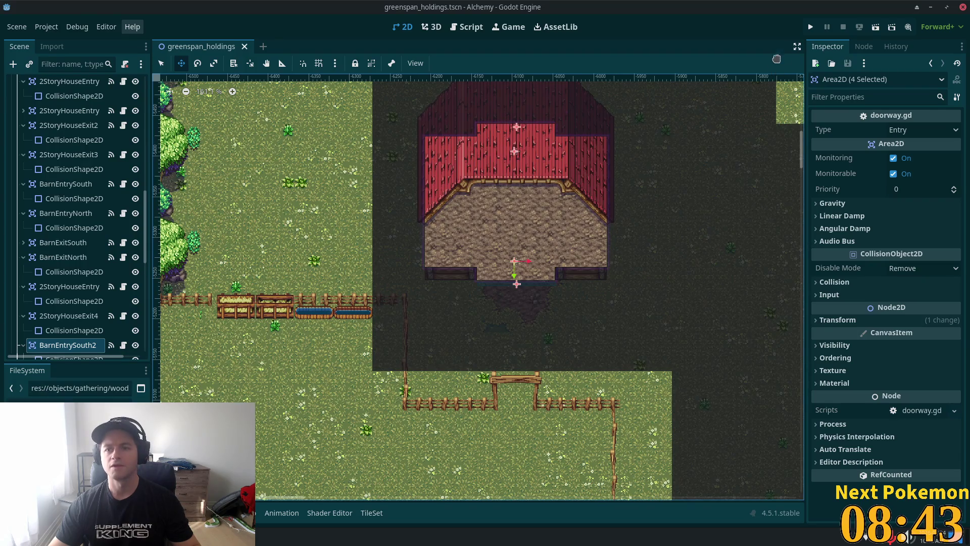
Step: Hide the Interior tile layer, then save and launch the Alchemy game
left_click_drag(143, 211, 154, 102)
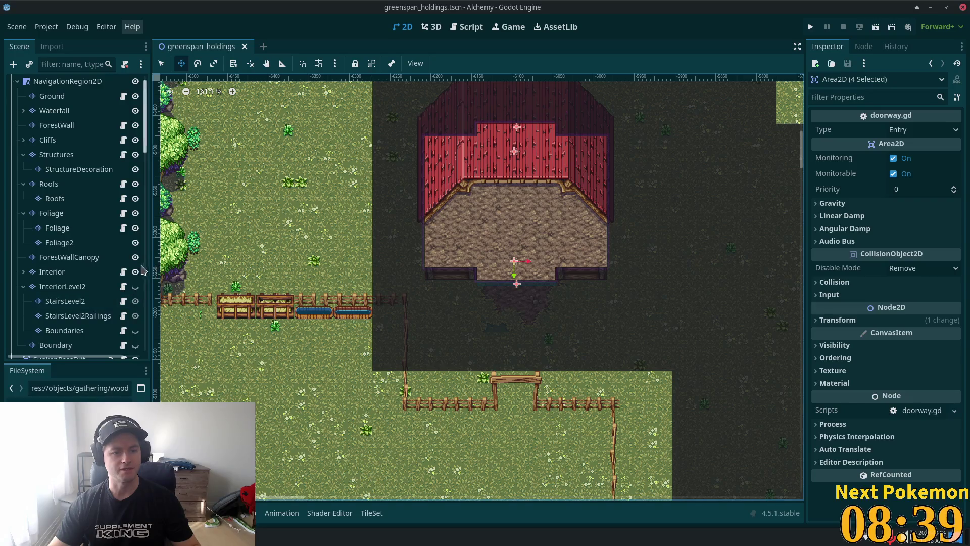
left_click(135, 272)
left_click(813, 25)
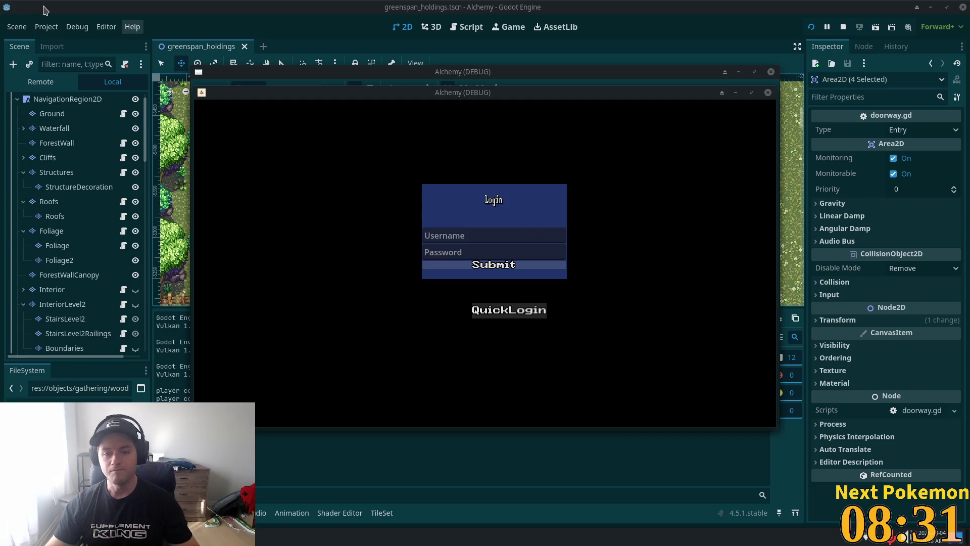
Step: Skip the login into Greenspan Holdings and walk the character north around the area
left_click(509, 310)
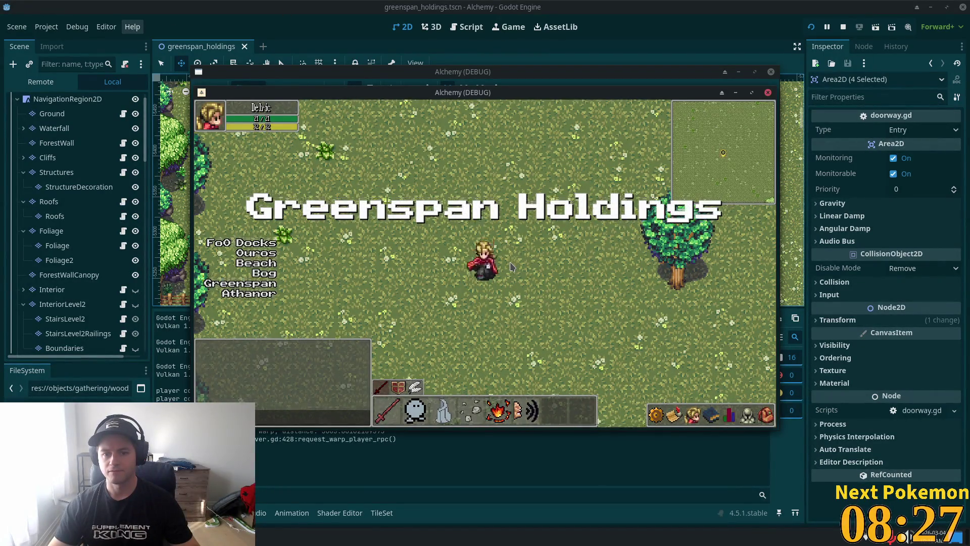
key("s")
key("d")
key("d")
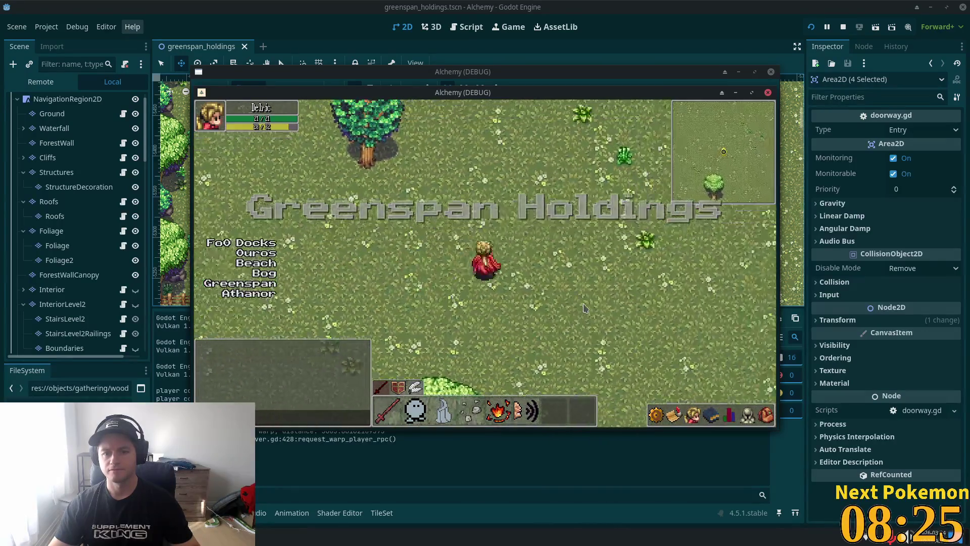
key("d")
key("w")
key("w")
key("a")
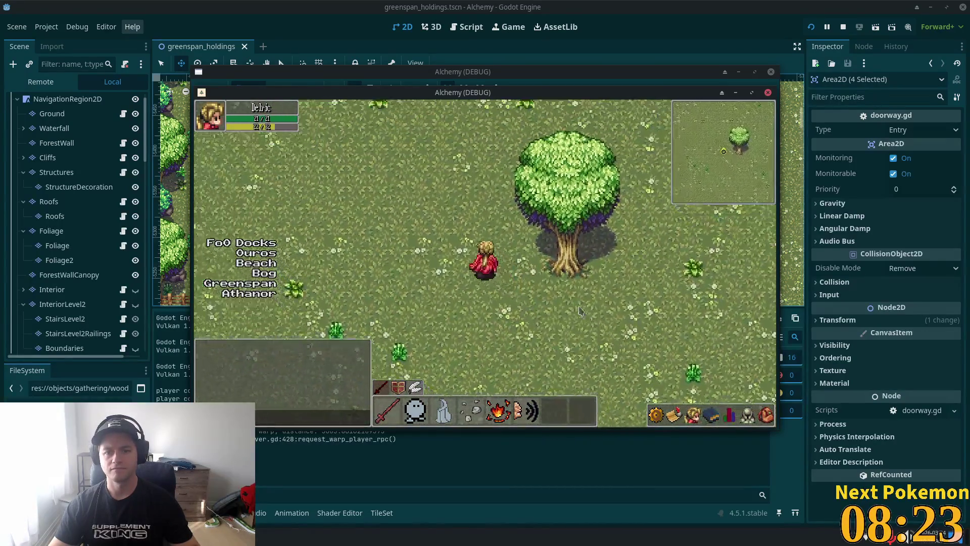
key("w")
key("d")
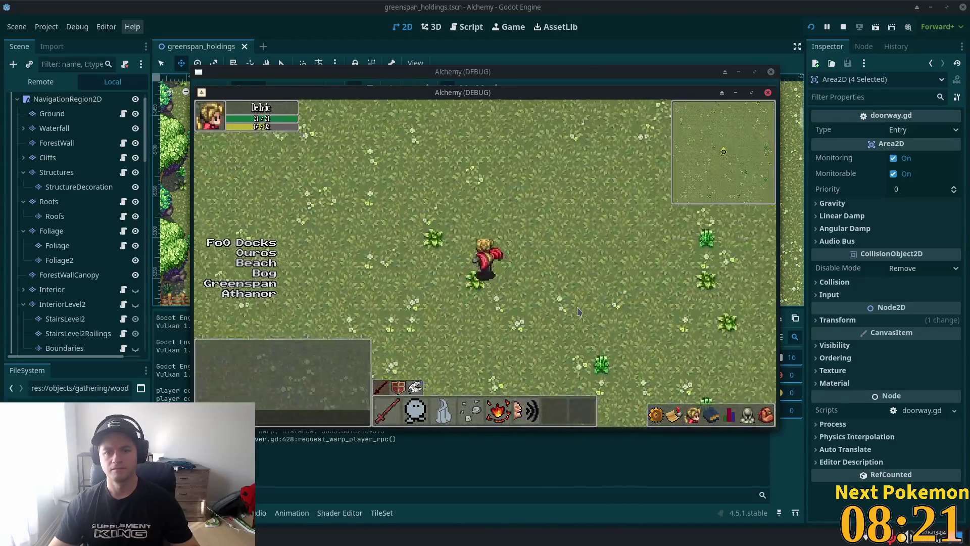
key("w")
key("d")
key("w")
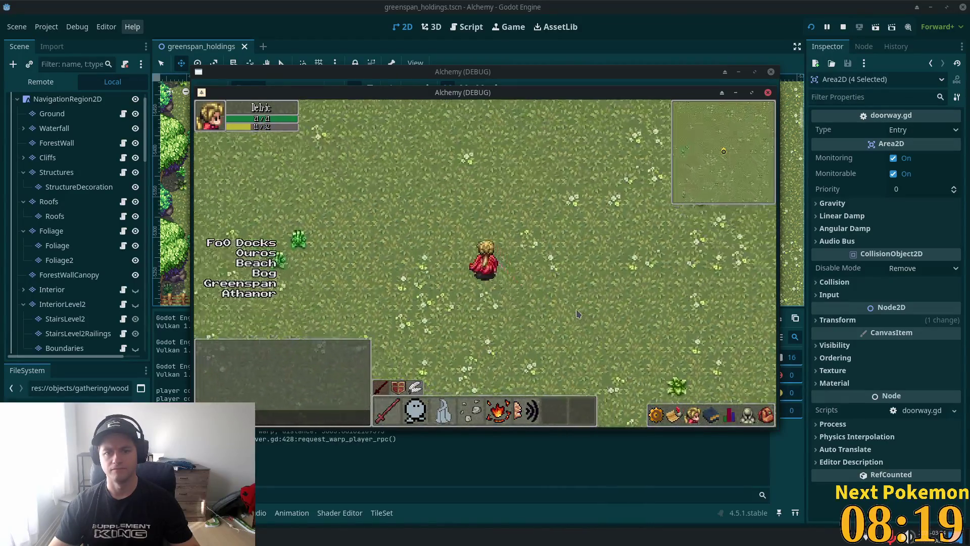
key("w")
key("a")
key("w")
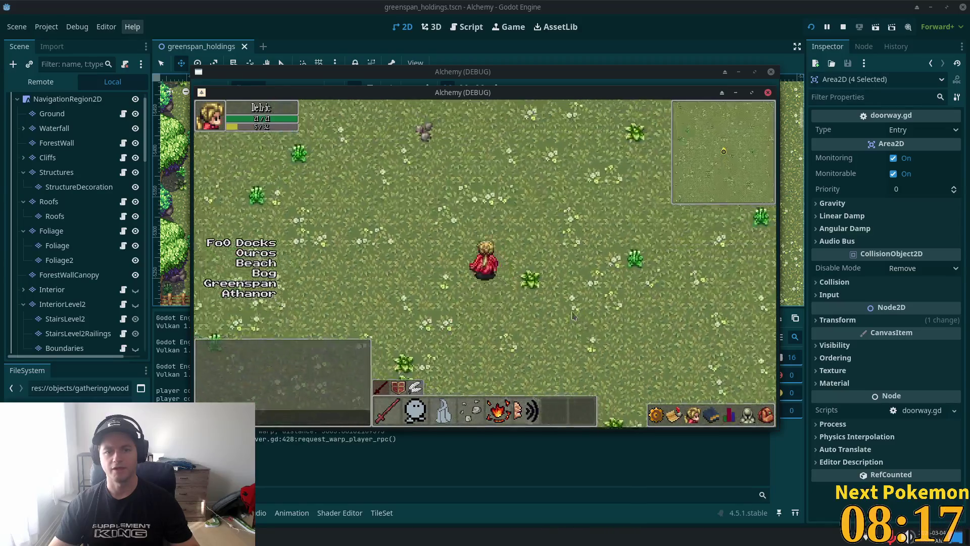
key("w")
key("a")
Step: Run the character west across the dirt road up to the farmhouse
key("s")
key("a")
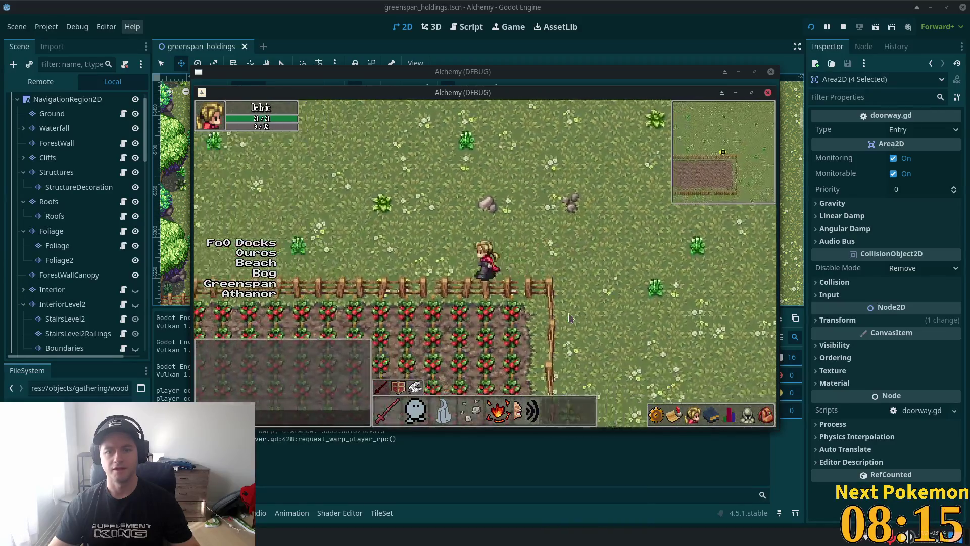
key("d")
key("w")
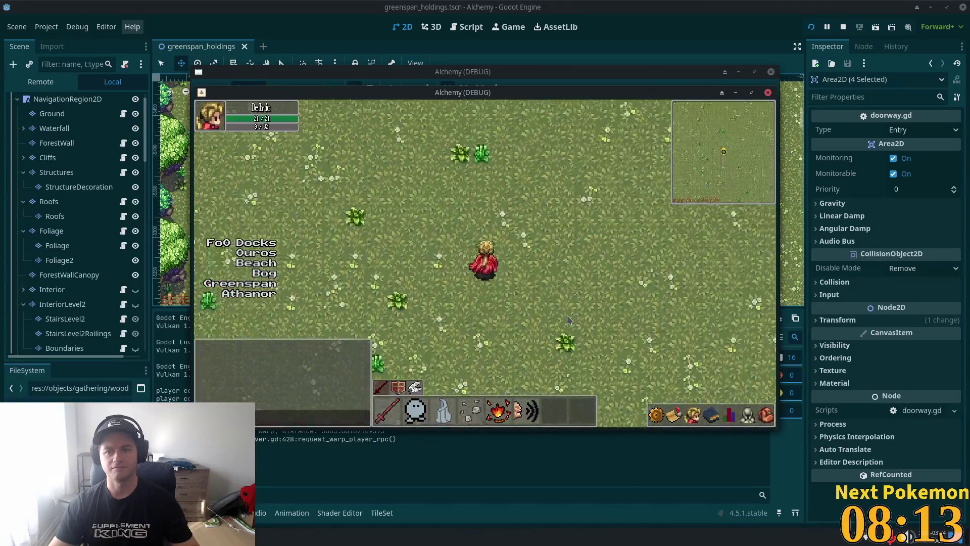
key("a")
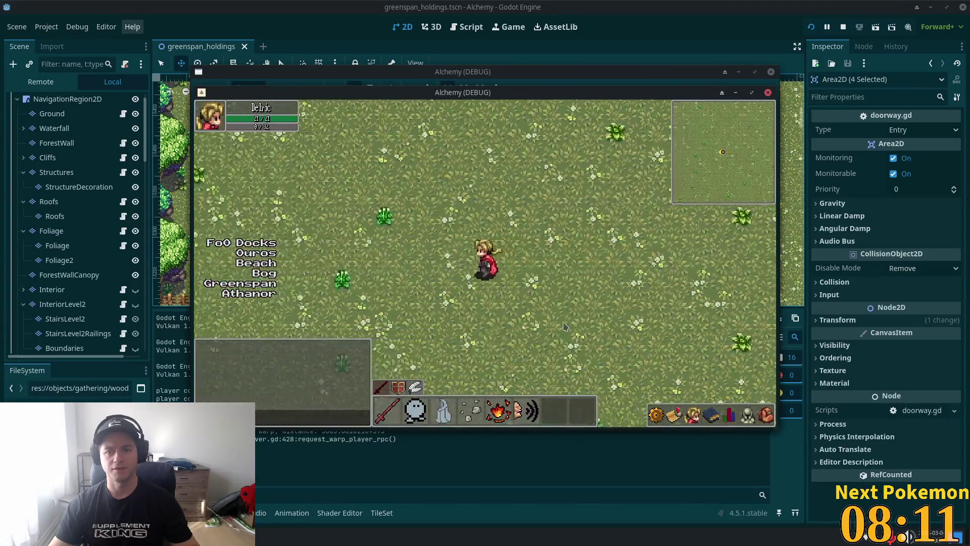
key("a")
key("a")
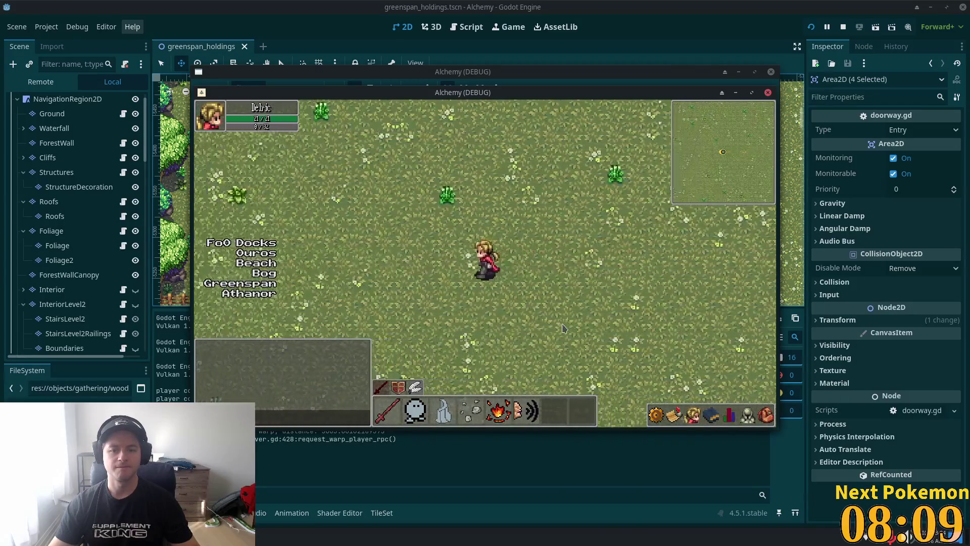
key("a")
key("a")
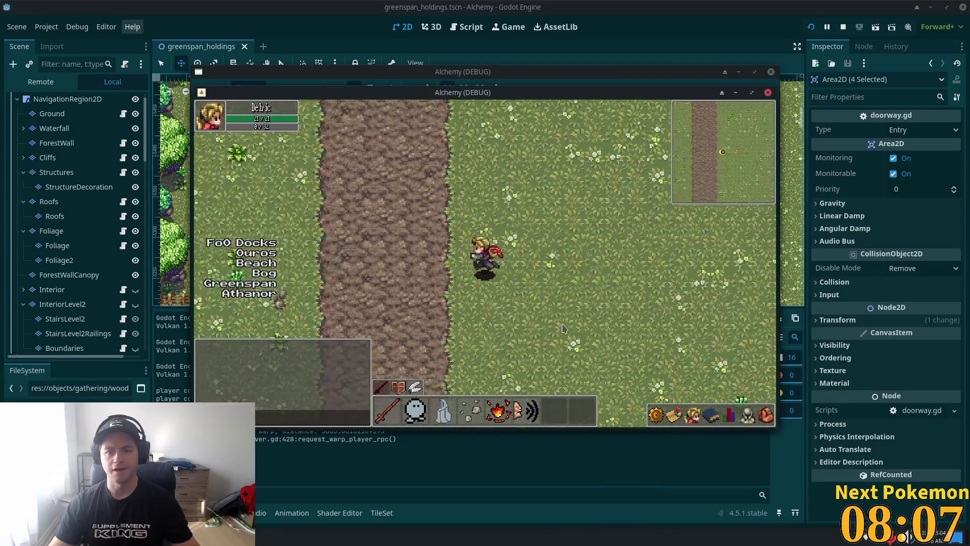
key("a")
key("a")
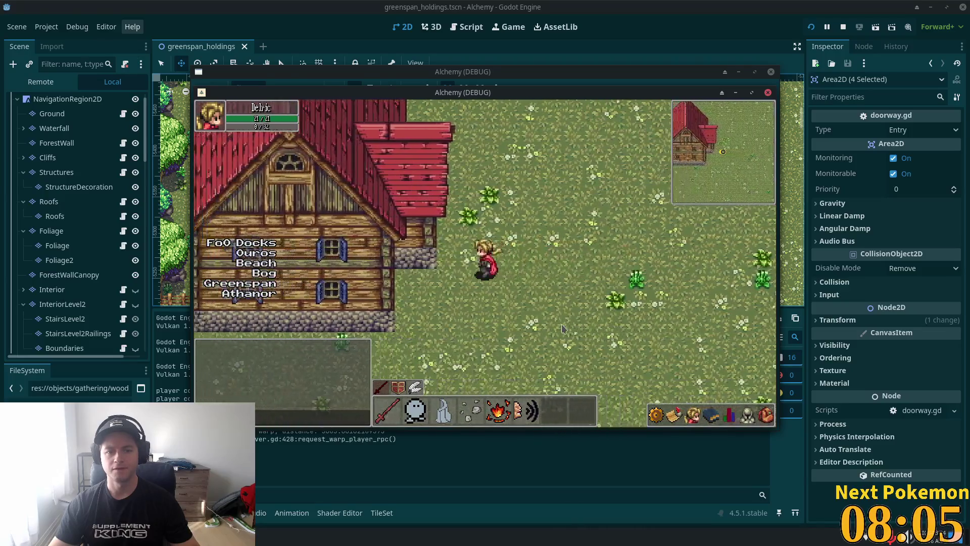
key("a")
Step: Walk into the farmhouse and out through the gap in its right wall, then stop the game
key("w")
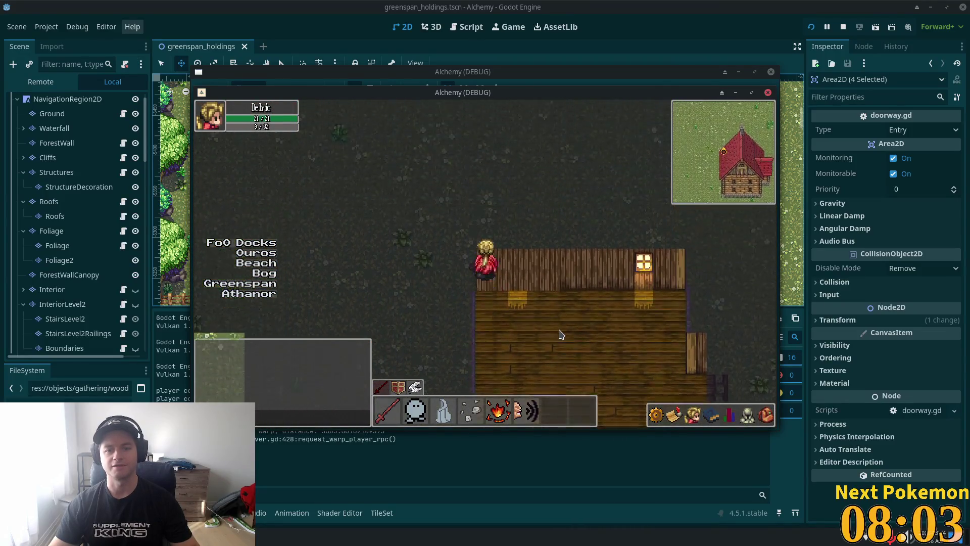
key("s")
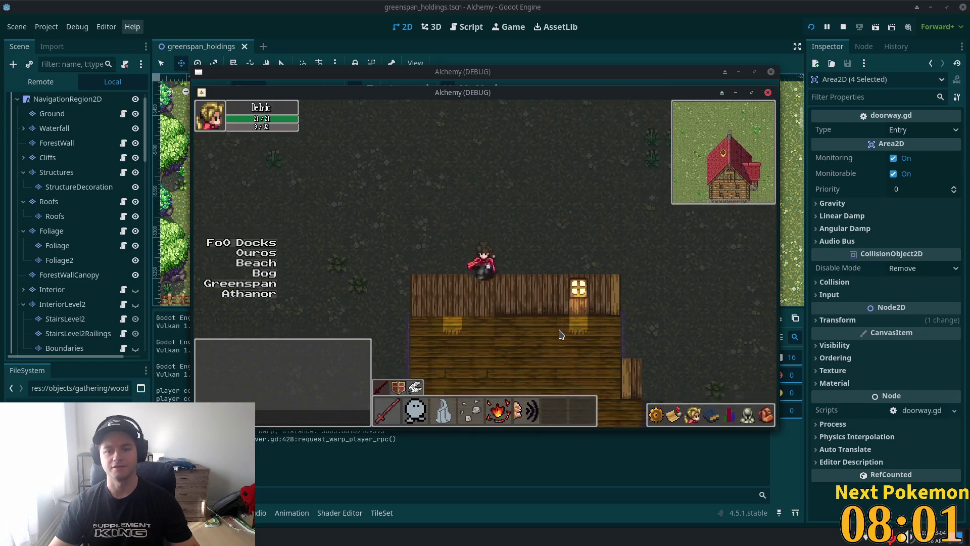
key("d")
key("s")
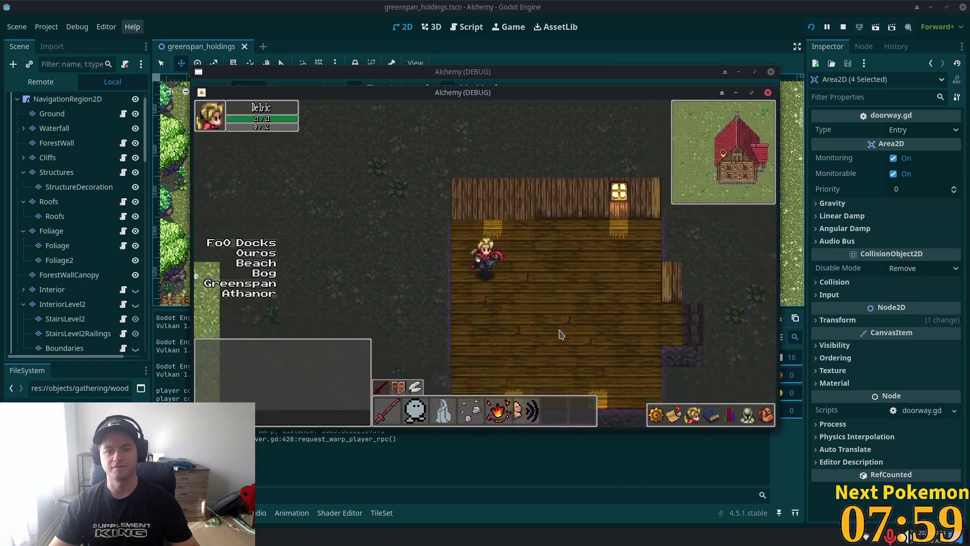
key("d")
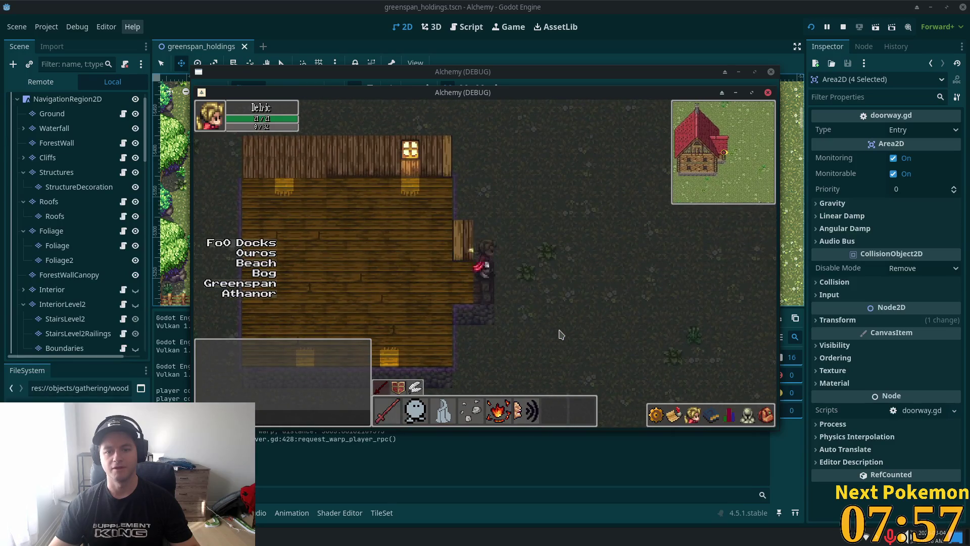
key("d")
key("a")
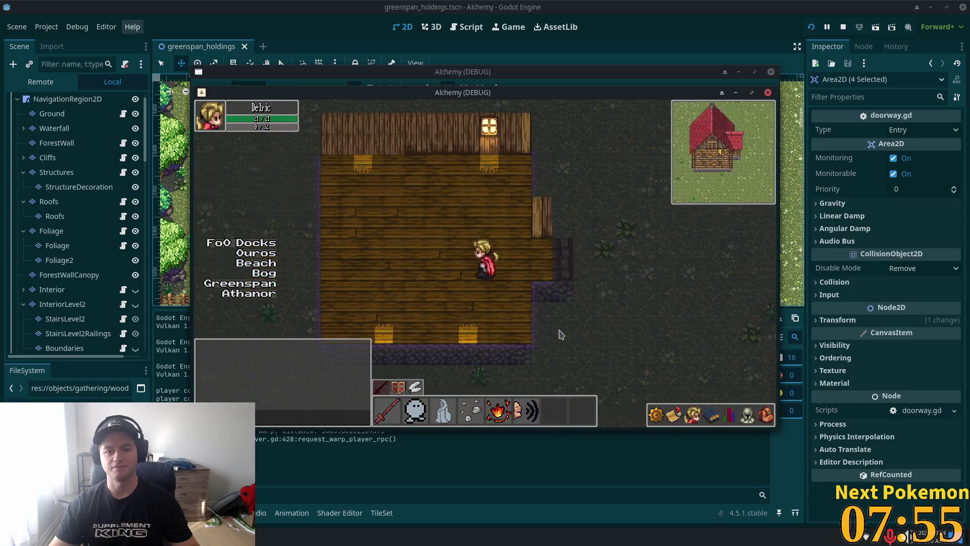
key("F8")
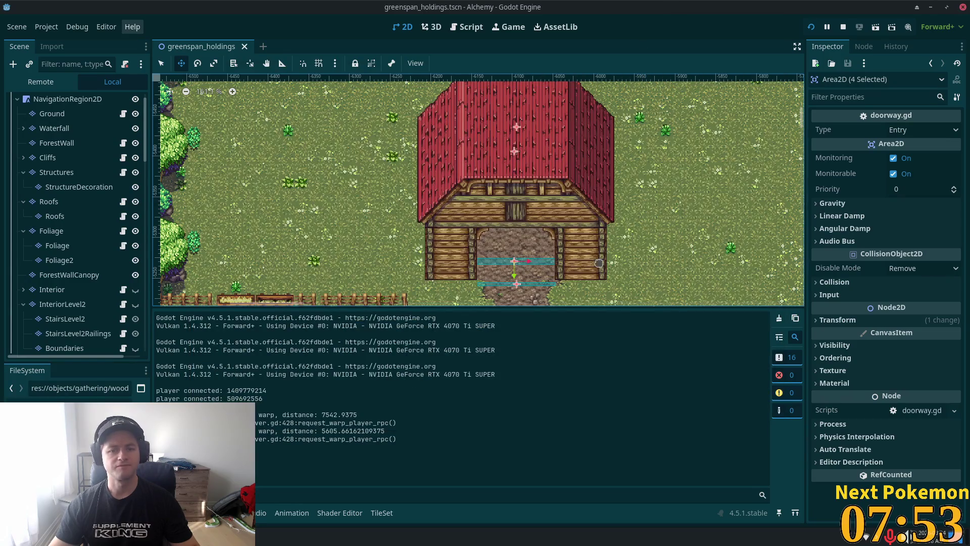
Step: Frame the farmhouse in the 2D editor, then bring the game window back
left_click_drag(758, 272, 584, 272)
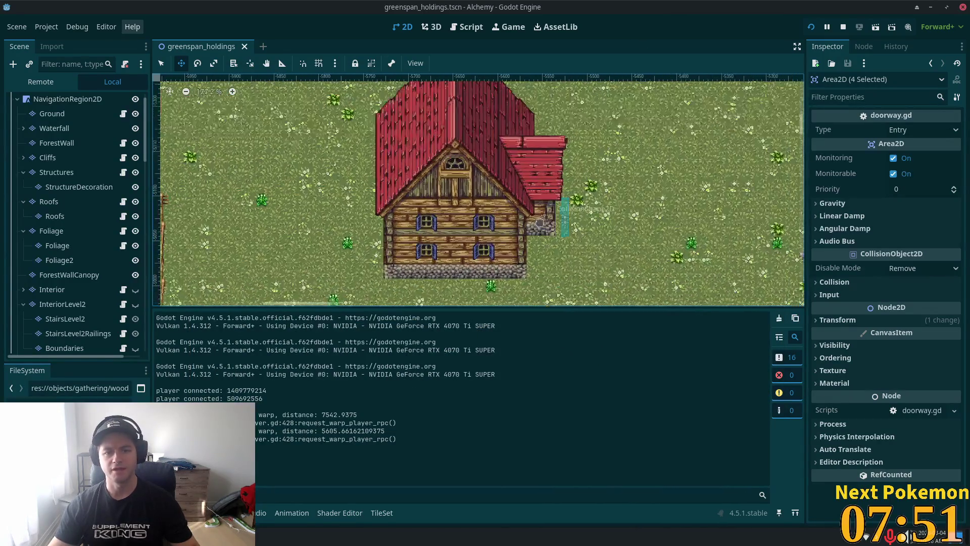
scroll(583, 272, "up", 2)
scroll(541, 168, "up", 1)
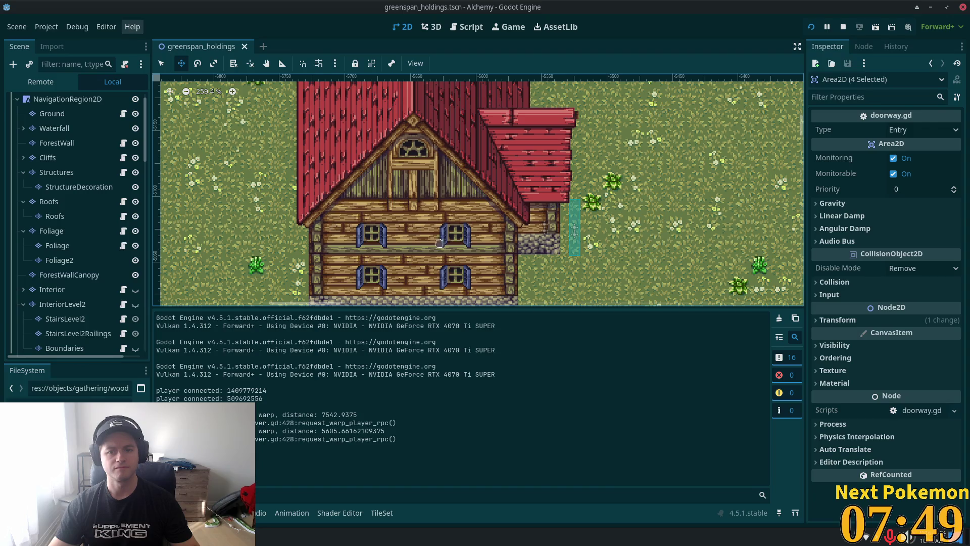
key("alt+Tab")
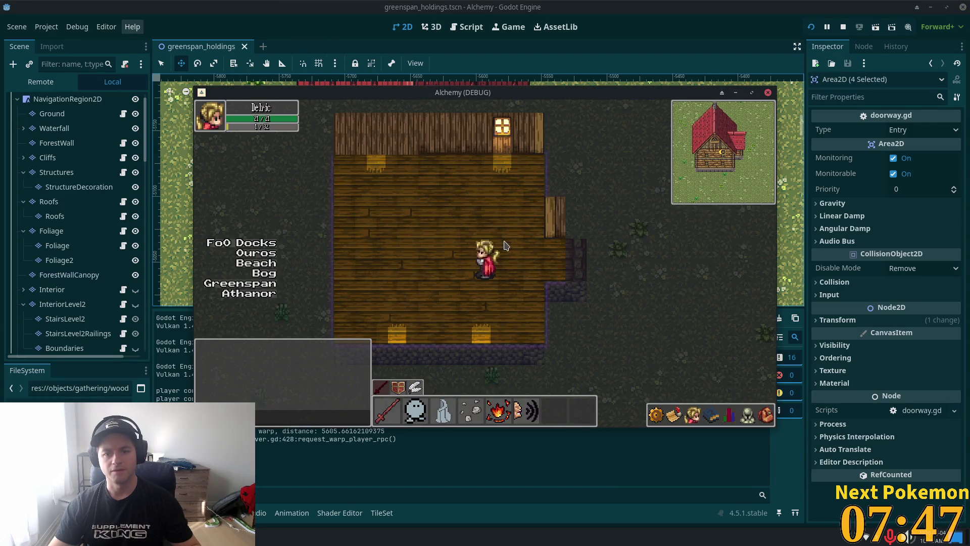
Step: Back in the editor, select and show the Interior layer, framing the house's right wall
key("alt+Tab")
key("alt+Tab")
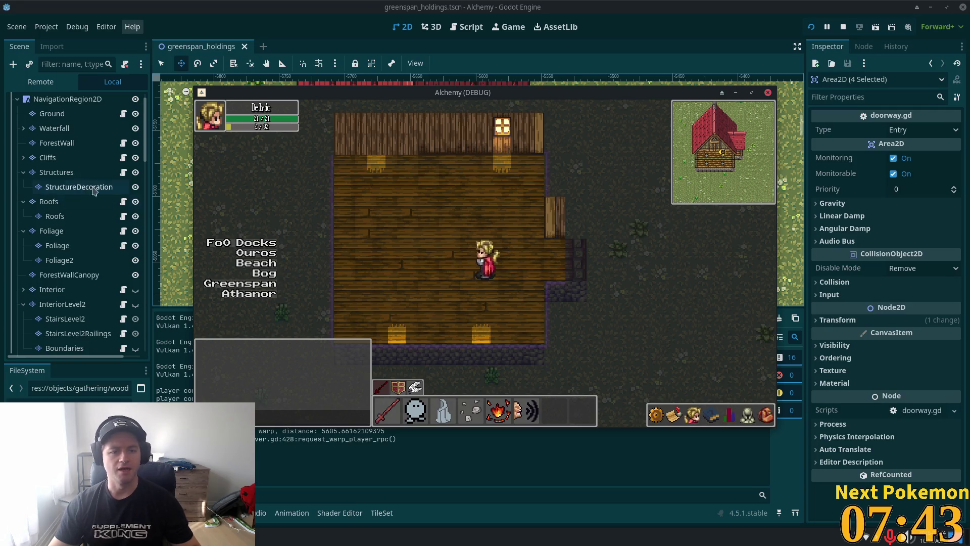
left_click(52, 289)
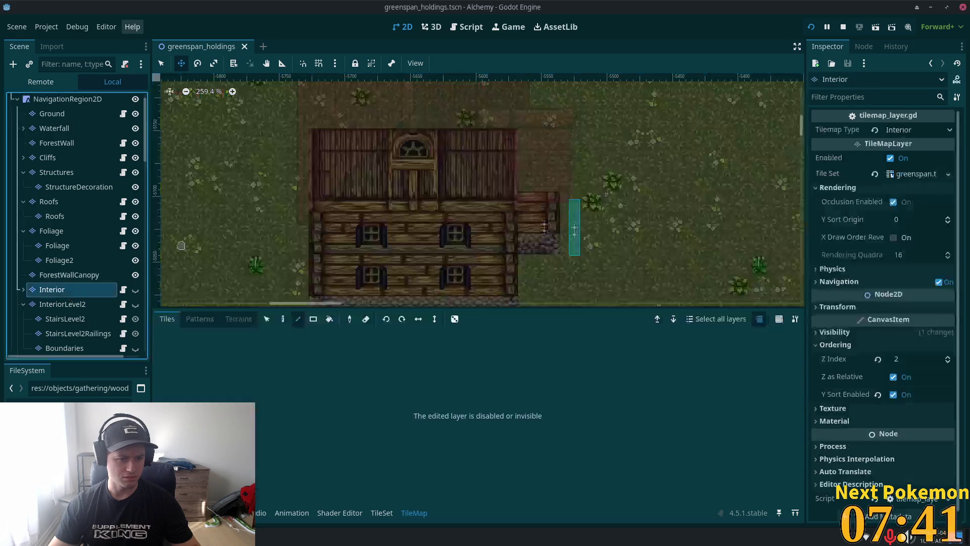
scroll(536, 225, "up", 4)
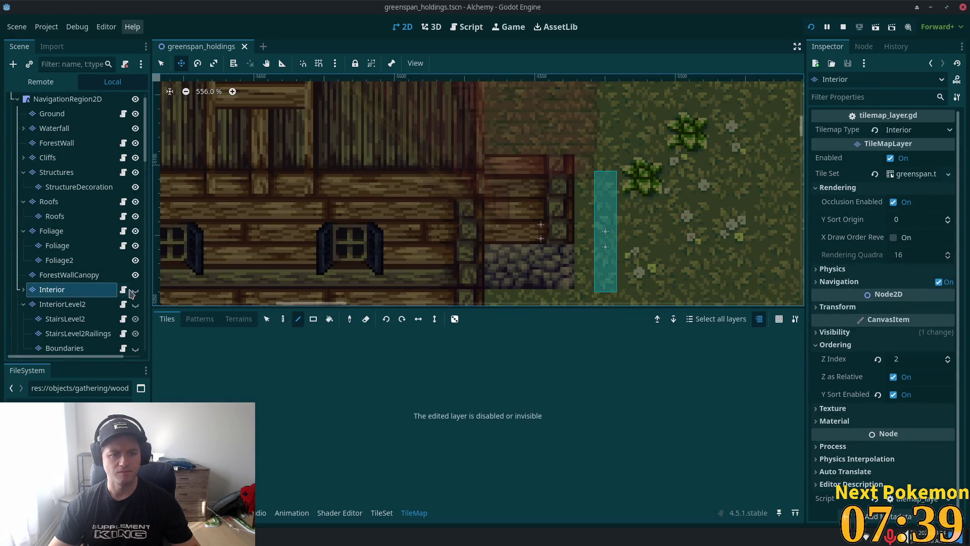
left_click(135, 289)
left_click_drag(677, 223, 509, 250)
scroll(495, 233, "down", 2)
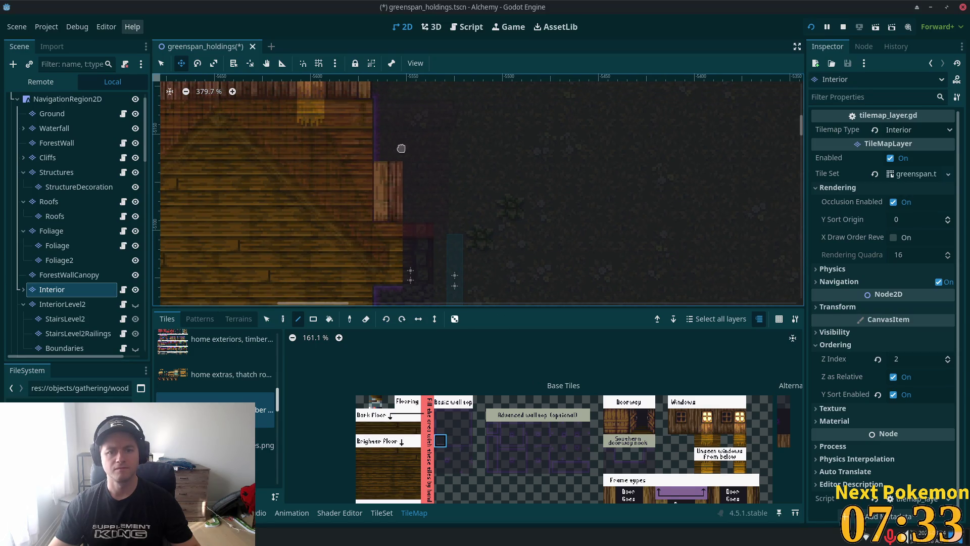
Step: Paint a dark stone wall strip along the farmhouse's right side
left_click(283, 319)
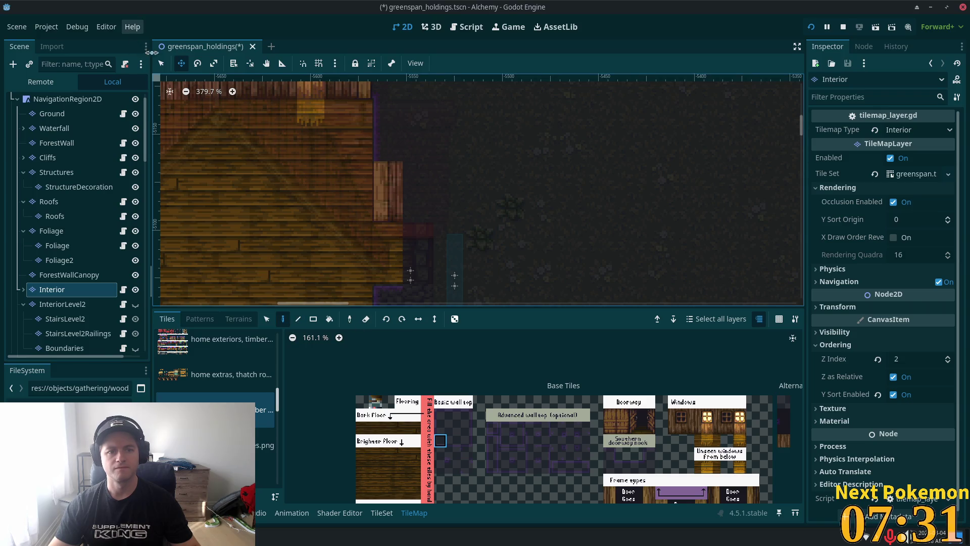
key("q")
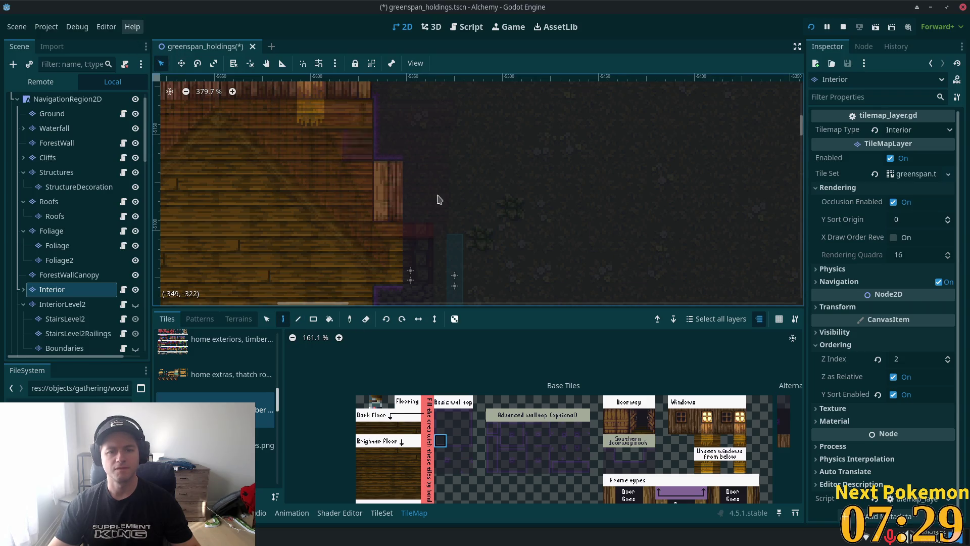
left_click(452, 443)
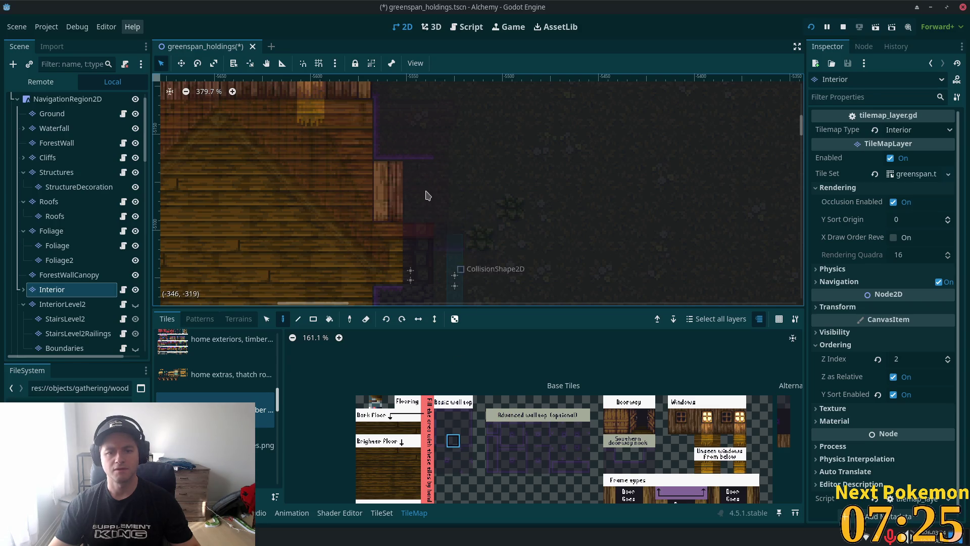
left_click_drag(418, 170, 419, 264)
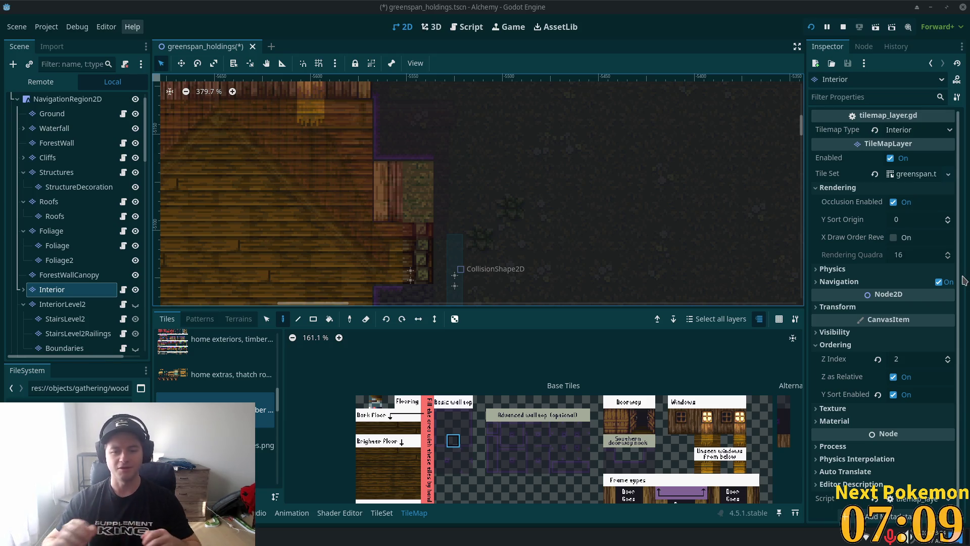
Step: Pick the wall-top tile and pan to show the house's lower wall
left_click(453, 416)
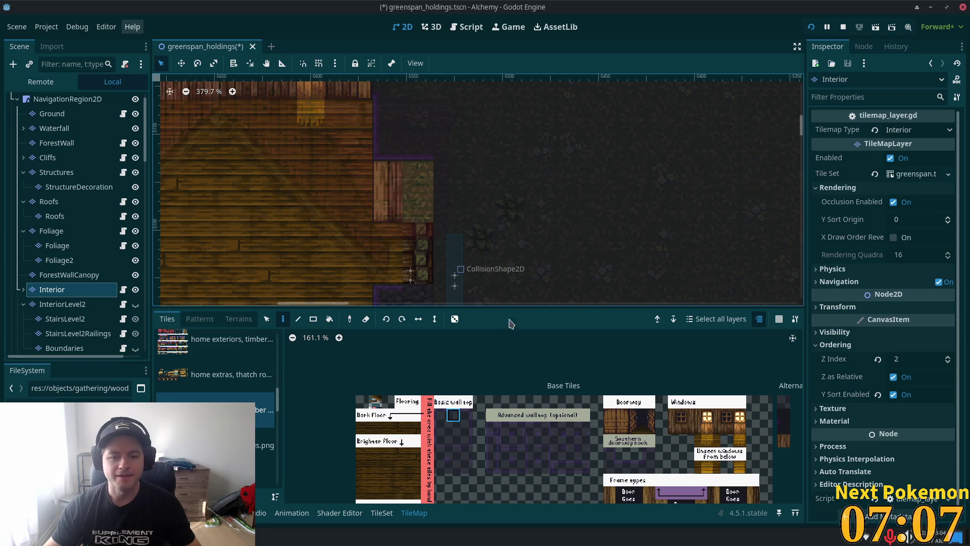
scroll(433, 127, "down", 5)
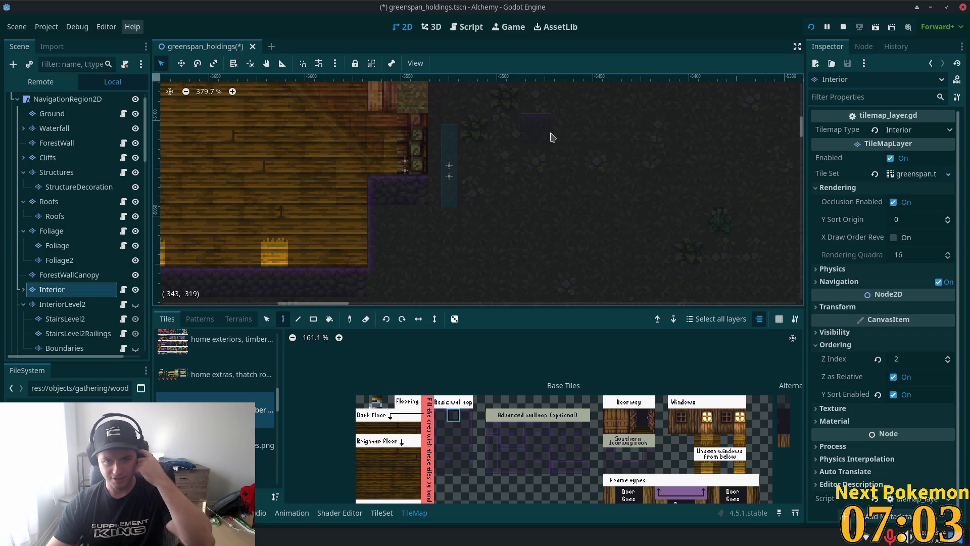
mouse_move(555, 162)
left_mouse_down()
mouse_move(577, 303)
mouse_move(536, 129)
mouse_move(541, 152)
mouse_move(502, 210)
left_mouse_up()
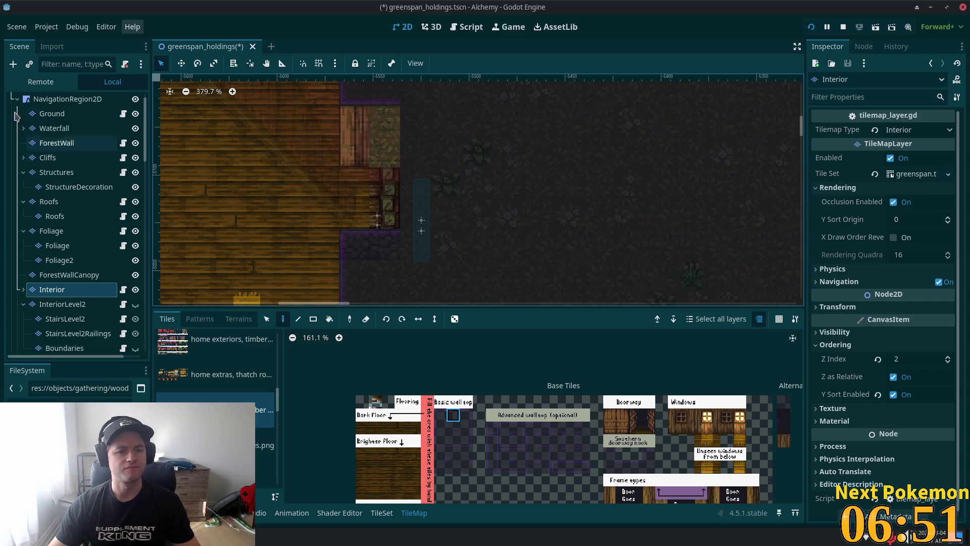
left_click(418, 201)
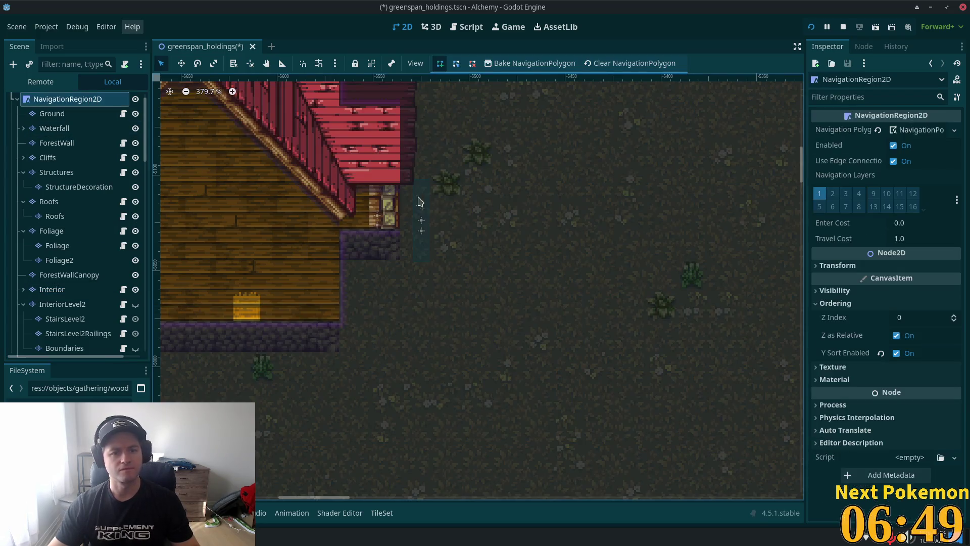
Step: Cancel the stray navigation point and select the 2StoryHouseEntry and 2StoryHouseExit4 door areas
left_click(377, 227)
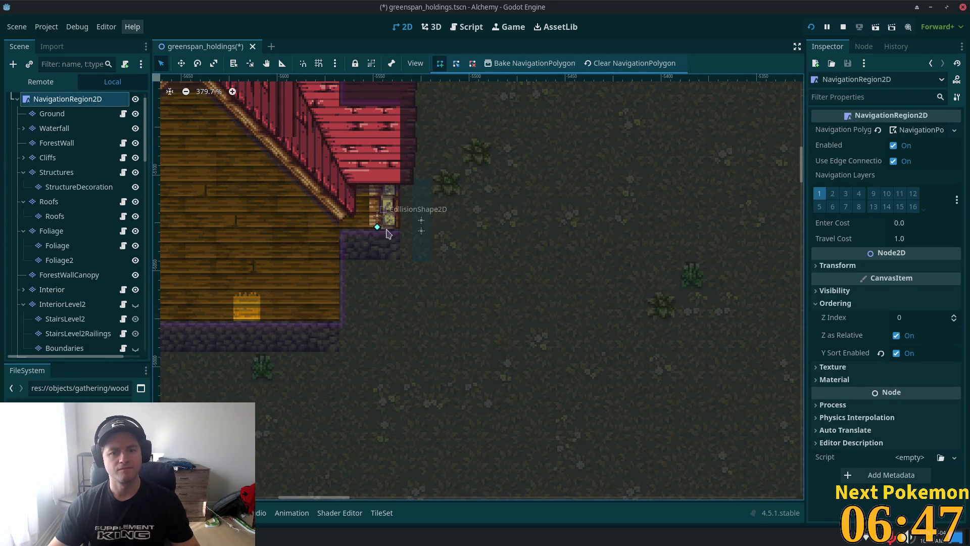
key("Escape")
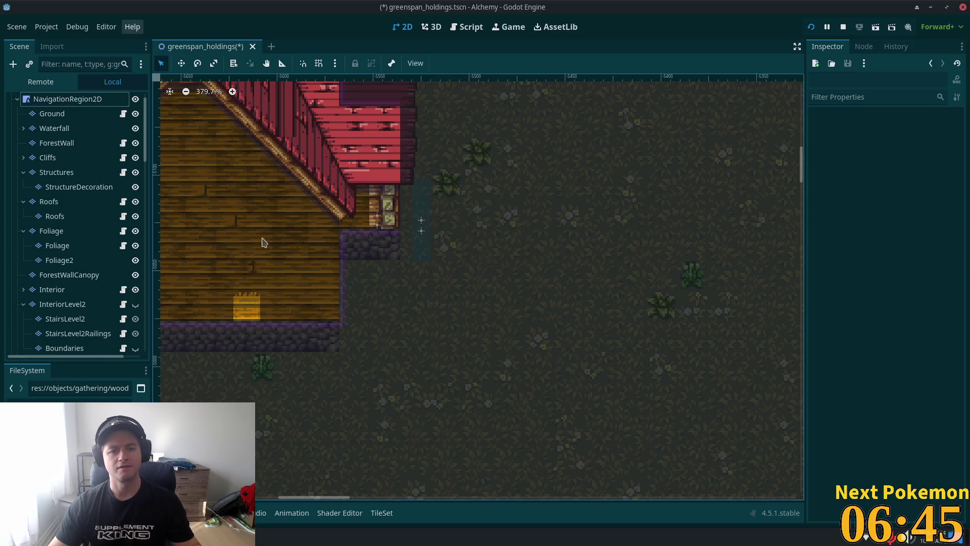
scroll(131, 171, "up", 2)
left_click(60, 100)
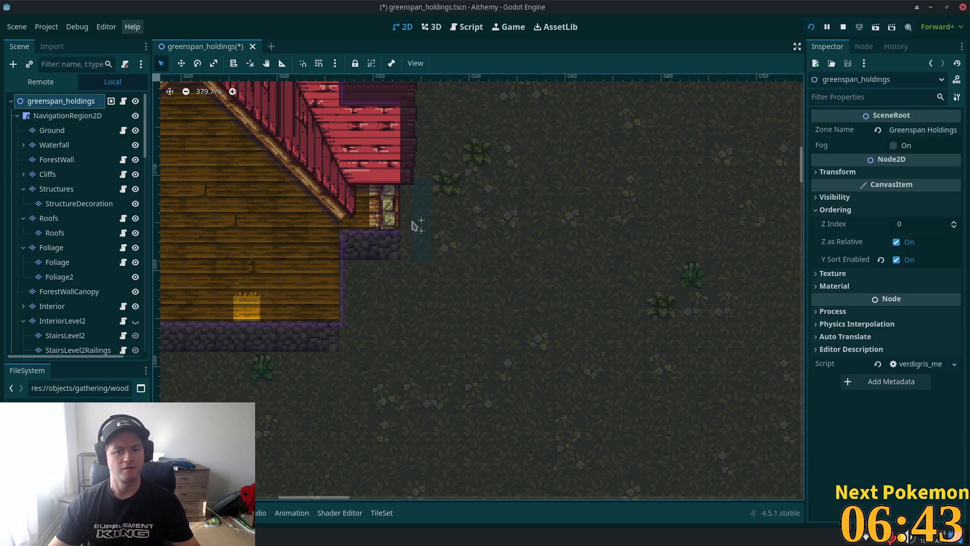
left_click(376, 232)
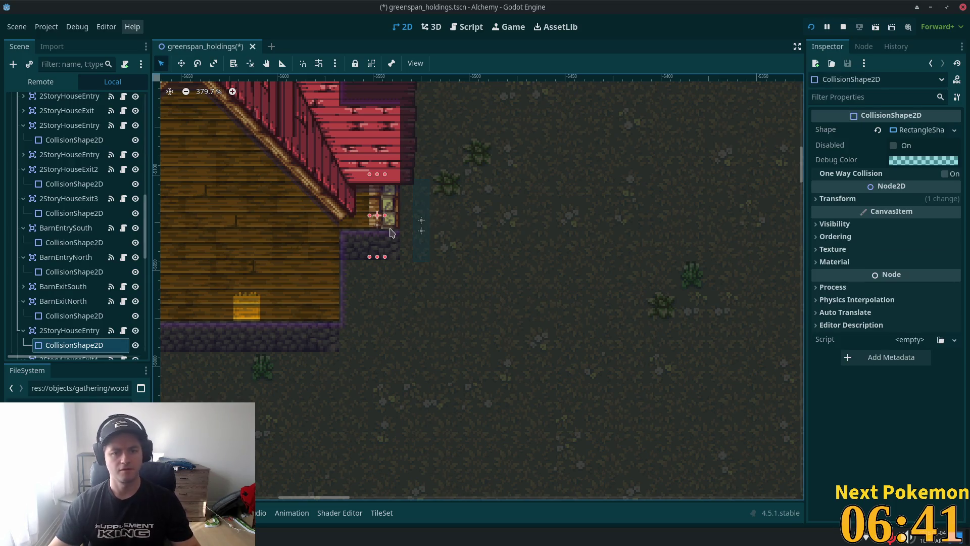
left_click(342, 232)
scroll(341, 233, "down", 1)
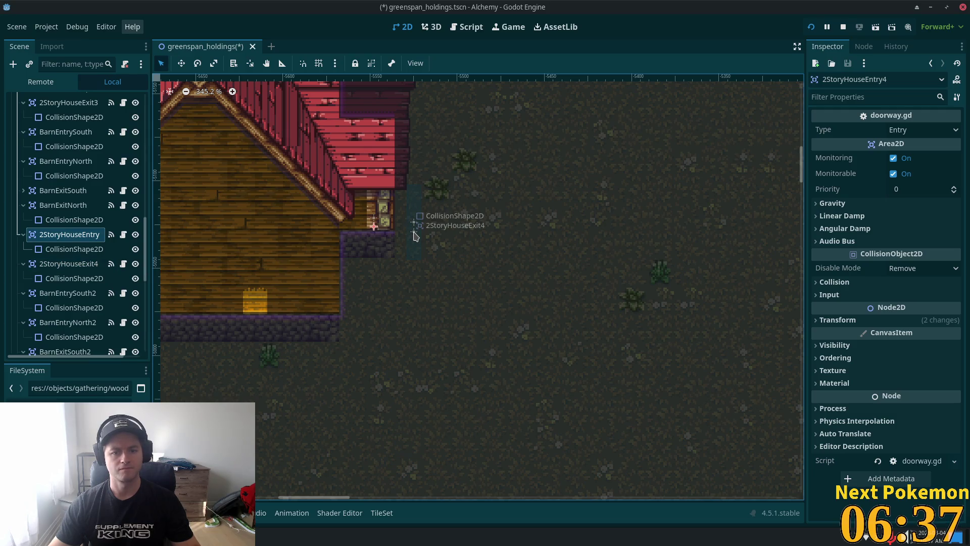
left_click(414, 222, "shift")
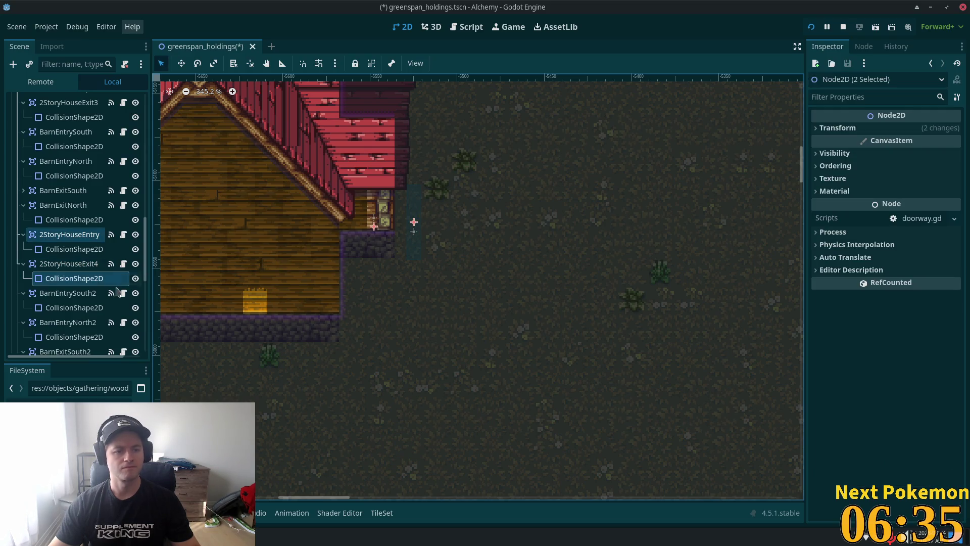
left_click(64, 265, "ctrl")
scroll(369, 167, "up", 3)
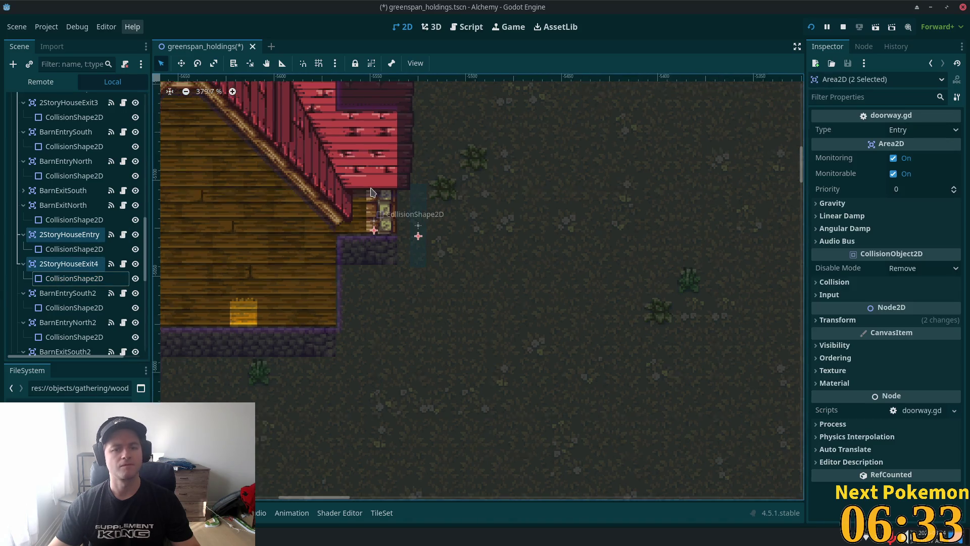
Step: After a brief return to the Interior layer, reselect 2StoryHouseEntry and 2StoryHouseExit4
left_click(331, 167)
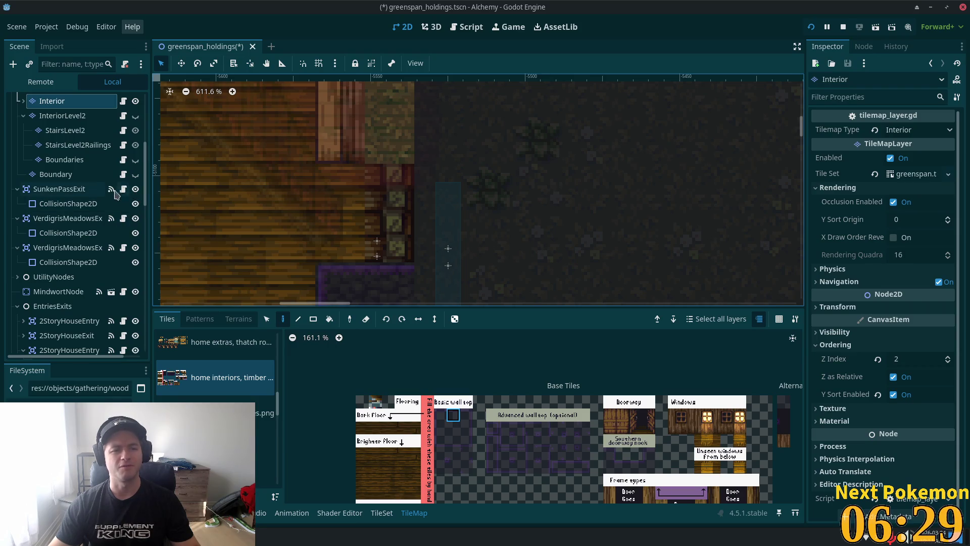
scroll(120, 197, "down", 4)
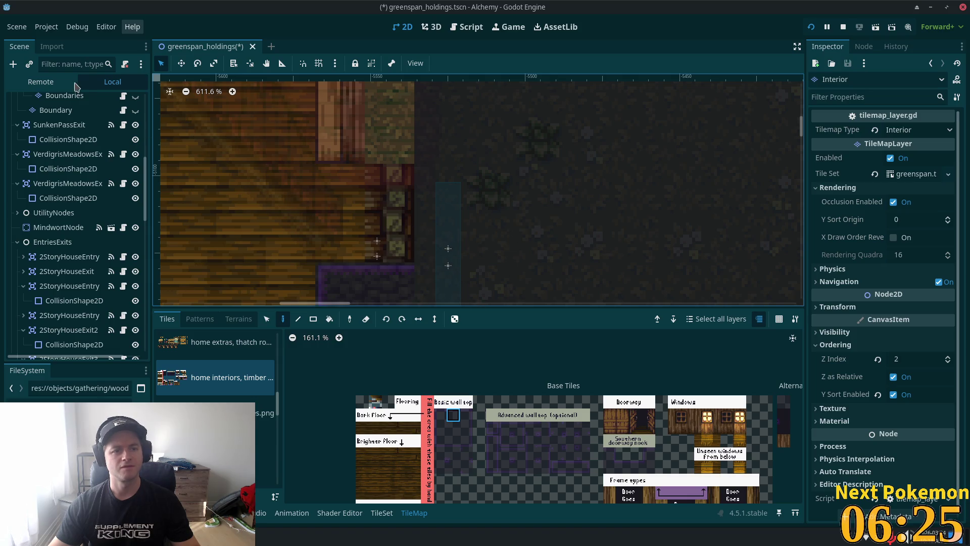
scroll(96, 172, "up", 6)
scroll(96, 172, "up", 10)
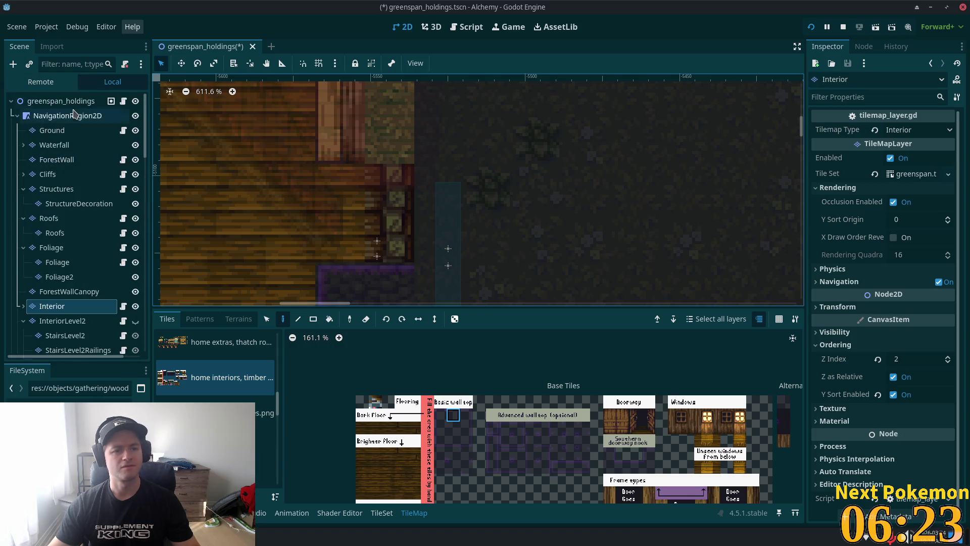
left_click(93, 101)
left_click(390, 254)
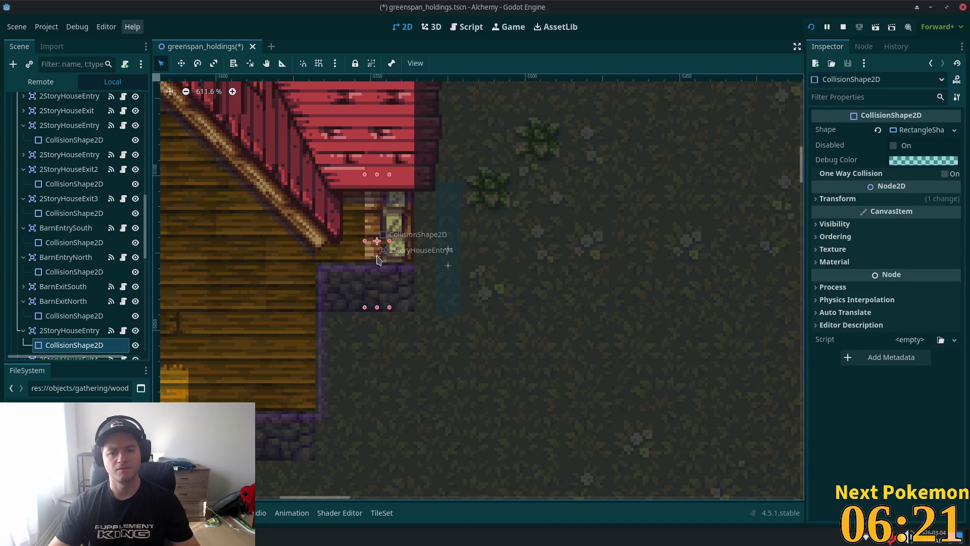
scroll(76, 228, "down", 2)
left_click(40, 235)
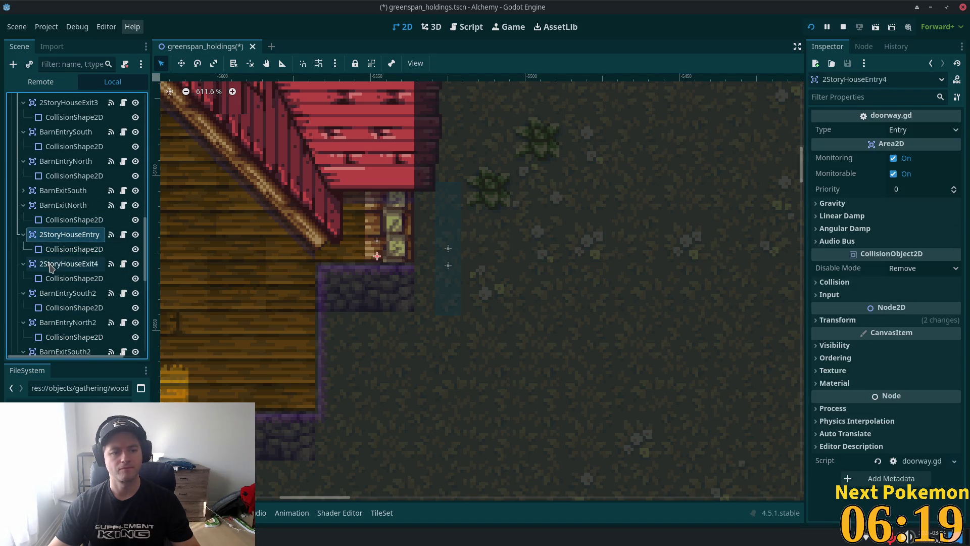
left_click(51, 265, "ctrl")
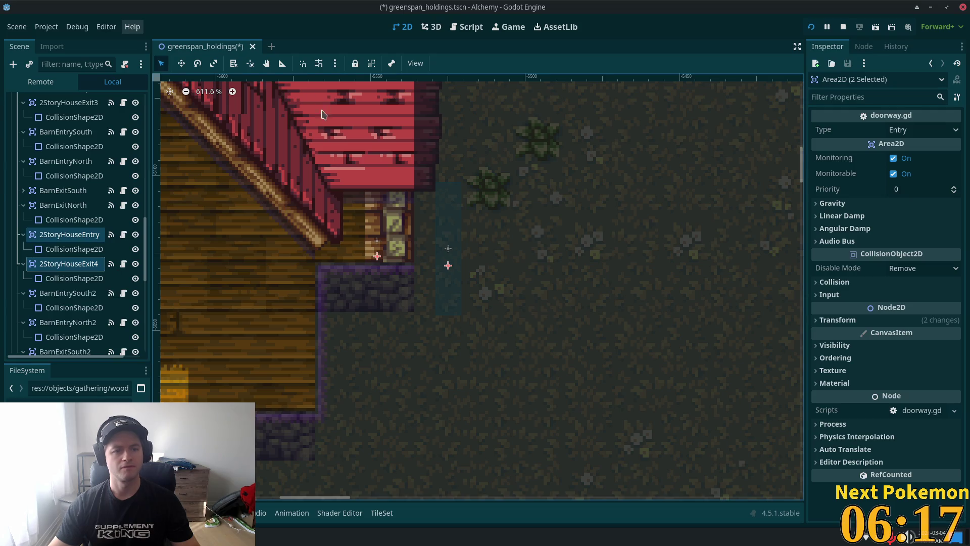
Step: Shift both door areas left onto the farmhouse door, save, and relaunch the game
key("w")
left_click_drag(317, 152, 300, 150)
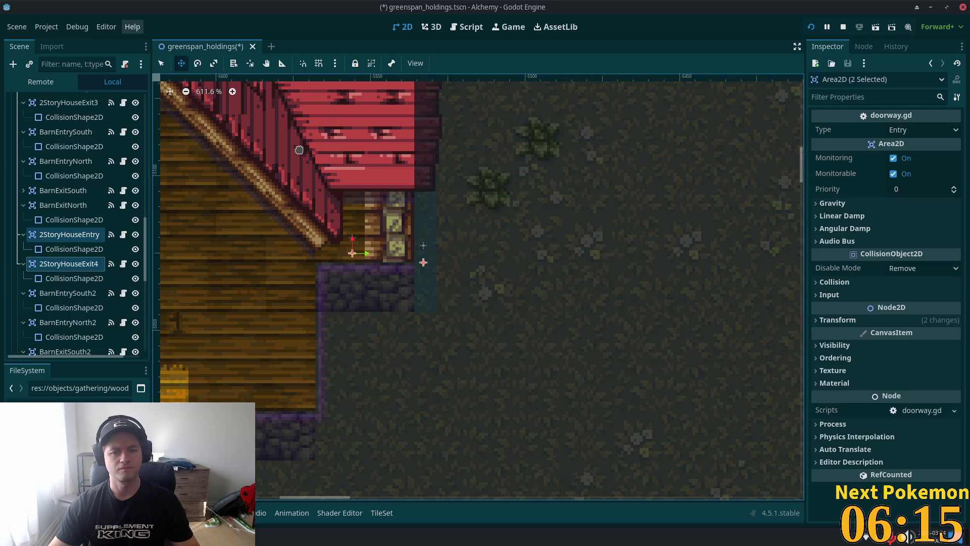
key("ctrl+s")
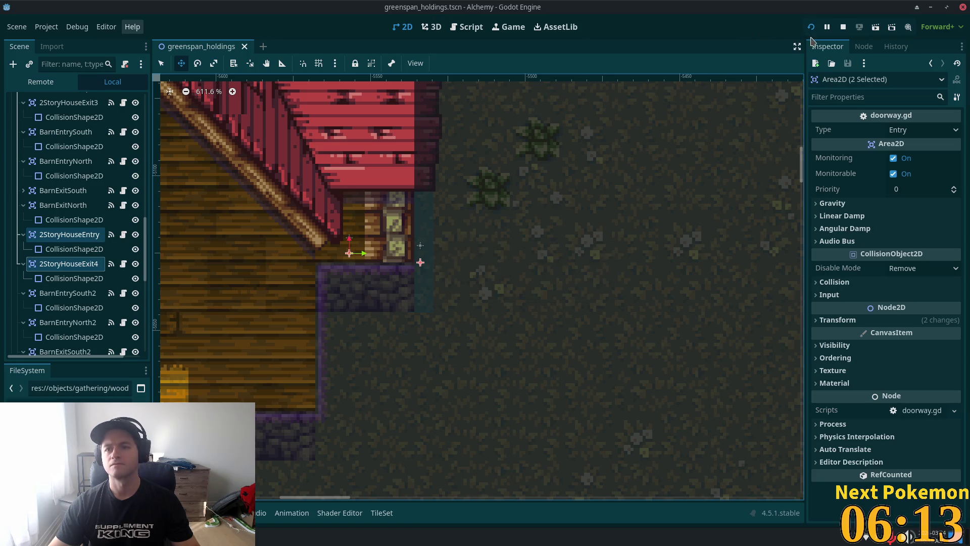
left_click(811, 26)
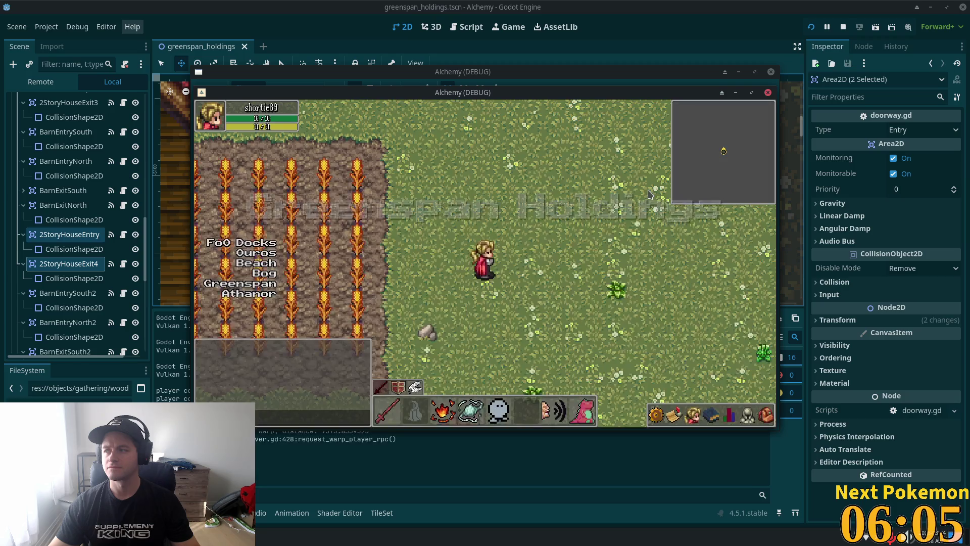
Step: Walk the character around outside the farmhouse to reach its east door
key("Up")
key("Right")
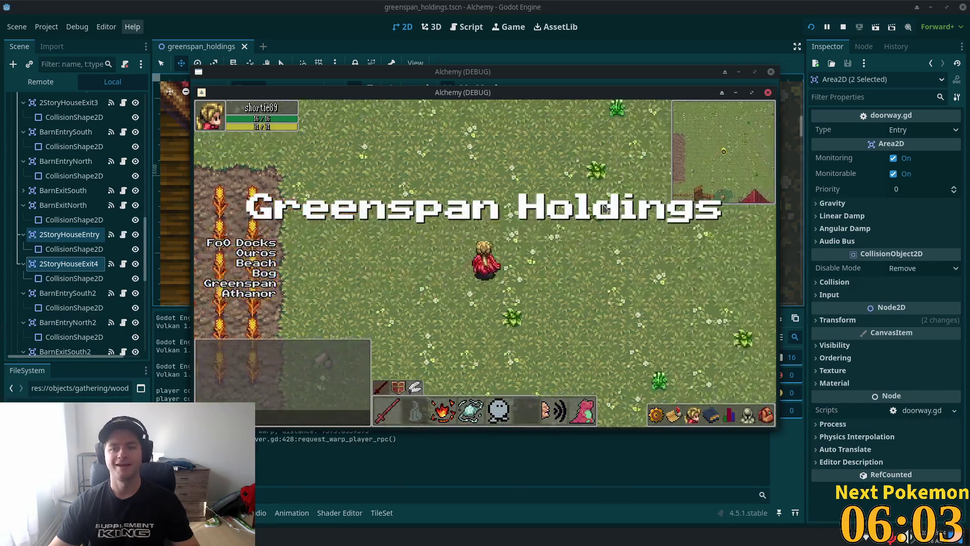
key("Up")
key("Left")
key("Left")
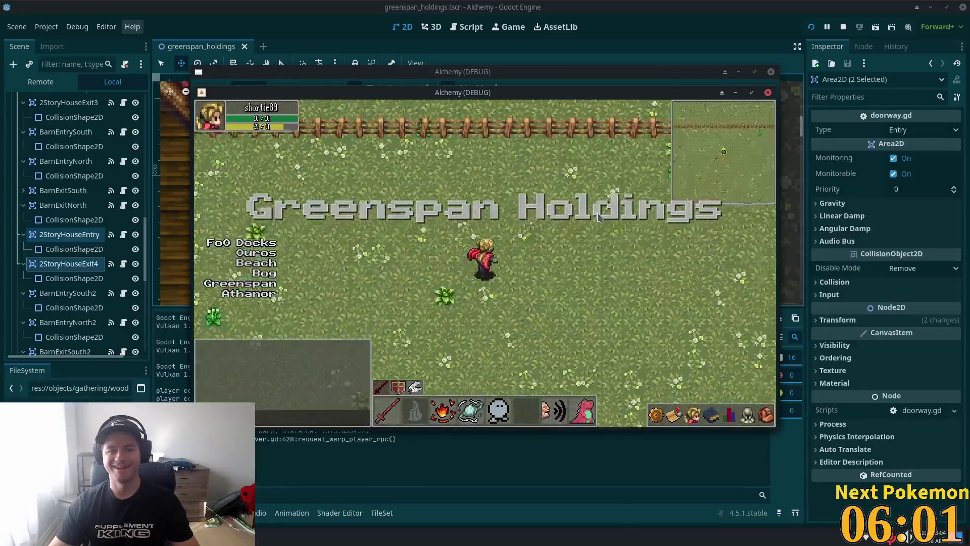
key("Right")
key("Right")
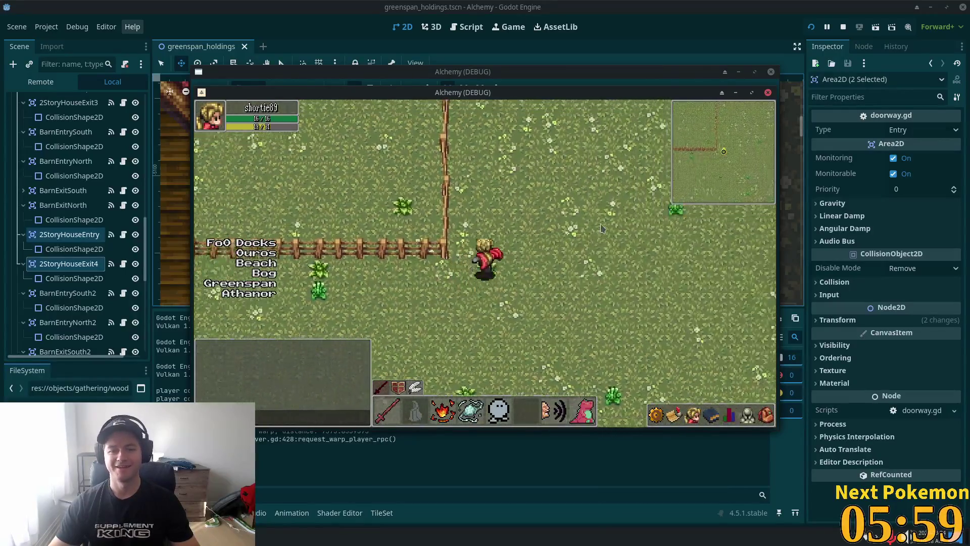
key("Up")
key("Up")
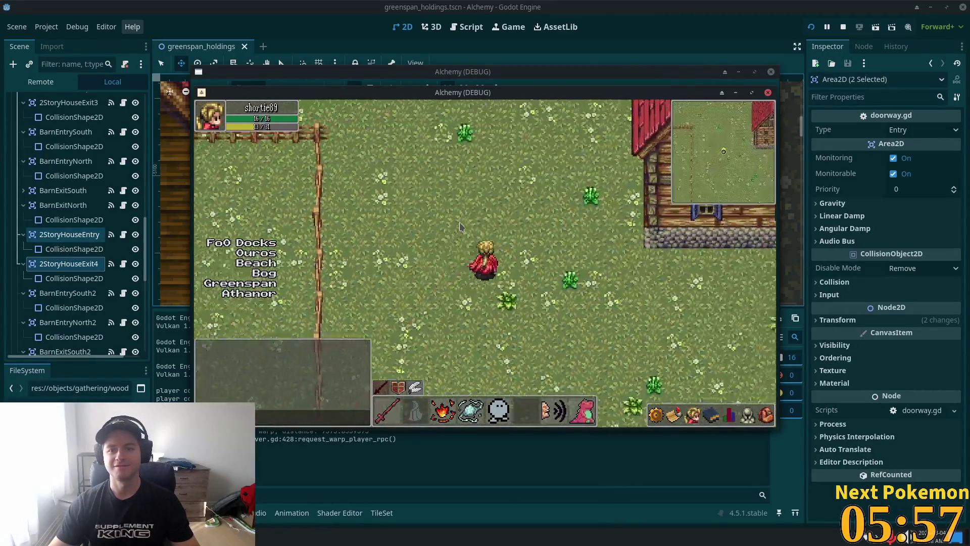
key("Down")
key("Left")
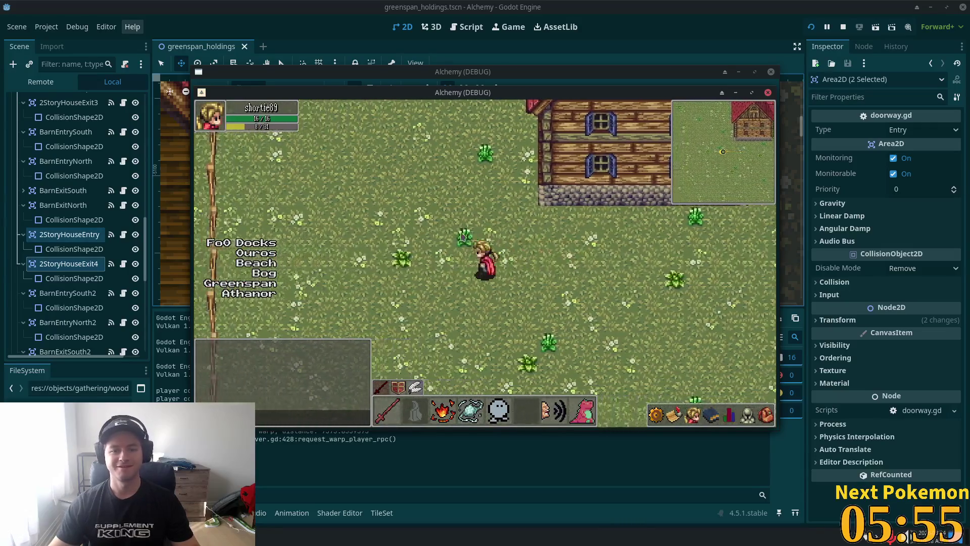
key("Up")
key("Right")
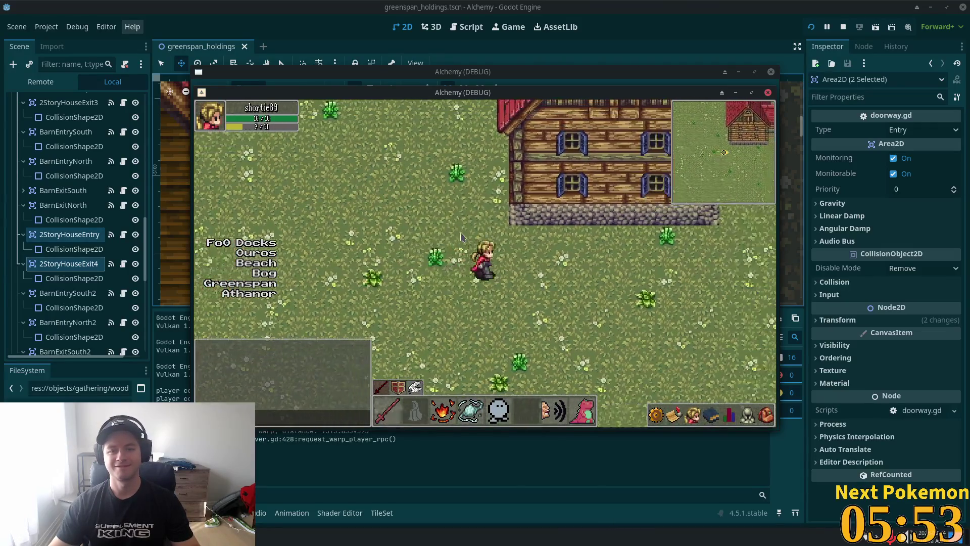
key("Right")
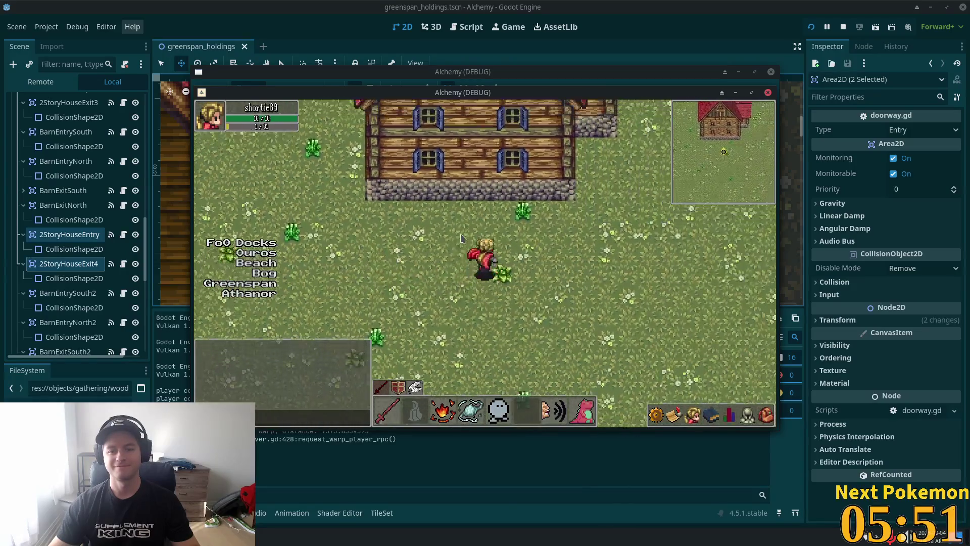
key("Right")
key("Right")
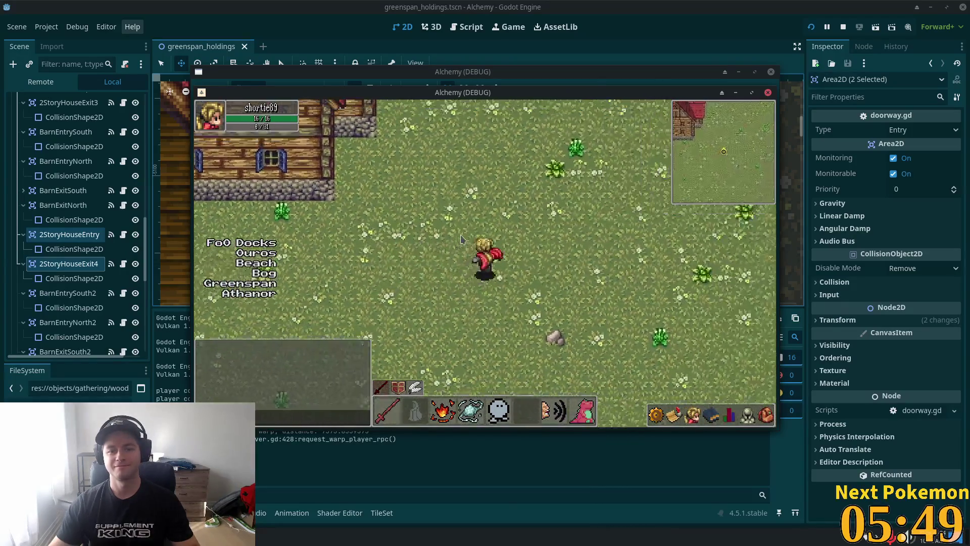
key("Left")
key("Up")
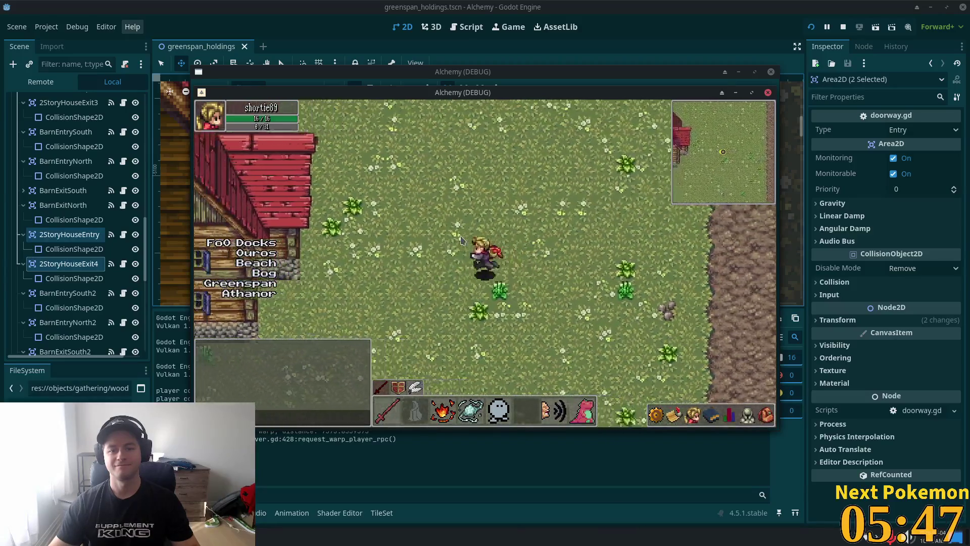
key("Down")
Step: Walk into the farmhouse and back out twice, then return to the Godot editor
key("Up")
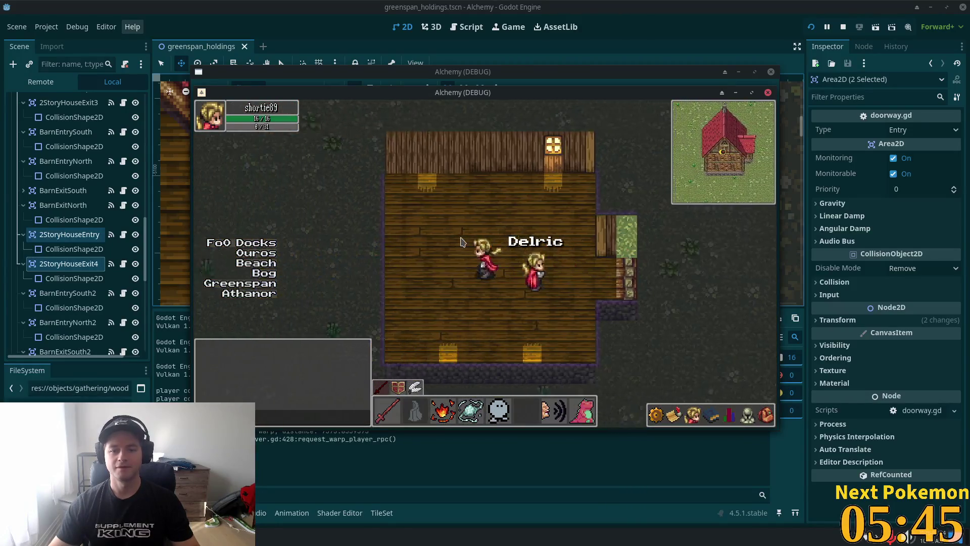
key("Right")
key("Left")
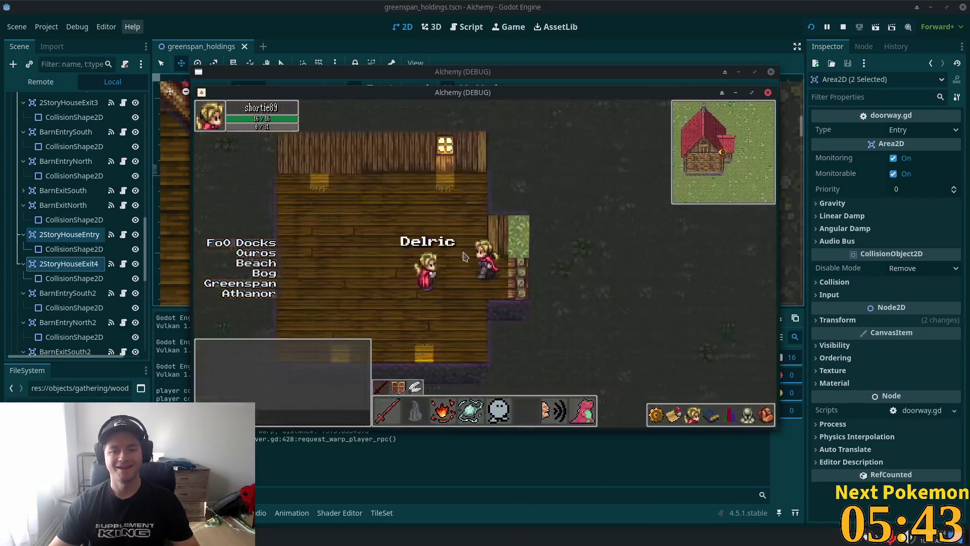
key("Right")
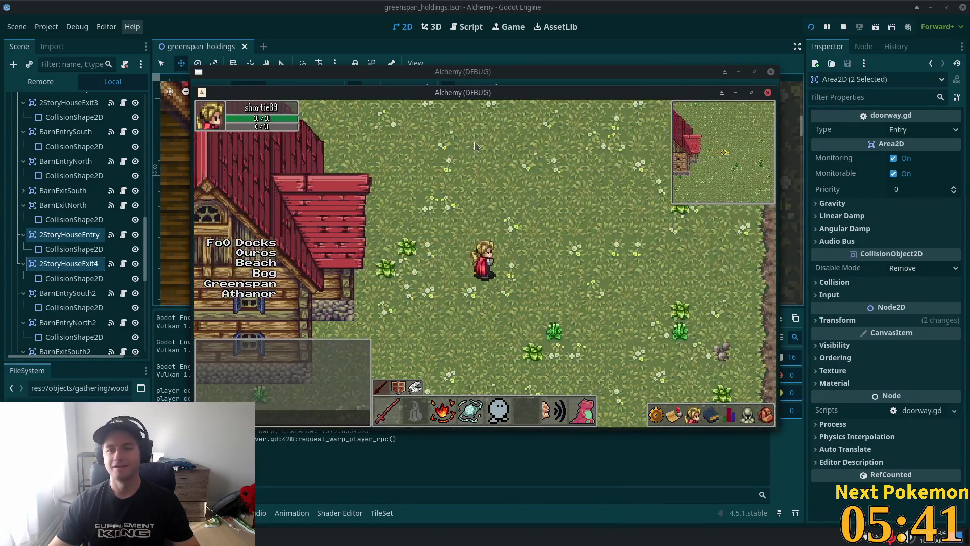
key("Left")
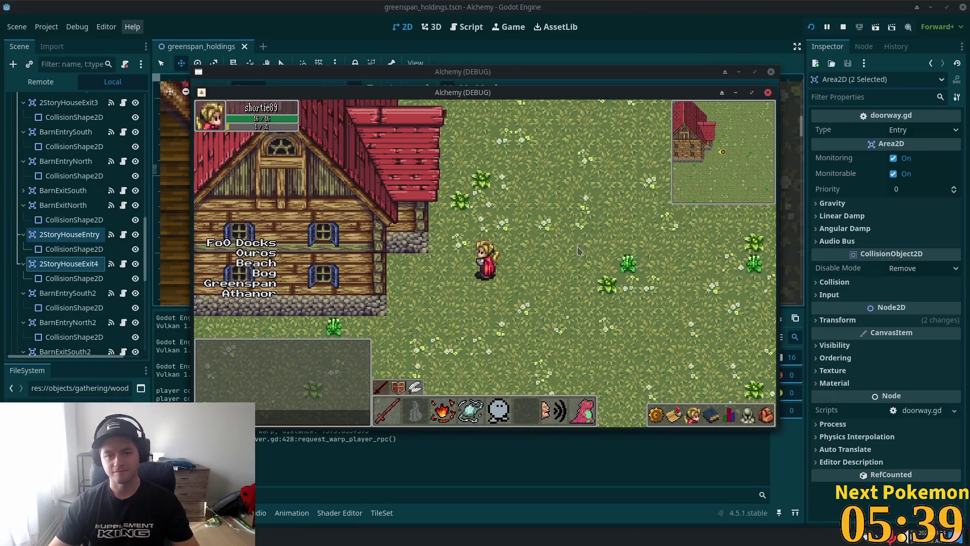
key("alt+Tab")
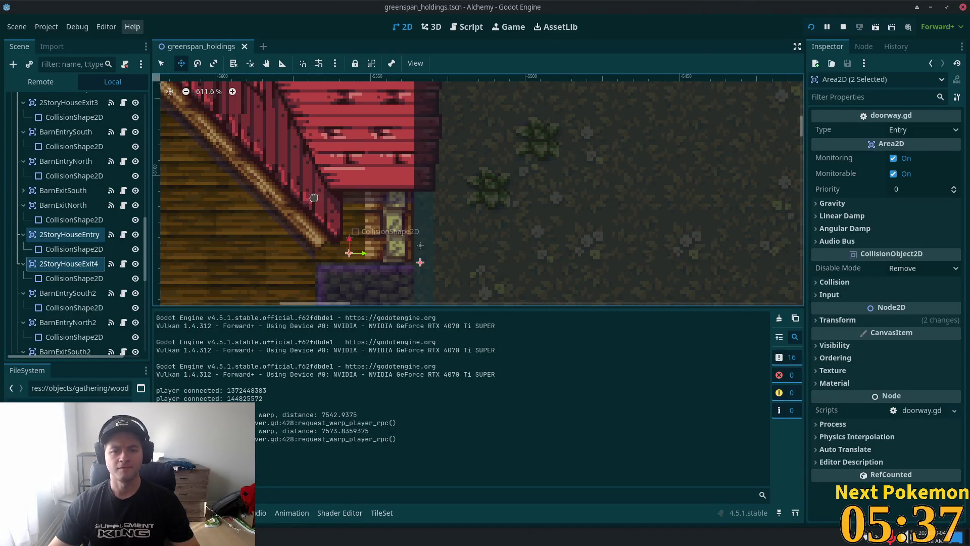
Step: Hide the Roofs and Structures layers and select the Interior TileMapLayer for editing
scroll(138, 276, "up", 5)
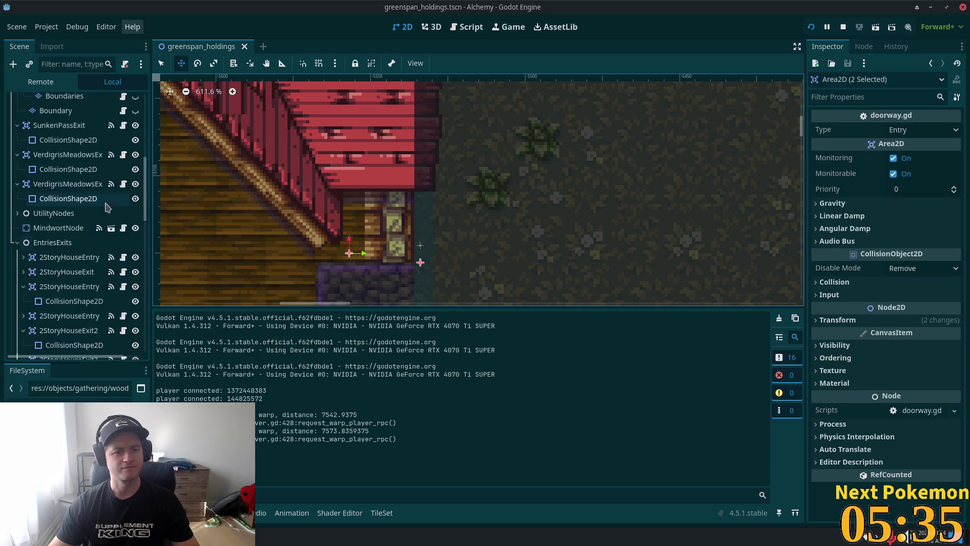
scroll(146, 189, "up", 5)
left_click(136, 219)
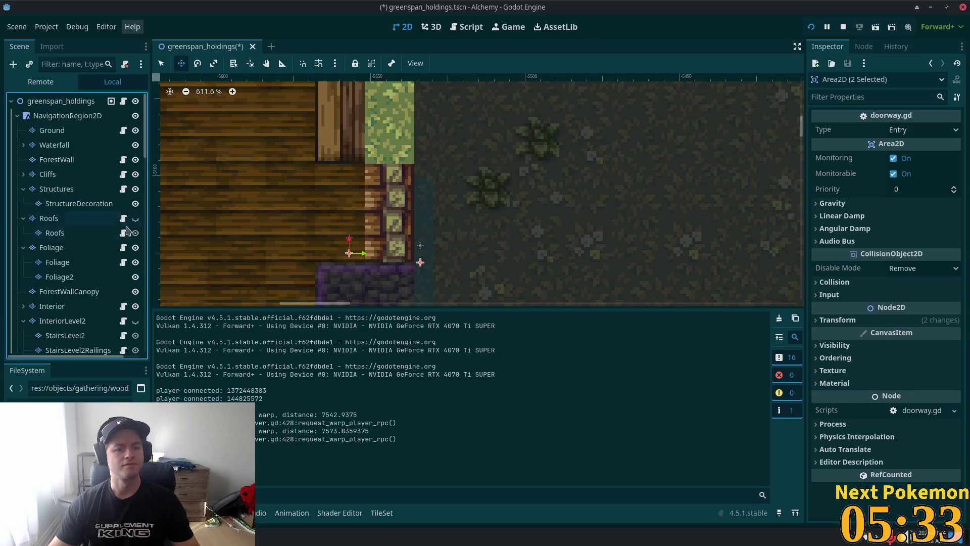
left_click(136, 189)
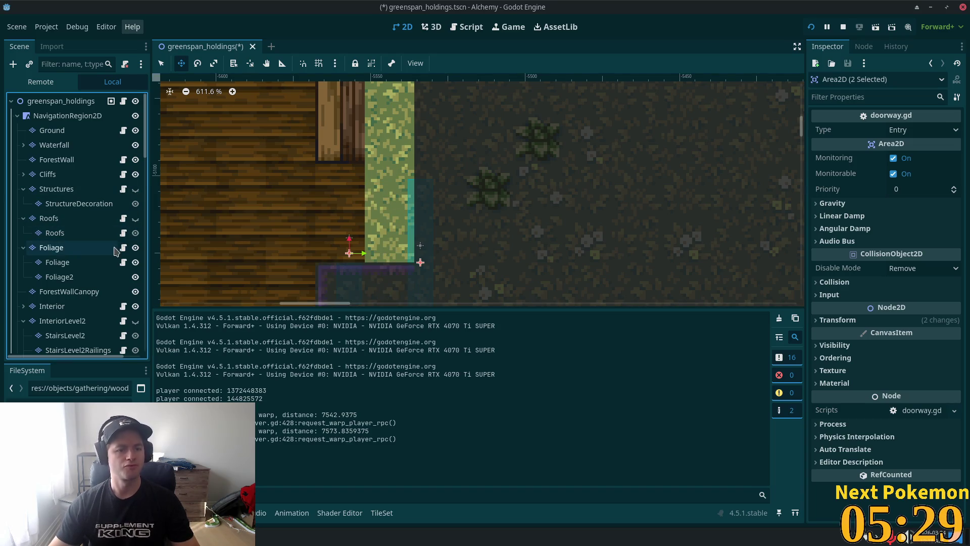
left_click(52, 306)
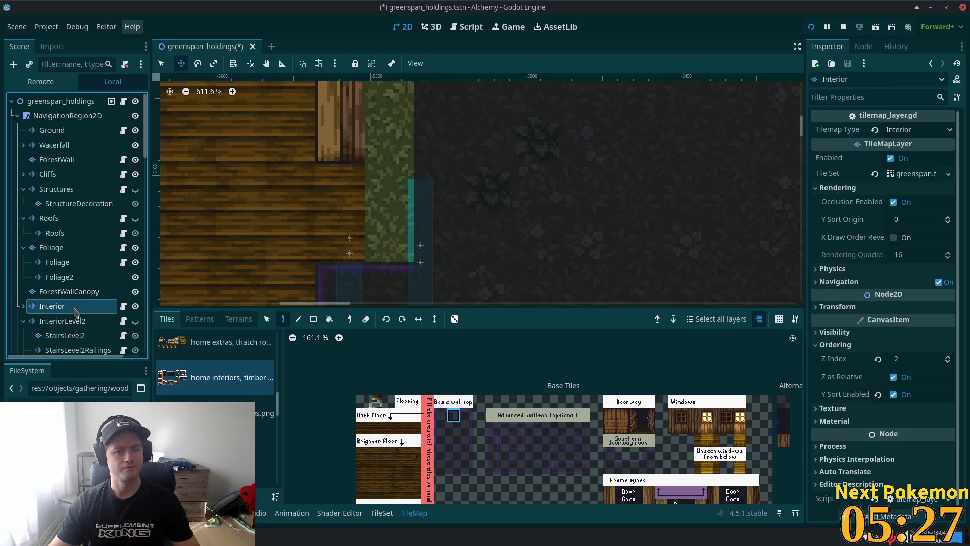
Step: Zoom the tile atlas and pick the two stacked wooden wall tiles
scroll(308, 158, "down", 2)
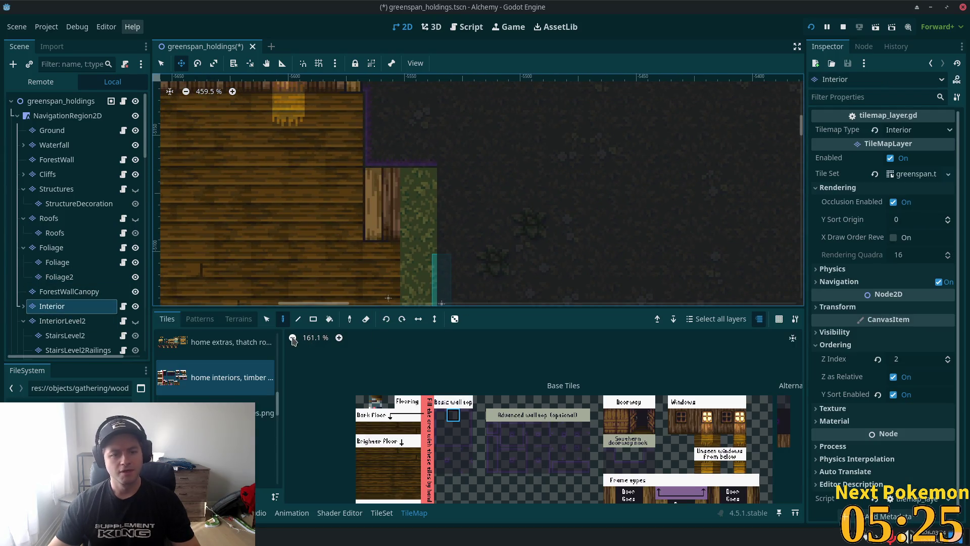
scroll(623, 397, "up", 2)
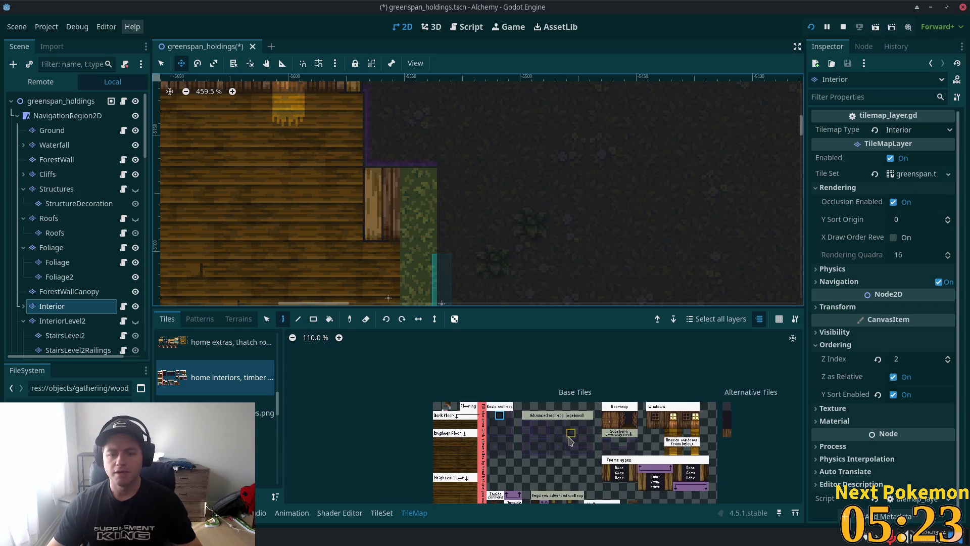
scroll(556, 435, "down", 5)
scroll(533, 453, "up", 1)
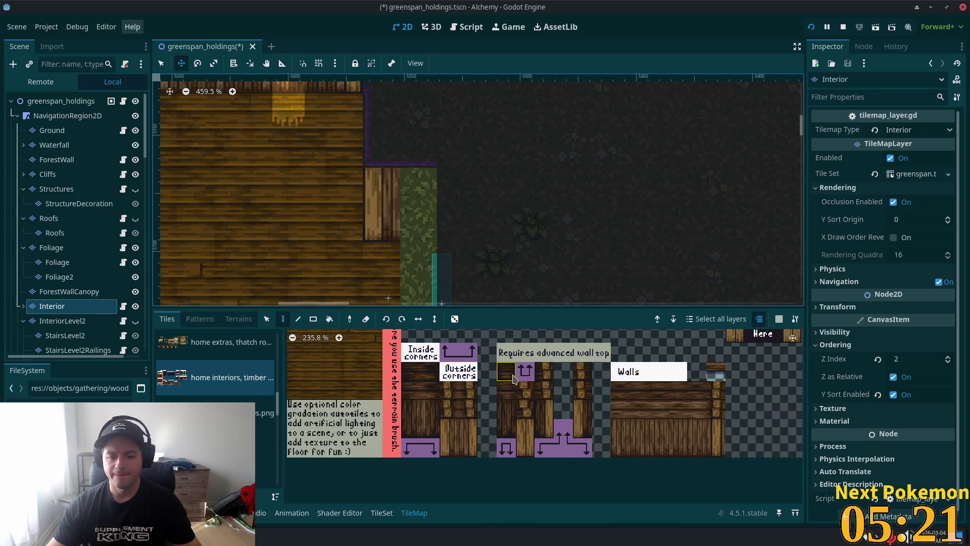
scroll(505, 439, "down", 2)
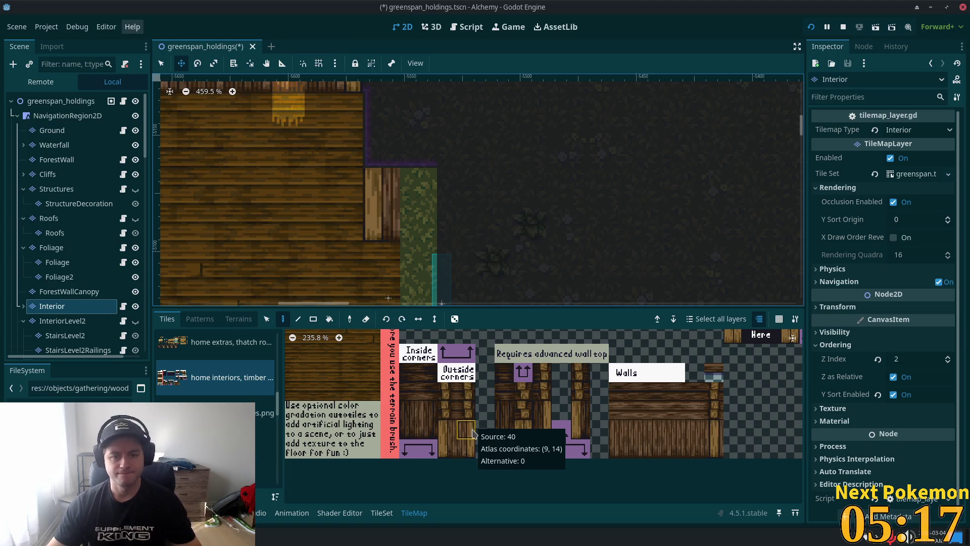
left_click_drag(474, 437, 467, 448)
Step: Paint the wooden wall over the grass column beside the interior floor and save
left_click(298, 318)
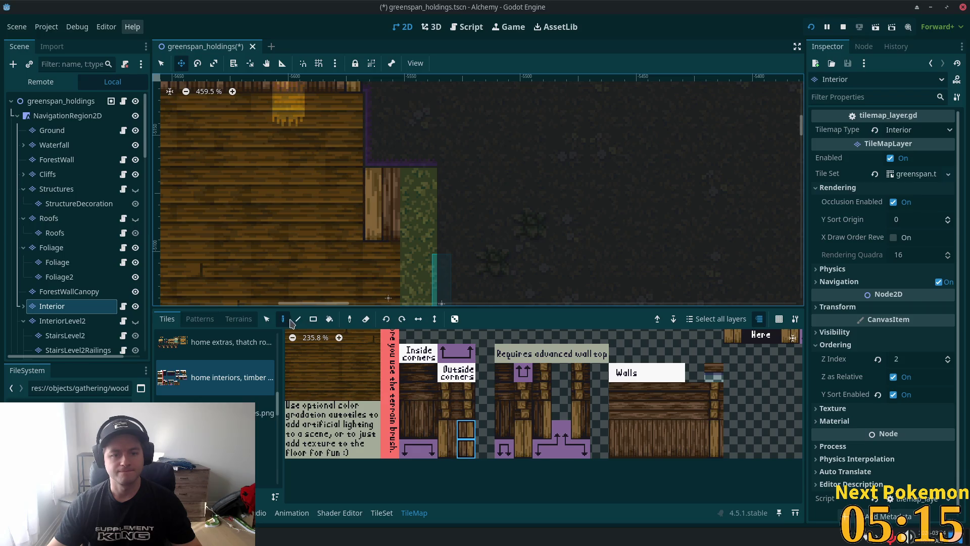
key("d")
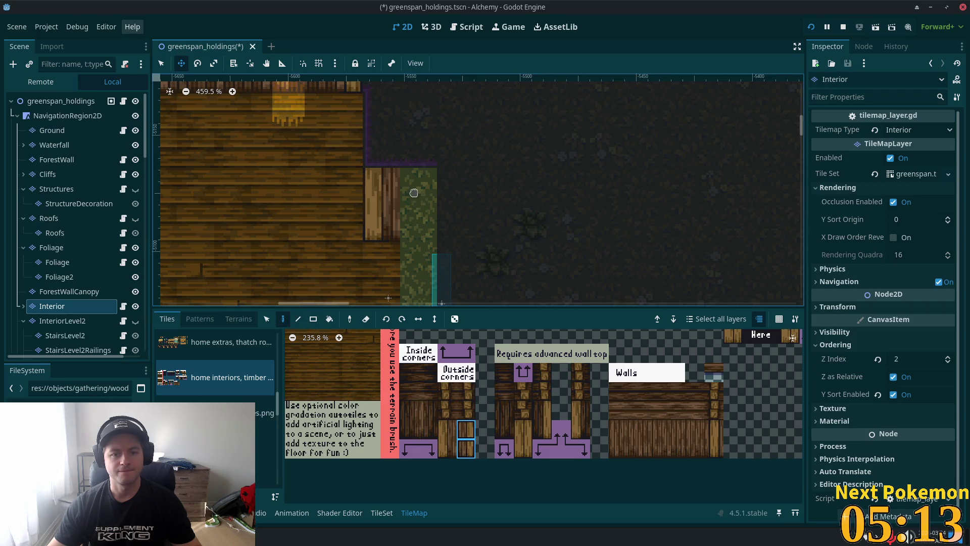
left_click(161, 63)
left_click(418, 204)
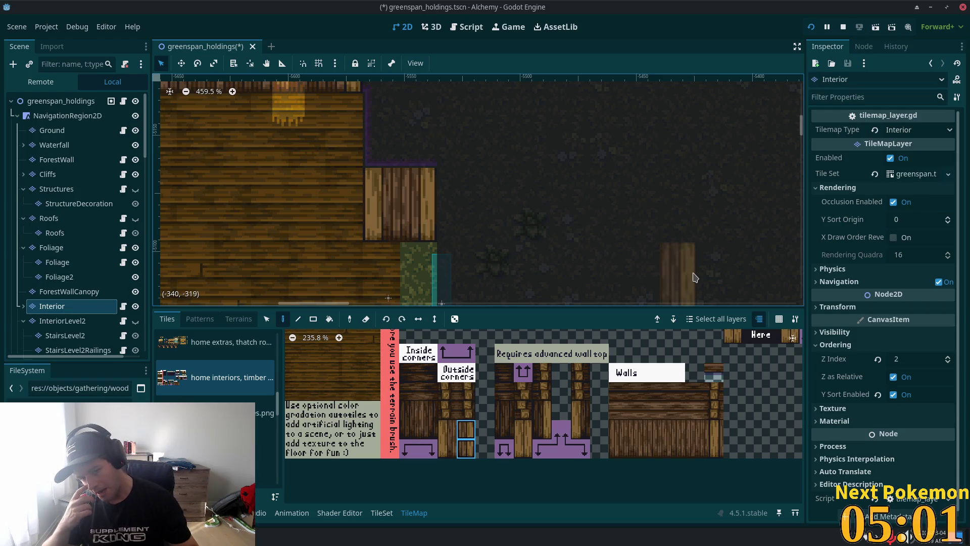
key("ctrl+s")
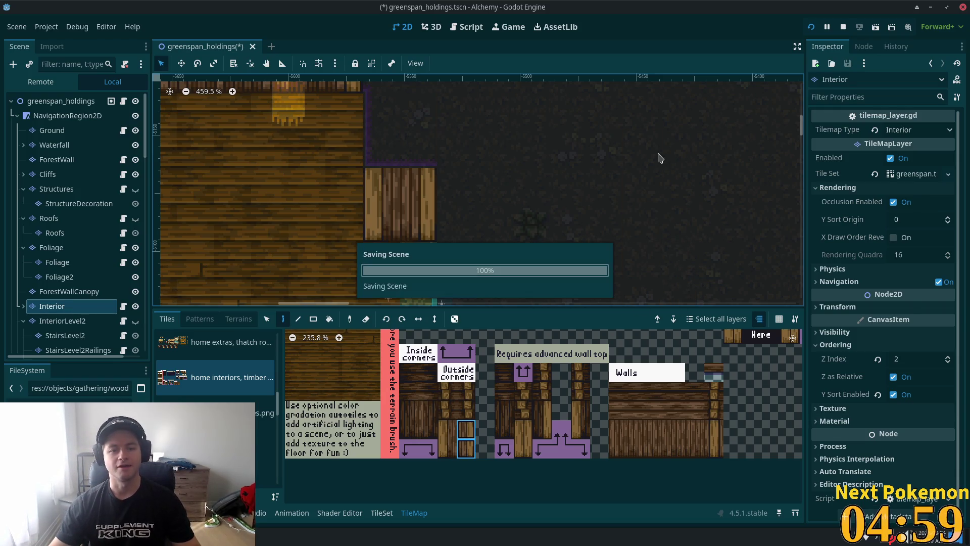
Step: Copy the two wall tiles from the map and paint them over the last grass tile
scroll(519, 245, "down", 2)
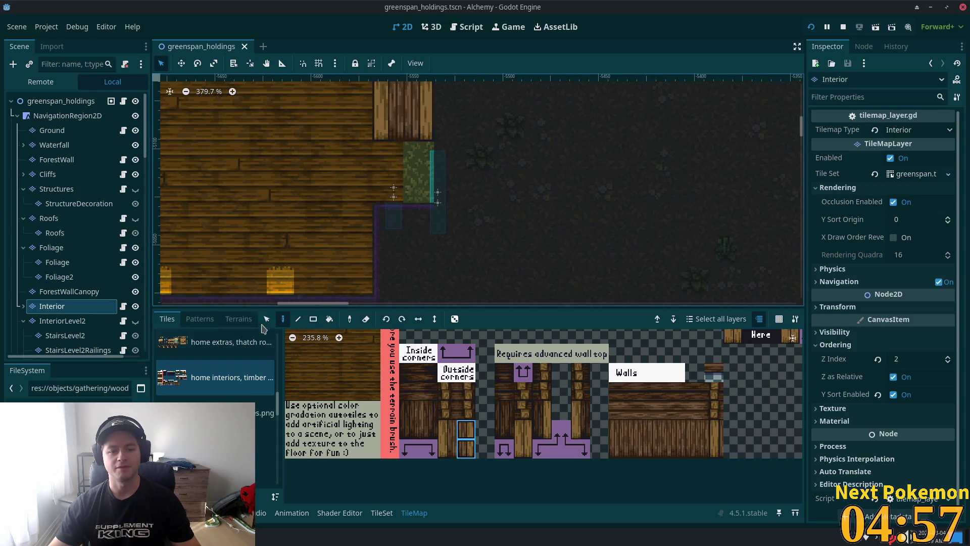
key("s")
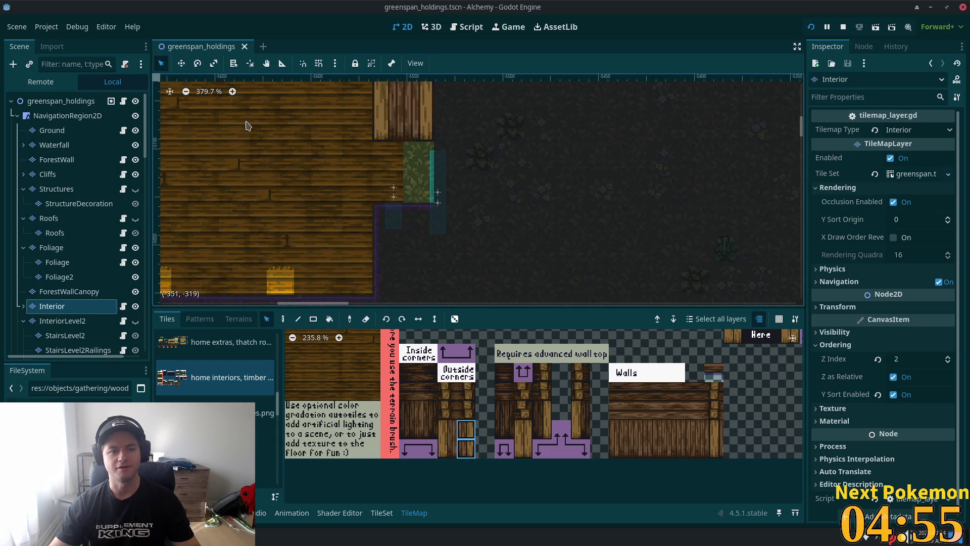
left_click_drag(389, 152, 388, 196)
key("d")
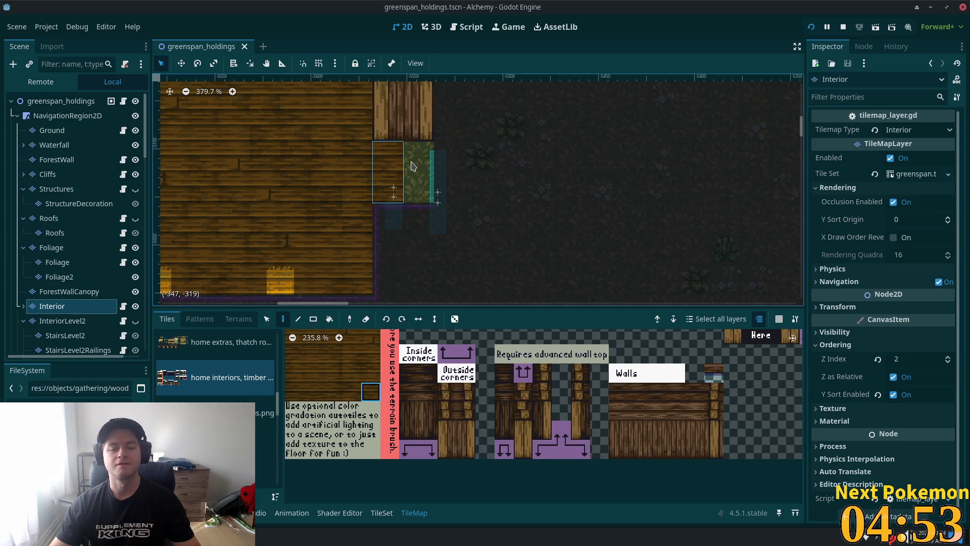
left_click(419, 173)
Step: Zoom out, save the scene, and run the game with F5
scroll(515, 222, "down", 1)
scroll(514, 221, "down", 2)
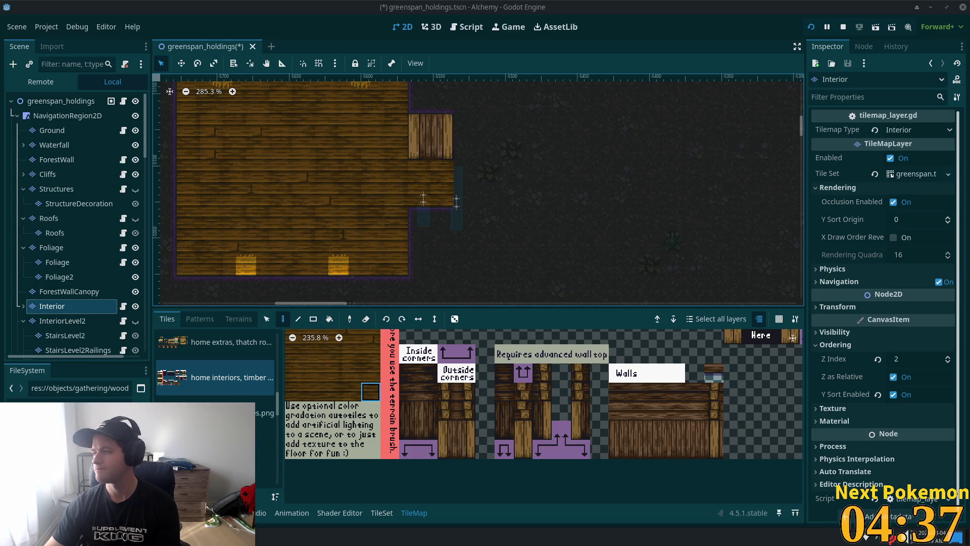
scroll(498, 206, "down", 5)
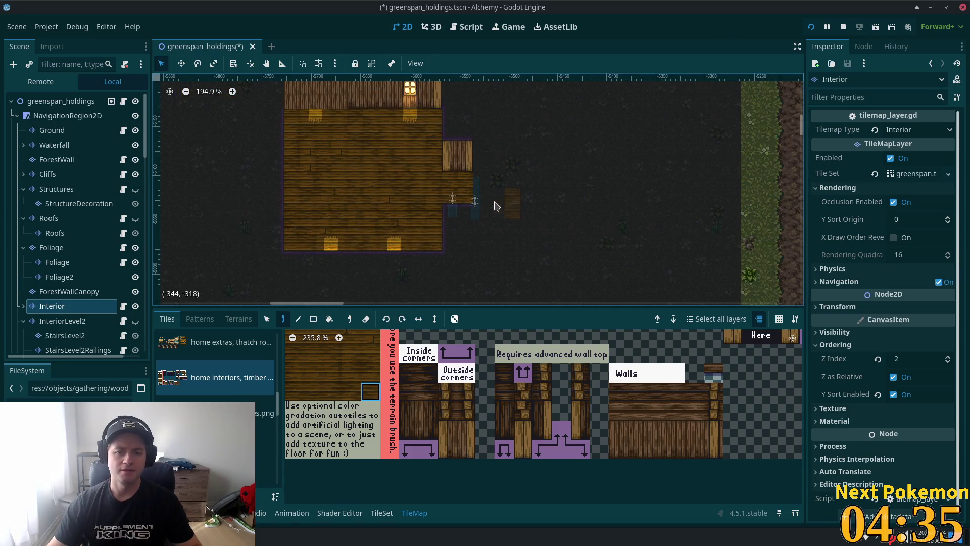
scroll(420, 217, "down", 2)
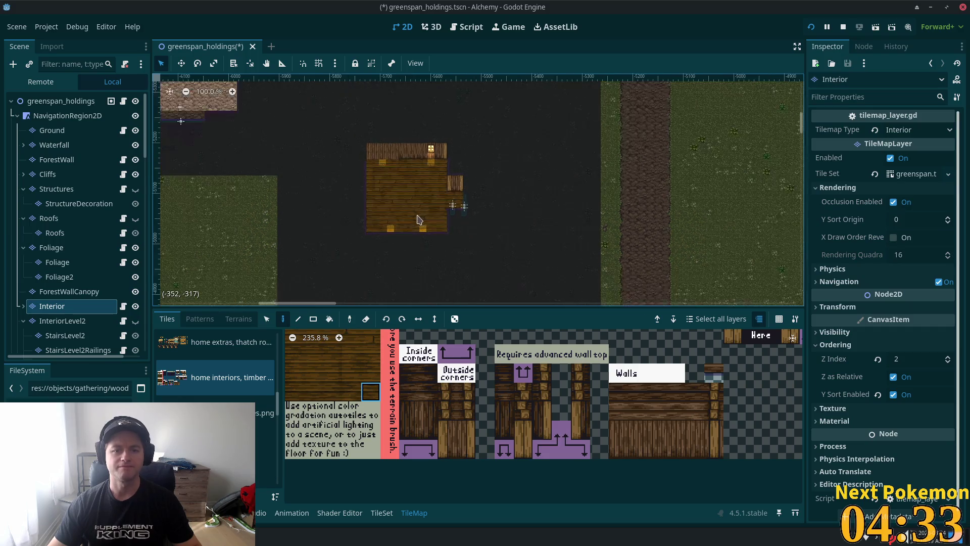
key("ctrl+s")
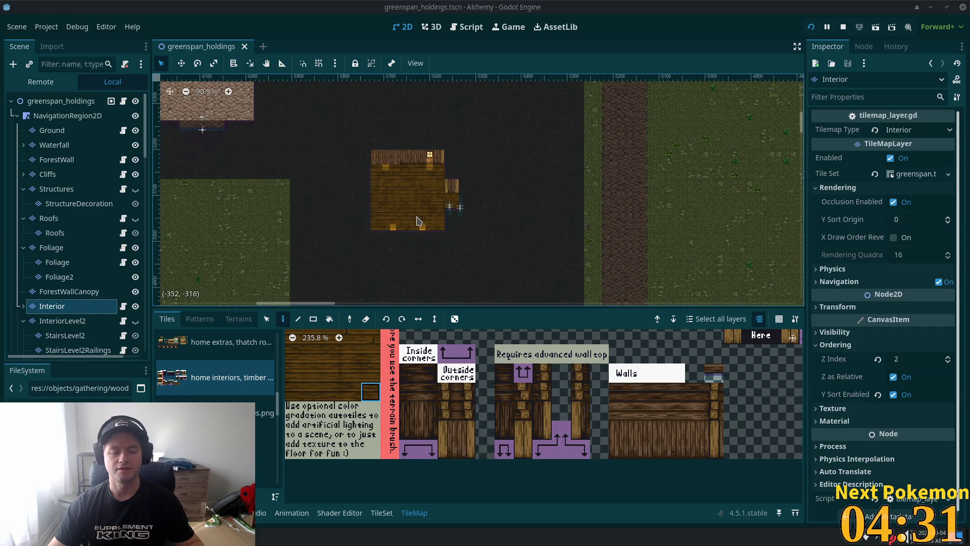
key("super")
key("Escape")
key("F5")
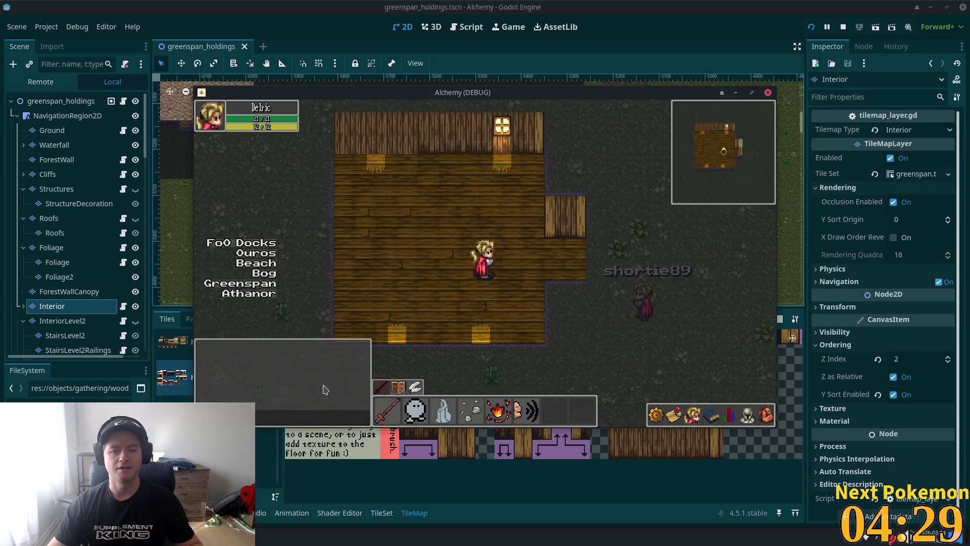
Step: Walk the character out of the farmhouse onto the grass in the running game
key("Left")
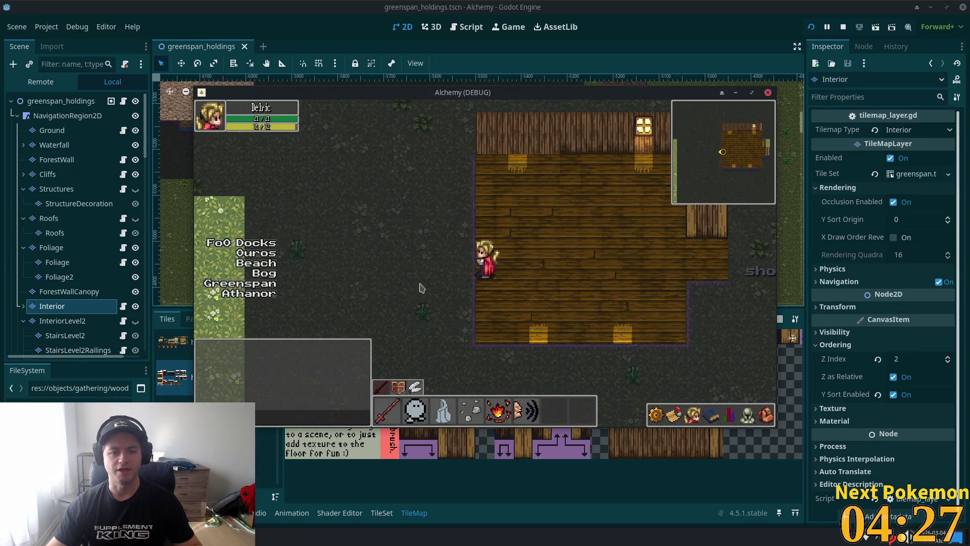
key("Right")
key("Down")
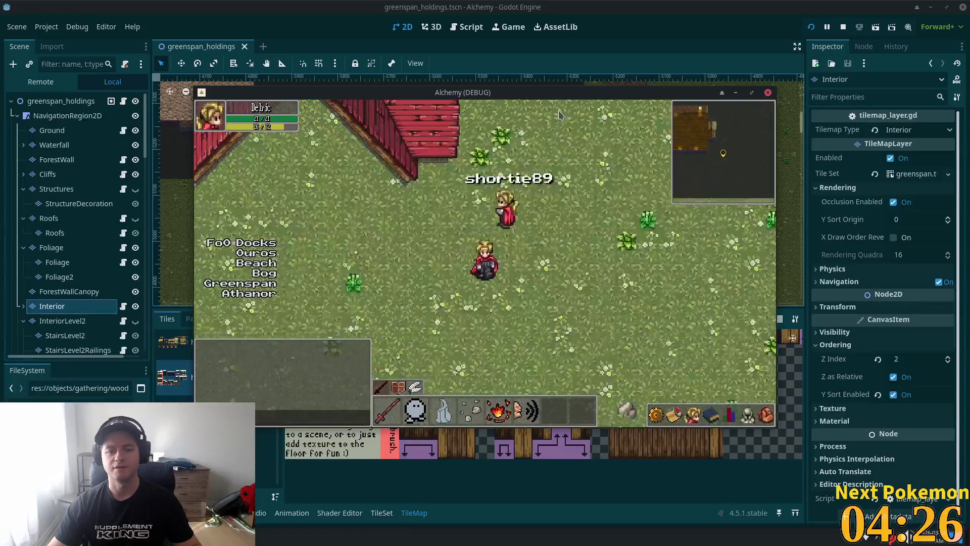
key("Up")
key("Right")
key("Up")
key("Left")
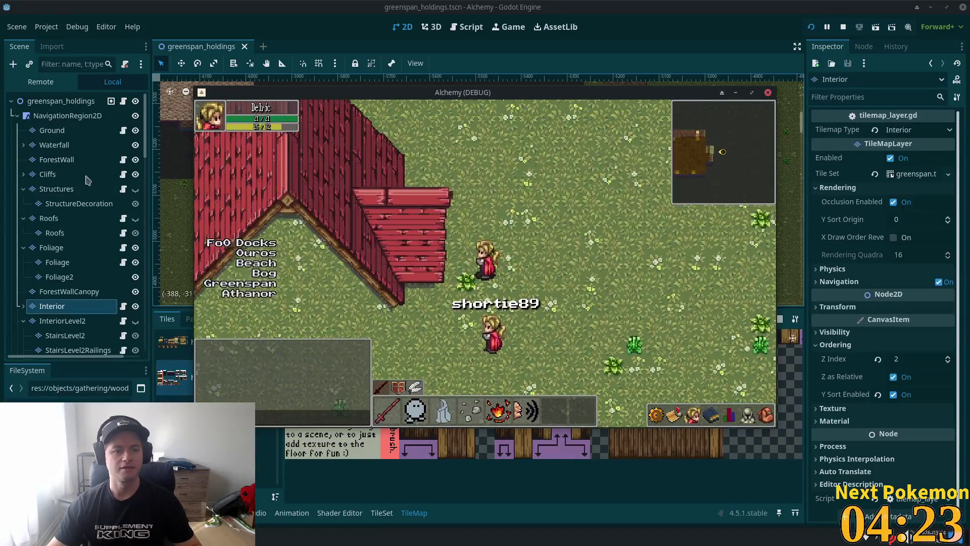
Step: Make the Structures and Roofs layers visible again, save, and return to the game
left_click(136, 190)
left_click(135, 219)
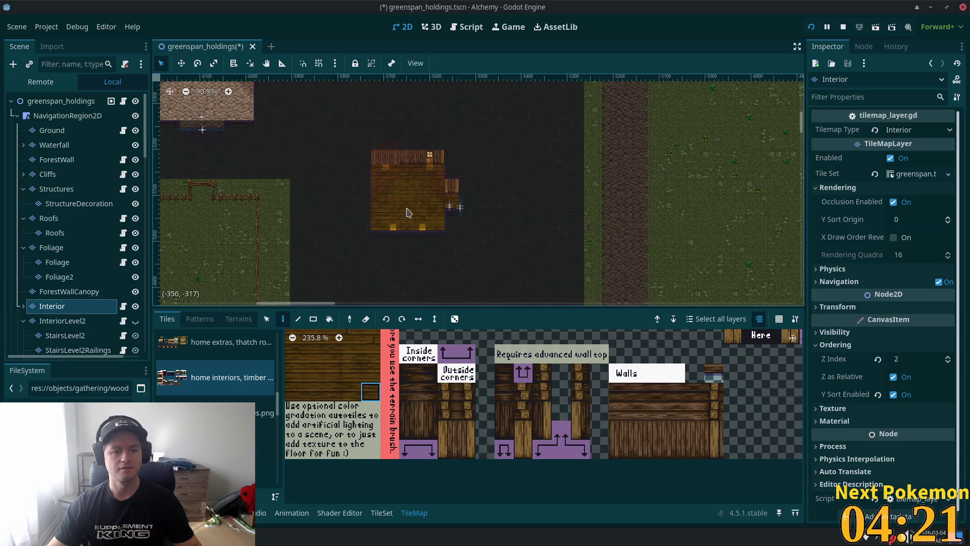
key("ctrl+s")
key("alt+Tab")
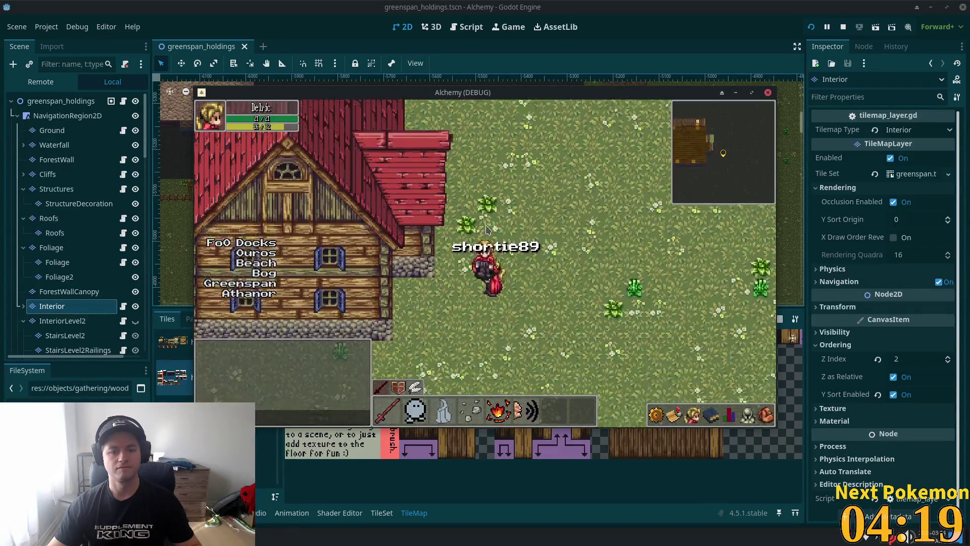
Step: Walk to a nearby house, enter it, and walk back out to the outdoor map
key("Left")
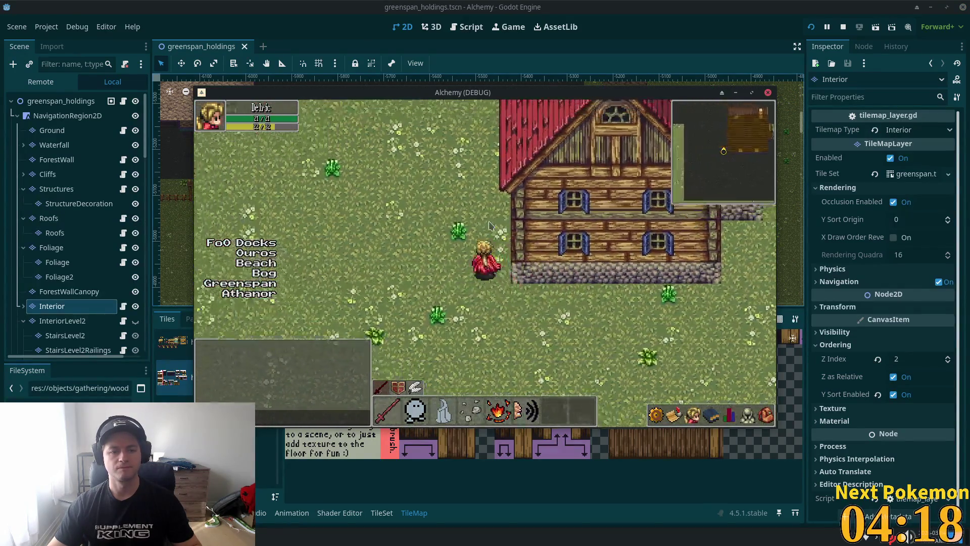
key("Up")
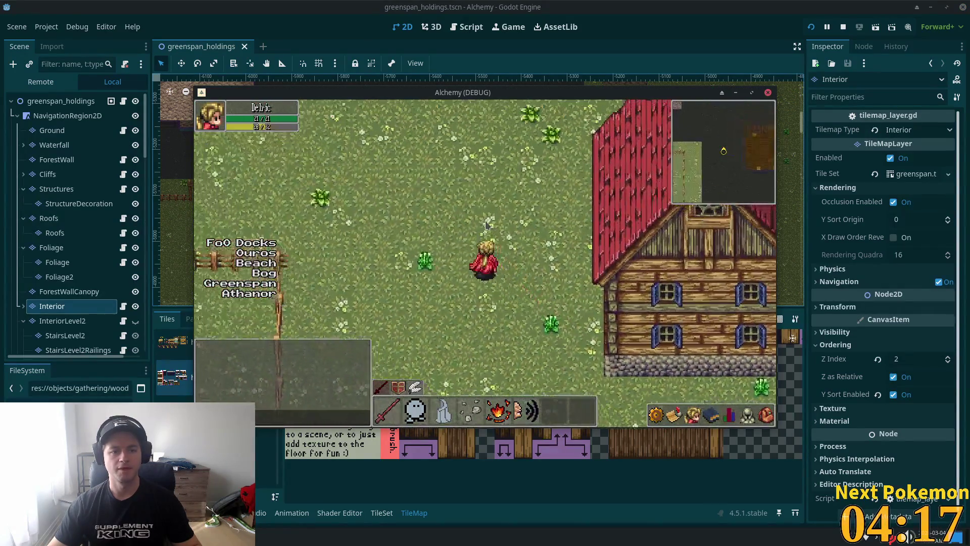
key("Left")
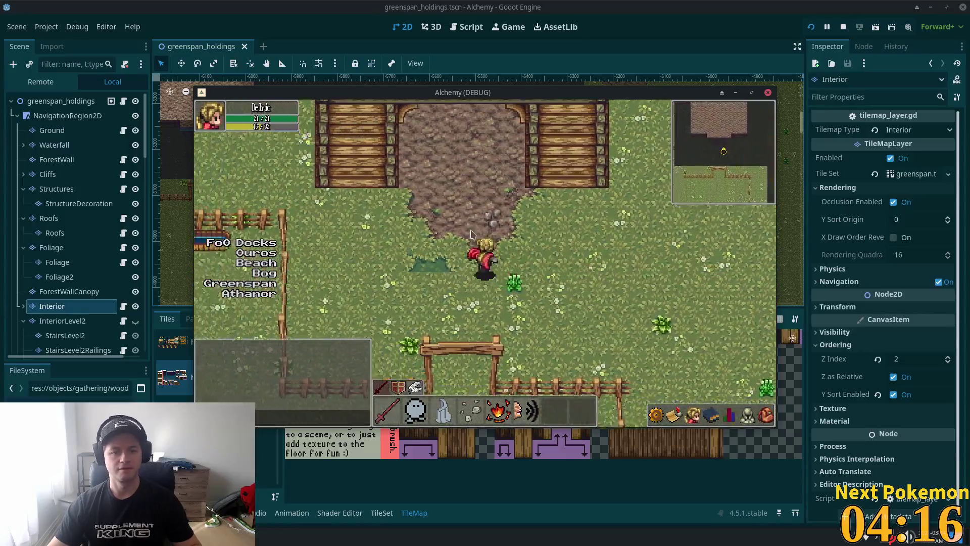
key("Up")
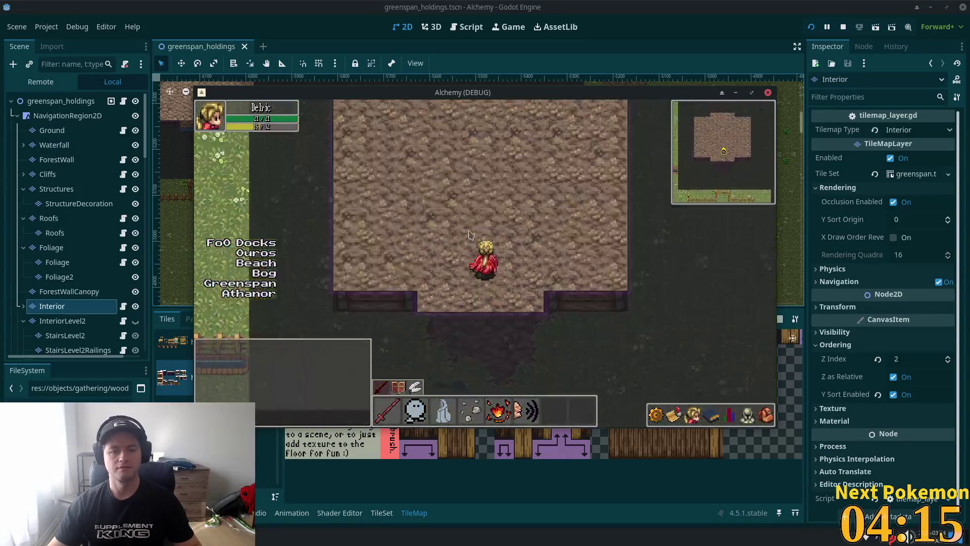
key("Up")
key("Down")
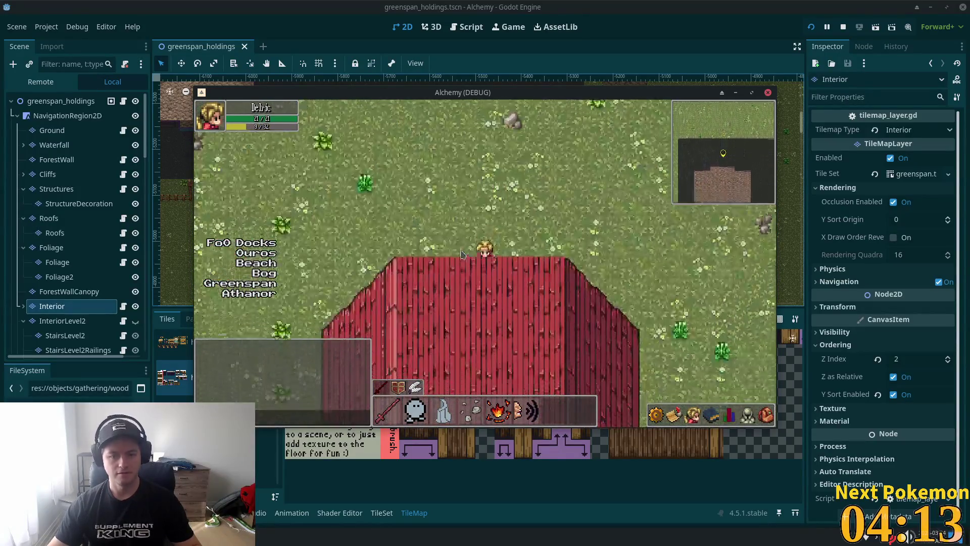
key("Up")
Step: Walk south through the fence gate and west along the fence to the forest edge
key("Down")
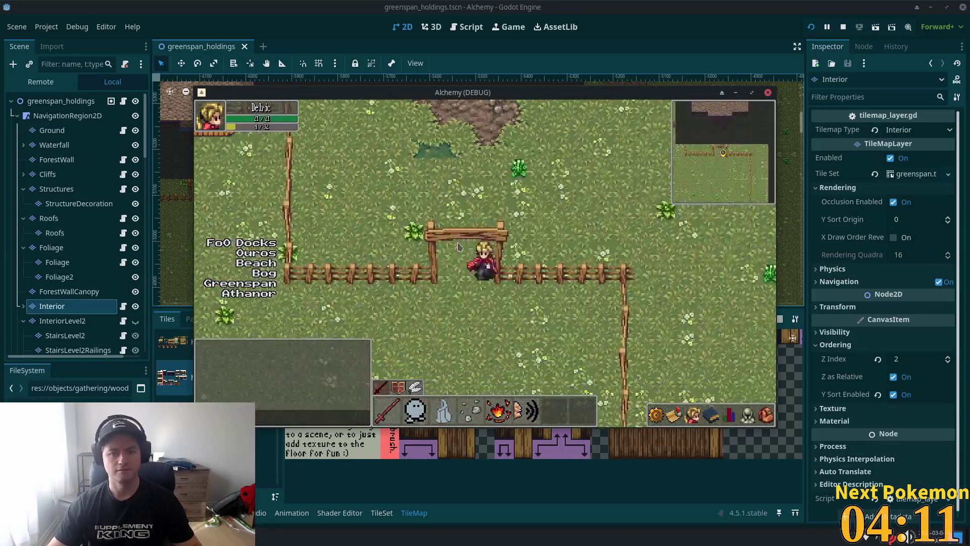
key("Down")
key("Left")
key("Up")
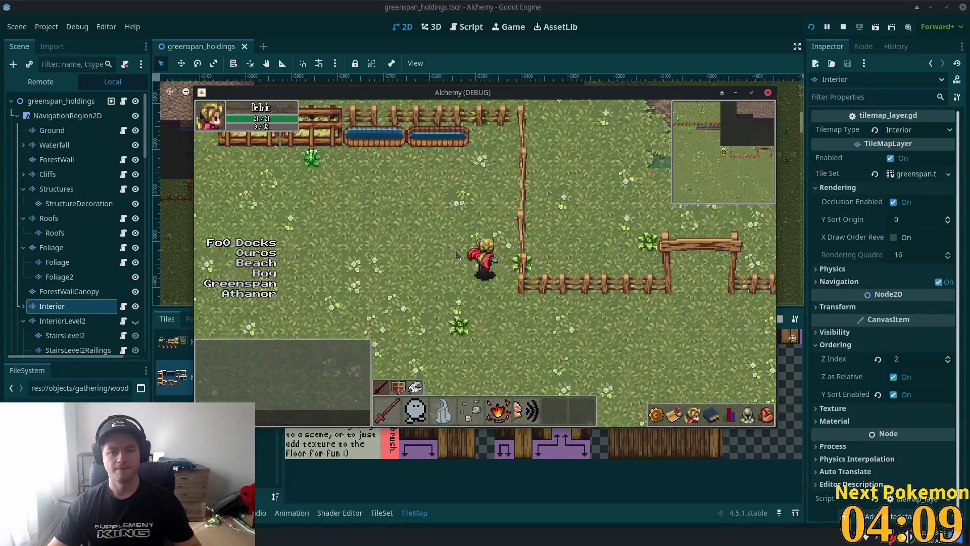
key("Left")
key("Right")
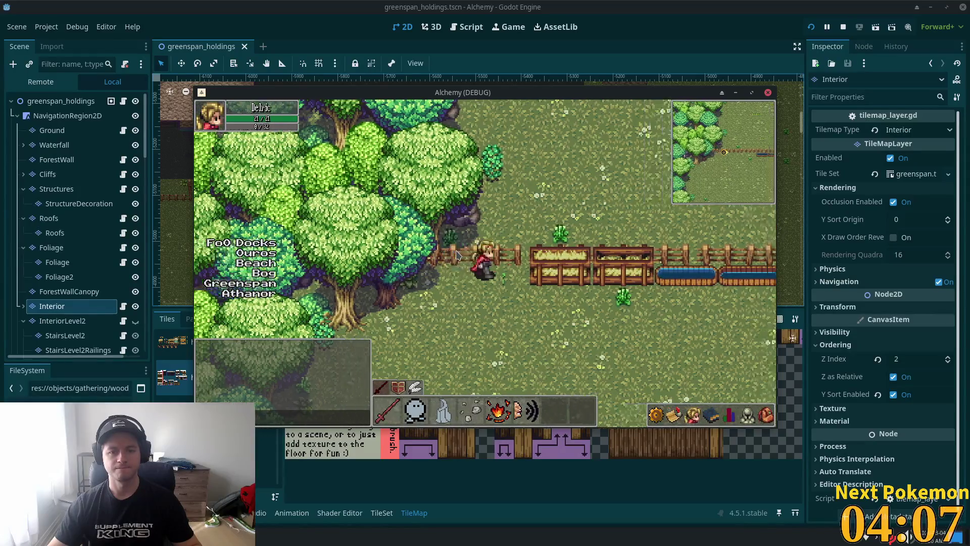
key("Left")
key("Right")
key("Up")
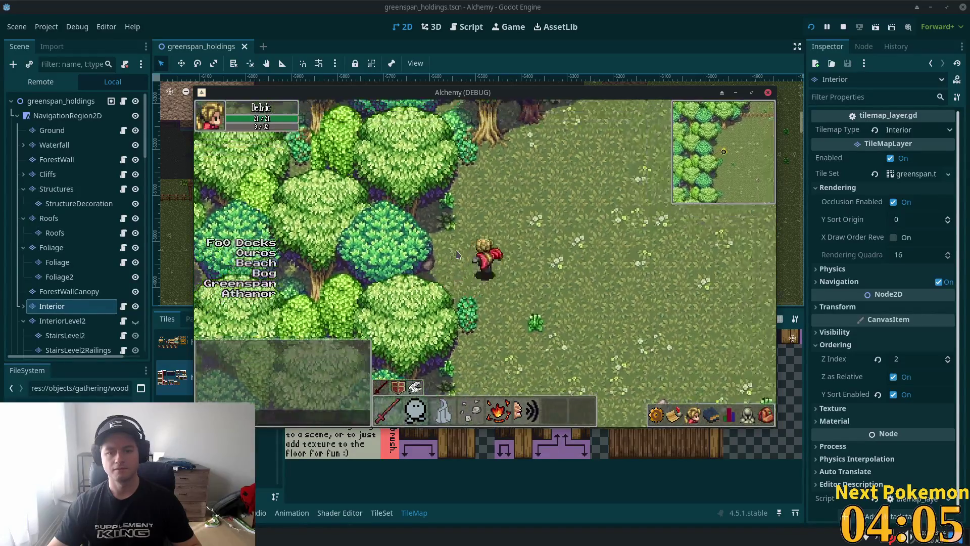
key("Down")
key("Left")
key("Down")
key("Left")
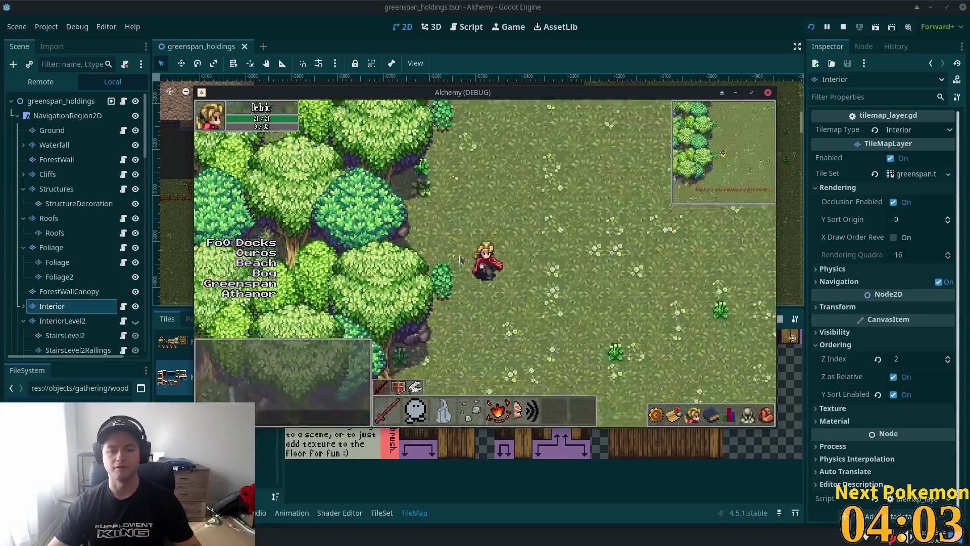
key("Up")
key("Right")
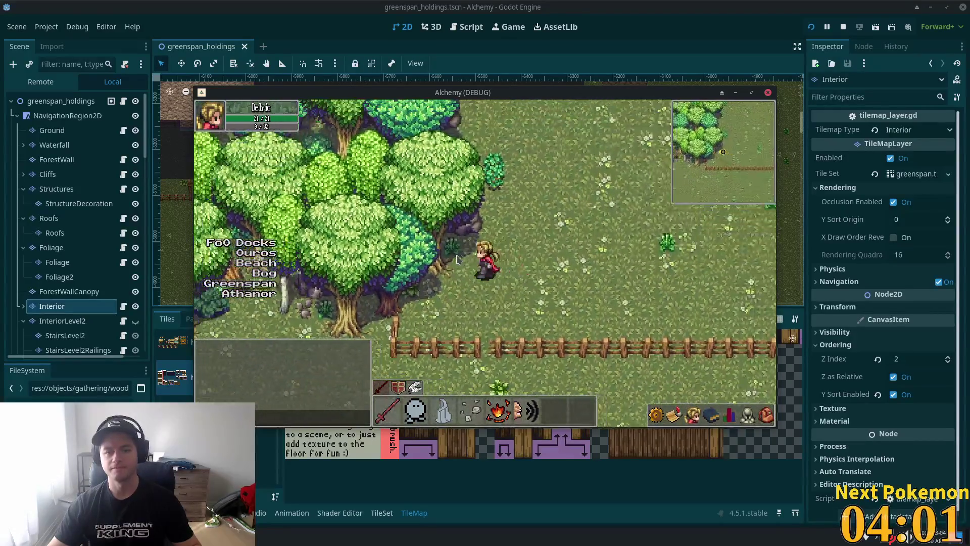
Step: Walk back east across the field and up through the gate toward the house
key("Right")
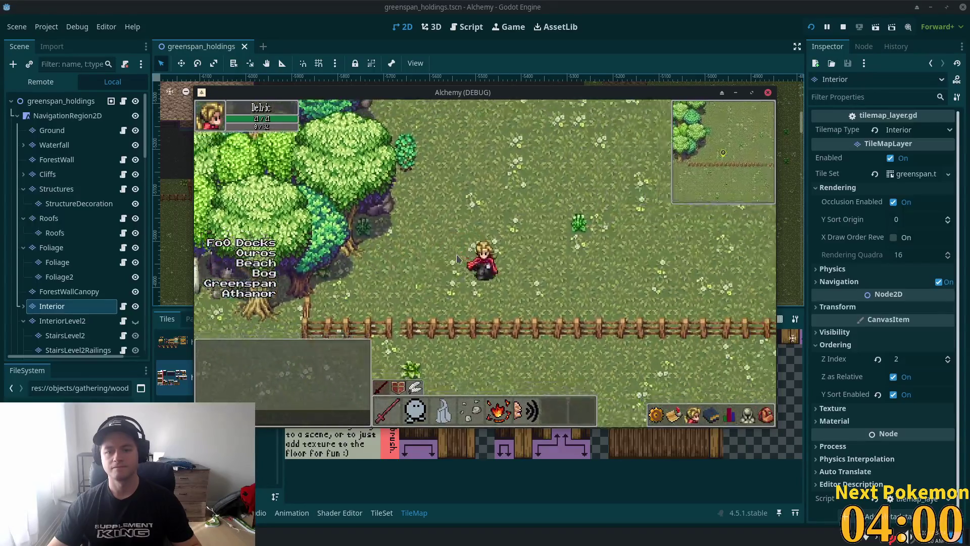
key("Right")
key("Down")
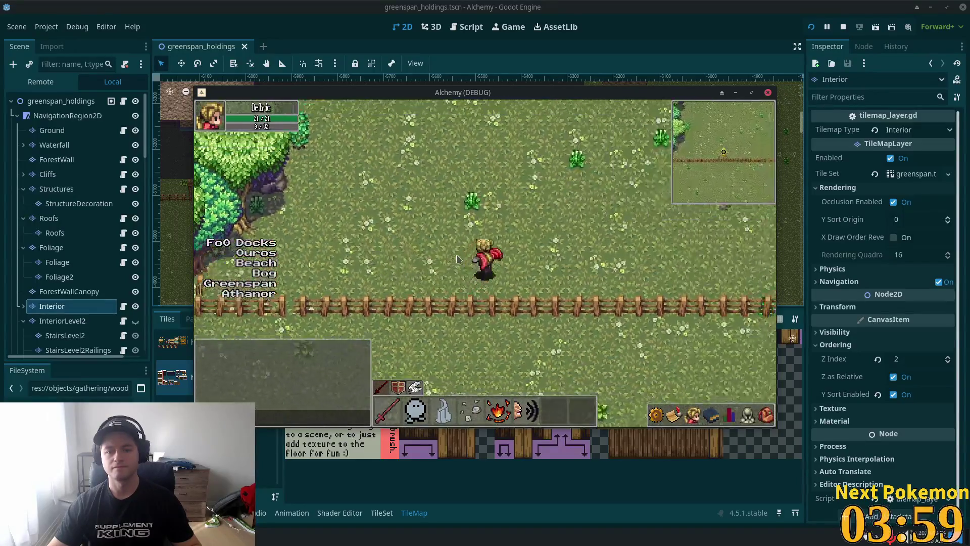
key("Right")
key("Up")
key("Right")
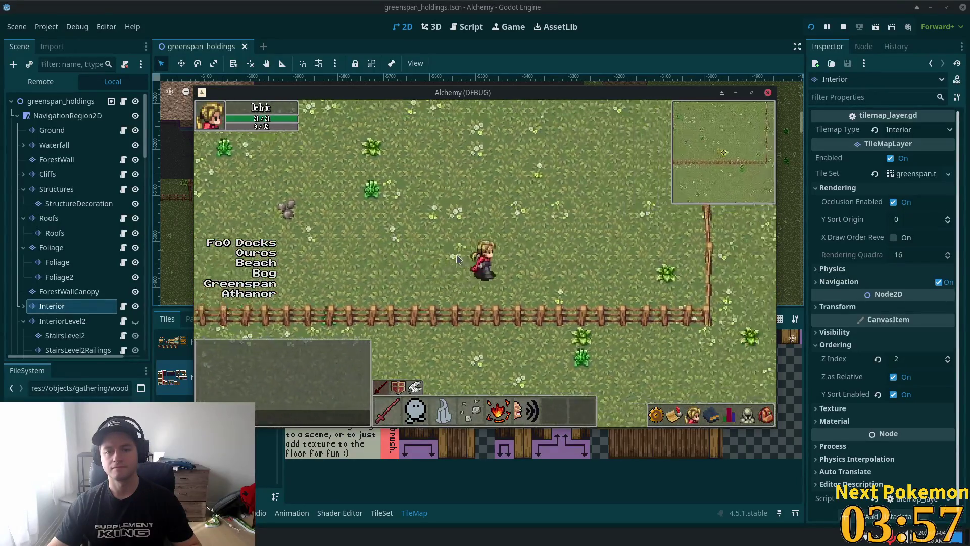
key("Right")
key("Up")
key("Right")
key("Up")
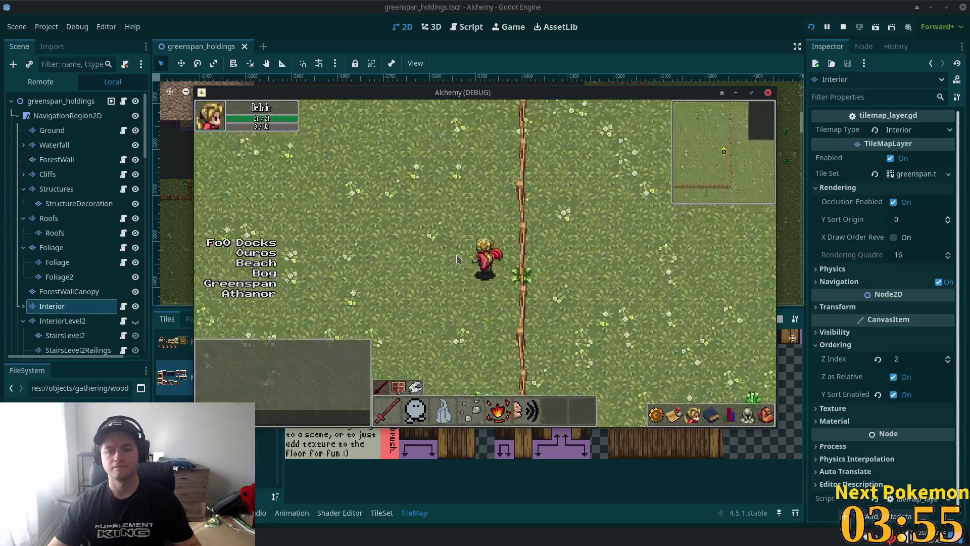
key("Left")
key("Up")
key("Left")
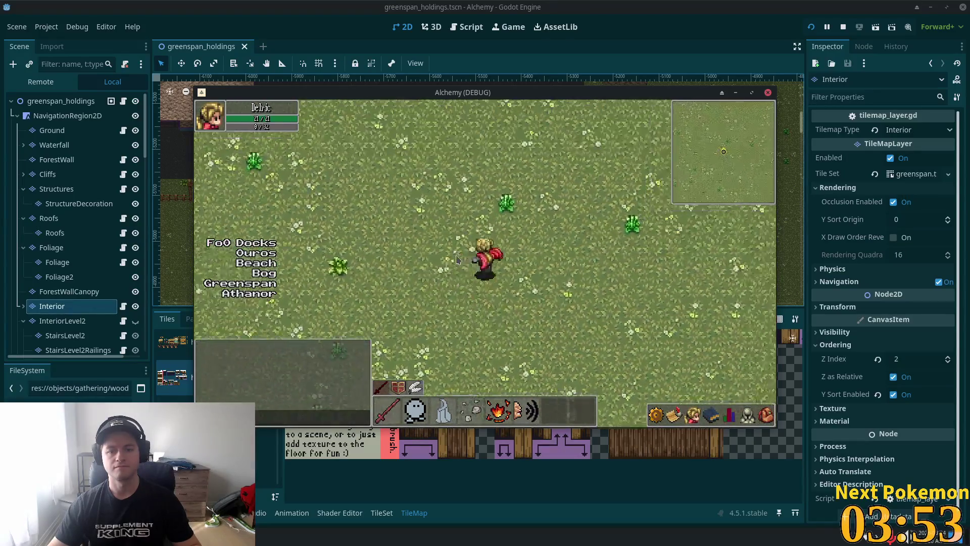
key("Up")
key("Right")
key("Up")
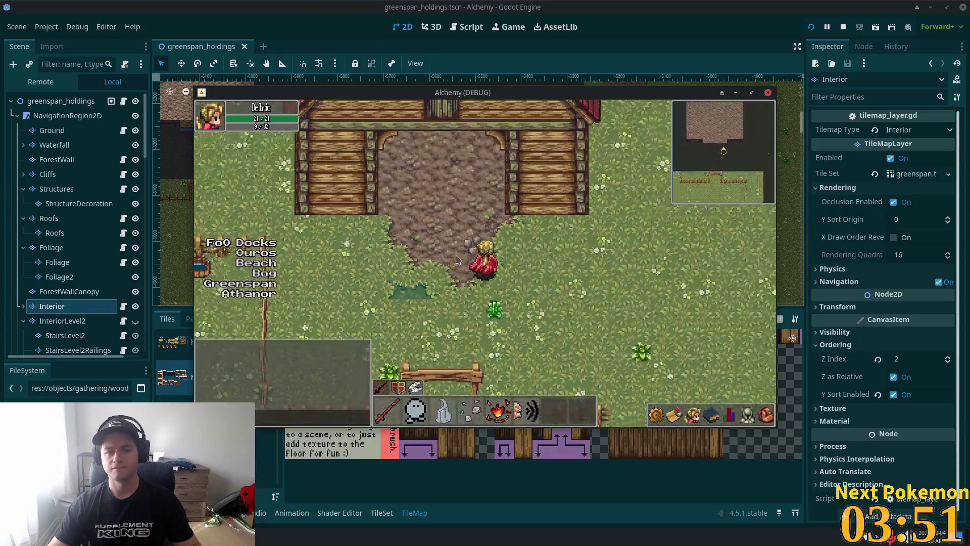
key("Right")
key("Right")
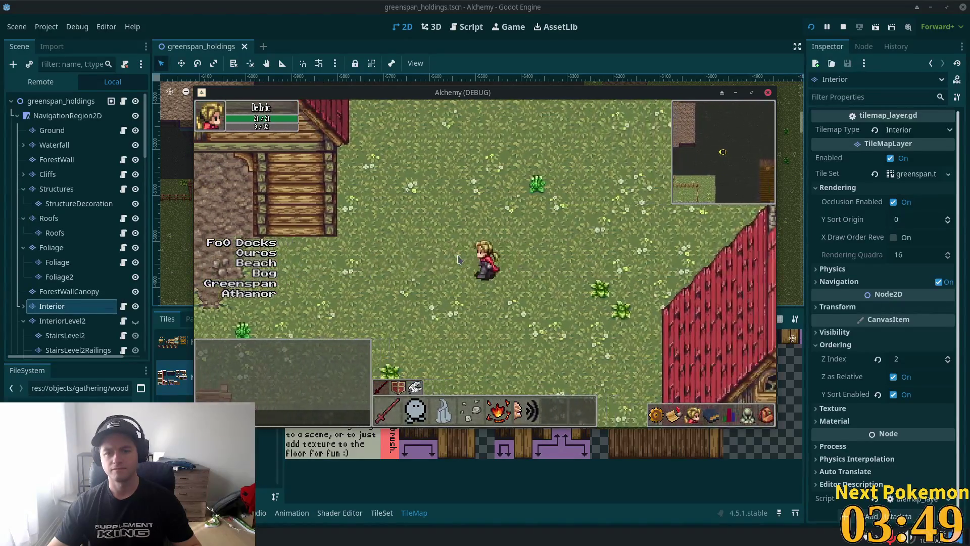
key("Left")
key("Left")
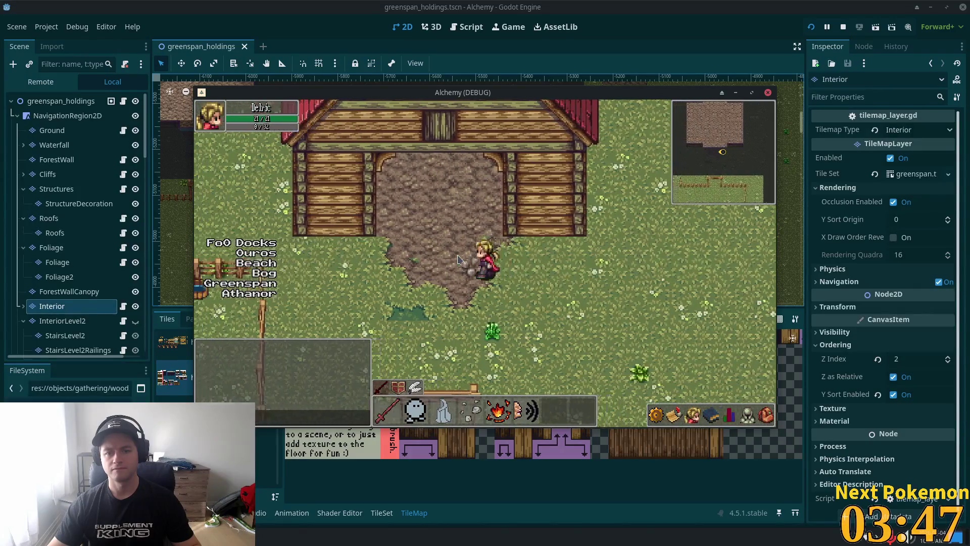
key("Left")
Step: Enter the house and then the farmhouse to check their interiors, then leave the game
key("Up")
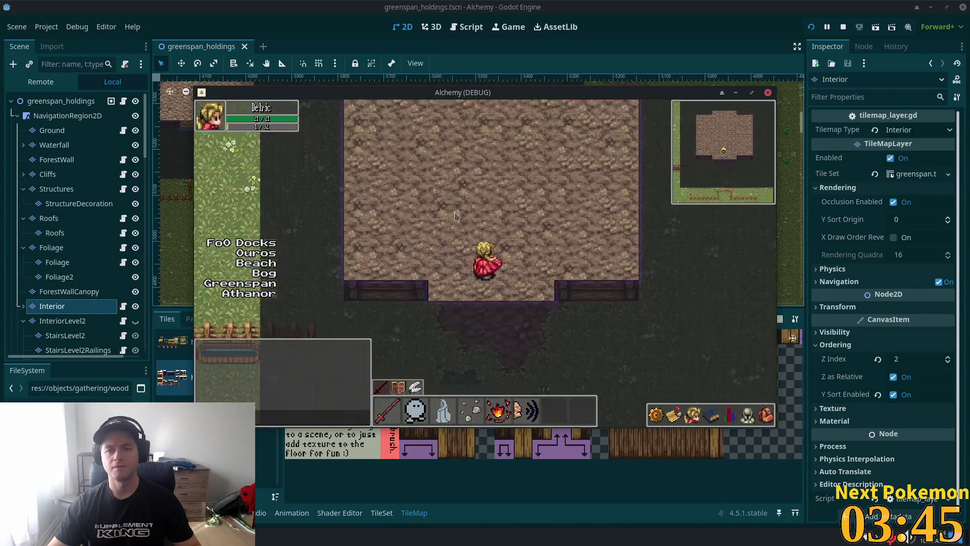
key("Down")
key("Right")
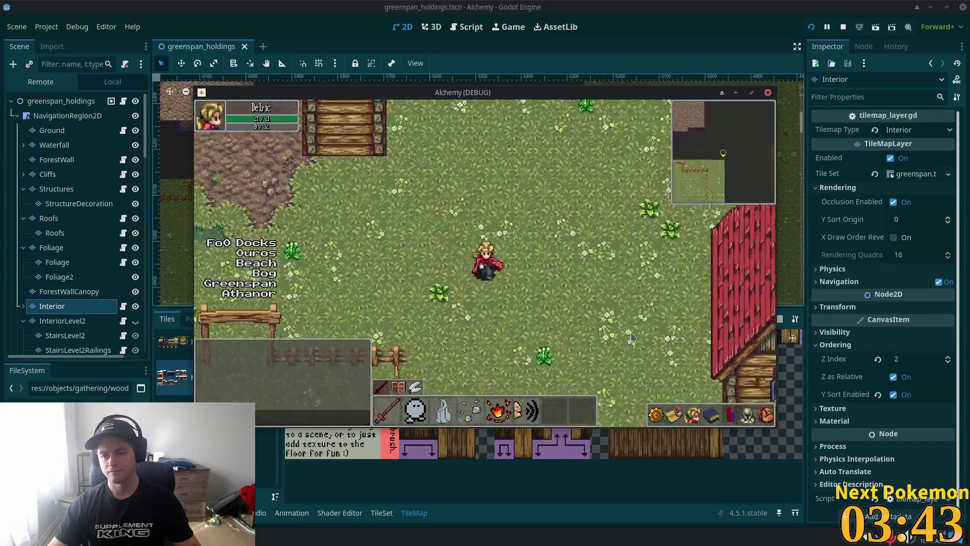
key("Down")
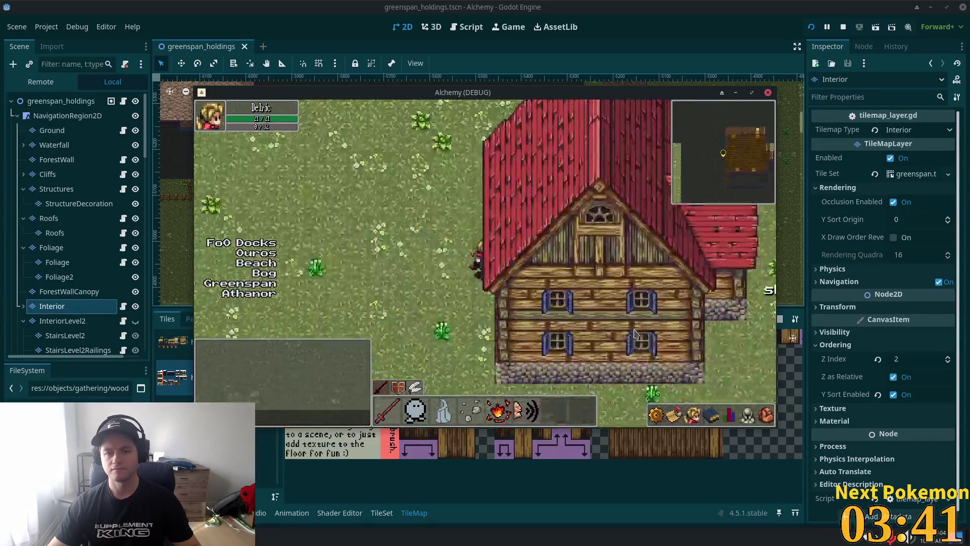
key("Right")
key("Up")
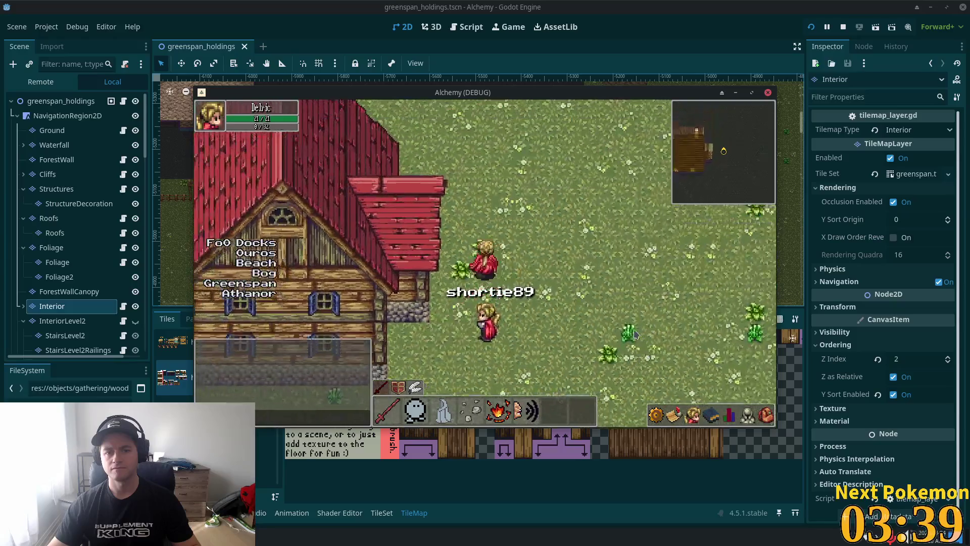
key("Down")
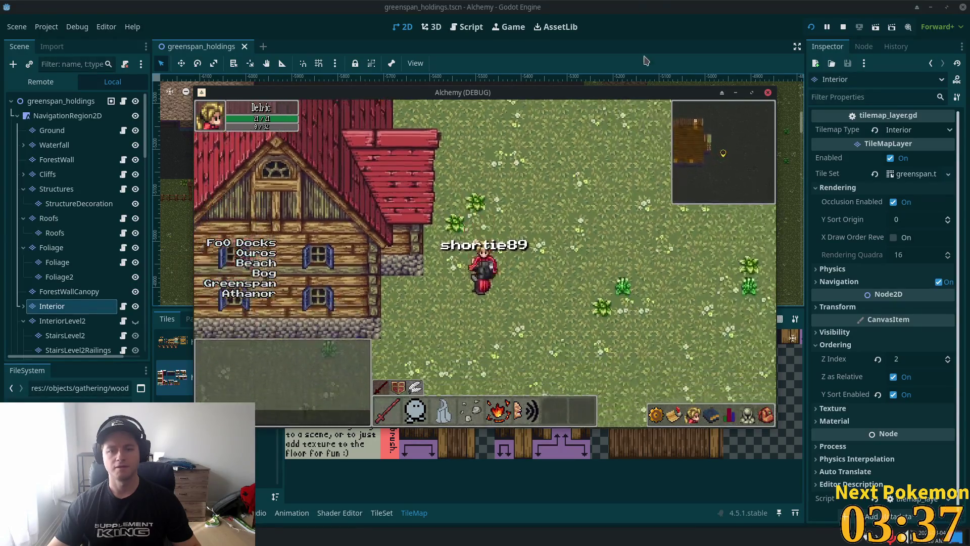
key("alt+Tab")
Step: Copy a block of dark interior floor tiles from the map and stamp it into the empty area
scroll(461, 183, "up", 5)
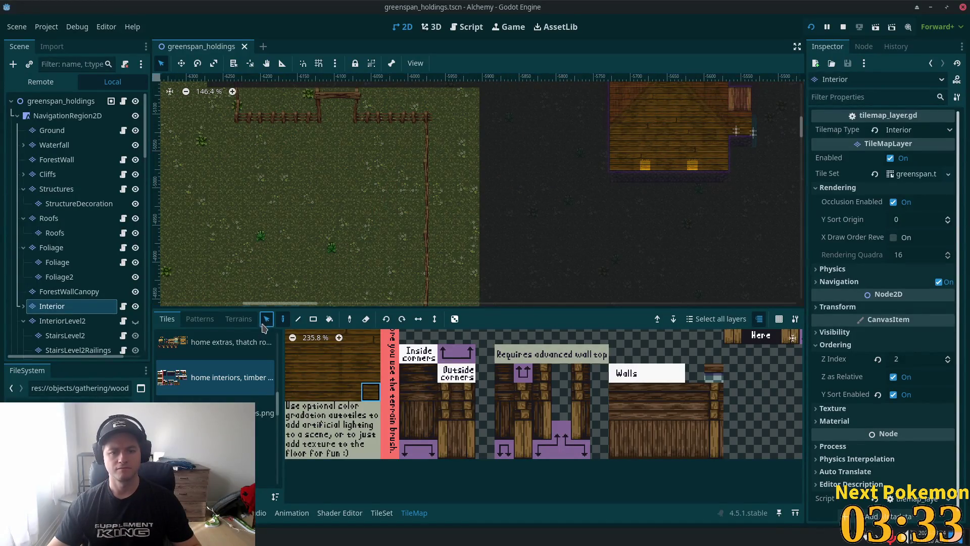
scroll(524, 174, "down", 2)
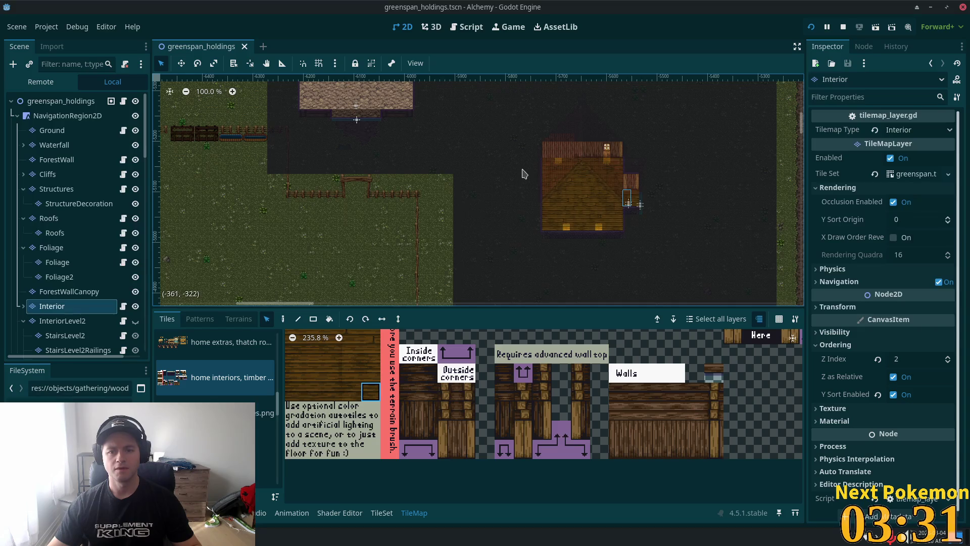
mouse_move(529, 177)
left_mouse_down()
mouse_move(468, 239)
mouse_move(456, 305)
left_mouse_up()
scroll(470, 202, "down", 3)
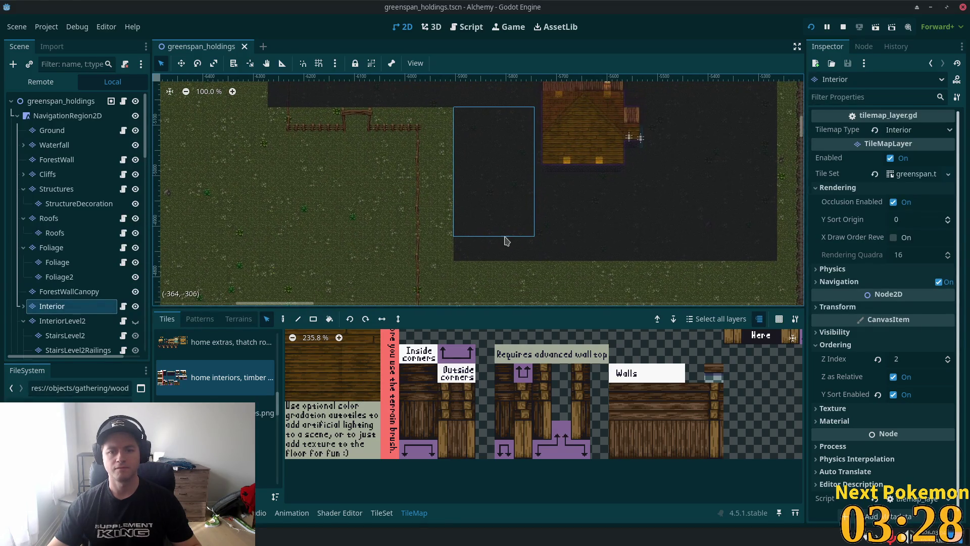
left_click_drag(531, 242, 455, 258)
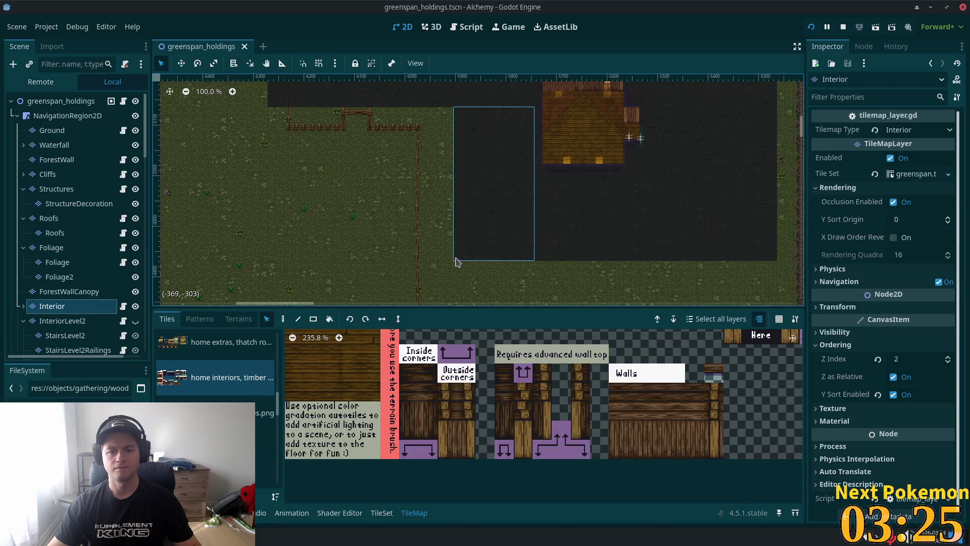
left_click(283, 319)
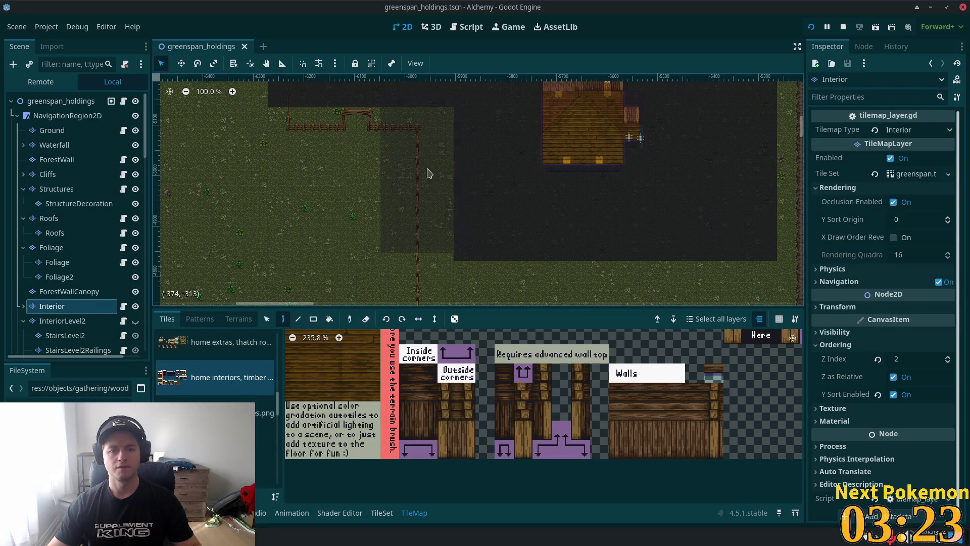
left_click(411, 185)
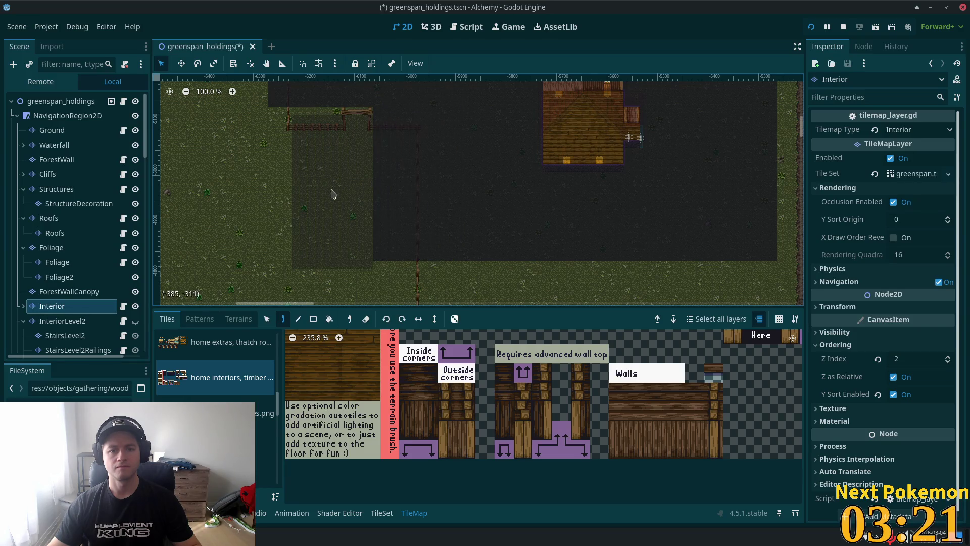
Step: Stamp the dark floor pattern over the remaining grass and fence edges, then save the scene
mouse_move(331, 187)
left_mouse_down()
mouse_move(297, 180)
mouse_move(548, 273)
mouse_move(505, 407)
left_mouse_up()
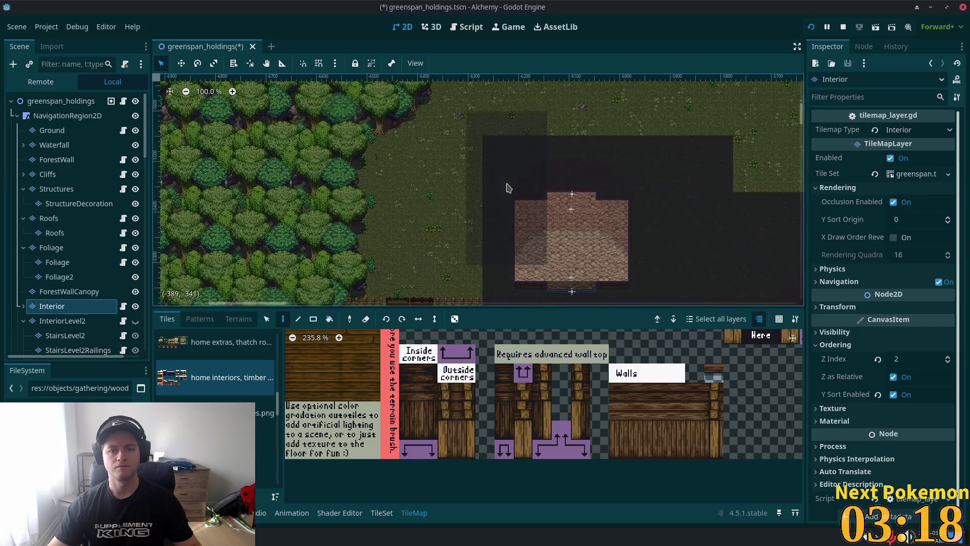
left_click(448, 220)
scroll(481, 191, "up", 4)
scroll(481, 191, "right", 3)
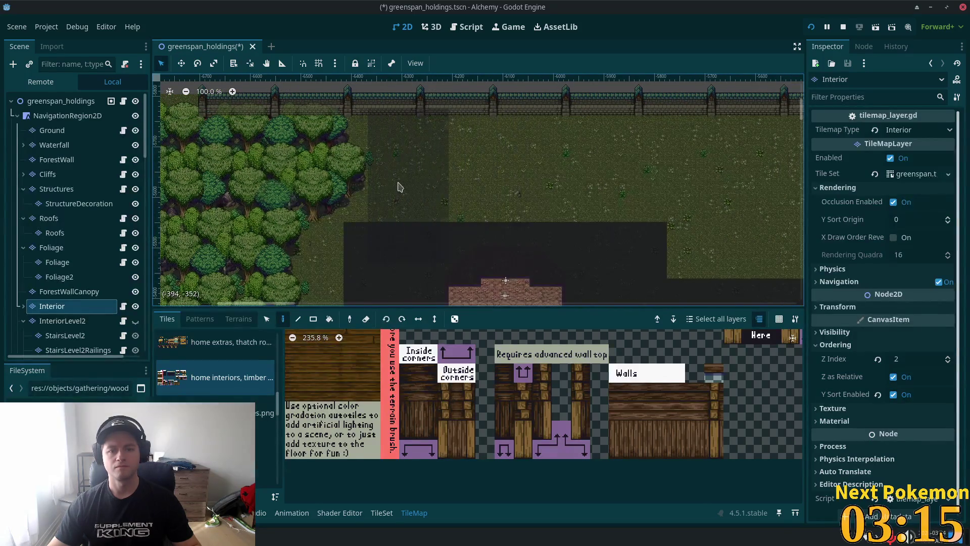
mouse_move(598, 191)
left_mouse_down()
mouse_move(427, 189)
mouse_move(438, 201)
mouse_move(496, 84)
mouse_move(481, 205)
left_mouse_up()
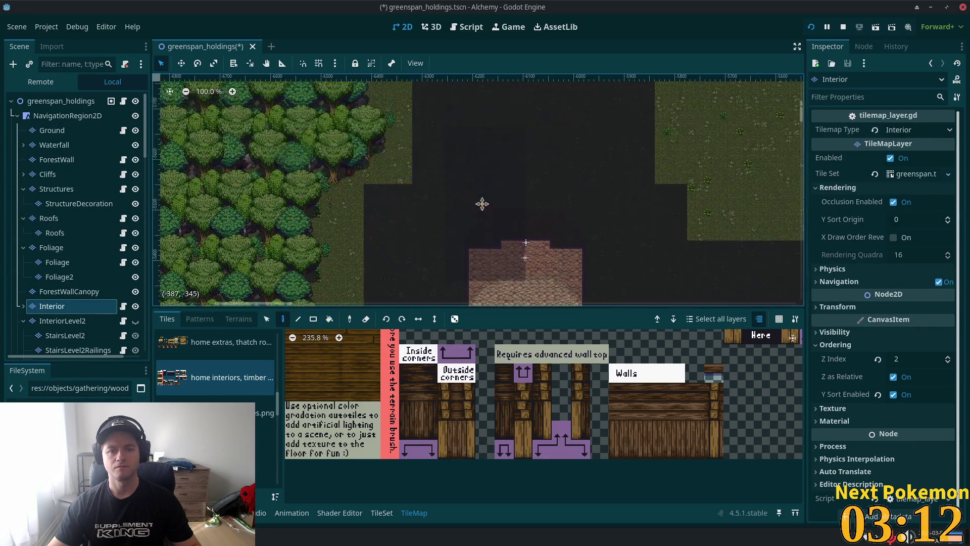
left_click(403, 145)
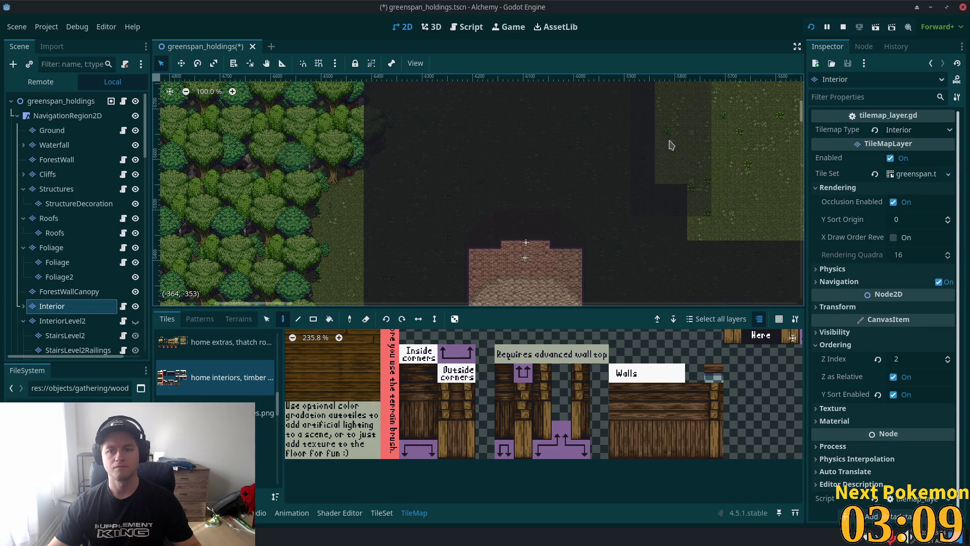
scroll(657, 235, "down", 5)
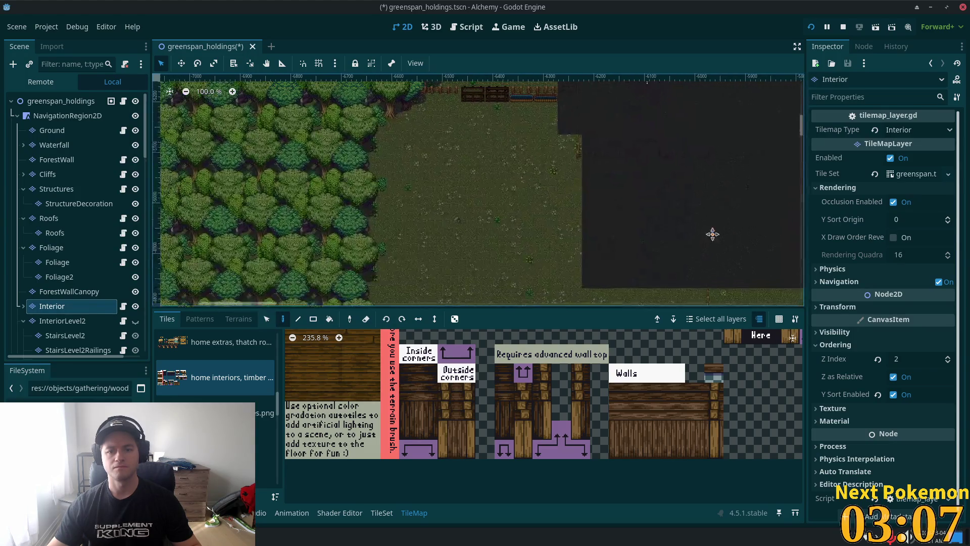
left_click(492, 280)
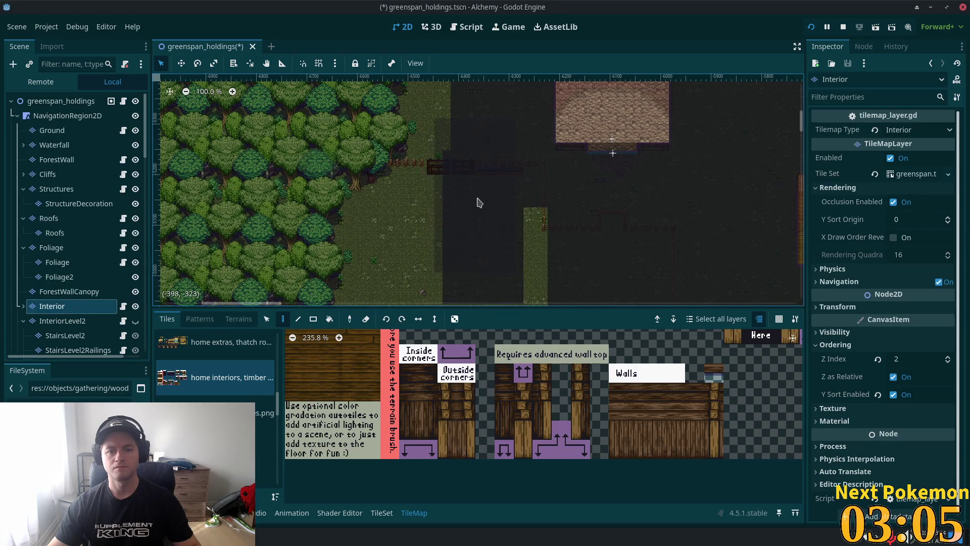
scroll(485, 192, "down", 1)
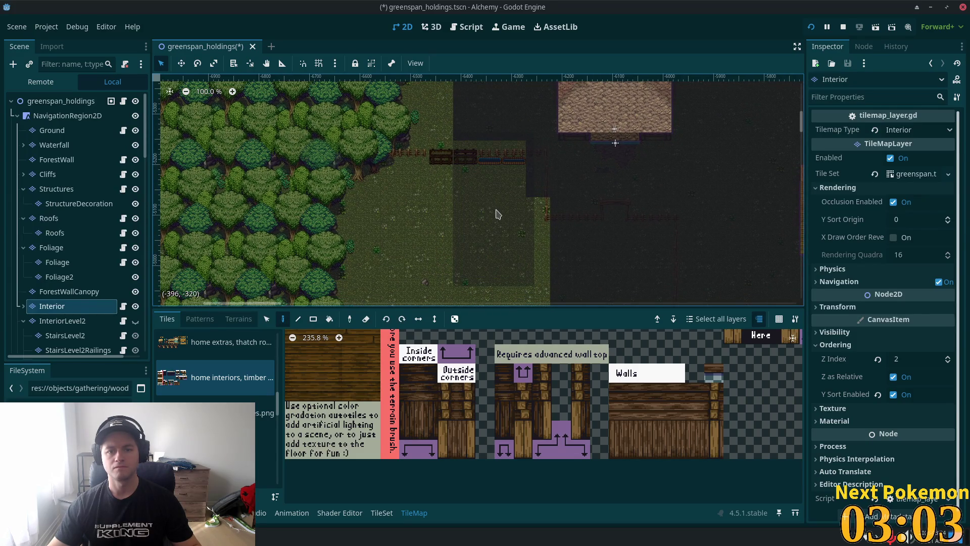
scroll(531, 253, "down", 5)
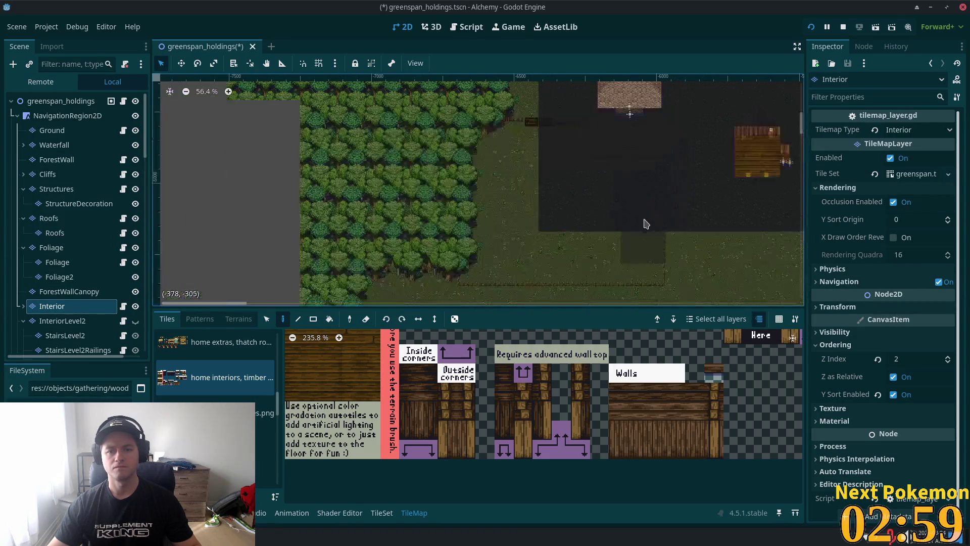
scroll(628, 189, "down", 3)
scroll(440, 96, "down", 2)
key("ctrl+s")
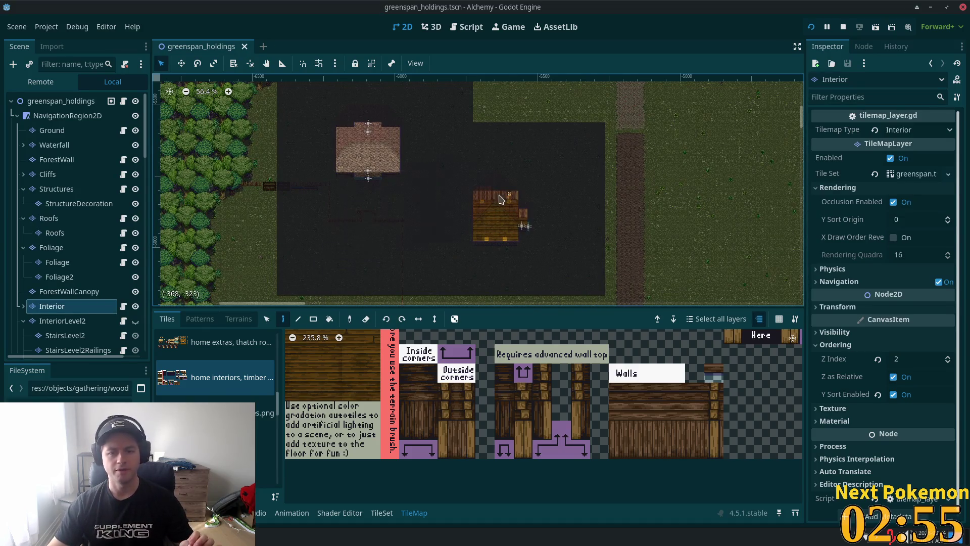
Step: Zoom in on the farmhouse and pond, expand Interior, and select its Stairs child layer
scroll(480, 209, "up", 1)
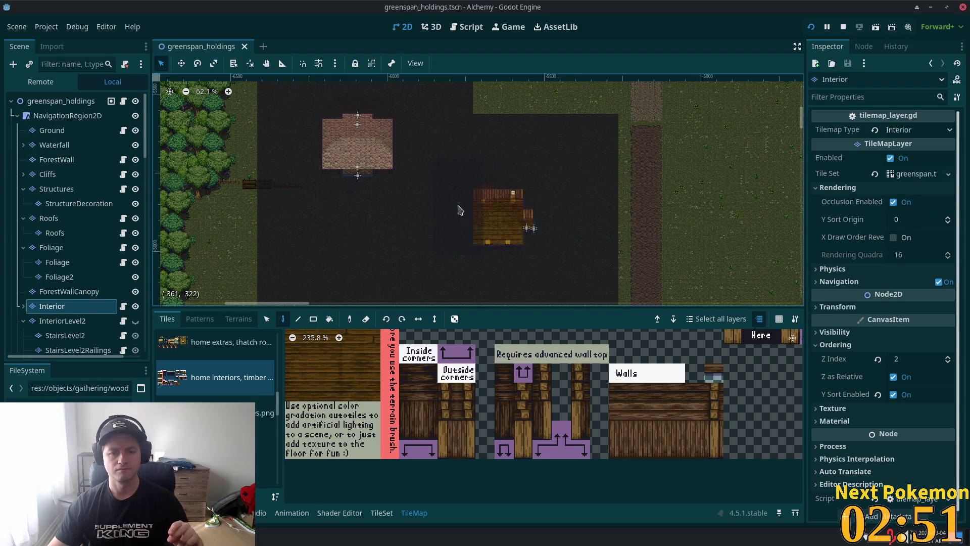
scroll(419, 240, "down", 2)
left_click_drag(440, 193, 315, 230)
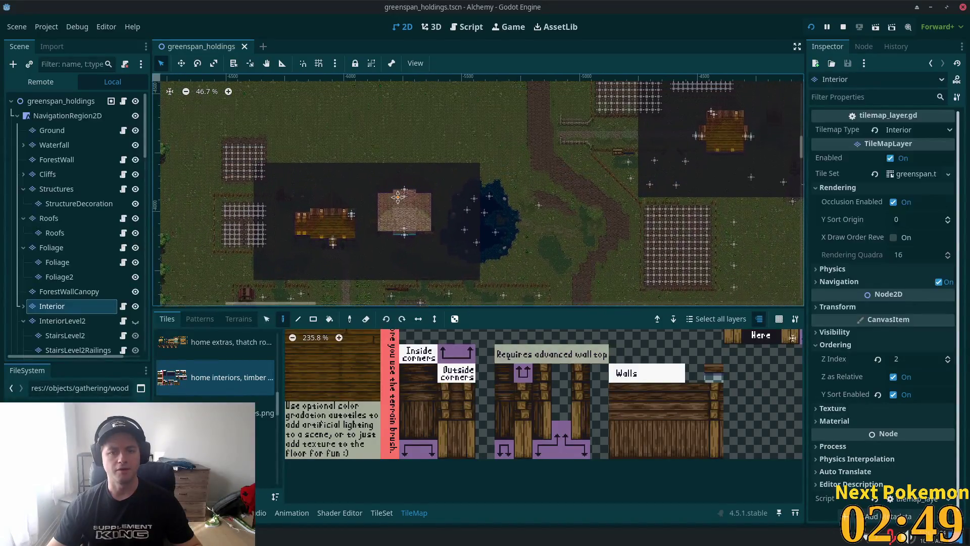
scroll(315, 230, "up", 3)
scroll(324, 229, "up", 5)
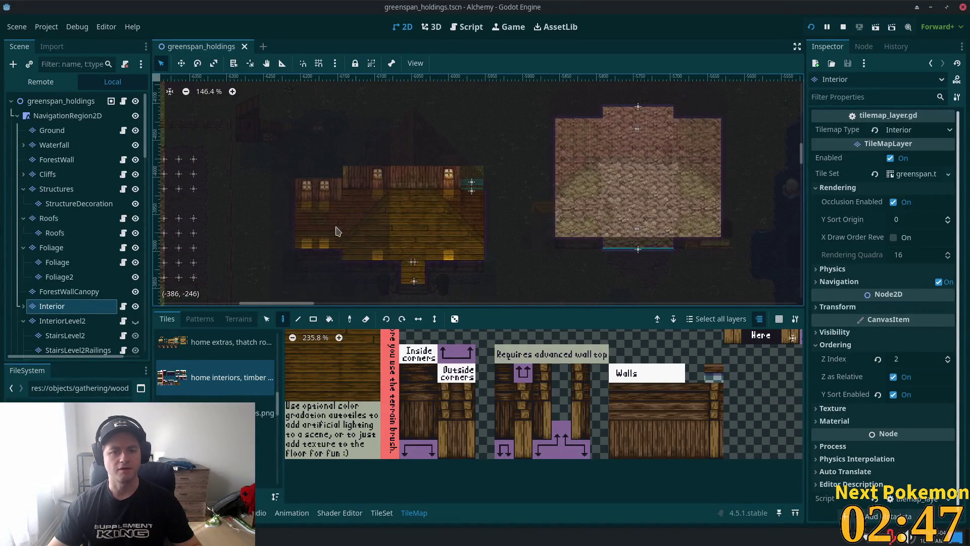
left_click(21, 307)
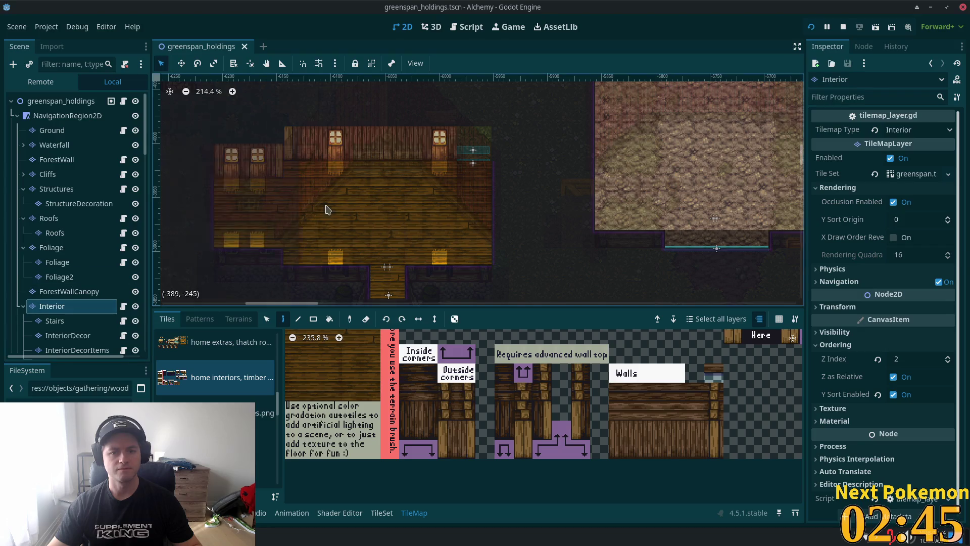
left_click(64, 324)
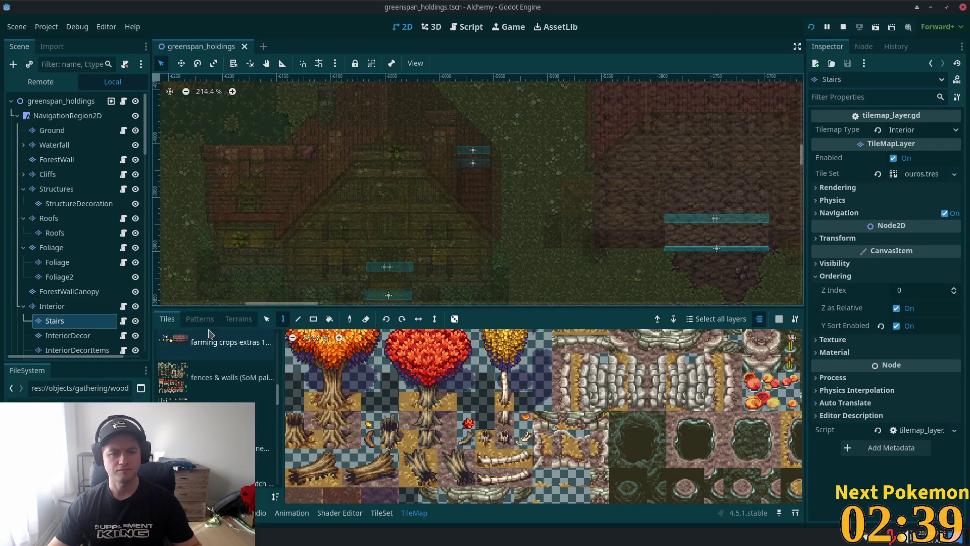
key("s")
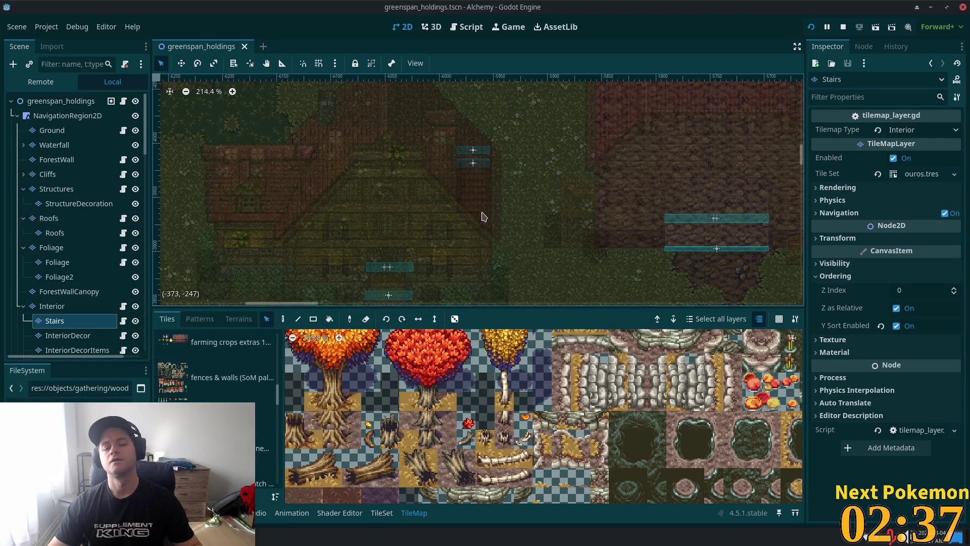
left_click_drag(434, 120, 548, 301)
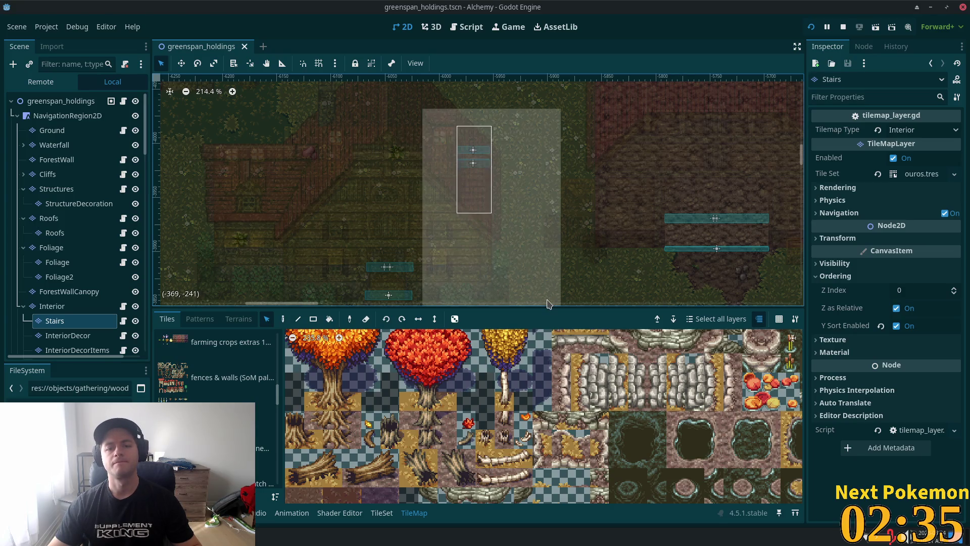
scroll(373, 156, "down", 4)
mouse_move(372, 156)
left_mouse_down()
mouse_move(643, 179)
mouse_move(576, 210)
mouse_move(608, 91)
mouse_move(111, 281)
left_mouse_up()
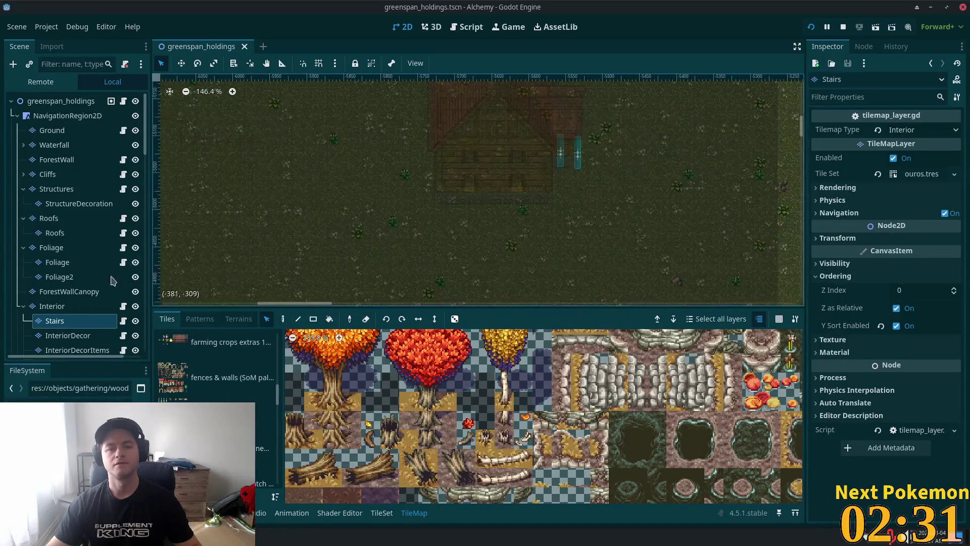
scroll(448, 208, "up", 4)
left_click_drag(448, 208, 447, 273)
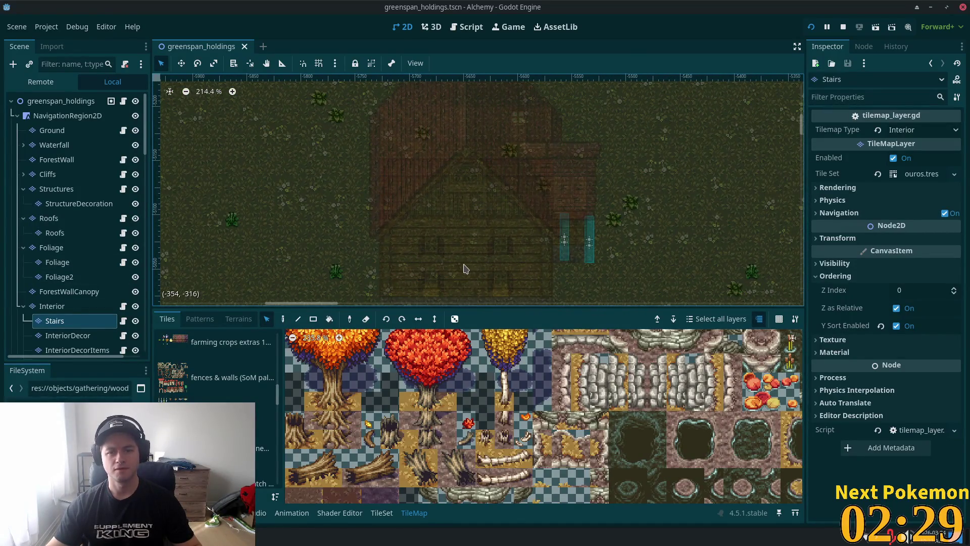
left_click(298, 319)
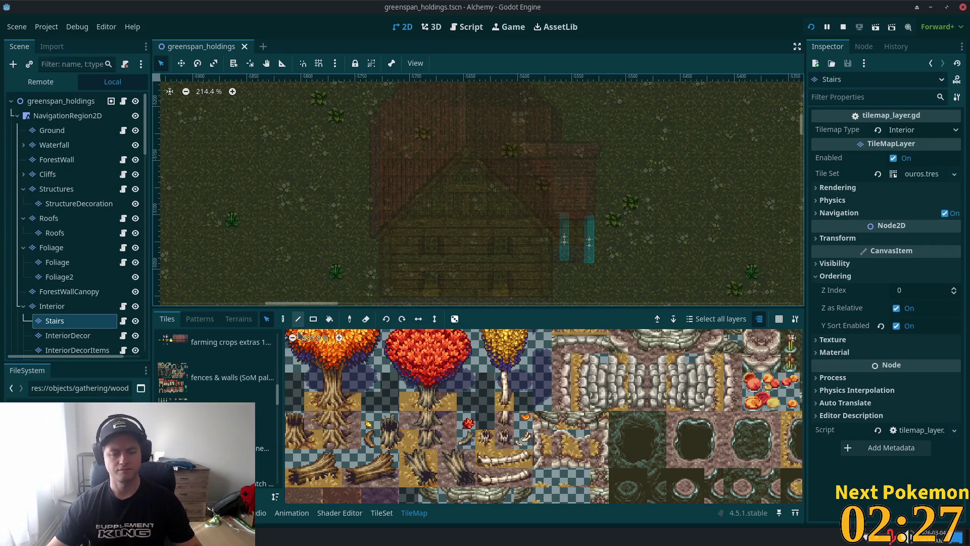
left_click(297, 349)
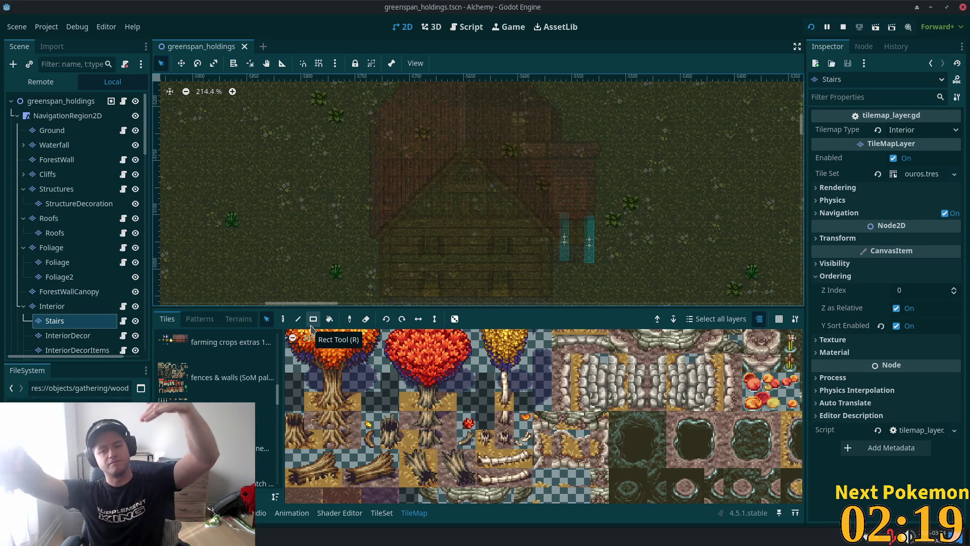
scroll(268, 222, "down", 5)
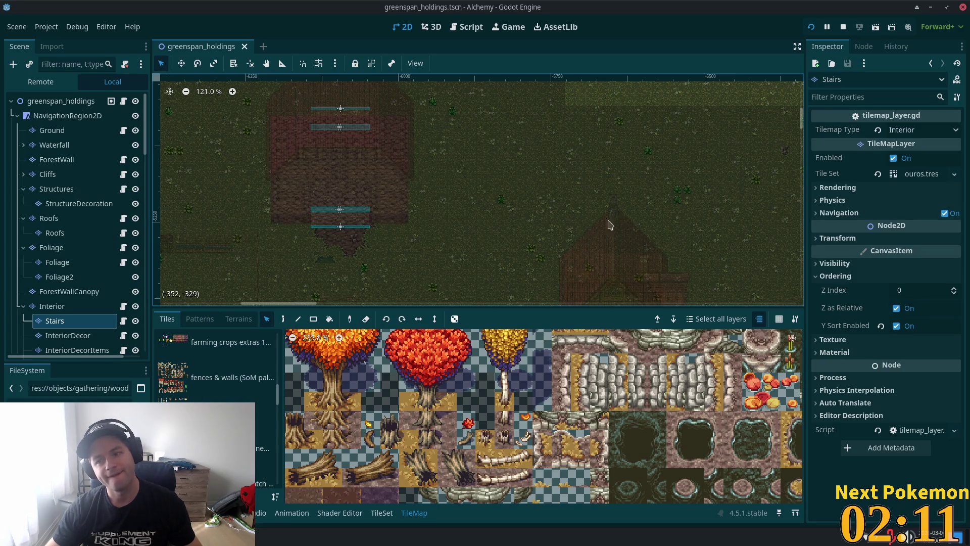
mouse_move(607, 221)
left_mouse_down()
mouse_move(225, 284)
mouse_move(305, 147)
left_mouse_up()
left_click_drag(294, 81, 331, 122)
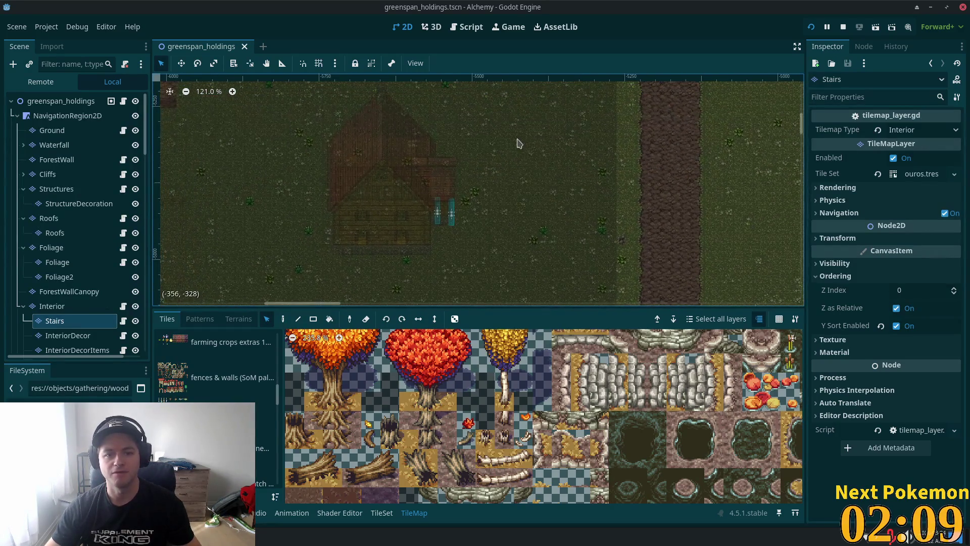
scroll(380, 224, "up", 4)
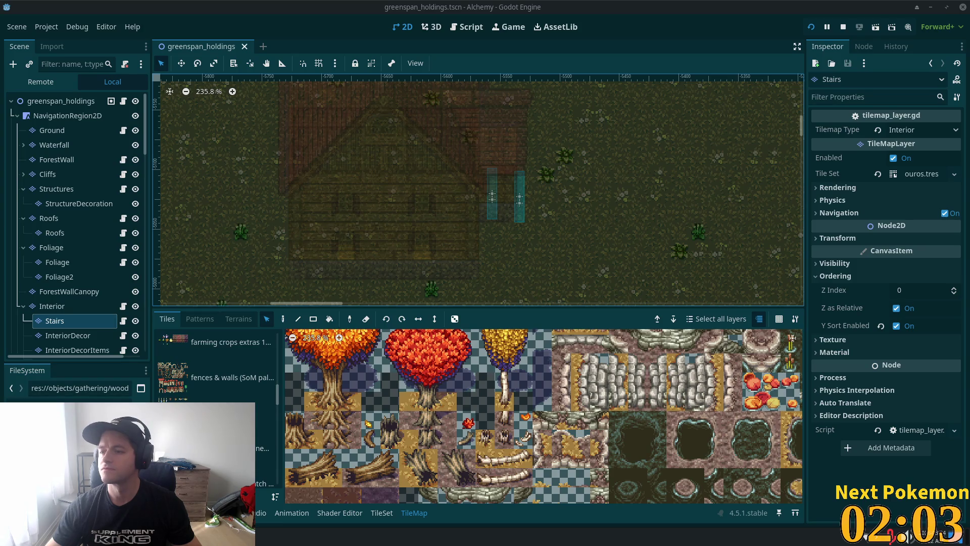
scroll(607, 162, "left", 4)
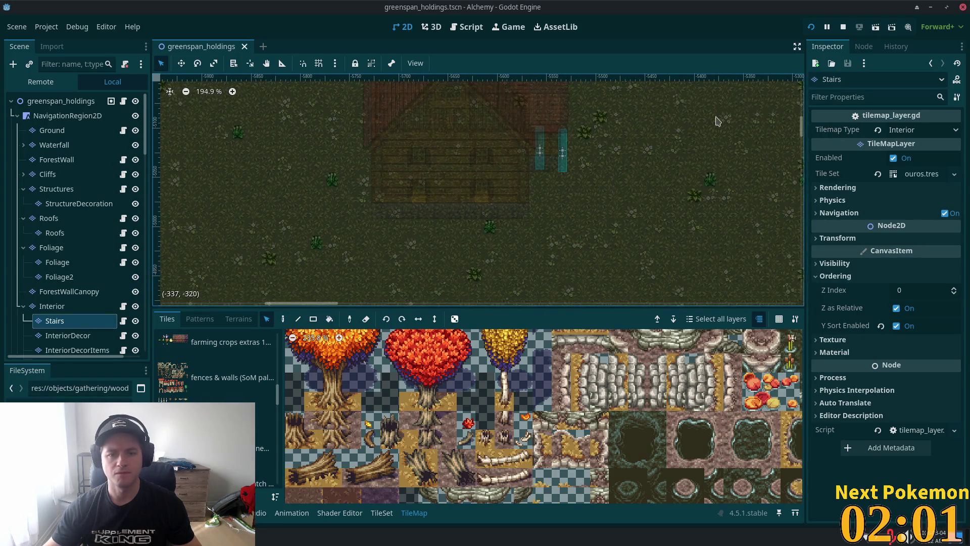
scroll(396, 195, "down", 3)
scroll(470, 115, "up", 2)
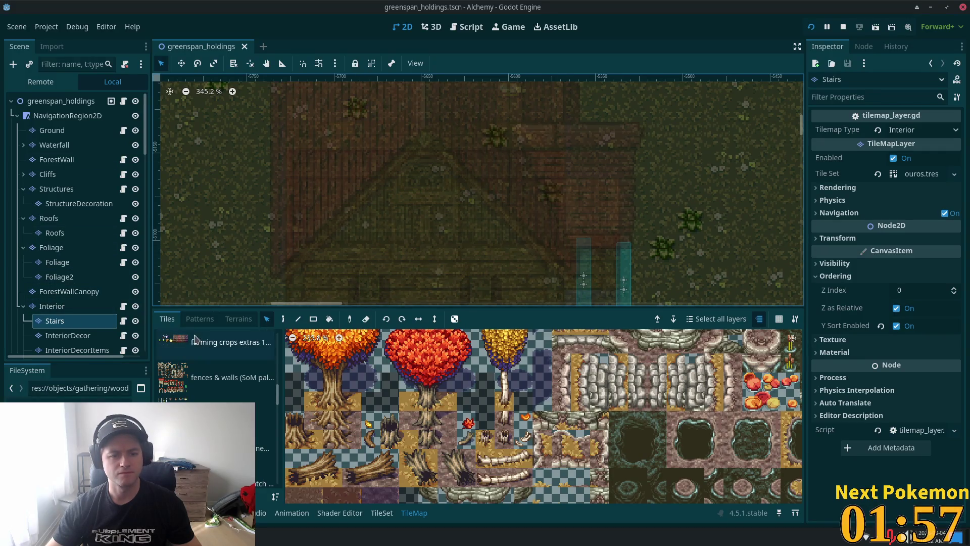
left_click(60, 306)
Step: Select the Paint tool and the Interior layer, undoing the accidental one-pixel Down-arrow nudge
left_click(58, 320)
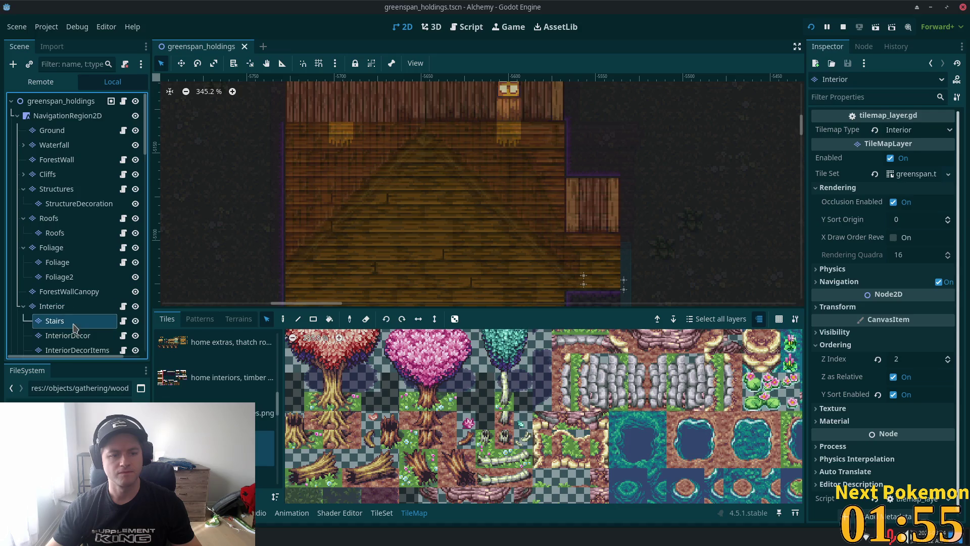
left_click(283, 319)
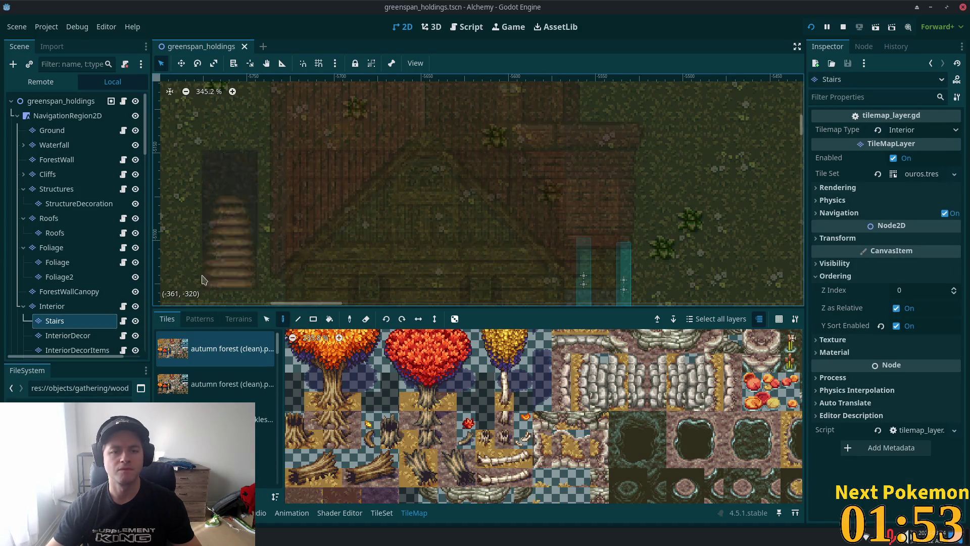
left_click(52, 306)
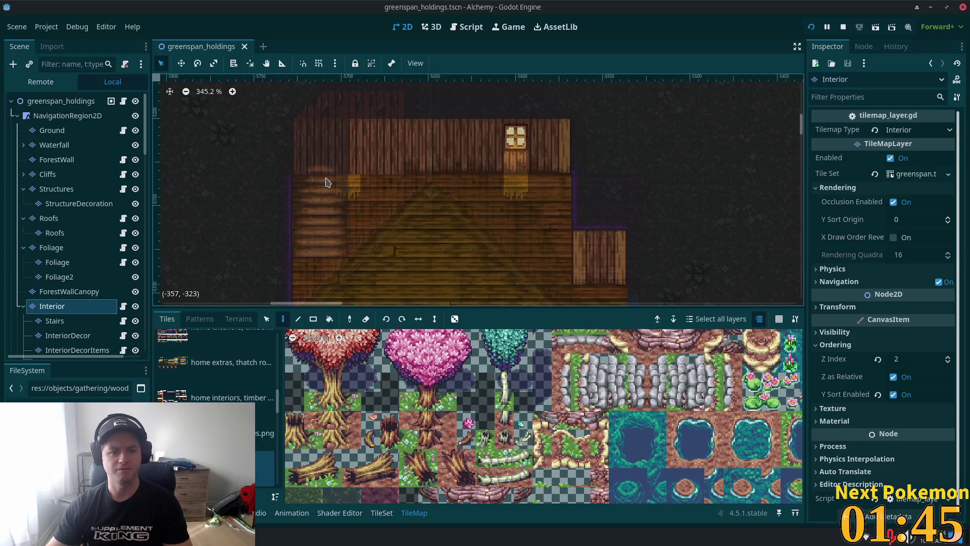
key("Down")
key("ctrl+z")
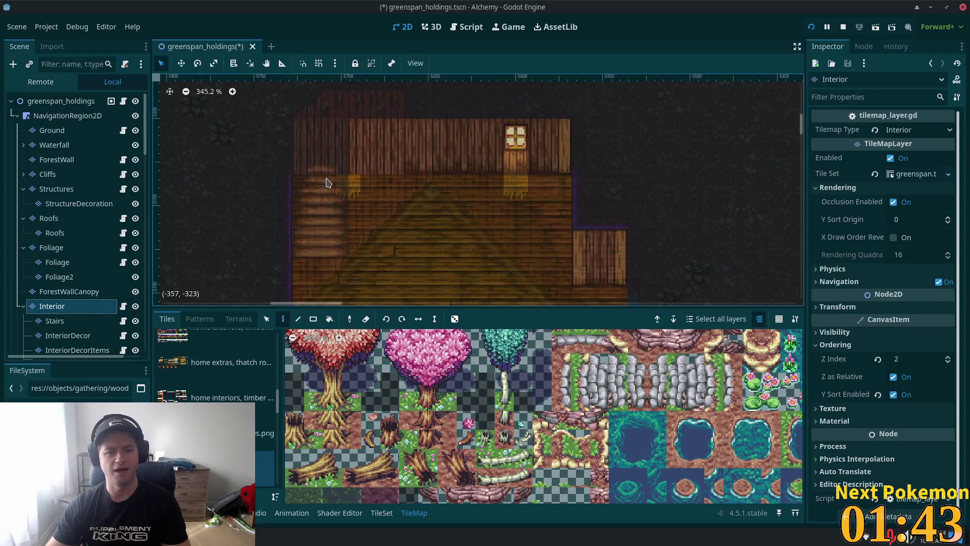
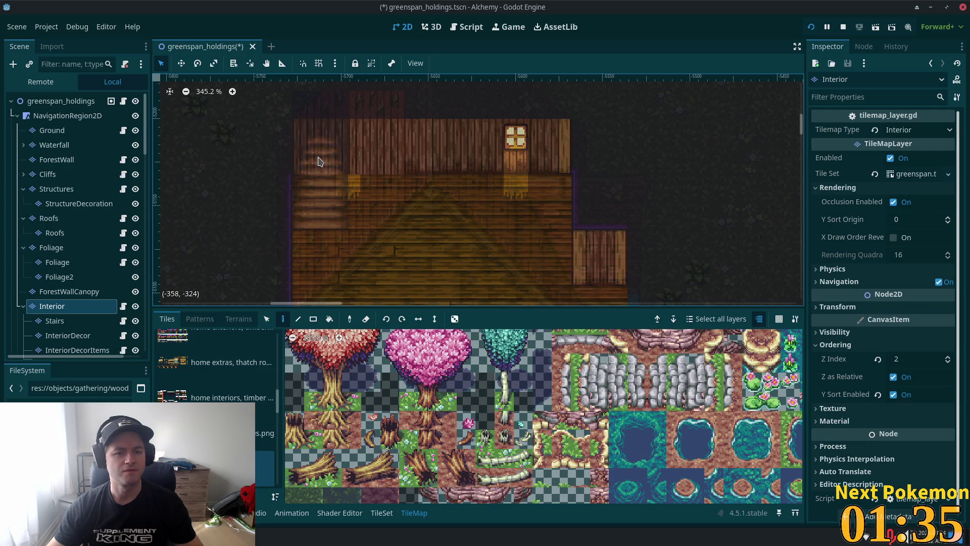
Step: Shift the interior stairs tiles one tile right on the Stairs layer, then save the scene
scroll(319, 161, "up", 5)
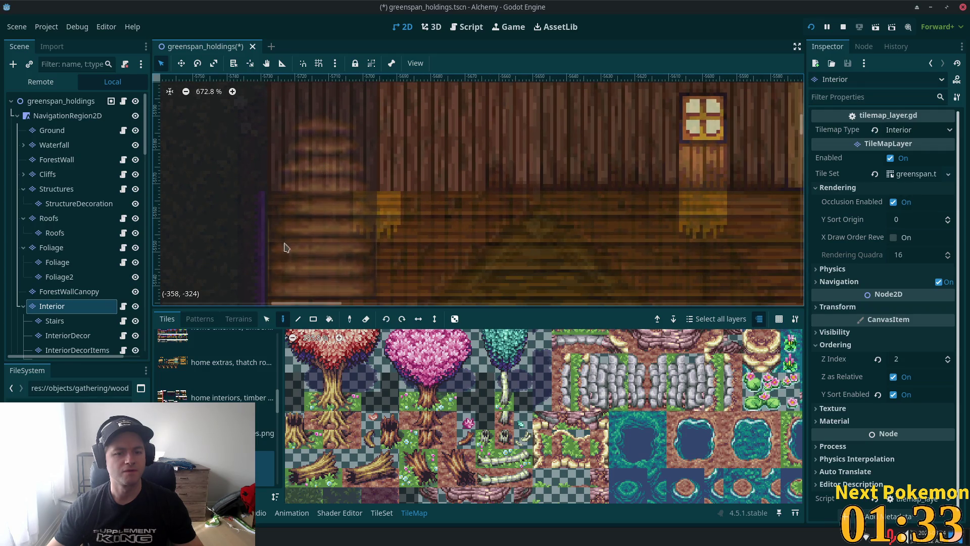
key("Down")
left_click_drag(295, 193, 302, 194)
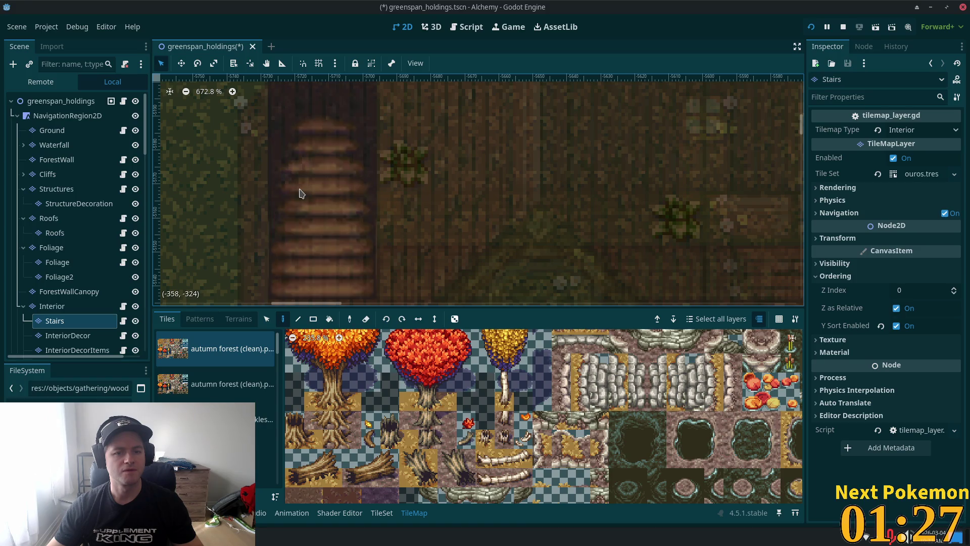
left_click(62, 307)
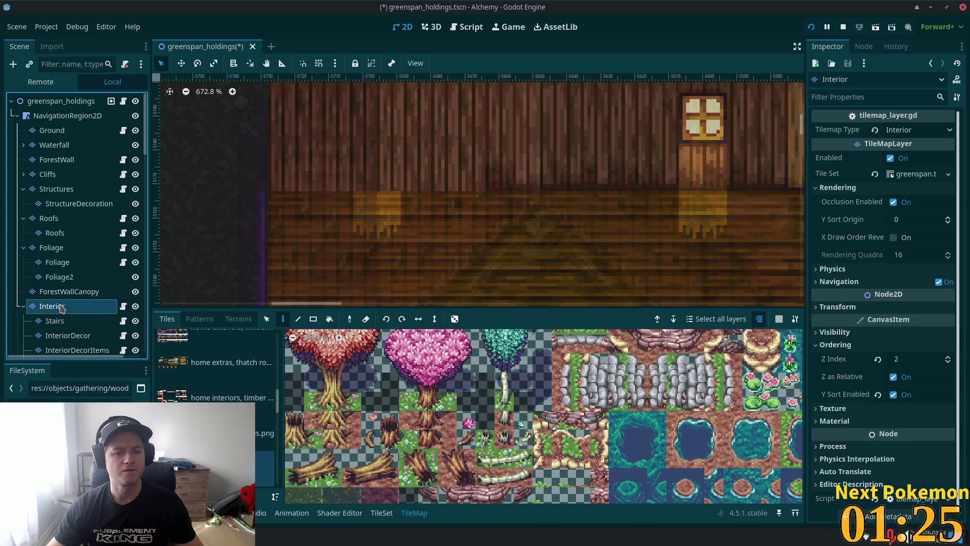
key("ctrl+s")
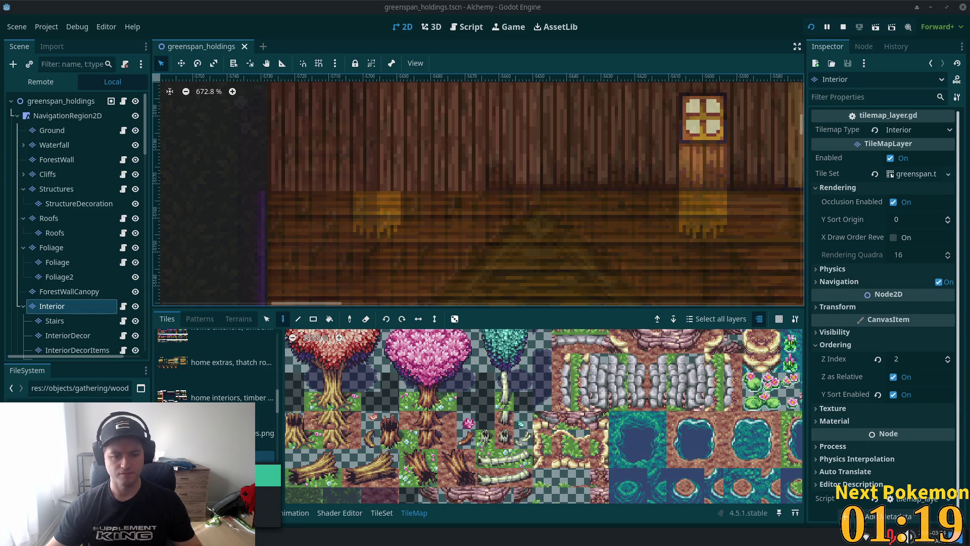
Step: Launch the game and walk the character up and off the first house's stairs
key("w")
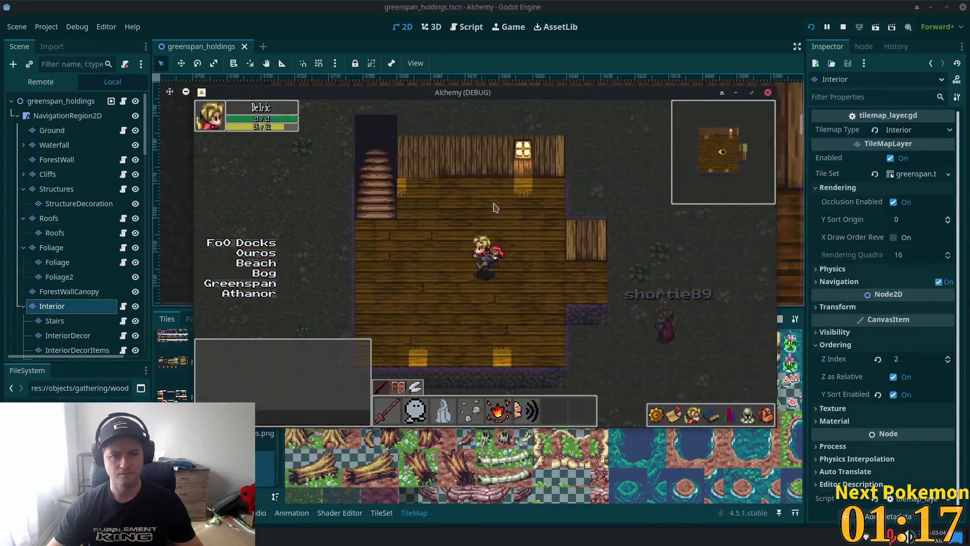
key("w")
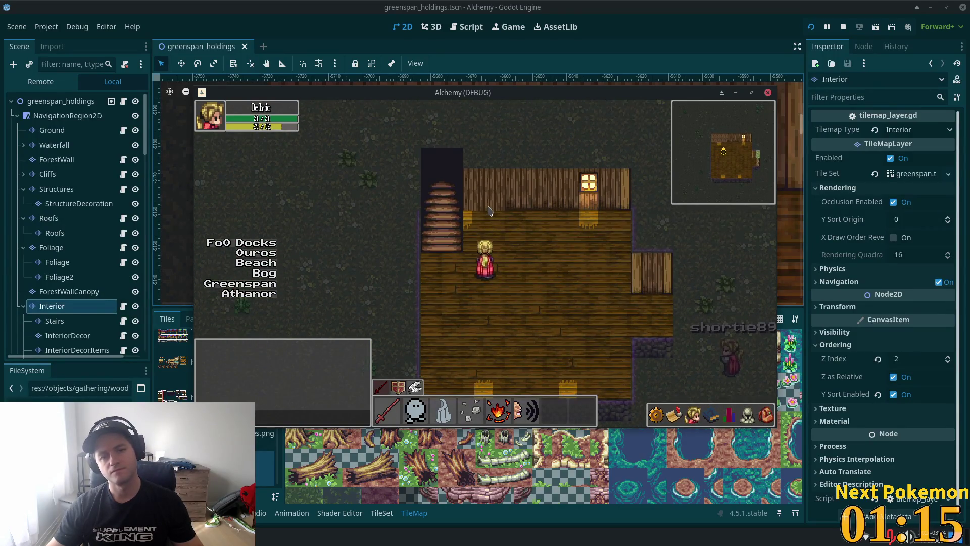
key("w")
key("w")
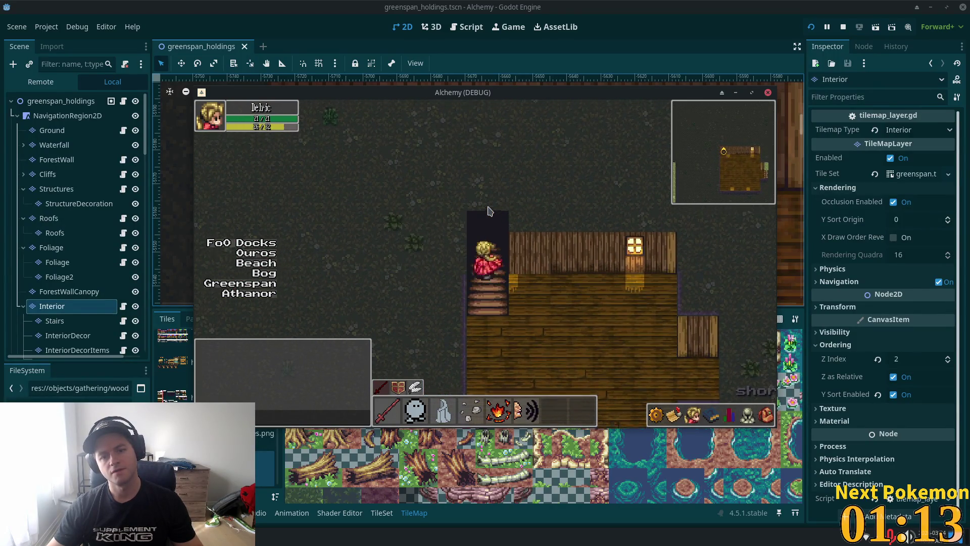
key("d")
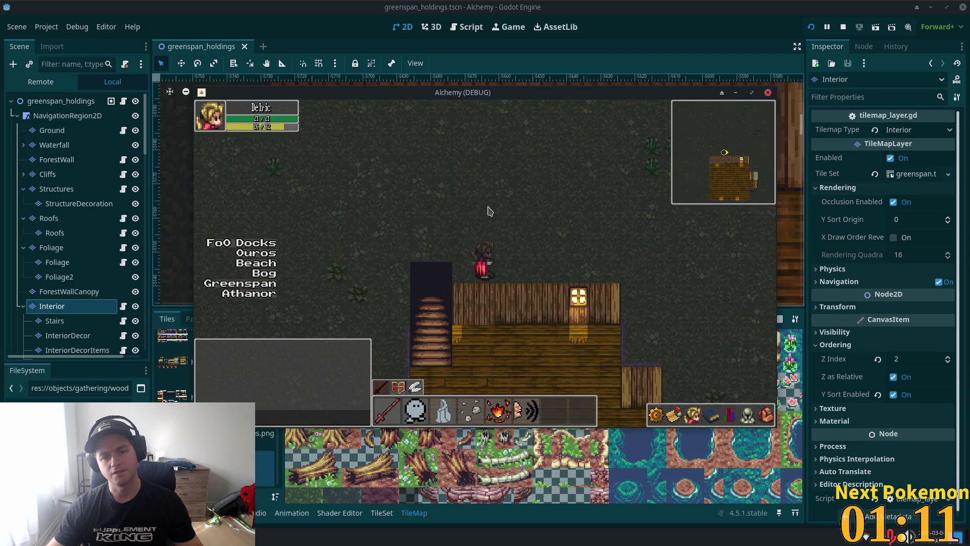
key("s")
key("w")
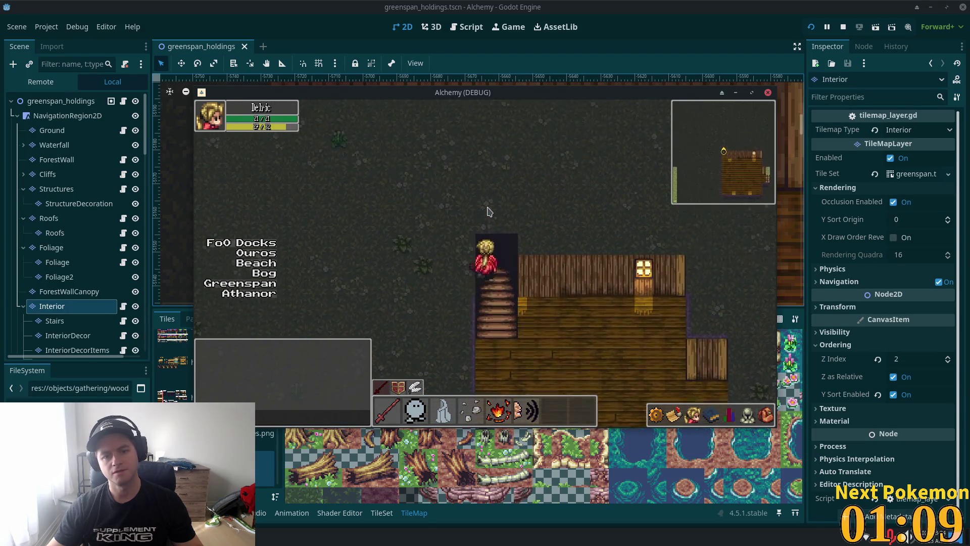
key("s")
key("d")
key("d")
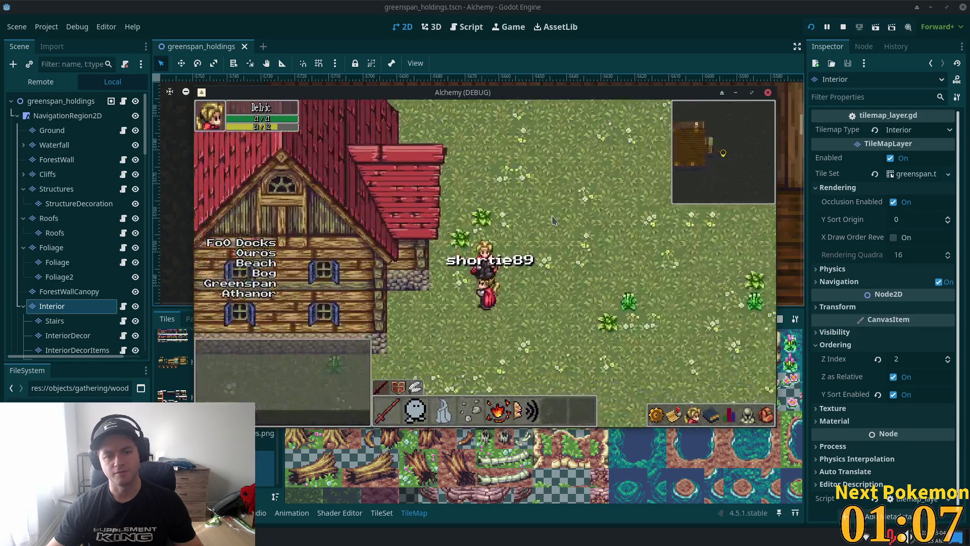
Step: Walk out of the first house and across the field into the second house by the water
key("s")
key("a")
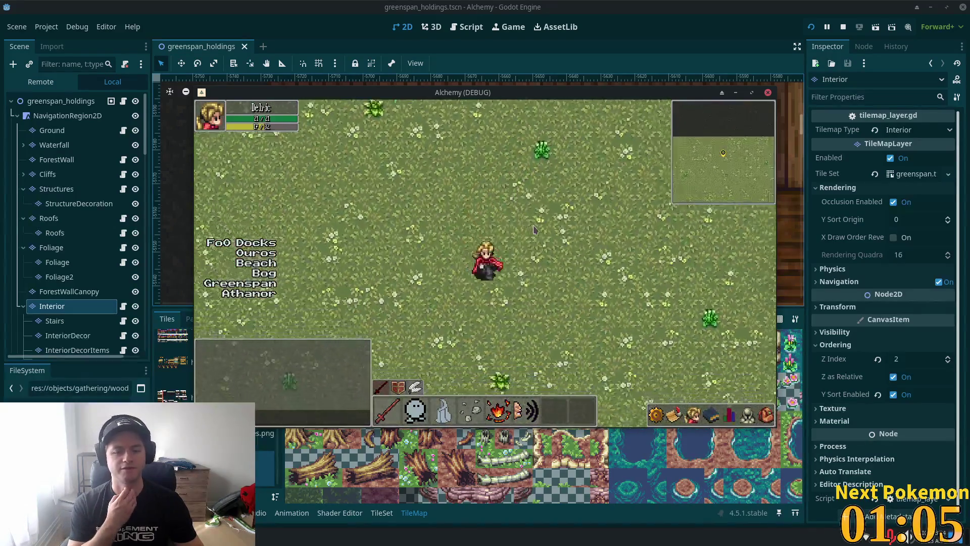
key("s")
key("a")
key("s")
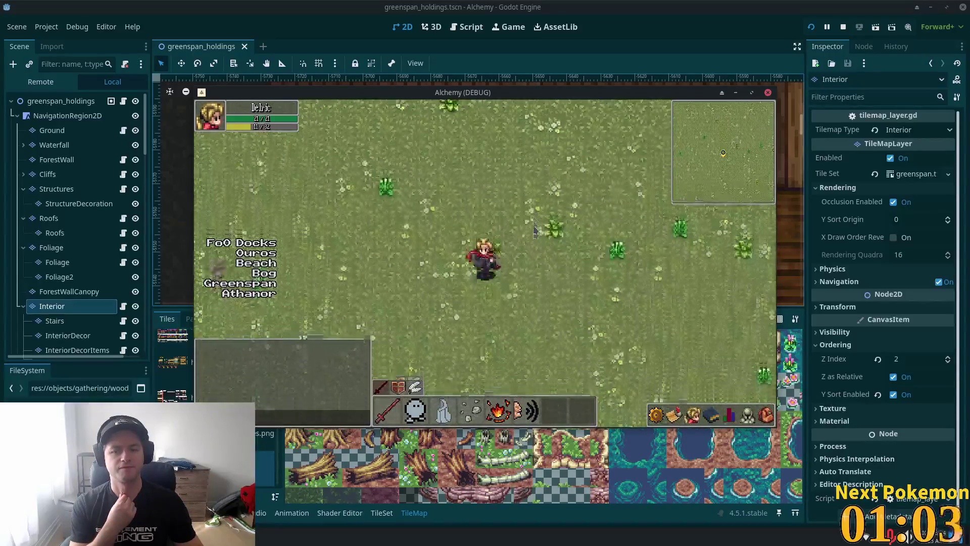
key("s")
key("a")
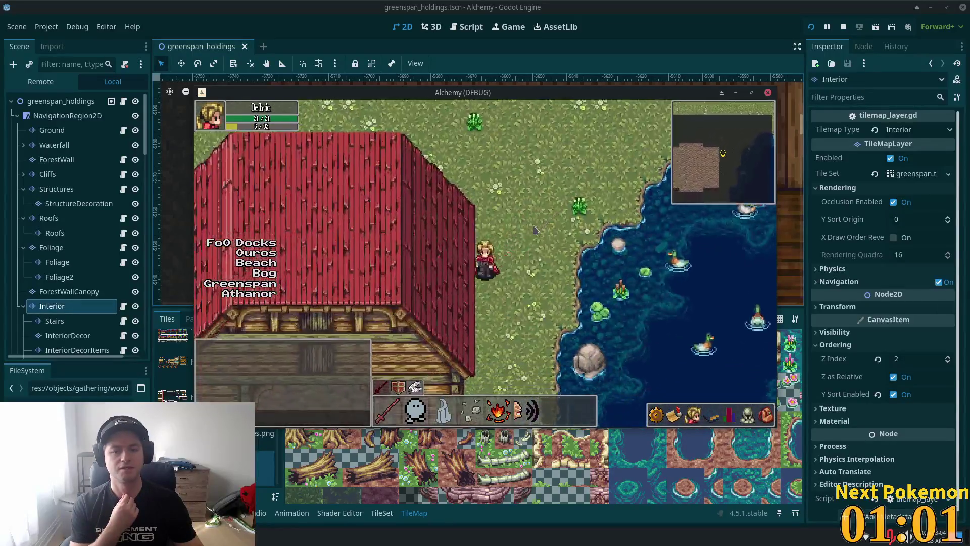
key("a")
key("w")
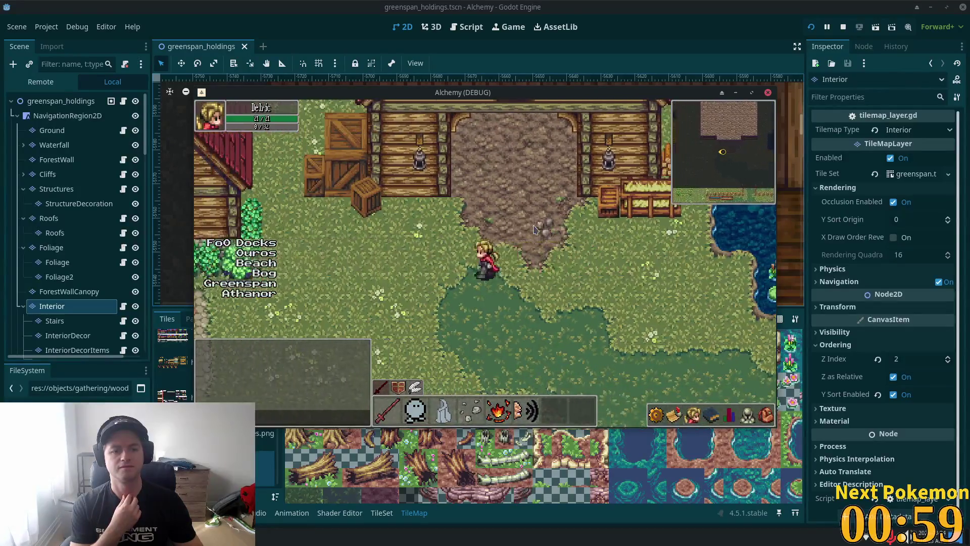
key("a")
key("w")
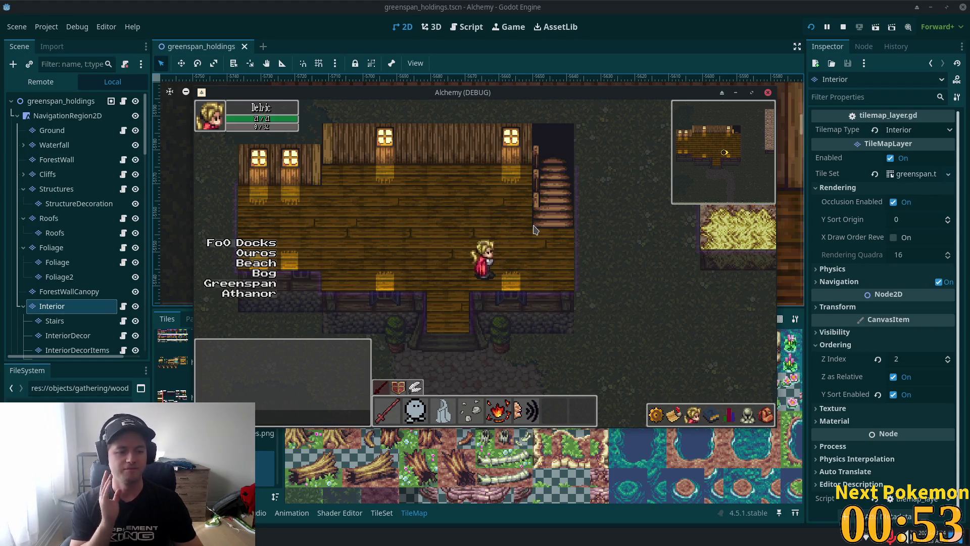
Step: Climb and descend the second house's stairs, then leave through its lower door
key("Up")
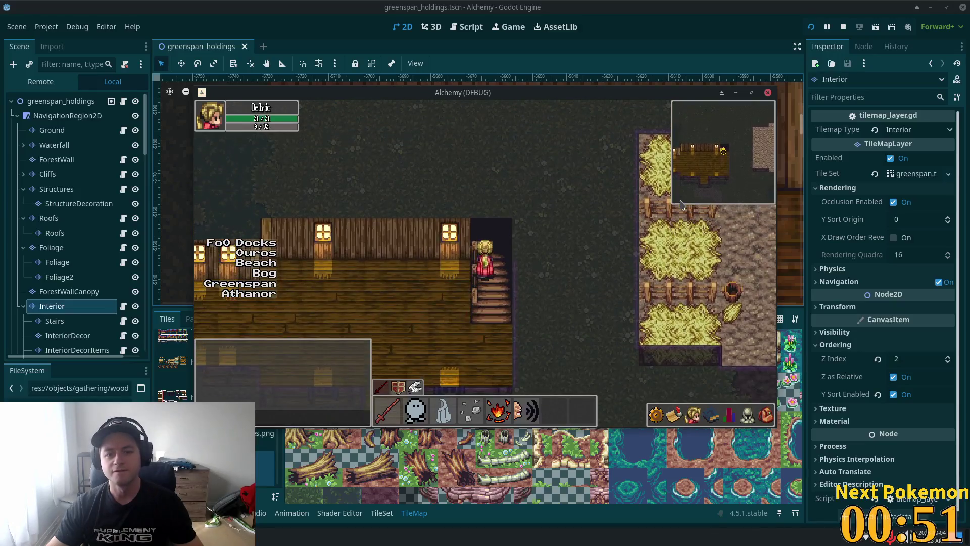
key("Down")
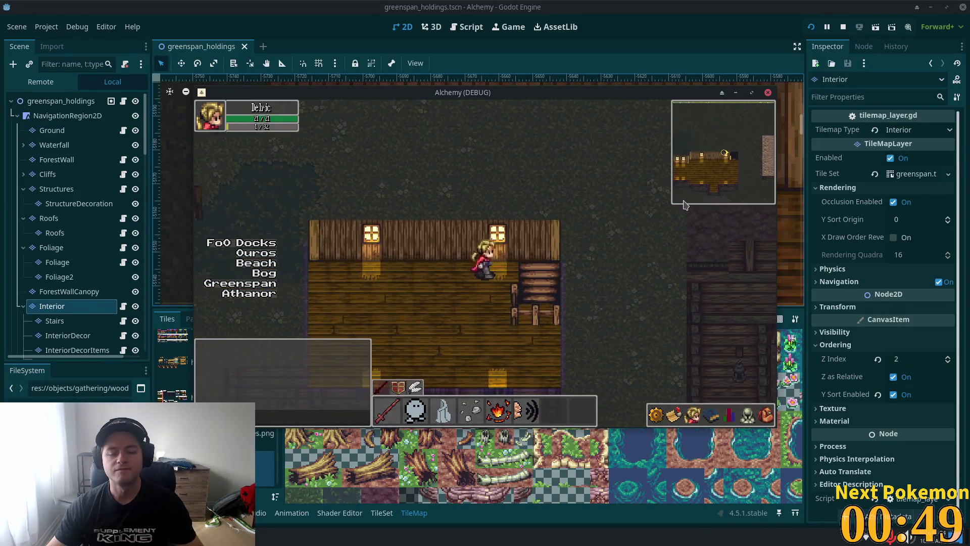
key("Left")
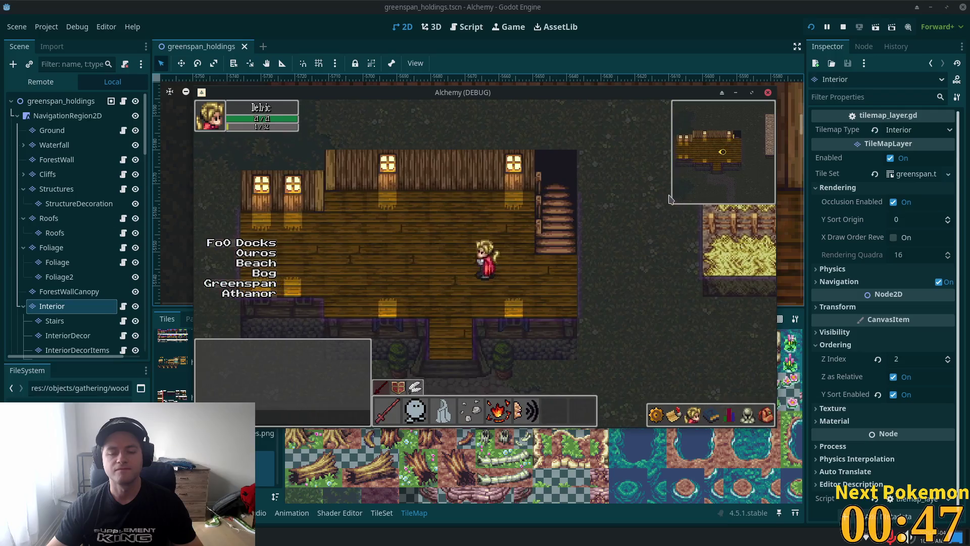
key("Down")
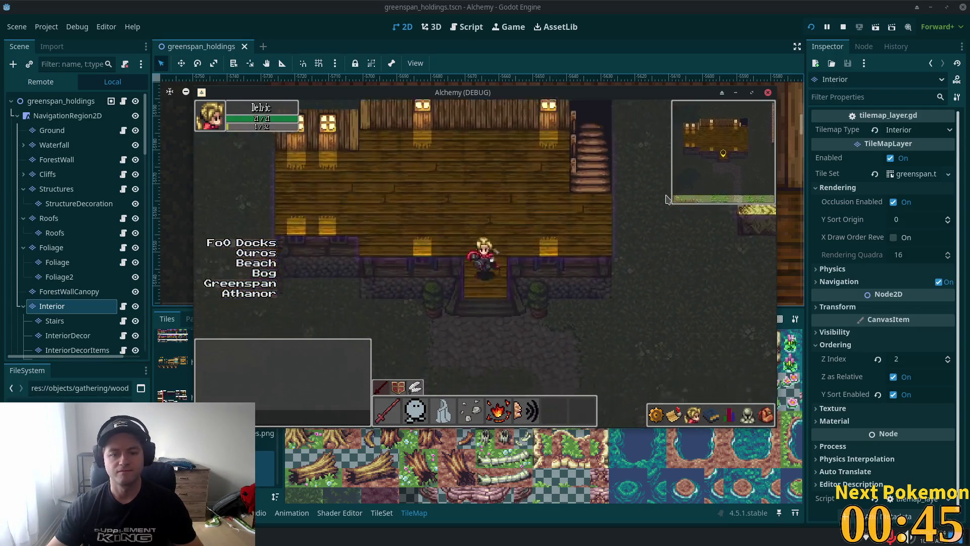
Step: Walk north across the field back into the first house
key("Up")
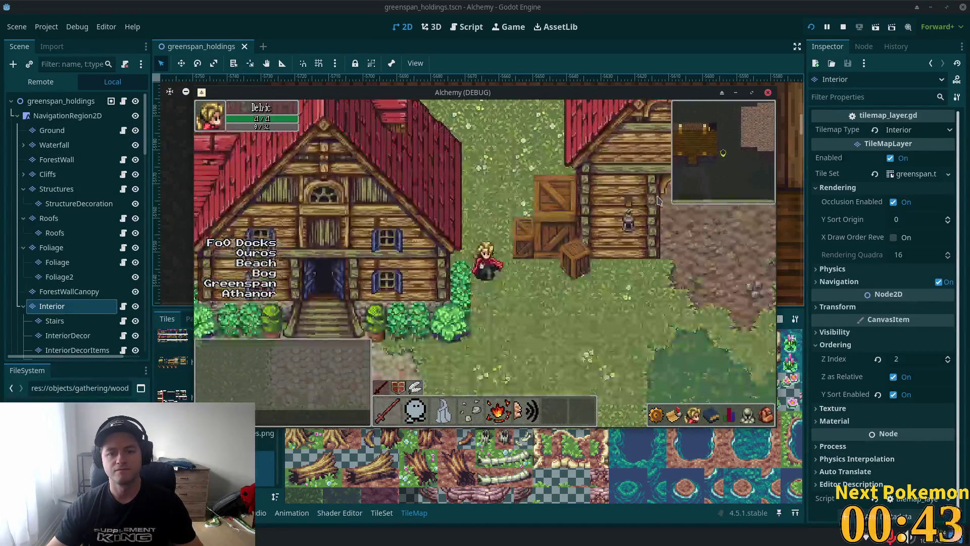
key("Up")
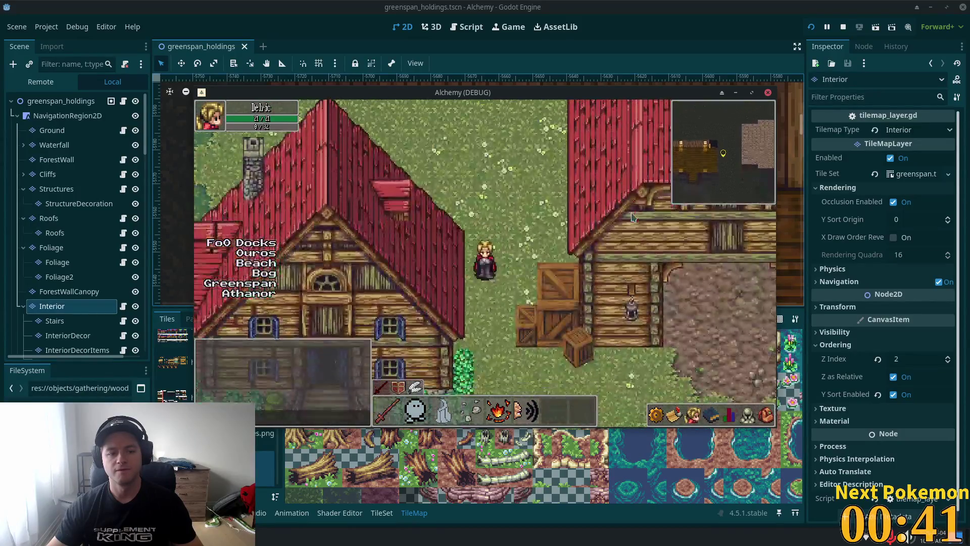
key("Up")
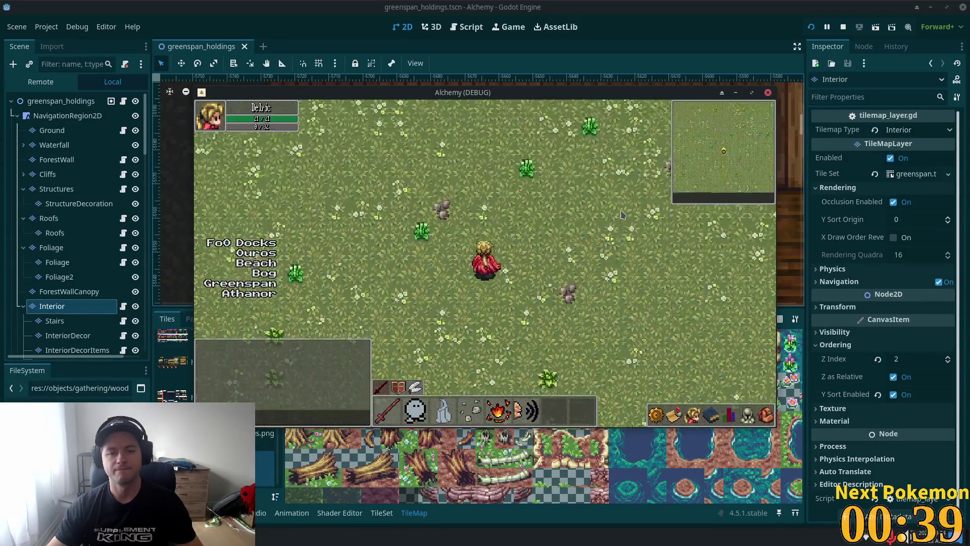
key("Left")
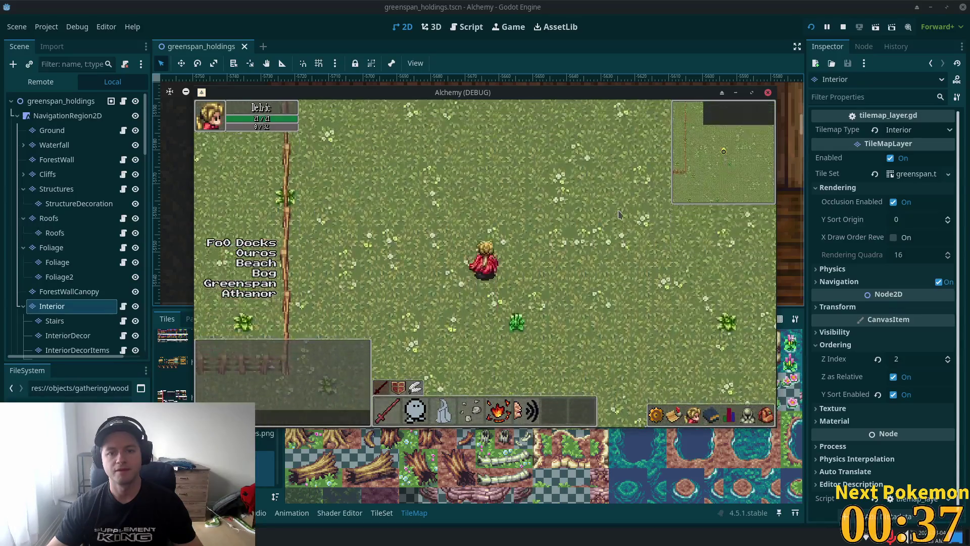
key("Up")
key("Right")
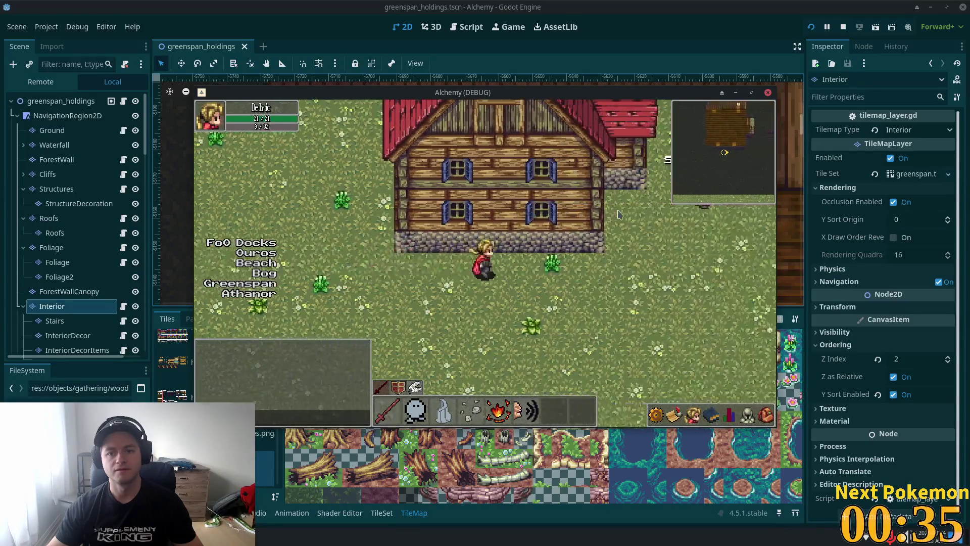
key("Up")
key("Left")
key("Up")
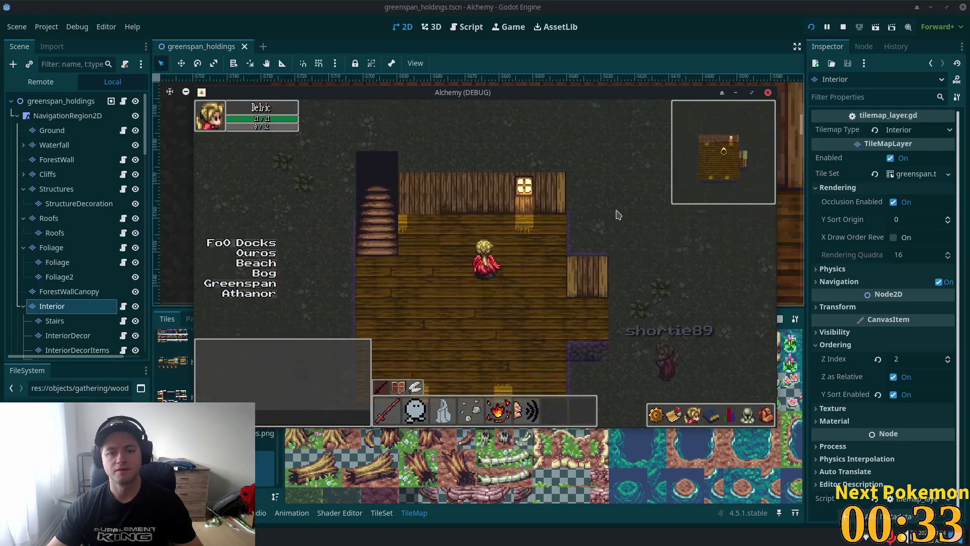
Step: Walk out of the first house through its side door and south across the grass
key("Left")
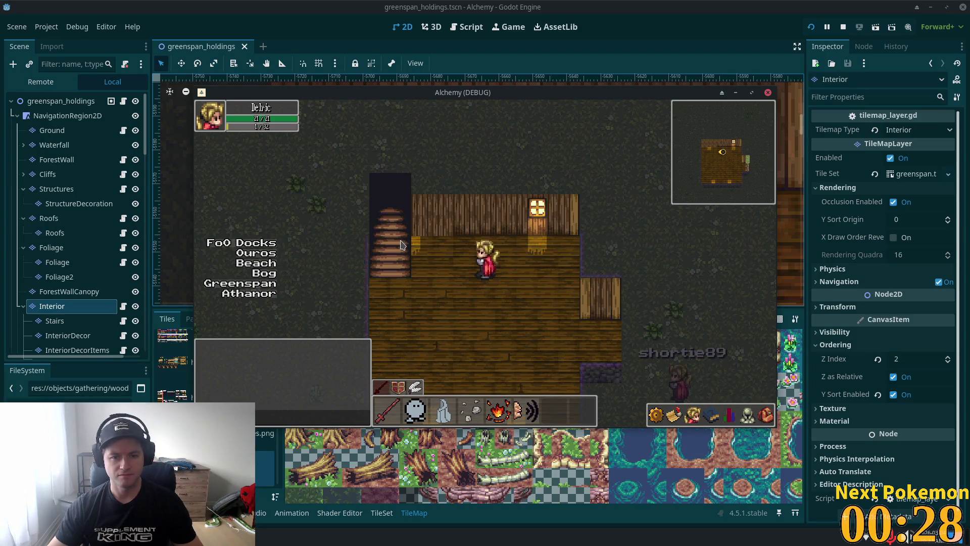
key("Down")
key("Right")
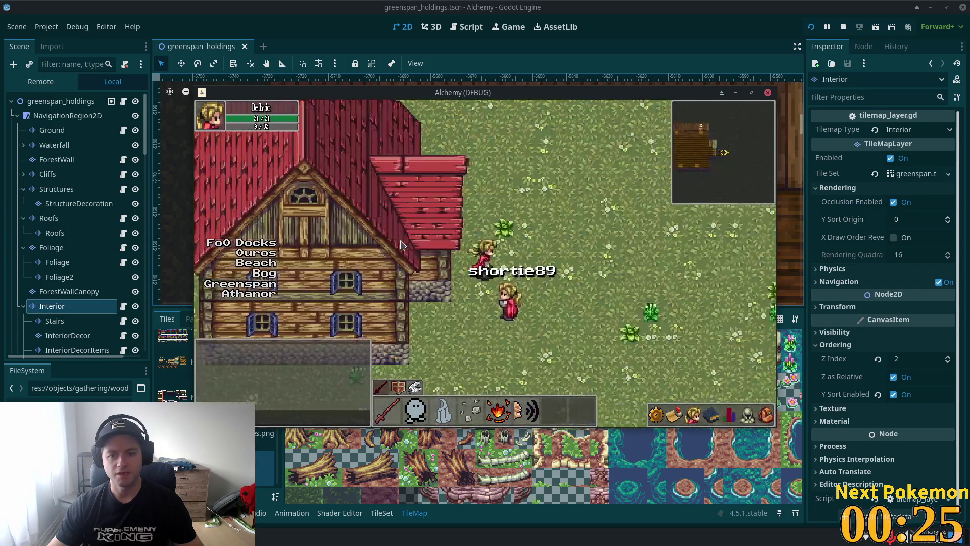
key("Down")
key("Left")
key("Down")
key("Left")
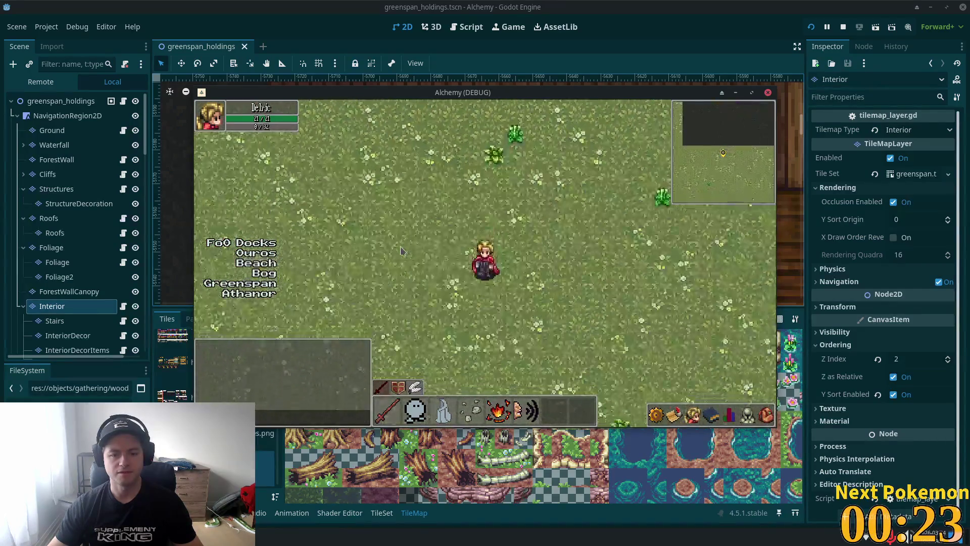
key("Down")
key("Down")
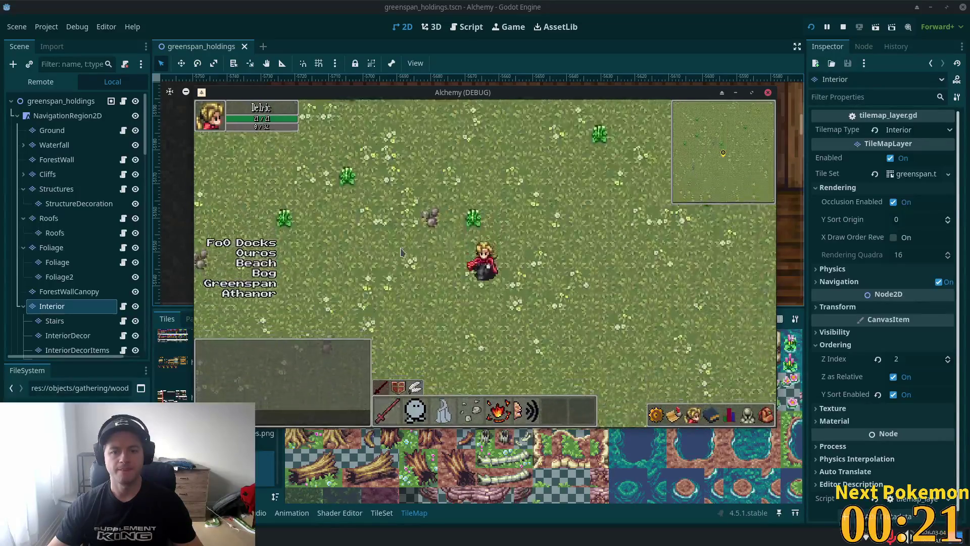
key("Down")
Step: Walk west and south, briefly entering a house interior and stepping back out
key("Left")
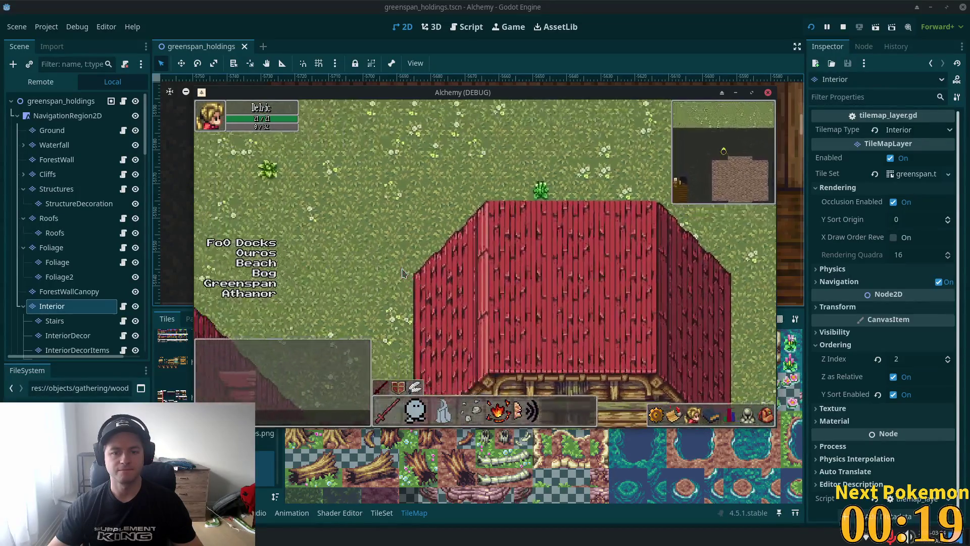
key("Down")
key("Down")
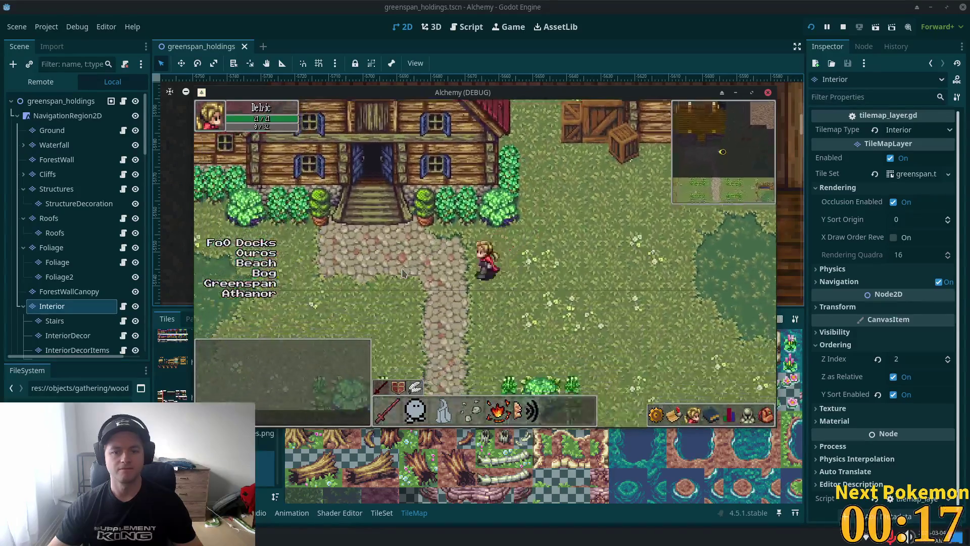
key("Up")
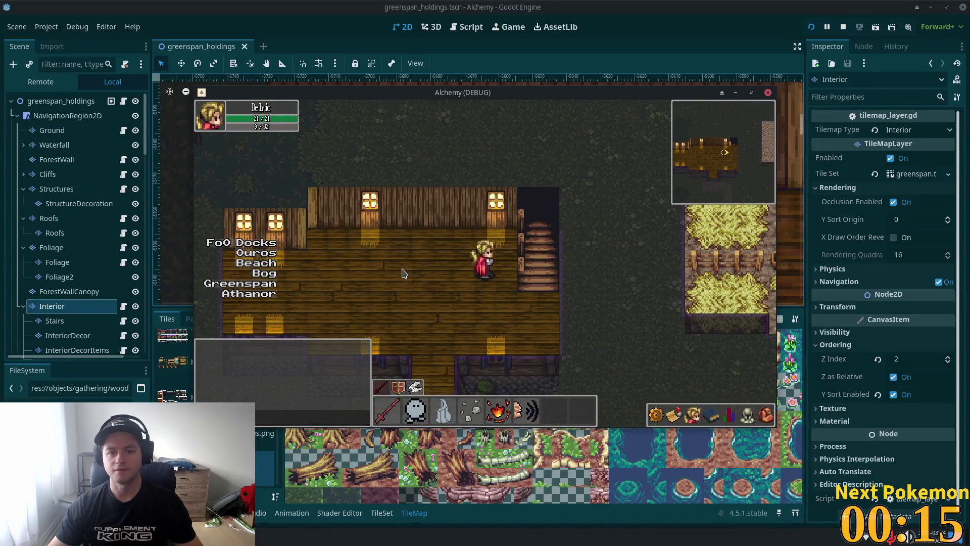
key("Down")
key("Right")
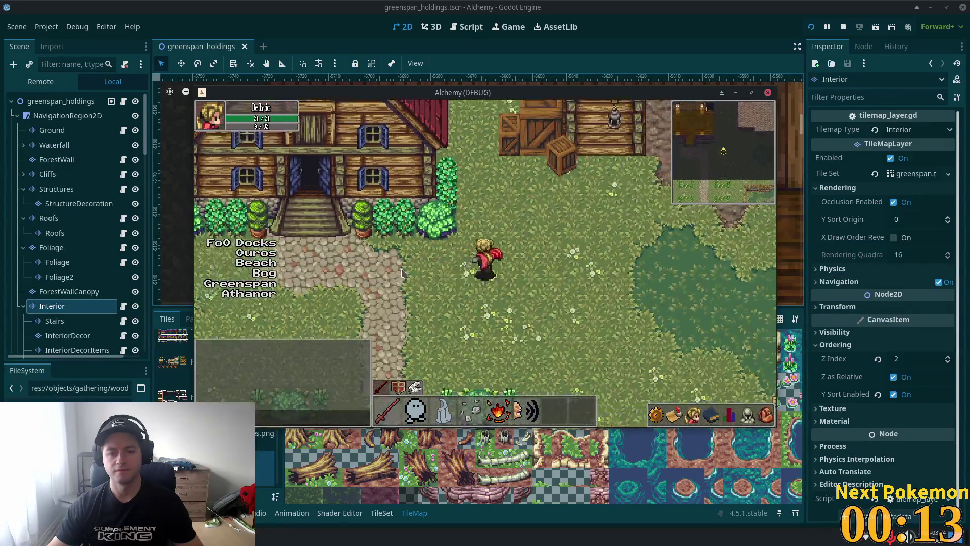
key("Left")
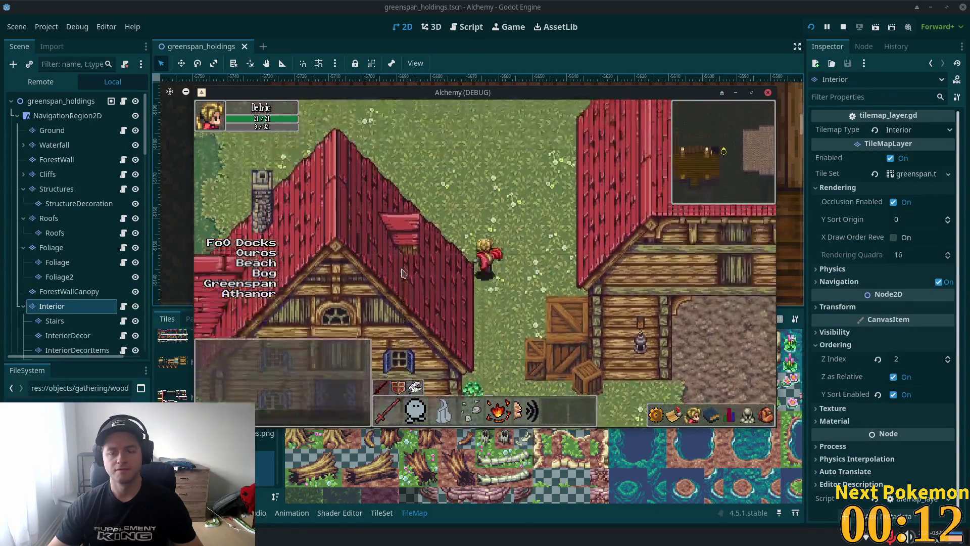
key("Up")
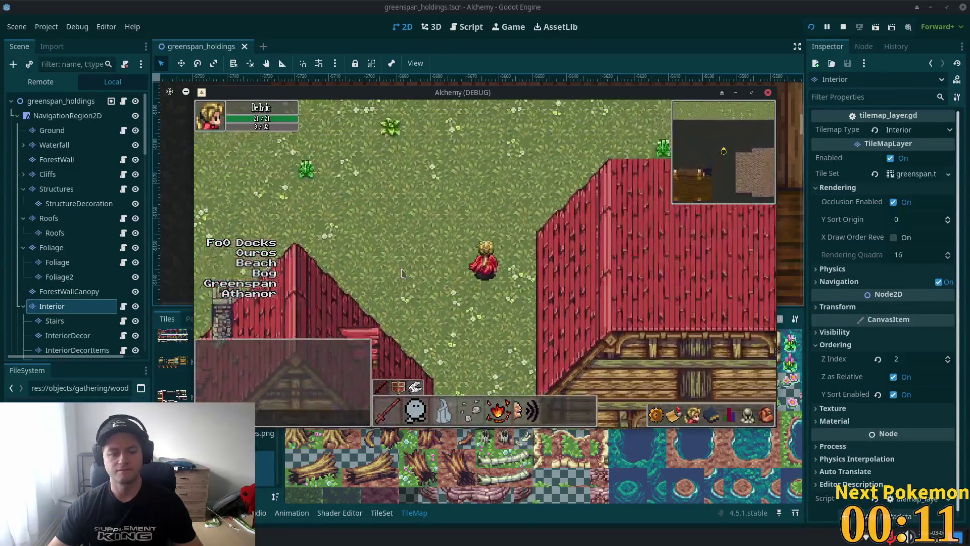
Step: Weave north through the field toward the fence and then the house
key("Up")
key("Right")
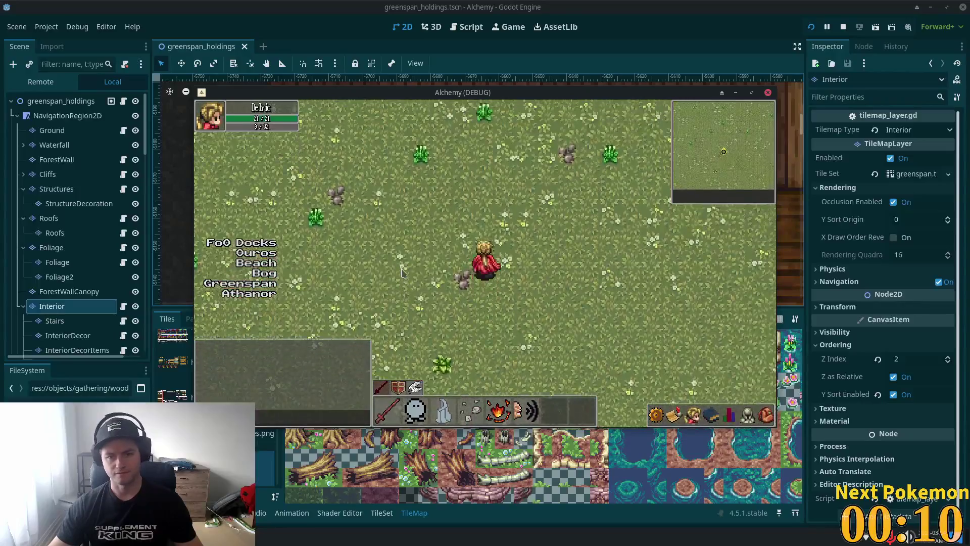
key("Up")
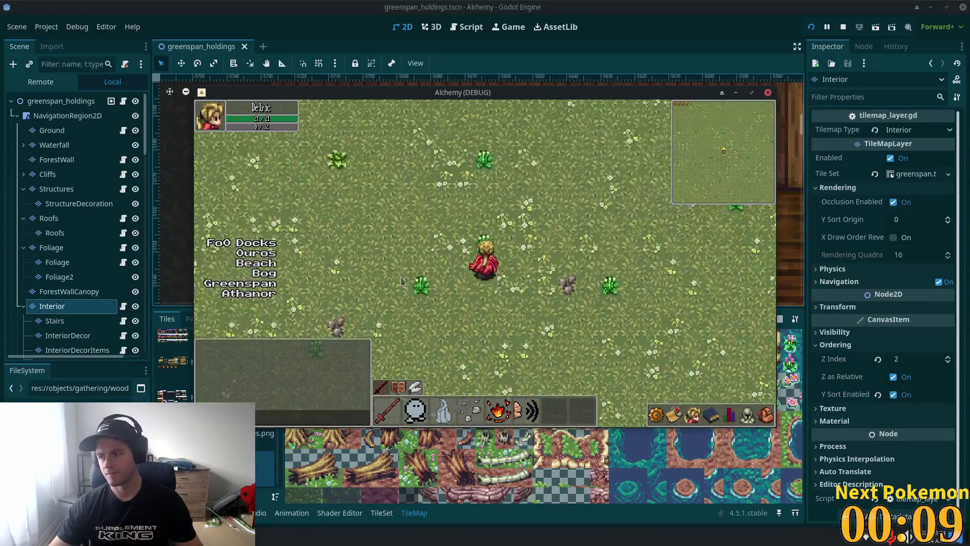
key("Left")
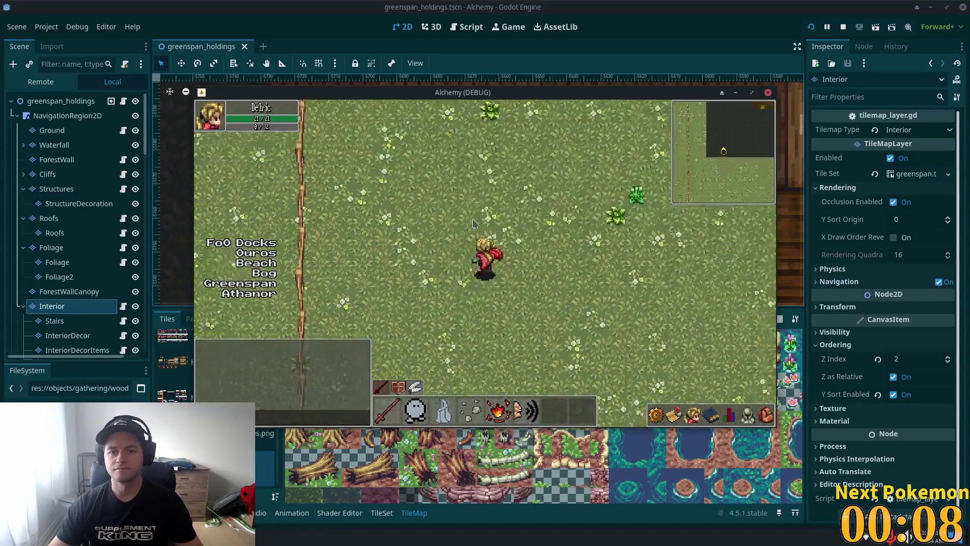
key("Up")
key("Right")
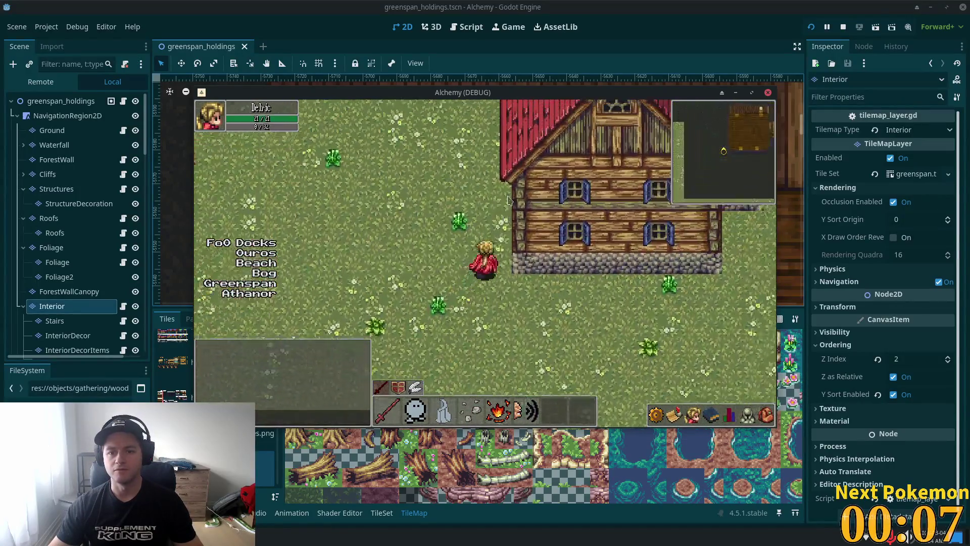
key("Right")
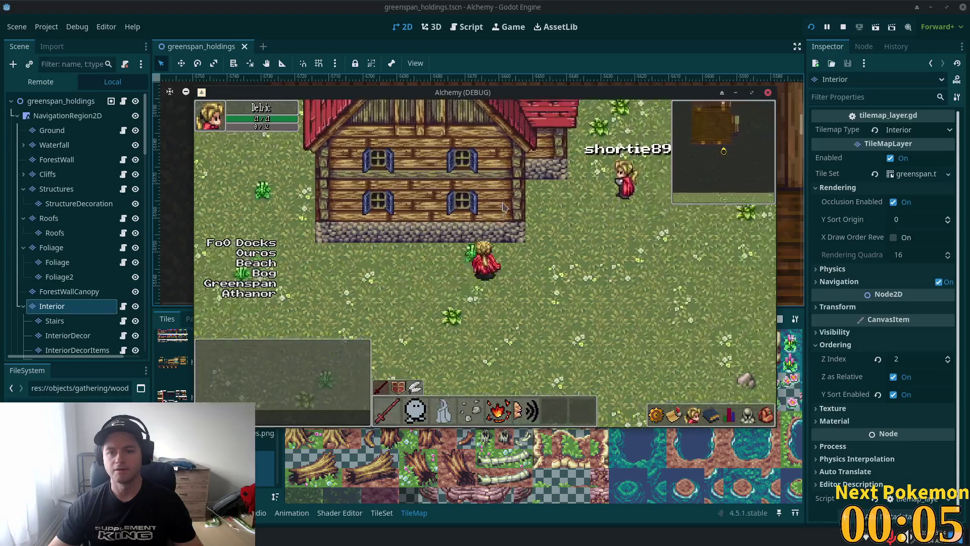
Step: Circle the second house, walk inside beside its stairs, then leave the game
key("Left")
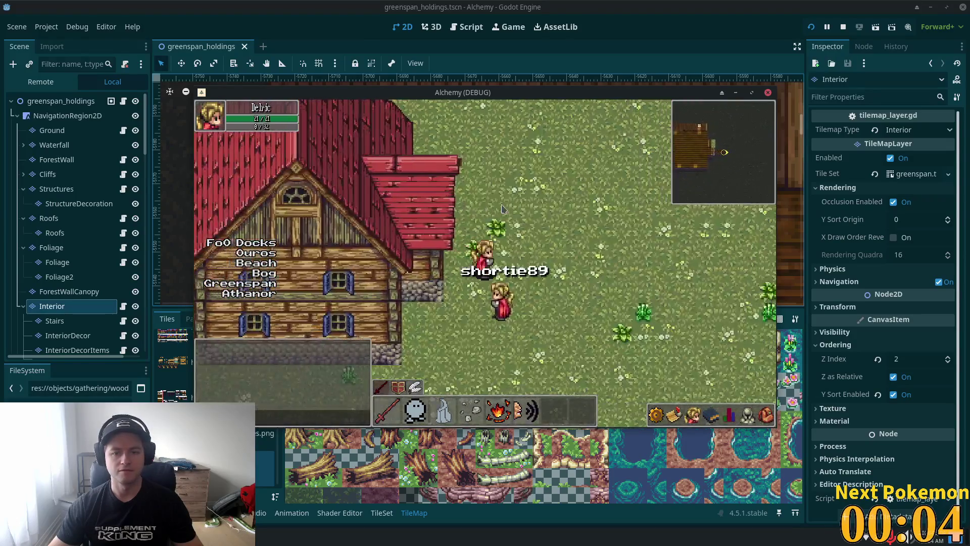
key("Up")
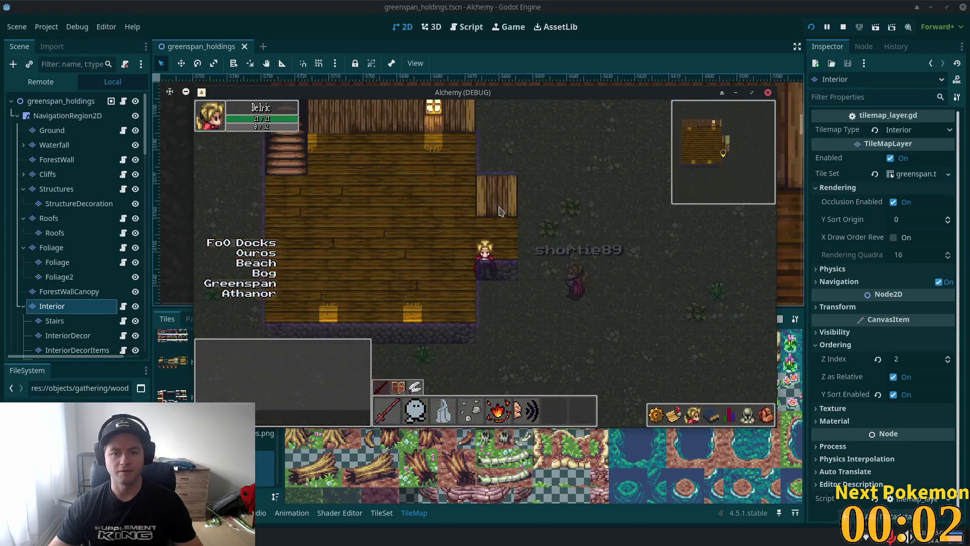
key("Up")
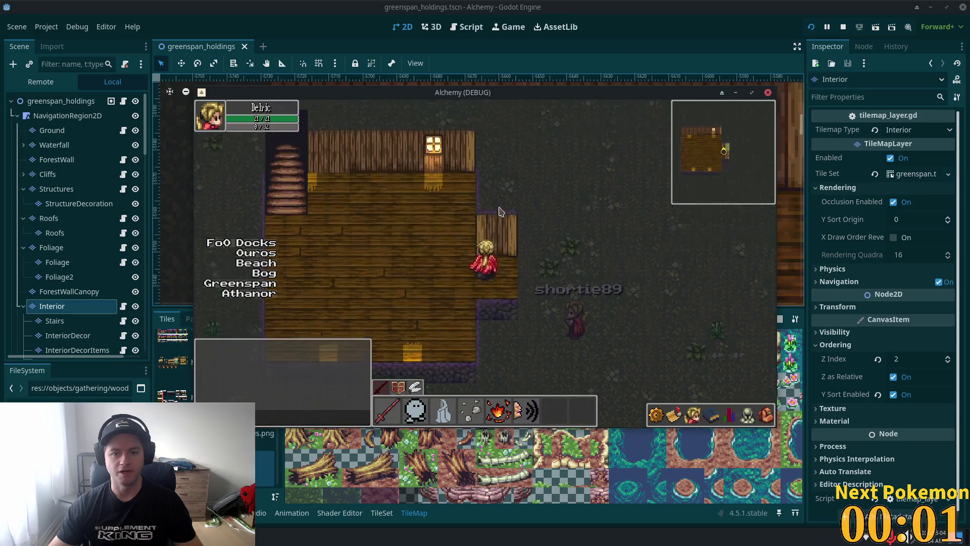
key("Up")
key("Left")
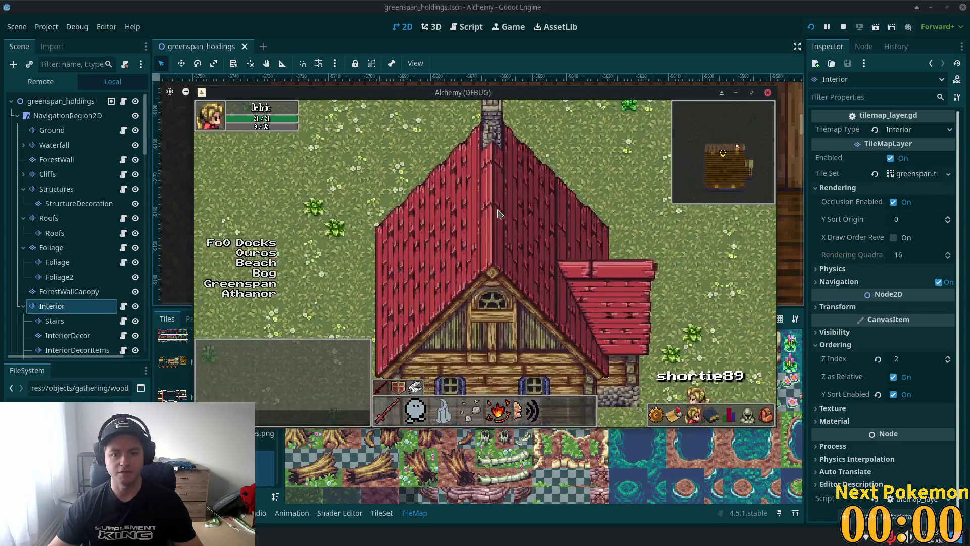
key("Up")
key("Right")
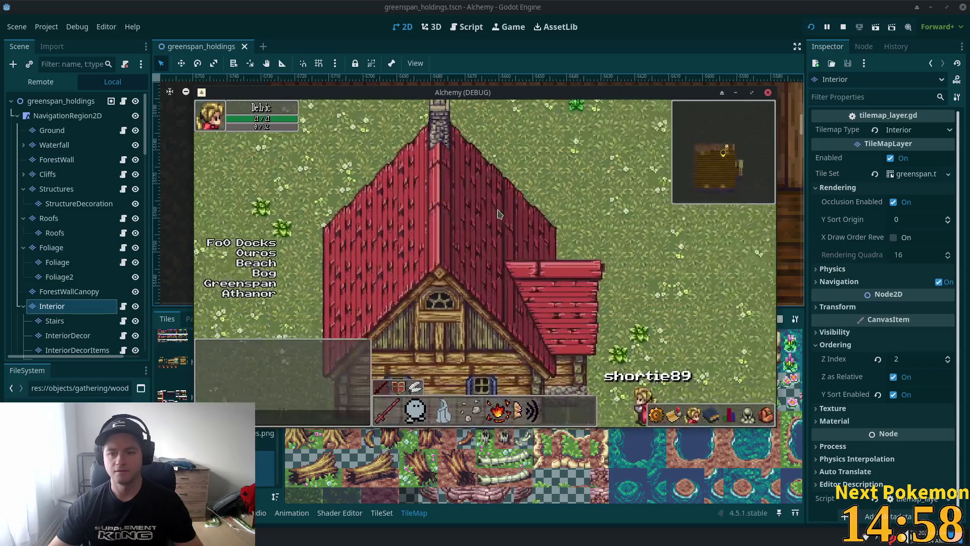
key("Down")
key("Right")
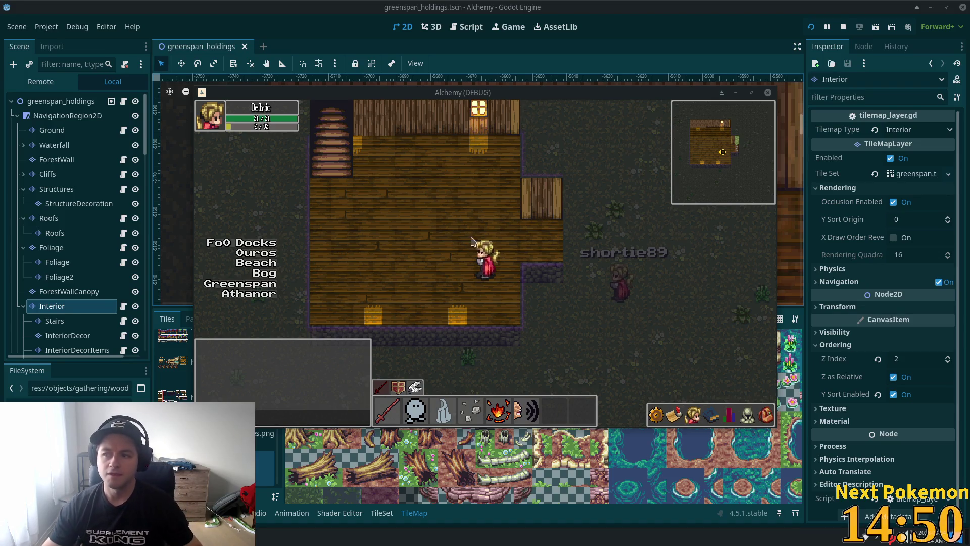
left_click(412, 157)
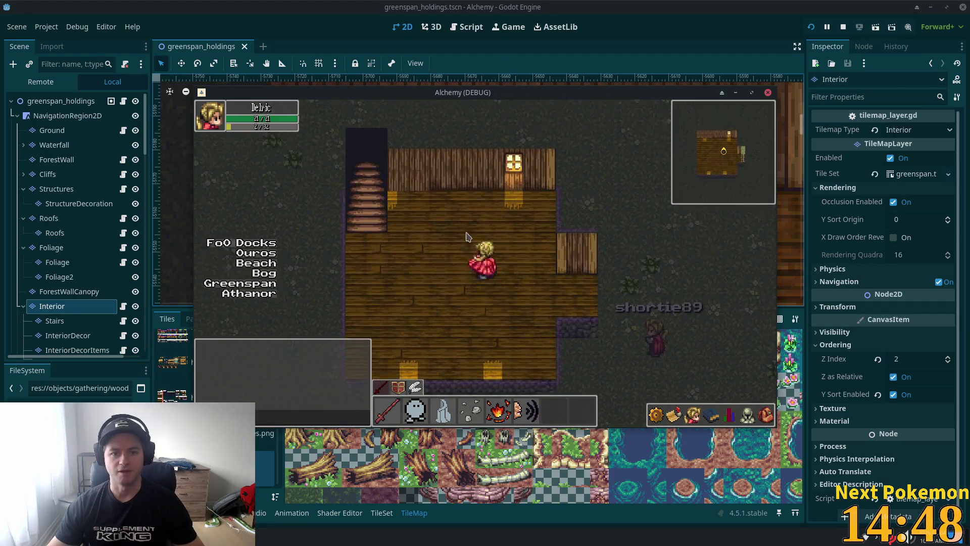
key("alt+Tab")
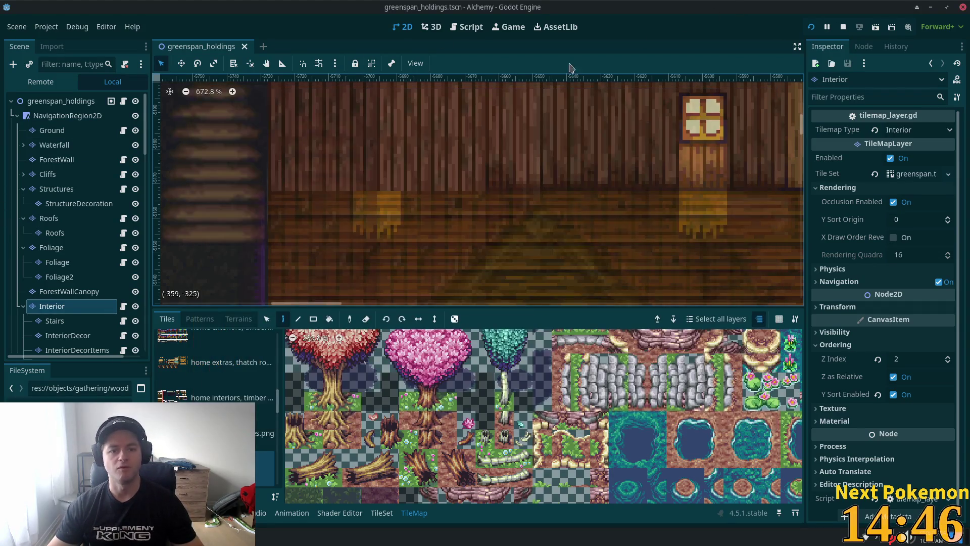
Step: On the Stairs layer, select the 2x5 block of stair tiles and move it down one tile
scroll(195, 227, "down", 3)
key("s")
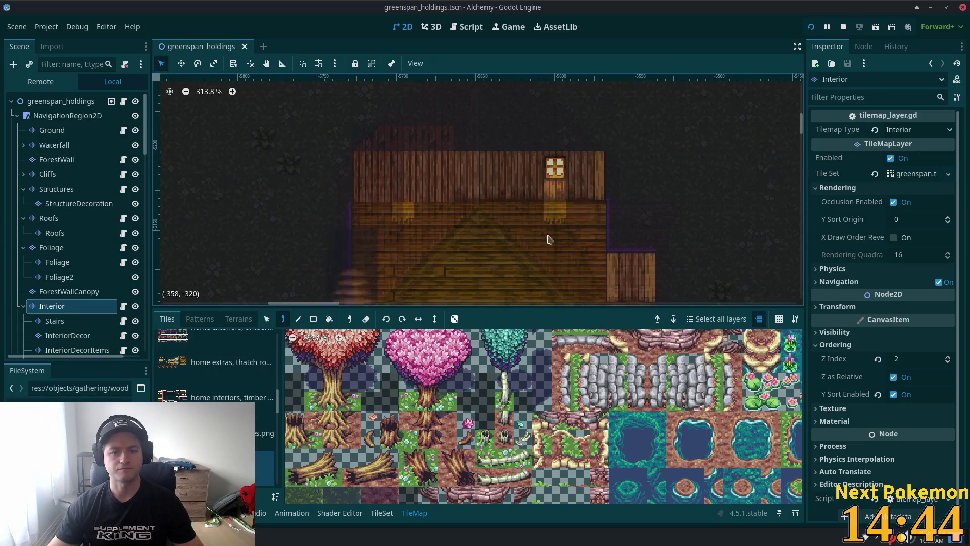
left_click_drag(302, 100, 546, 317)
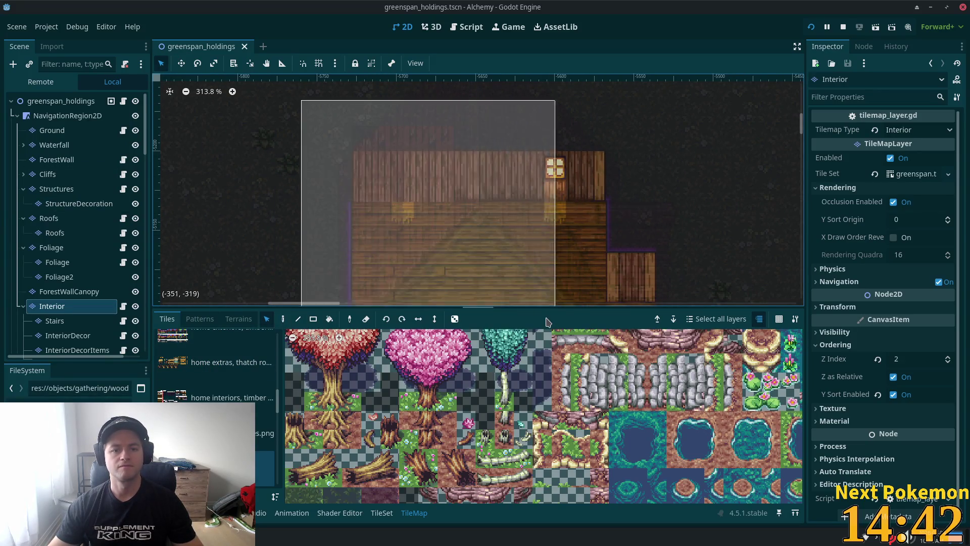
left_click(51, 322)
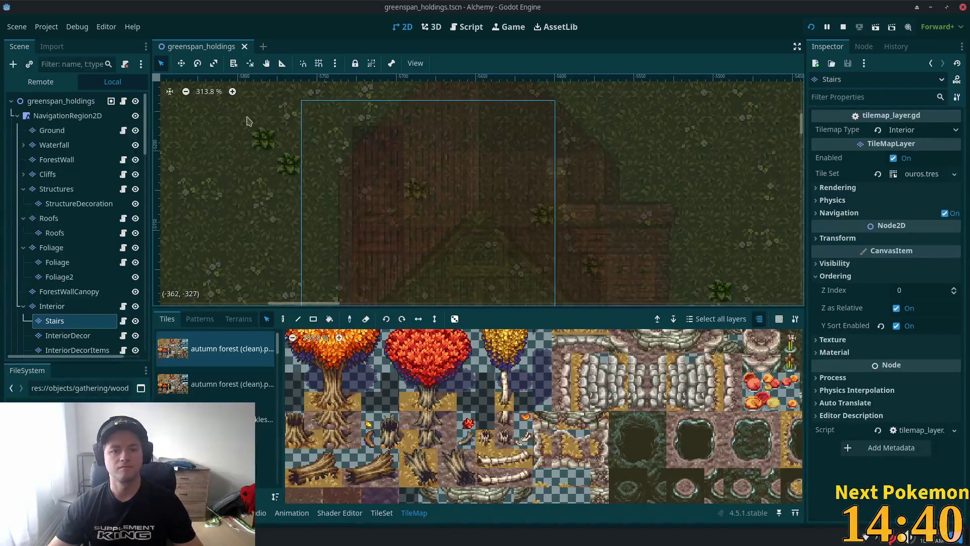
left_click_drag(353, 126, 402, 252)
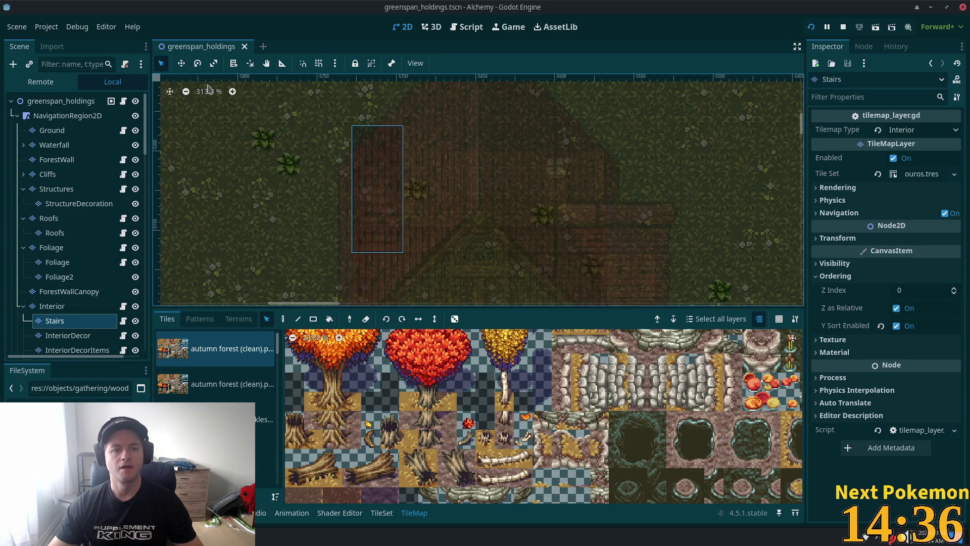
left_click_drag(399, 197, 397, 222)
Step: Bring the houses back into view and hide the Roofs layer
scroll(50, 356, "down", 5)
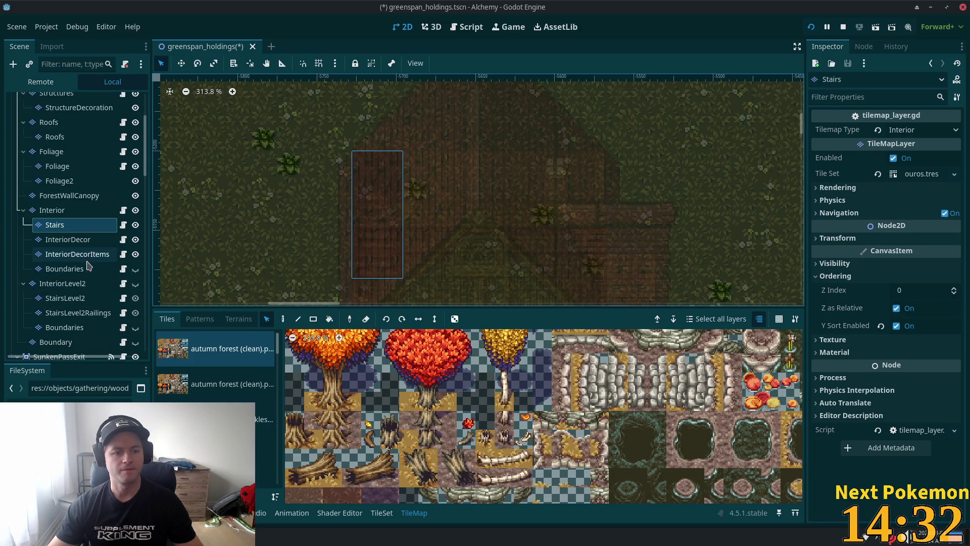
scroll(320, 178, "down", 3)
mouse_move(353, 38)
left_mouse_down()
mouse_move(412, 65)
mouse_move(488, 271)
mouse_move(221, 277)
mouse_move(169, 220)
left_mouse_up()
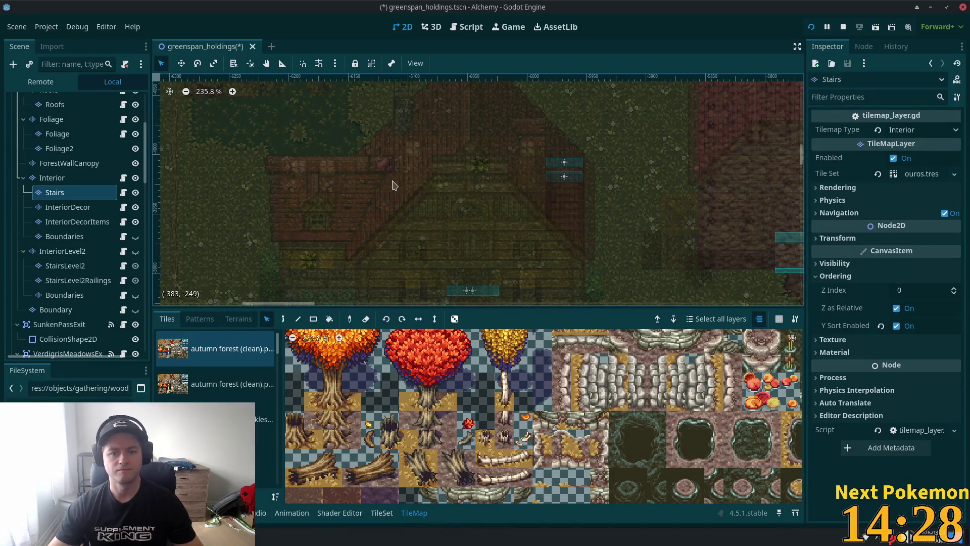
left_click_drag(395, 185, 202, 182)
scroll(203, 182, "up", 1)
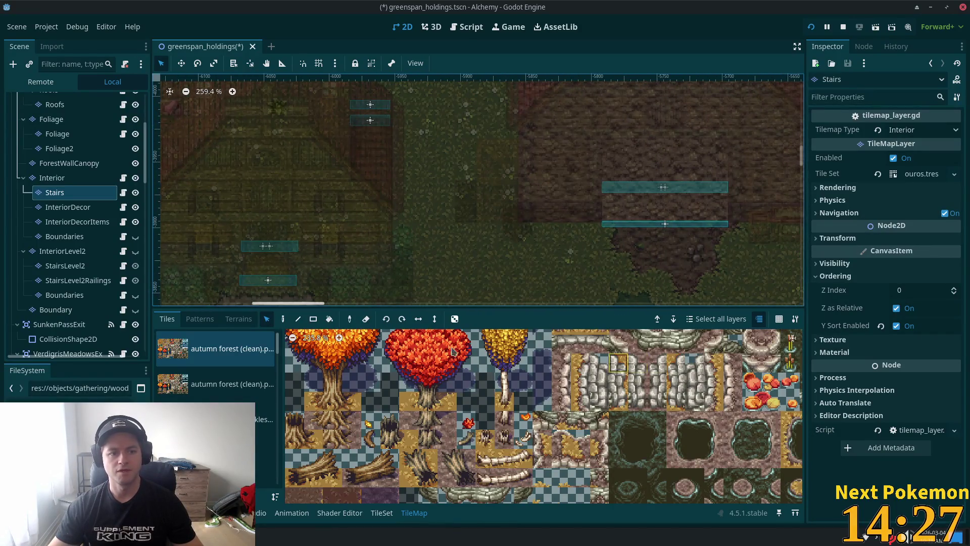
left_click(136, 105)
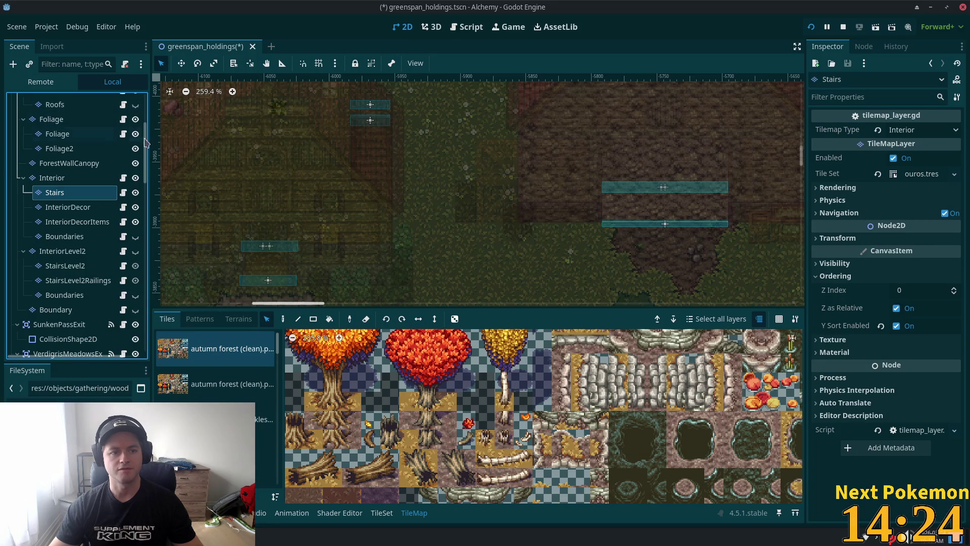
Step: Toggle the Structures layer's visibility, ending with both Structures and roof tiles hidden
scroll(75, 154, "down", 3)
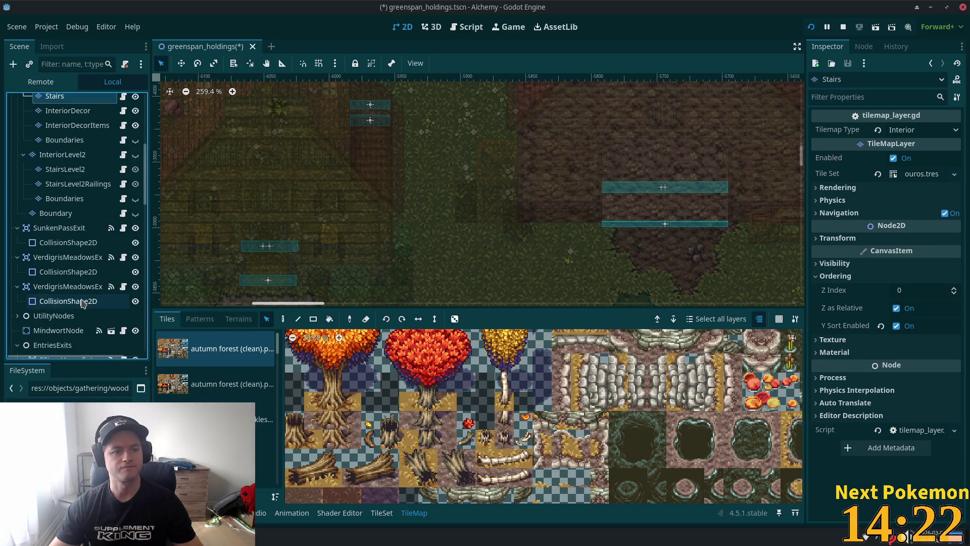
scroll(81, 273, "up", 7)
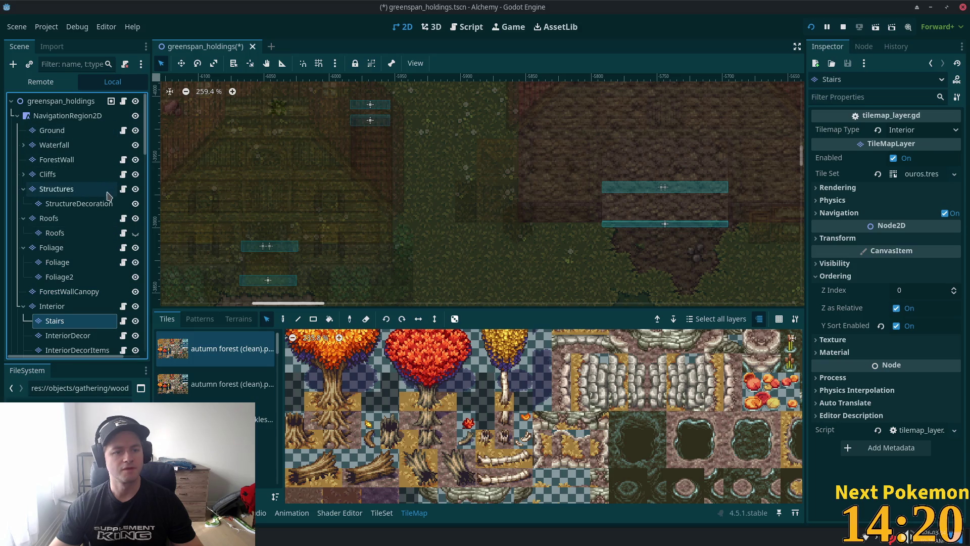
left_click(136, 189)
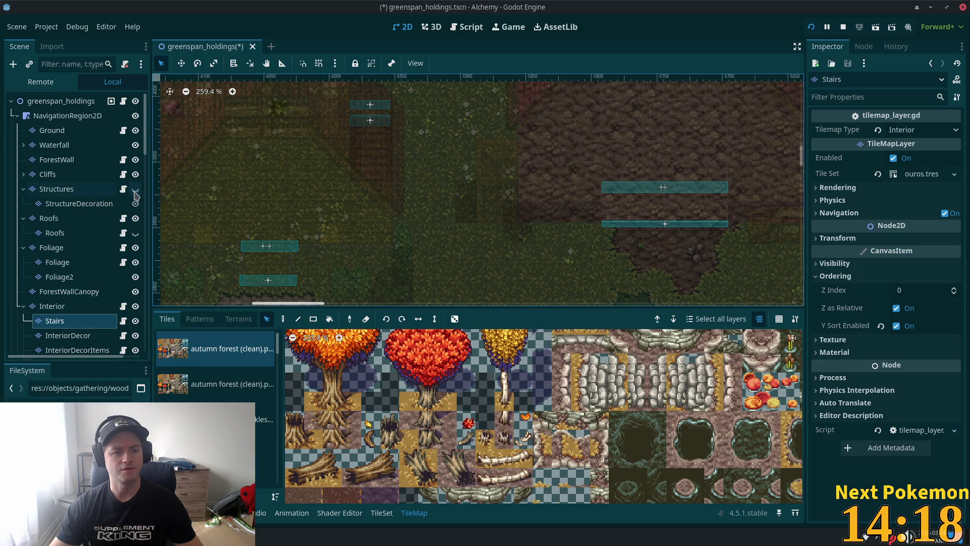
left_click(136, 189)
left_click(135, 190)
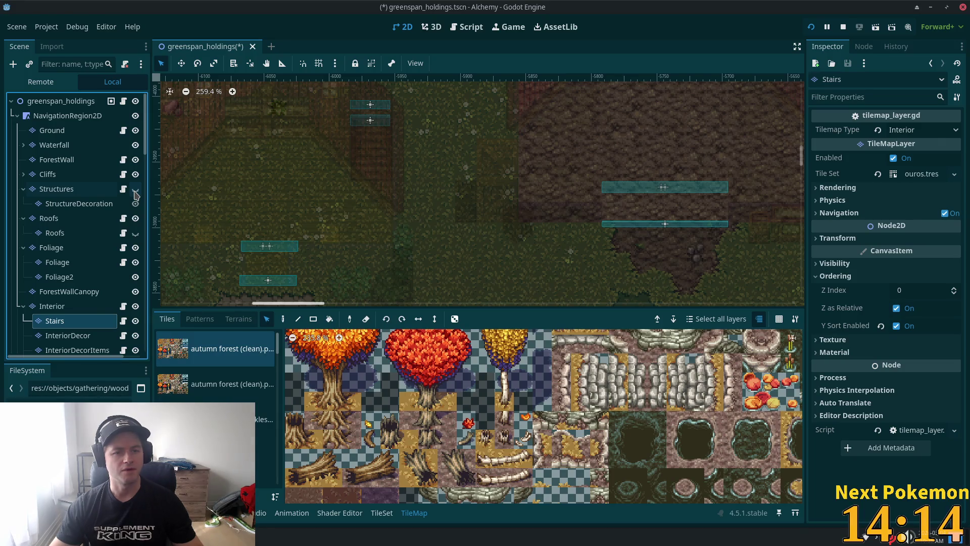
left_click(136, 190)
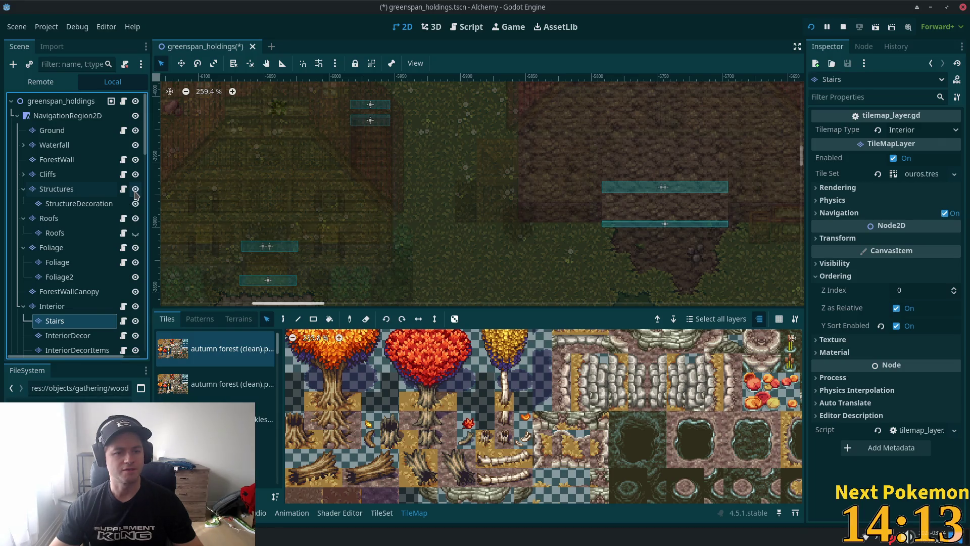
left_click(136, 219)
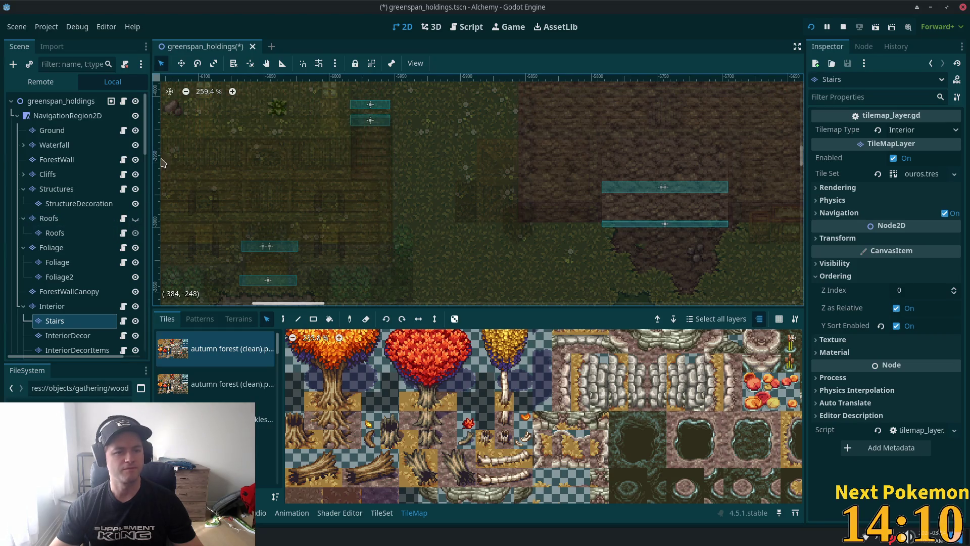
left_click(135, 192)
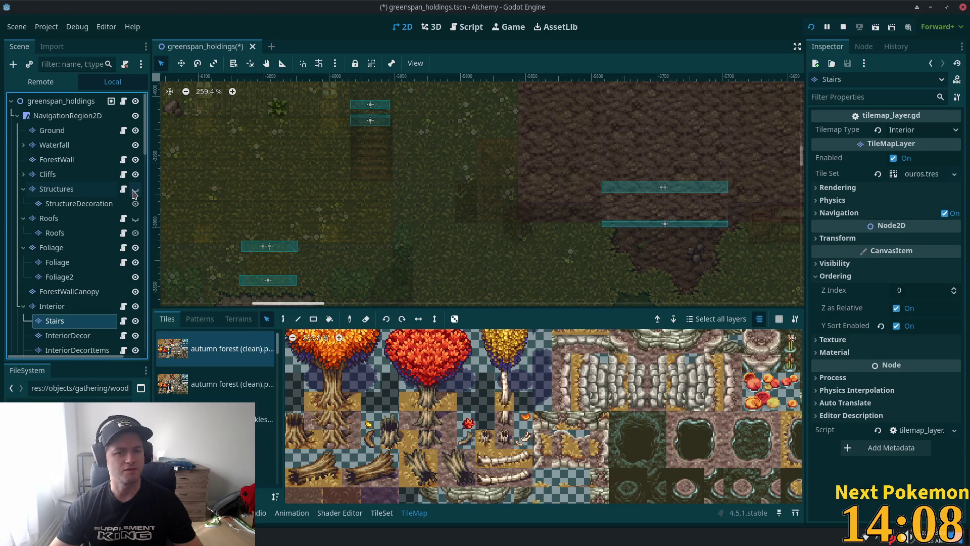
scroll(373, 147, "up", 2)
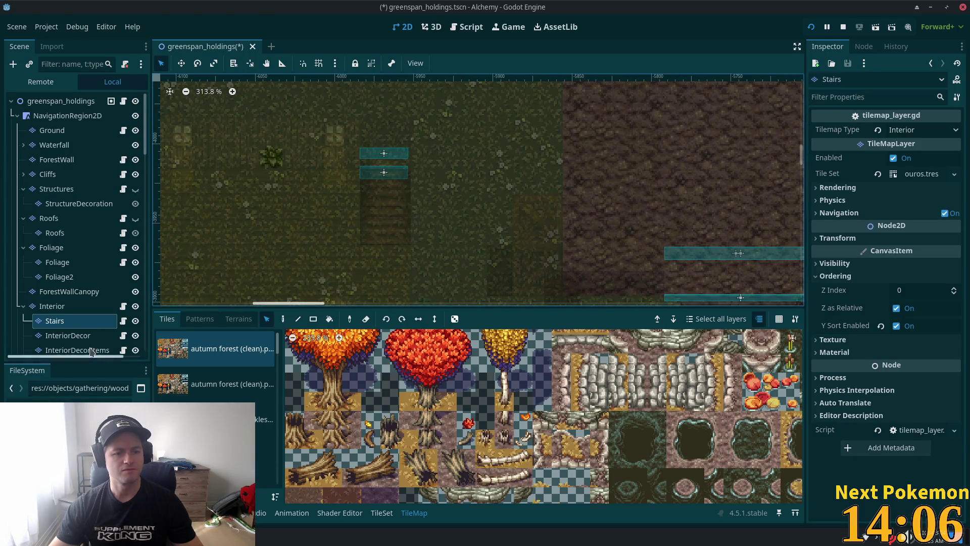
Step: Make InteriorDecor the edited layer and box-select the fence-post railing on the map
left_click(68, 335)
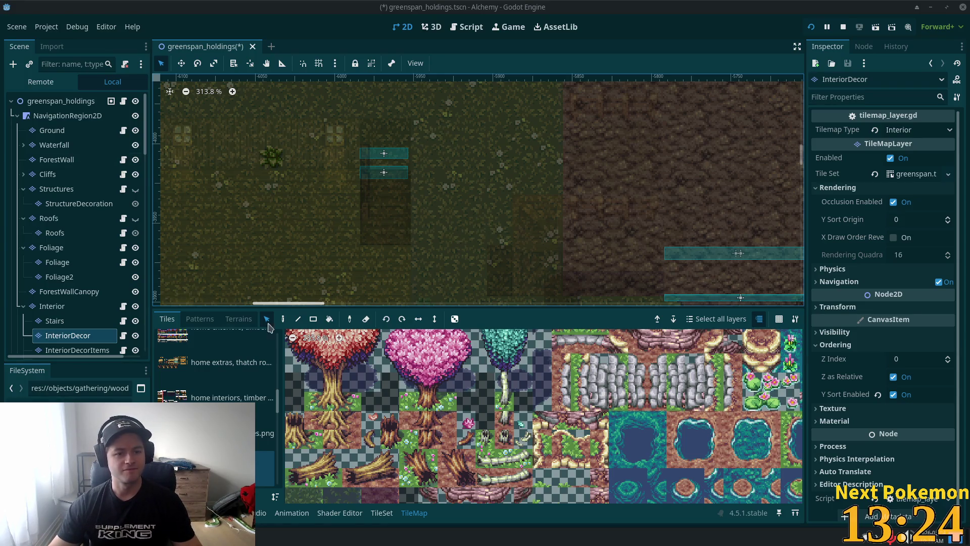
left_click_drag(313, 133, 438, 276)
Step: Paint with the selected fence posts, reposition the view over them, and save the scene
left_click(283, 320)
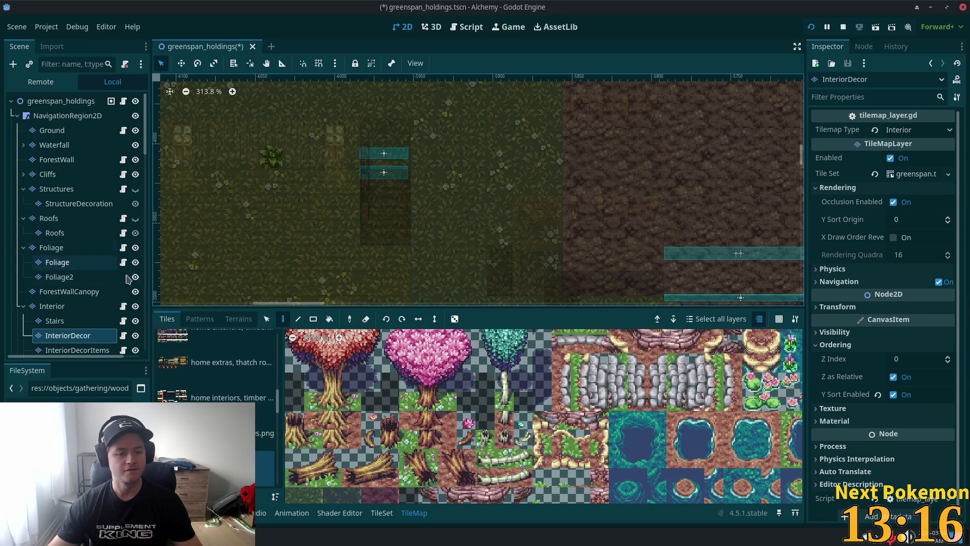
scroll(601, 133, "down", 3)
mouse_move(602, 134)
left_mouse_down()
mouse_move(369, 137)
mouse_move(381, 105)
mouse_move(763, 258)
mouse_move(201, 276)
left_mouse_up()
scroll(425, 227, "up", 5)
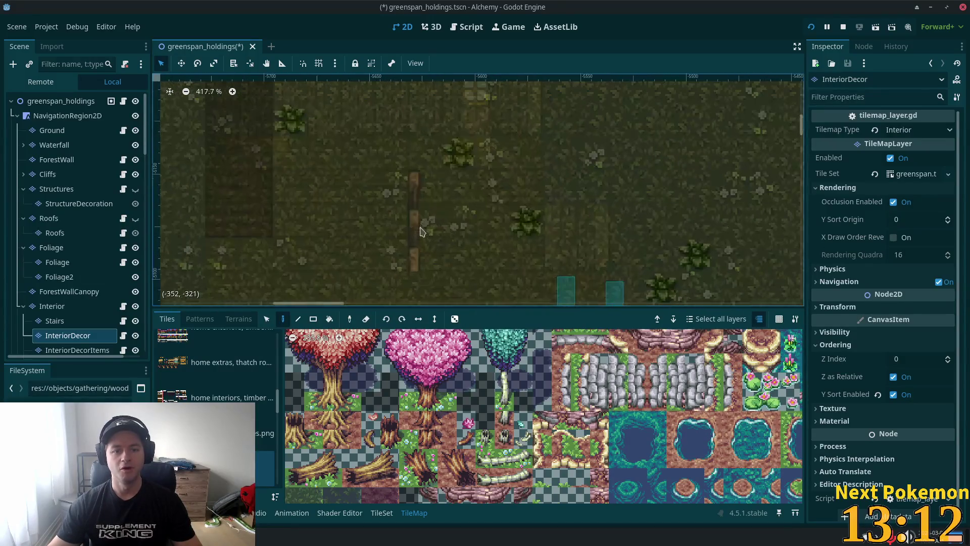
left_click_drag(511, 225, 565, 141)
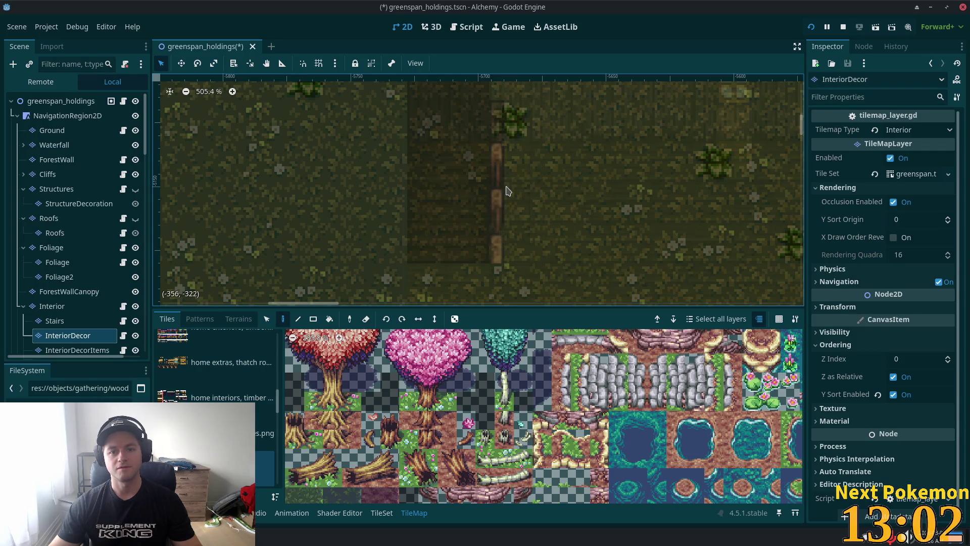
scroll(640, 175, "up", 3)
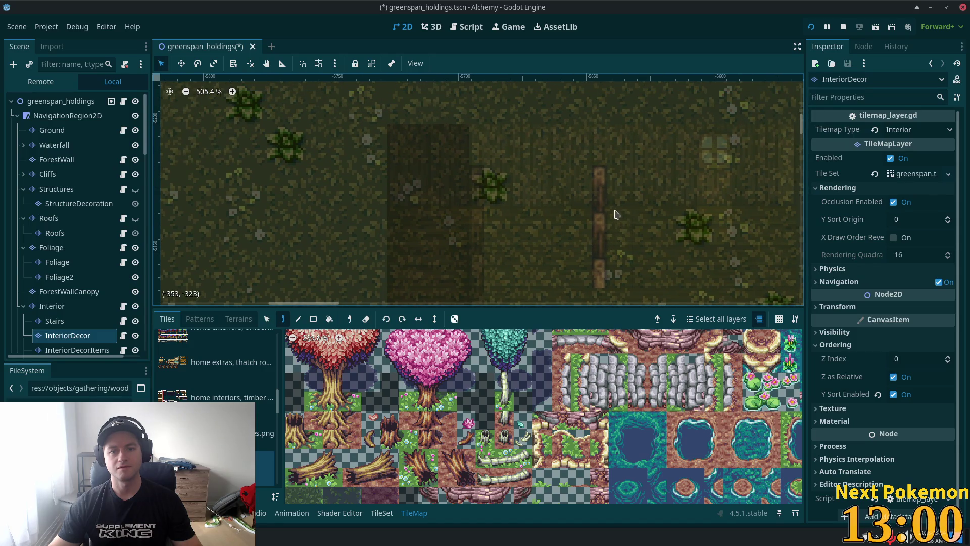
key("ctrl+s")
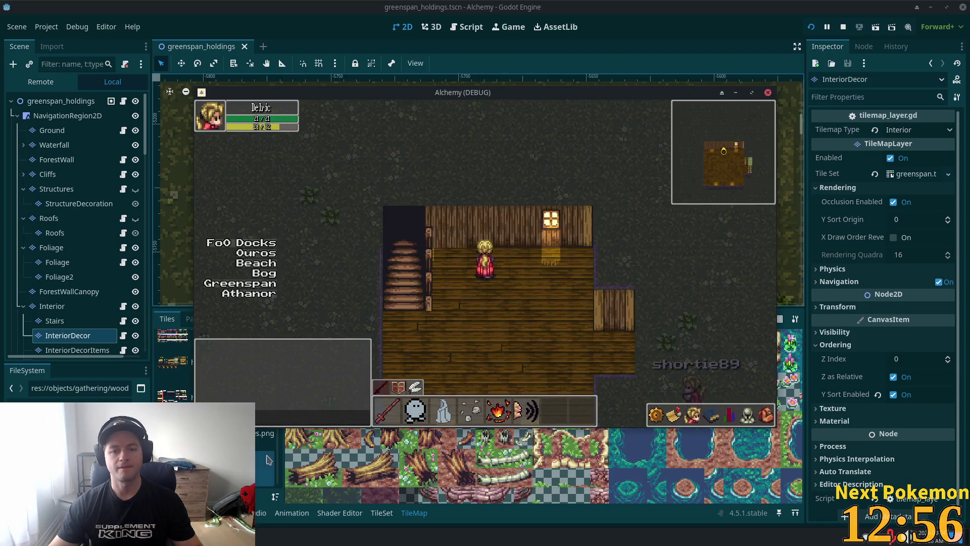
key("Up")
key("Left")
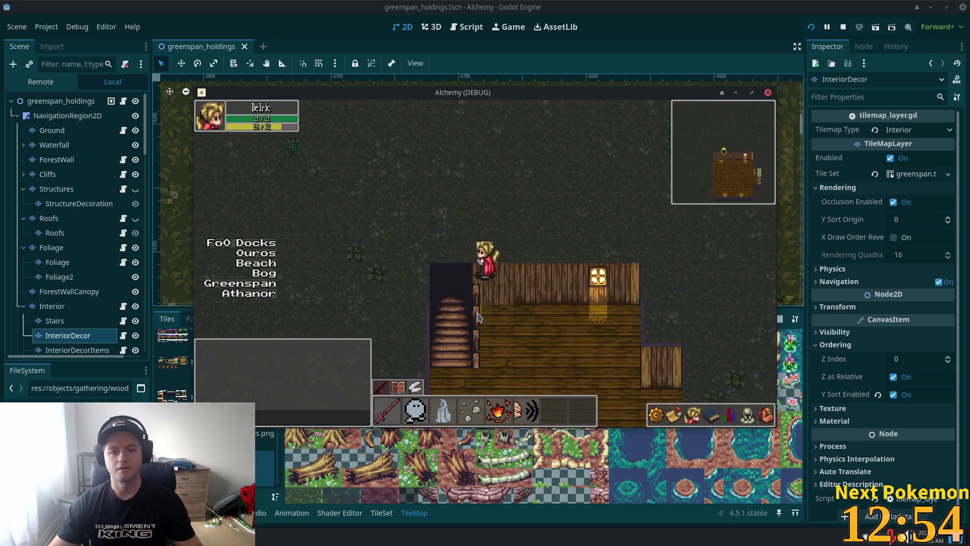
key("Down")
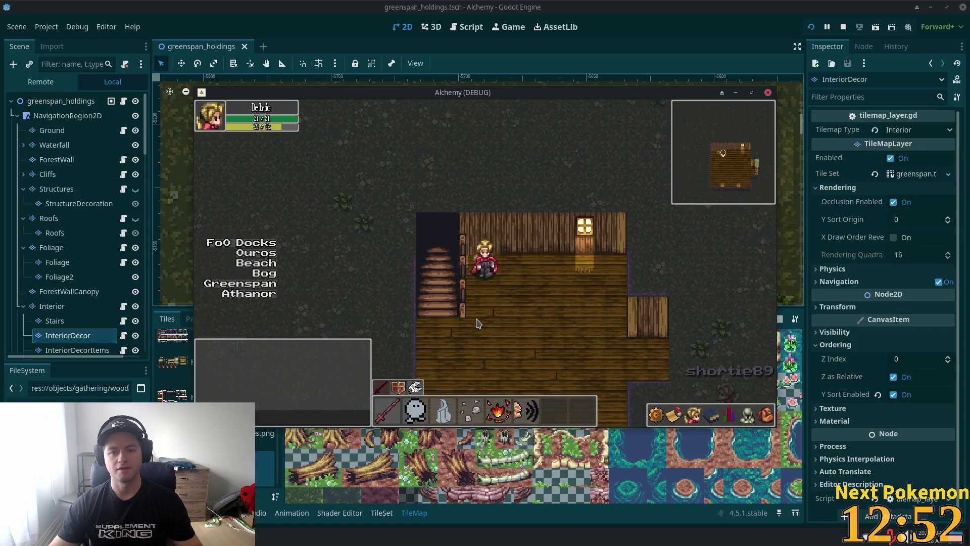
key("Right")
key("Down")
key("Left")
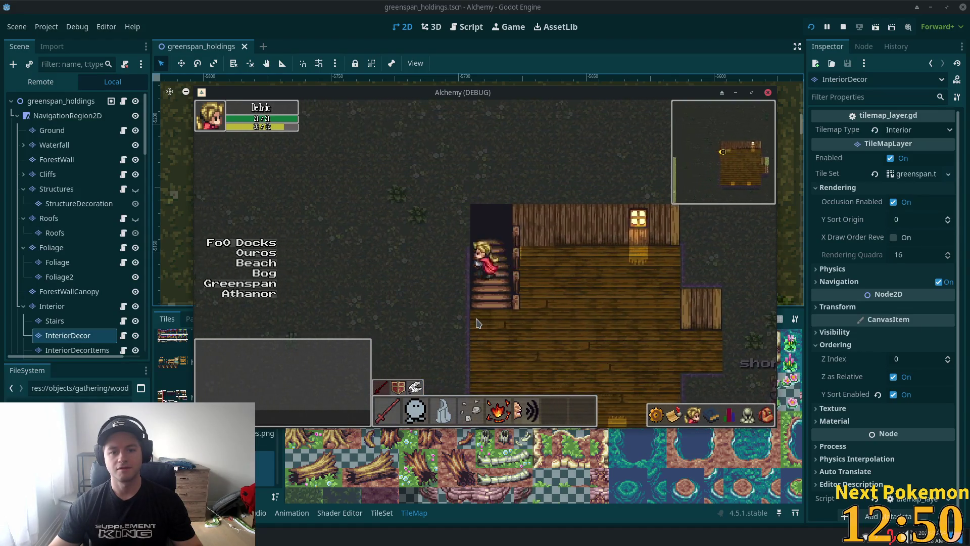
key("Left")
key("Up")
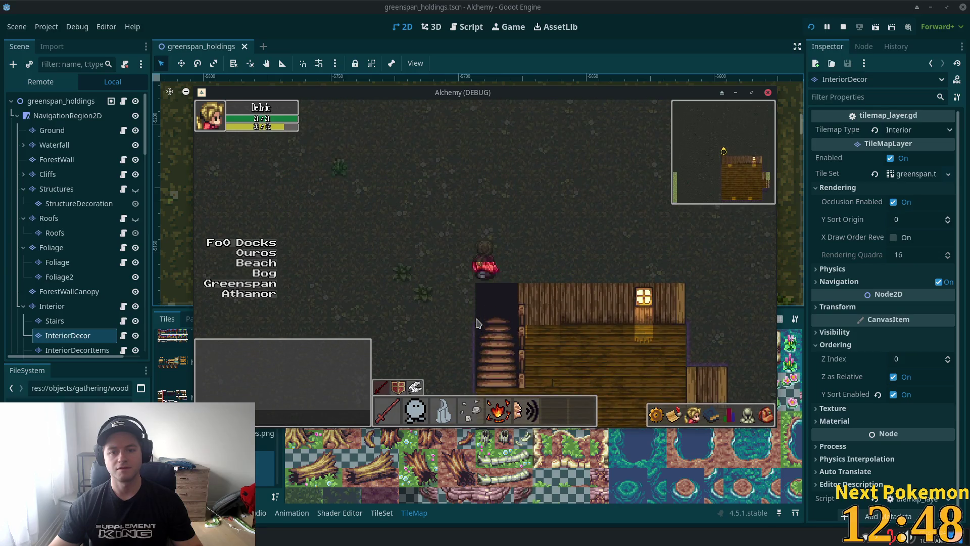
key("Down")
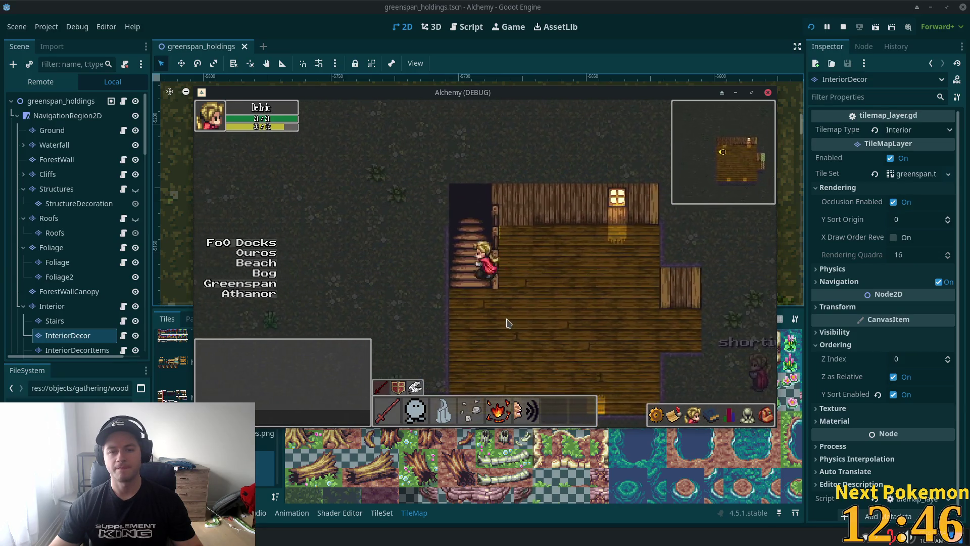
key("Left")
key("Down")
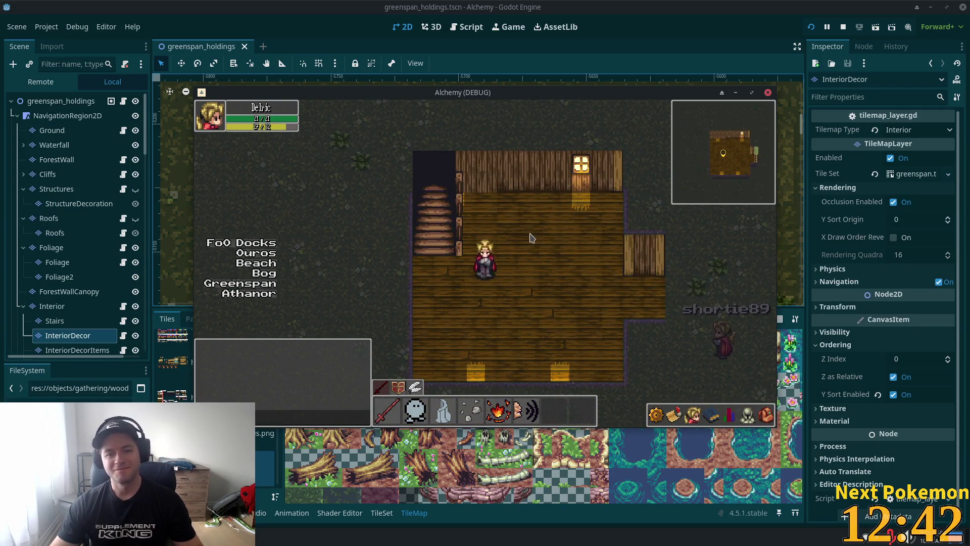
key("Up")
key("Right")
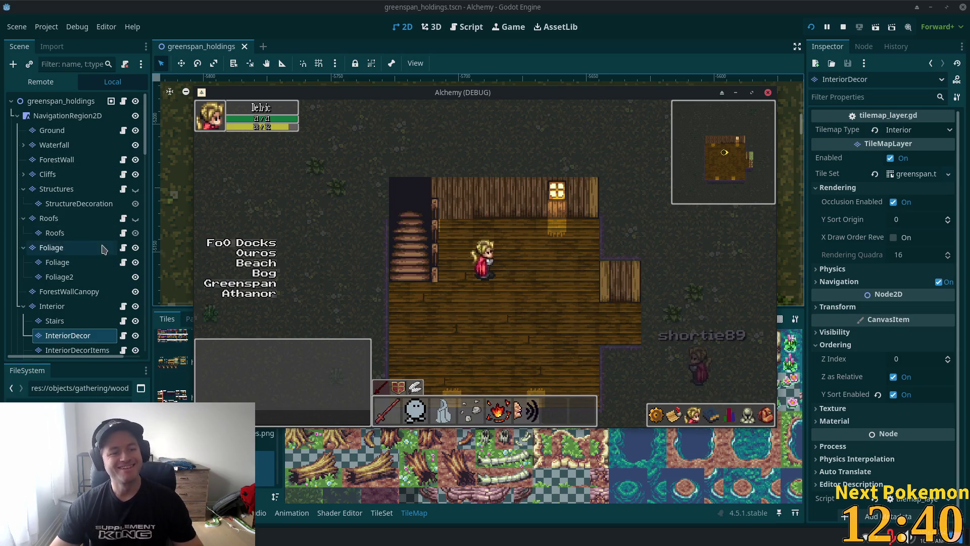
Step: On the Interior layer, copy a three-by-two patch of back-wall tiles and stamp it onto the back wall
left_click(192, 45)
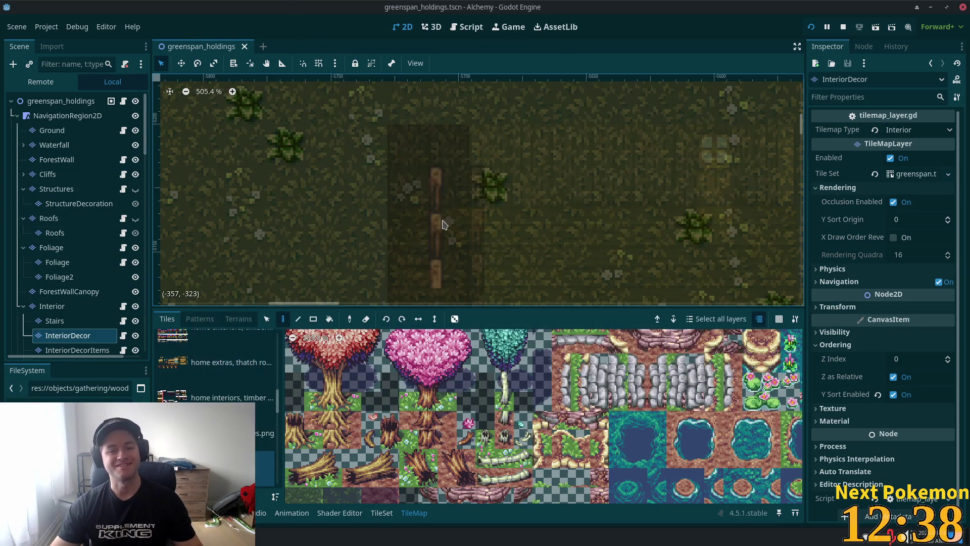
scroll(444, 224, "down", 2)
left_click(52, 306)
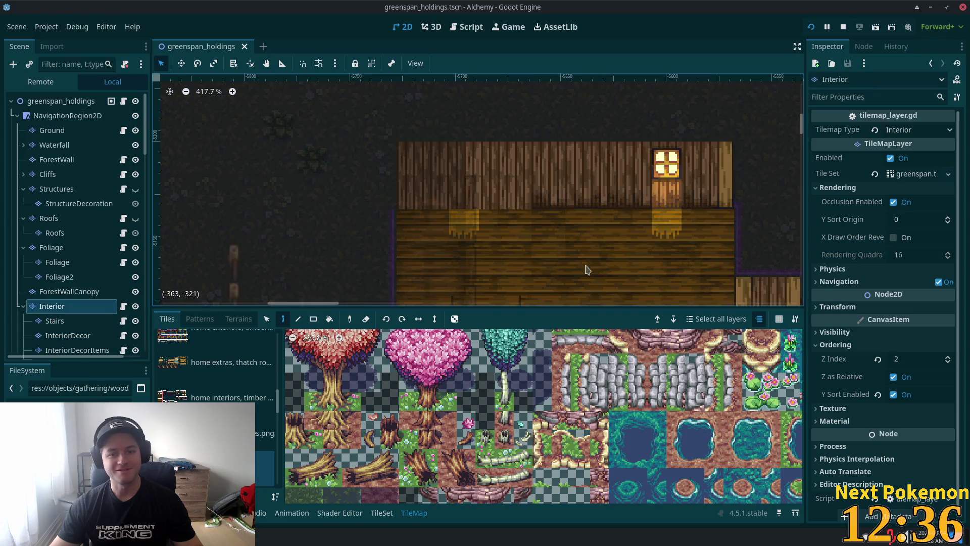
left_click(269, 319)
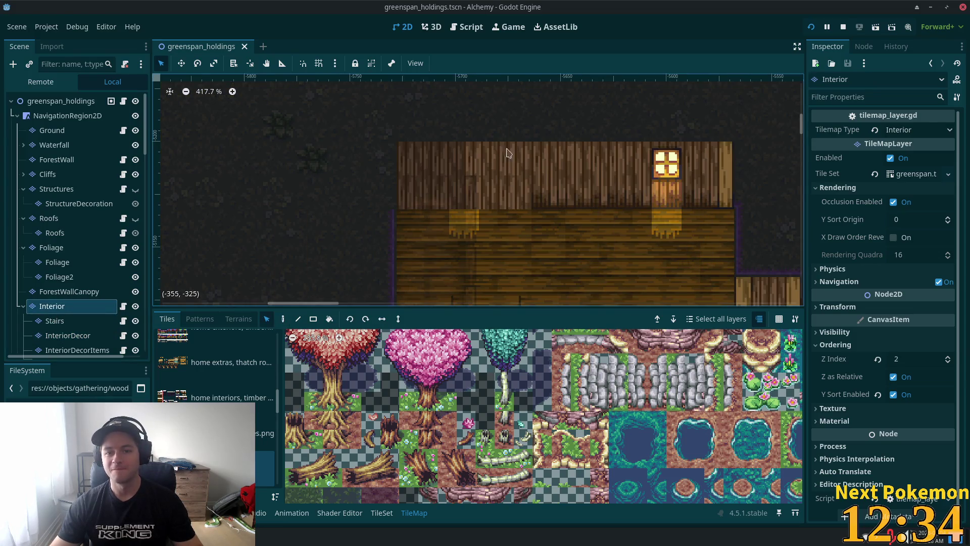
left_click_drag(535, 149, 619, 200)
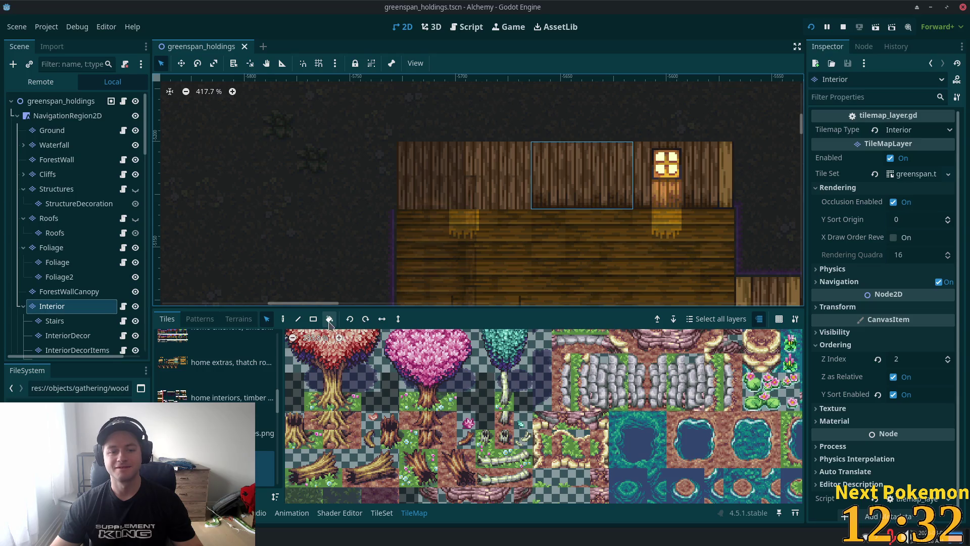
key("ctrl+c")
key("ctrl+v")
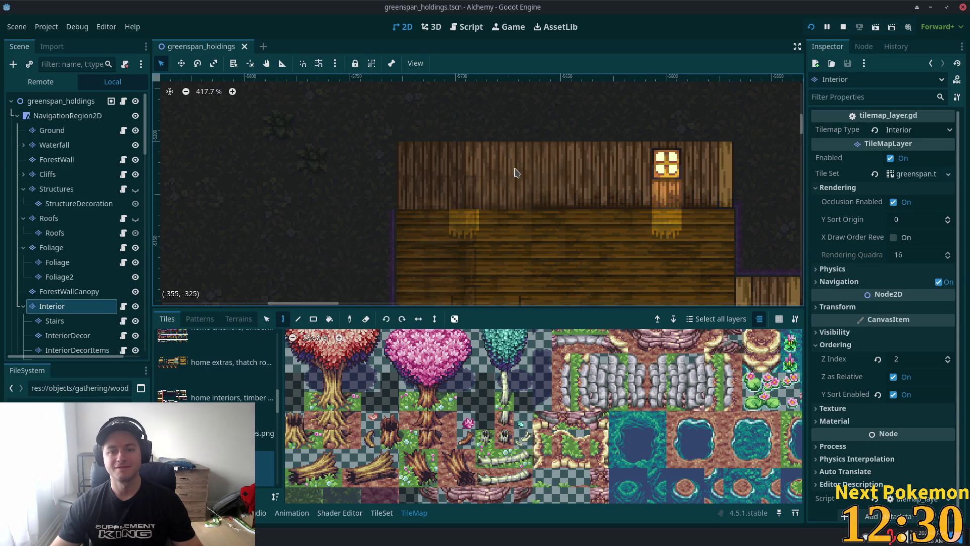
left_click(514, 173)
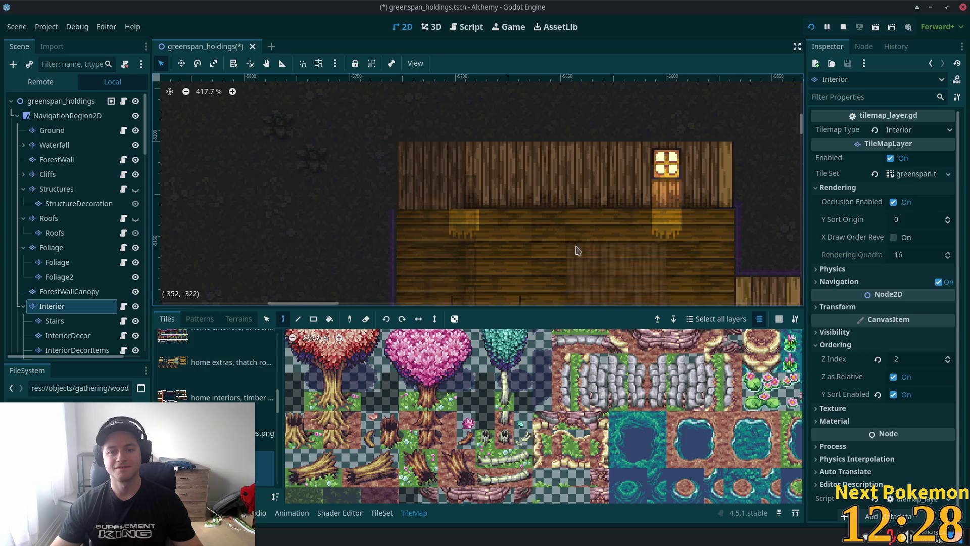
Step: Select the Boundaries layer, make it visible, and load the boundary_tiles_16x16 tile source
scroll(535, 246, "down", 3)
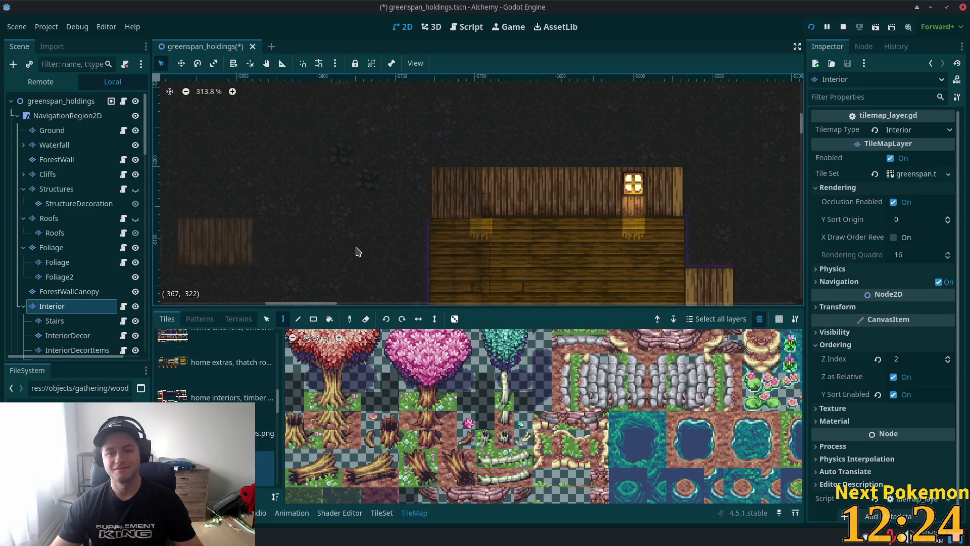
scroll(267, 195, "down", 1)
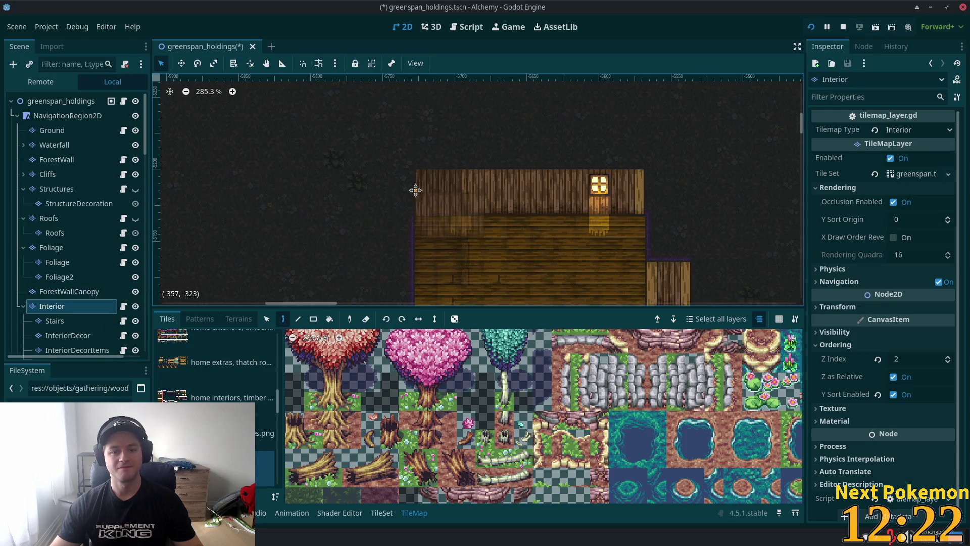
scroll(415, 190, "right", 3)
scroll(415, 190, "down", 2)
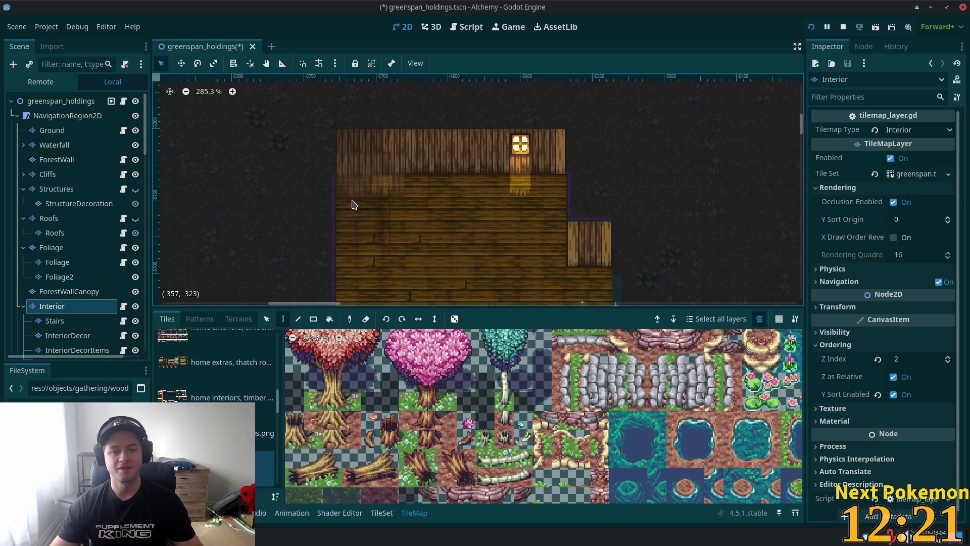
scroll(56, 335, "down", 2)
left_click(64, 333)
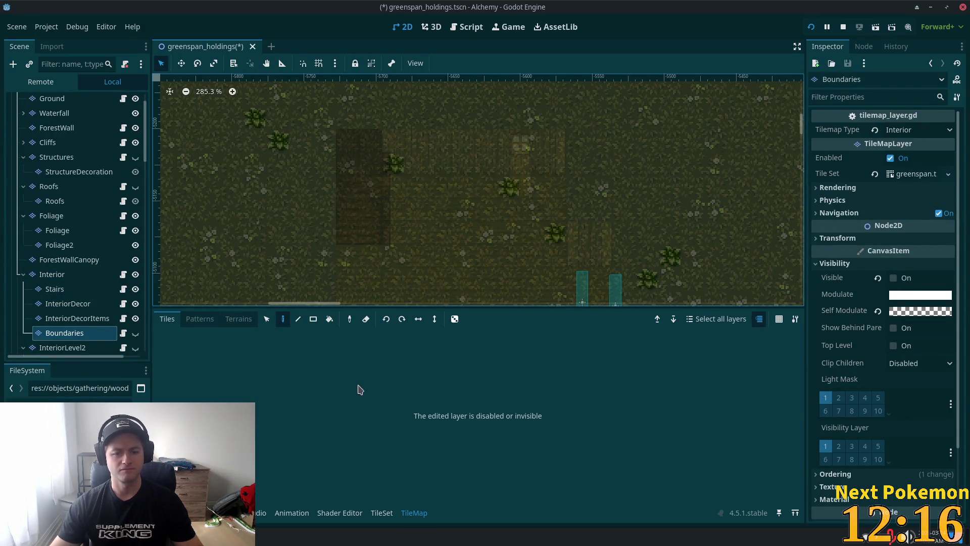
left_click(136, 333)
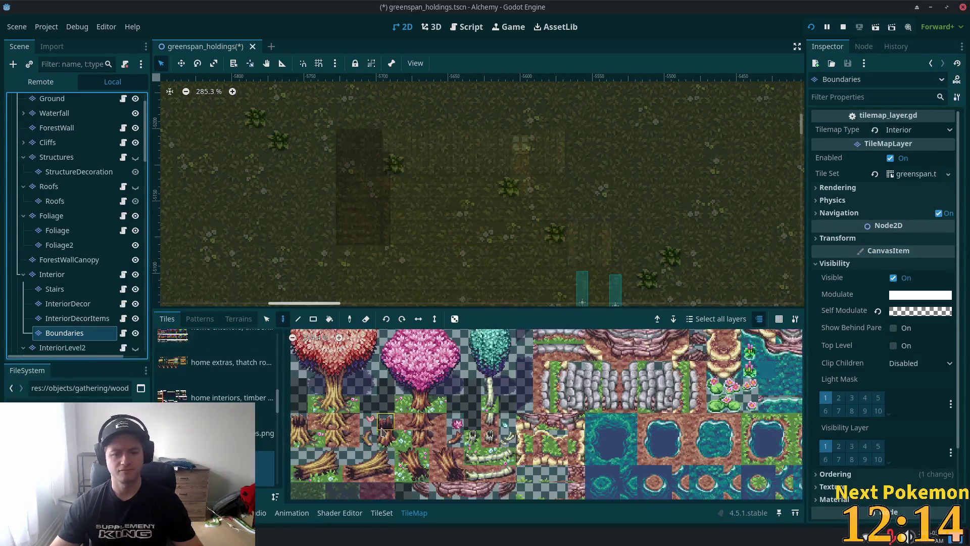
scroll(383, 433, "down", 2)
scroll(277, 385, "up", 3)
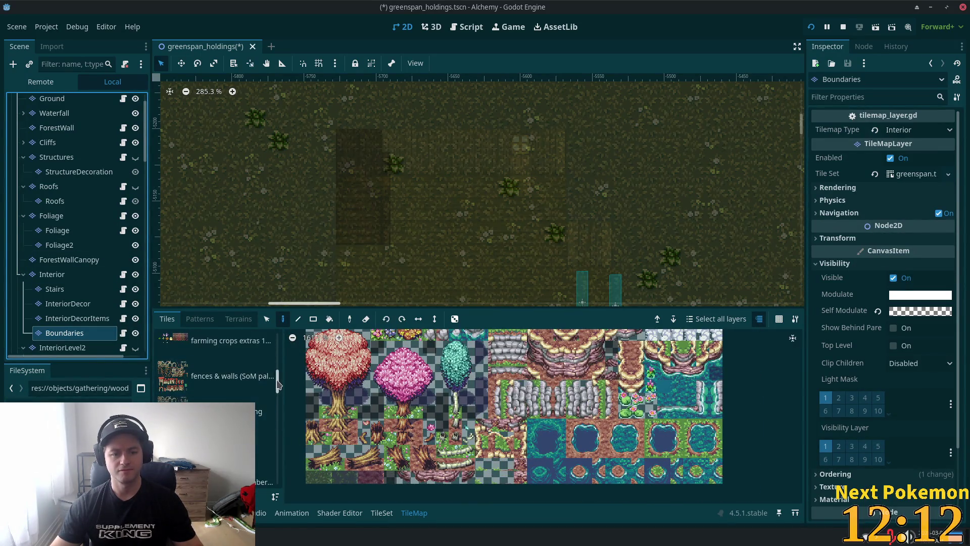
scroll(277, 385, "up", 4)
left_click(222, 372)
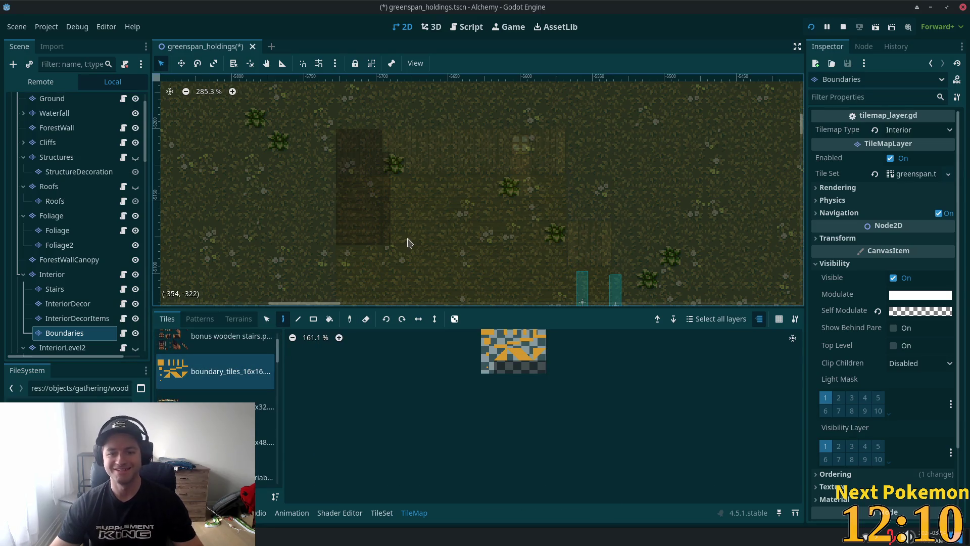
Step: Pick the top-right boundary tile, raise the layer tint opacity to 206, and paint a boundary tile
scroll(410, 243, "up", 1)
scroll(523, 427, "up", 3)
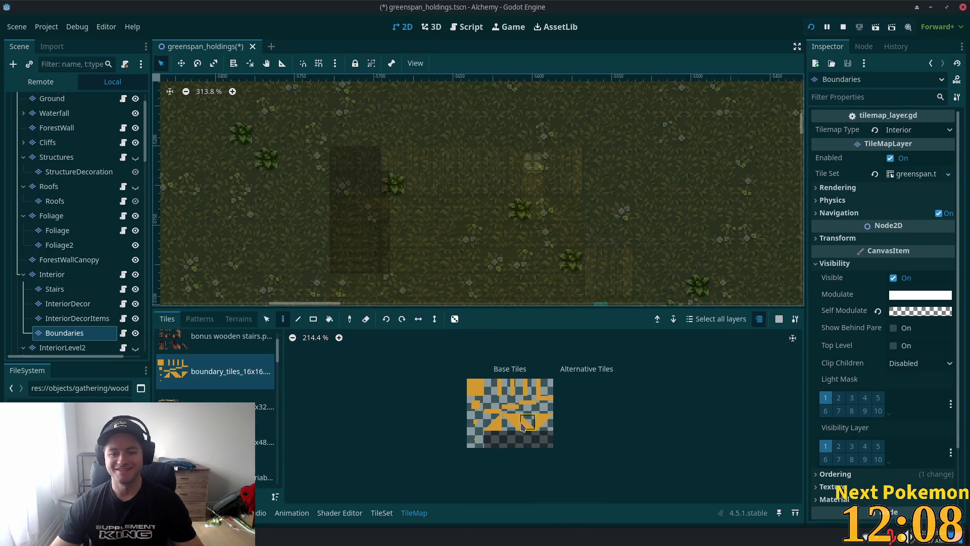
left_click(510, 386)
left_click(541, 391)
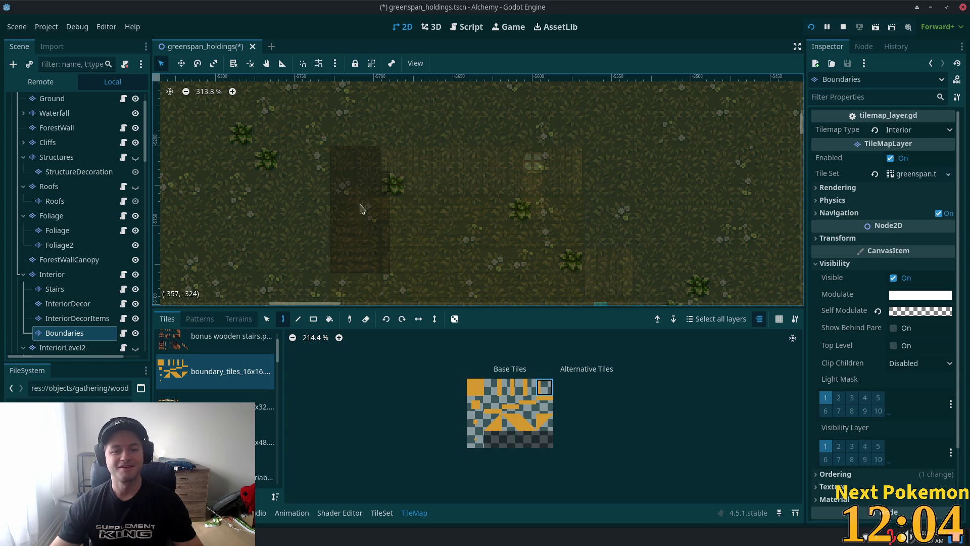
left_click(928, 311)
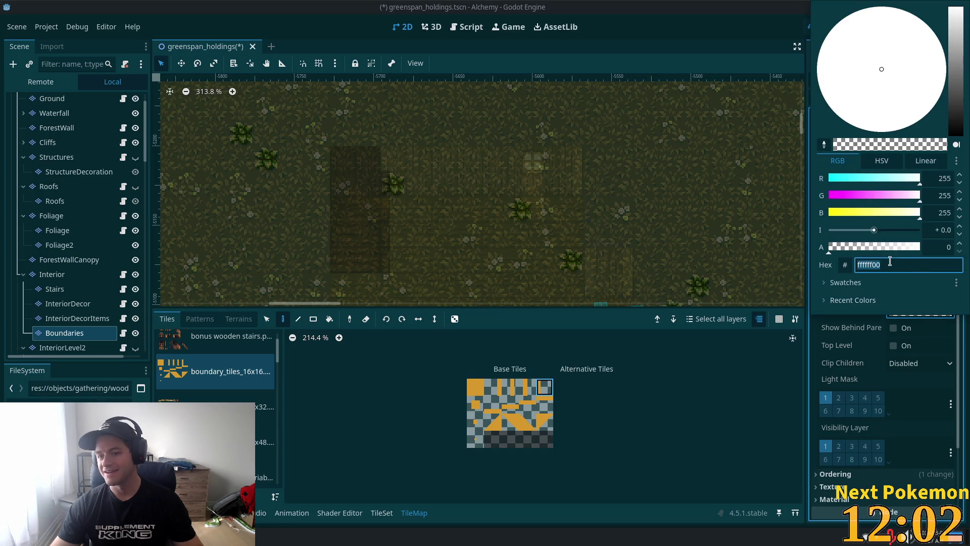
left_click(902, 246)
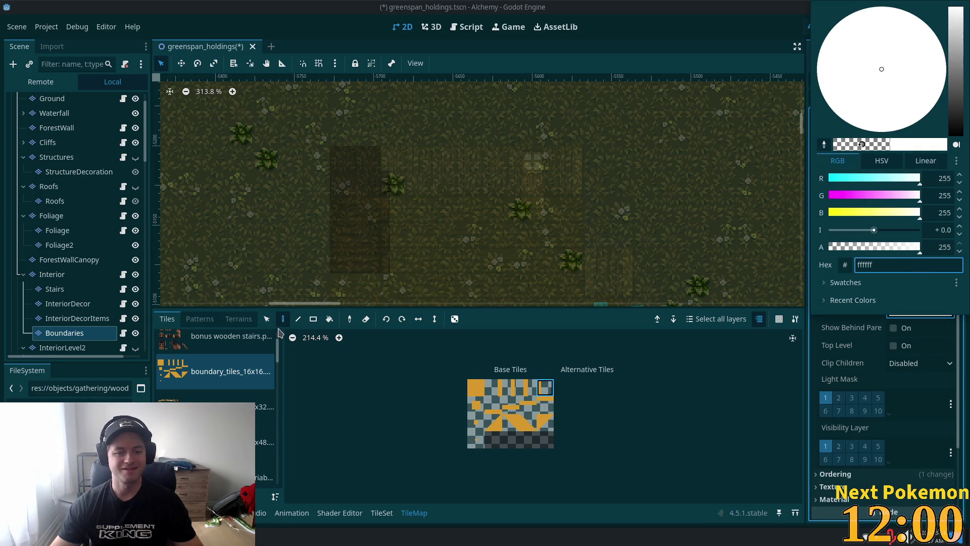
left_click(367, 276)
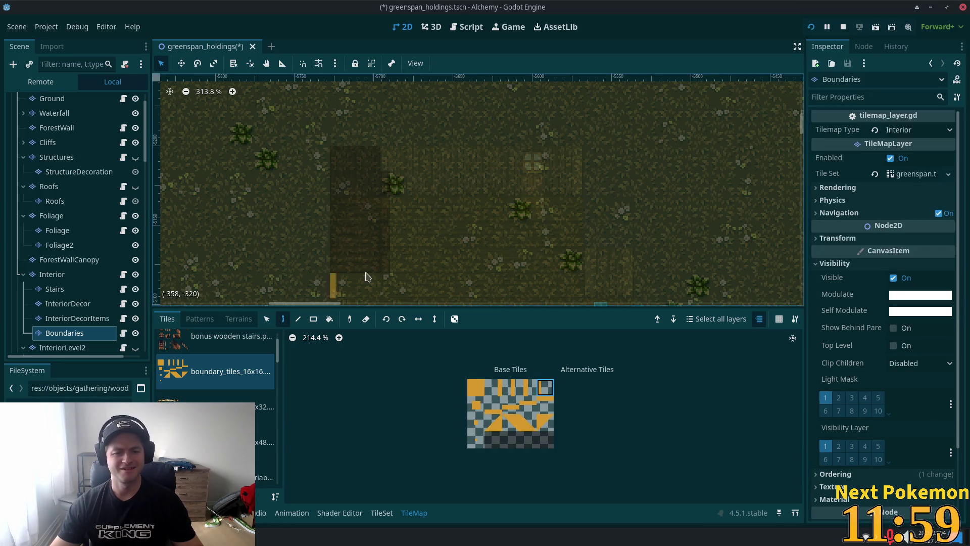
left_click(399, 216)
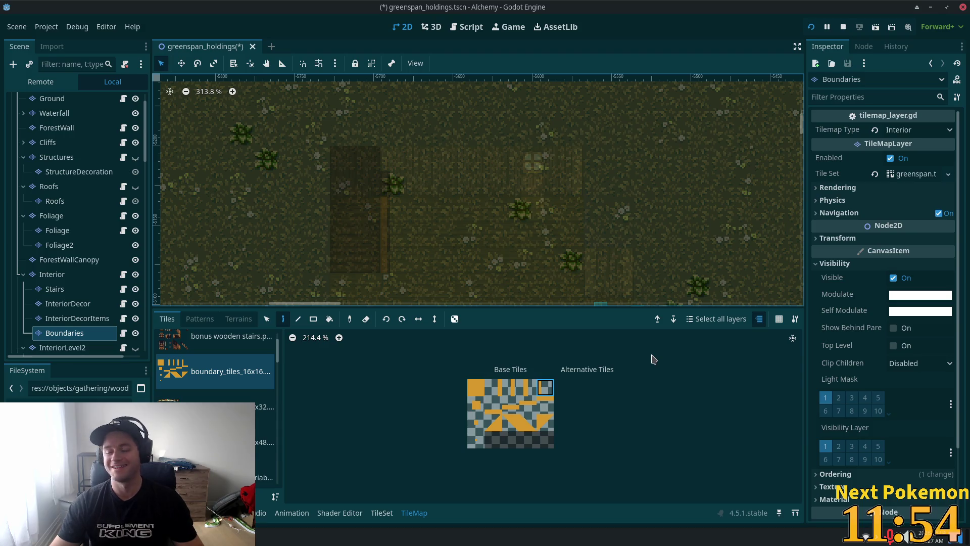
Step: Set the Boundaries self modulate hex to ffffff00, hide the layer, and save the scene
left_click(920, 310)
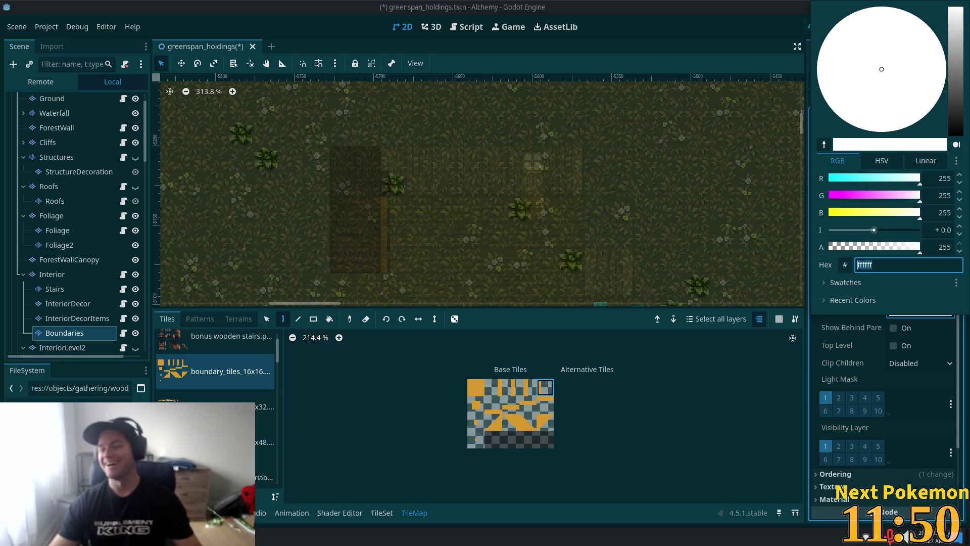
key("Escape")
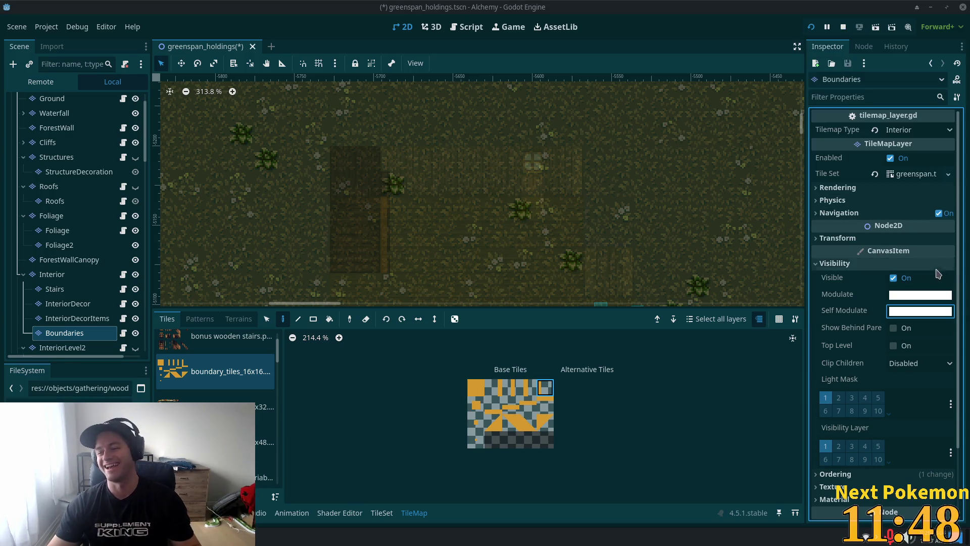
left_click(927, 317)
type("00")
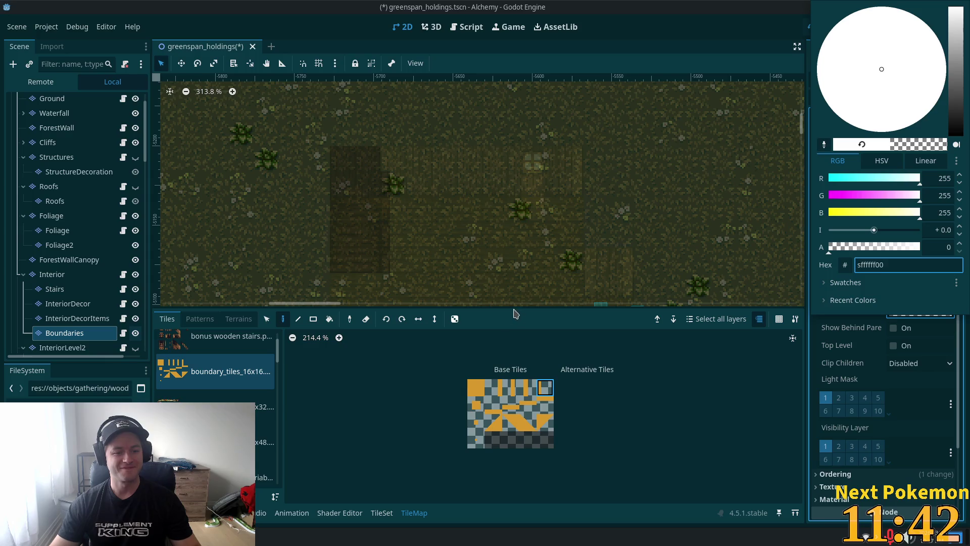
left_click(136, 336)
key("ctrl+s")
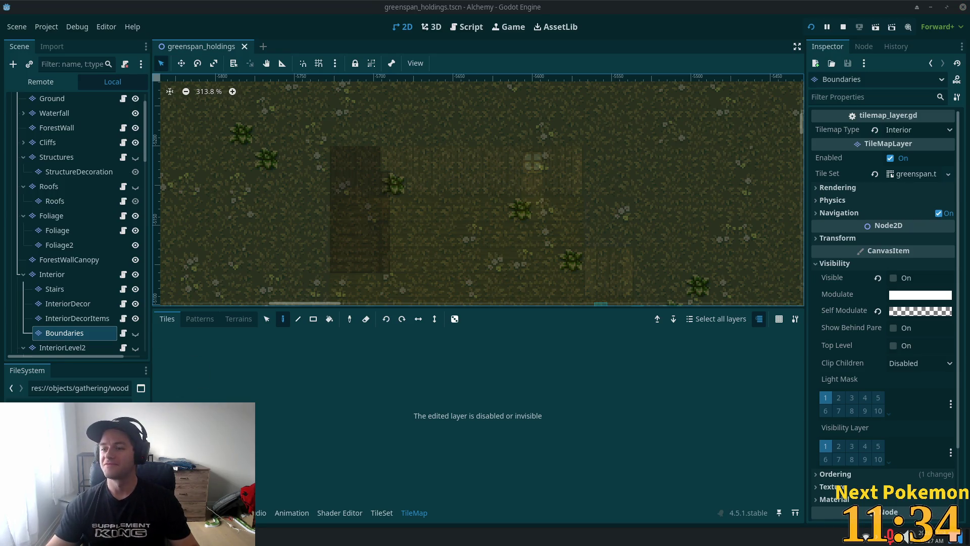
Step: Zoom in on the second house's stairs and select both stairs collision shapes
scroll(268, 249, "down", 3)
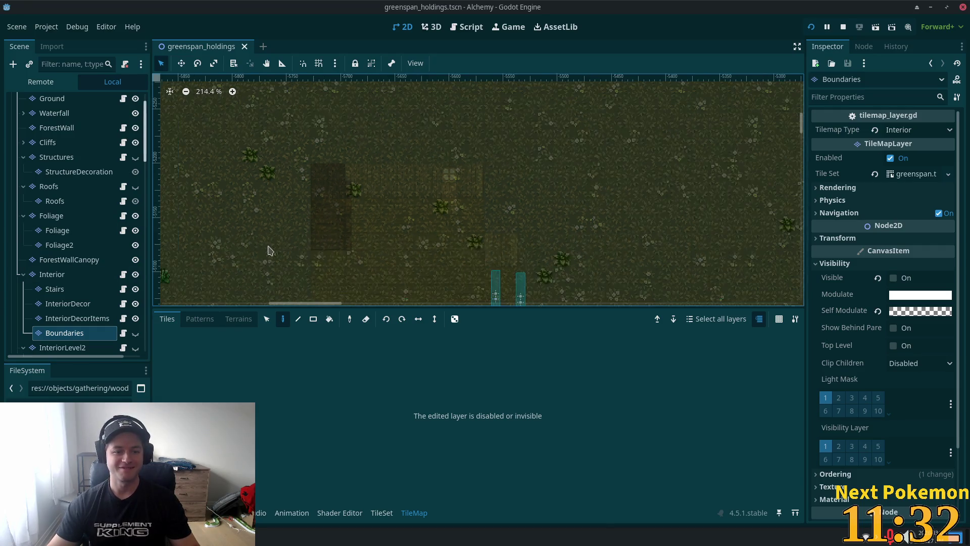
mouse_move(268, 249)
left_mouse_down()
mouse_move(340, 270)
mouse_move(487, 114)
mouse_move(396, 259)
mouse_move(467, 263)
mouse_move(588, 243)
mouse_move(608, 268)
left_mouse_up()
scroll(424, 218, "up", 5)
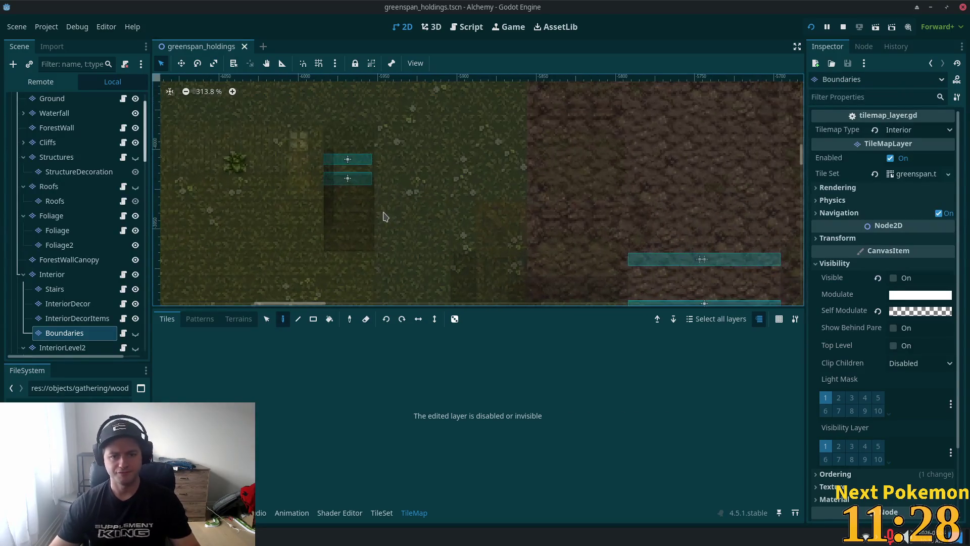
left_click_drag(342, 206, 475, 259)
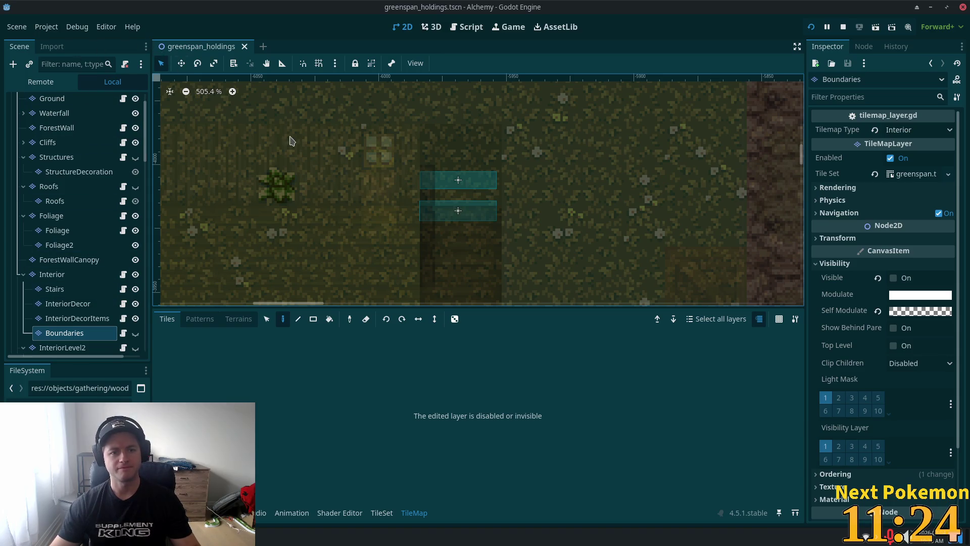
key("s")
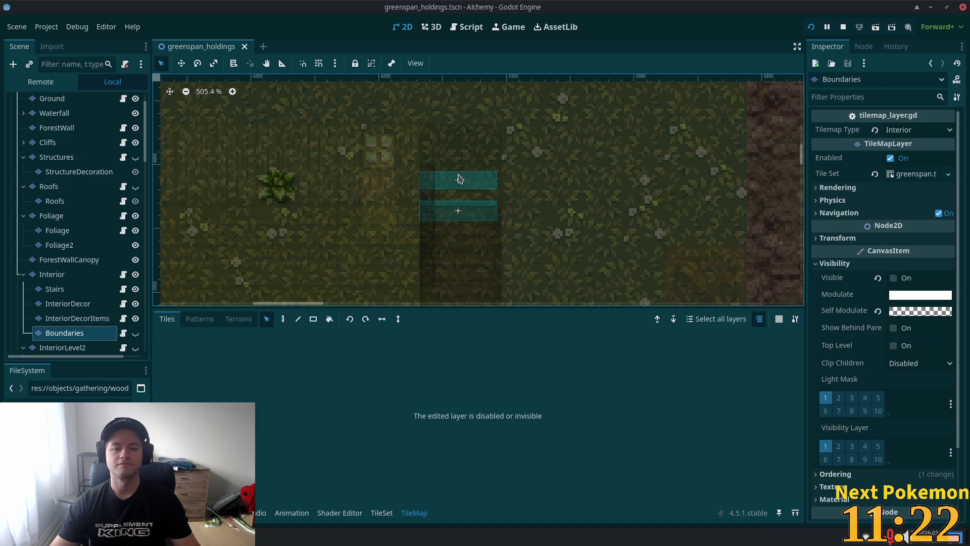
left_click(459, 179)
left_click(458, 210, "shift")
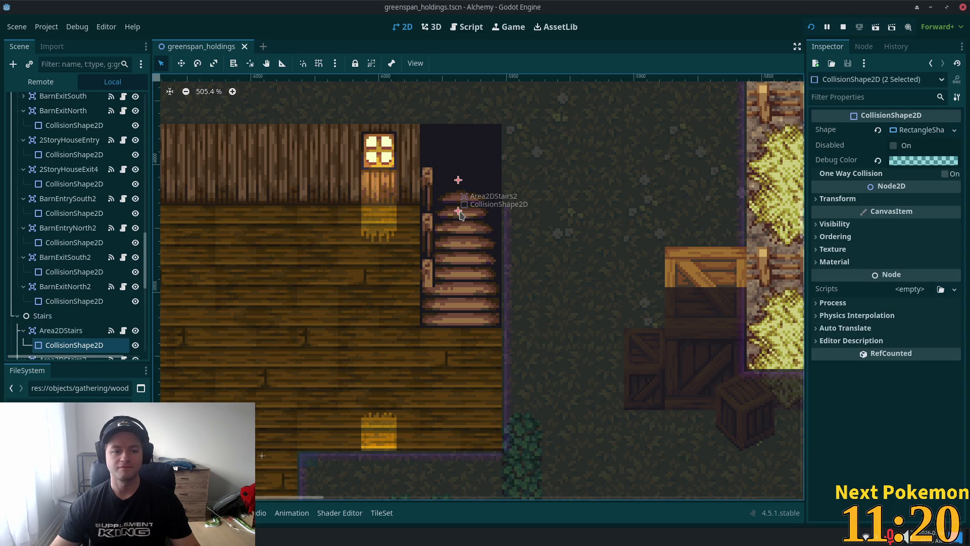
Step: Copy Area2DStairs and Area2DStairs2 and paste them into Stairs as Area2DStairs5 and Area2DStairs6
scroll(76, 228, "down", 5)
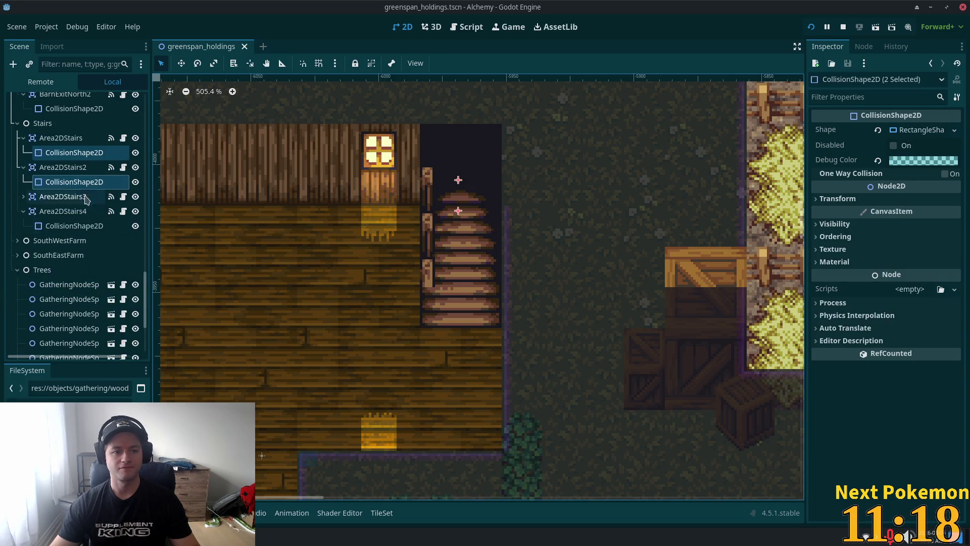
left_click(61, 138)
left_click(47, 170, "ctrl")
scroll(566, 192, "down", 4)
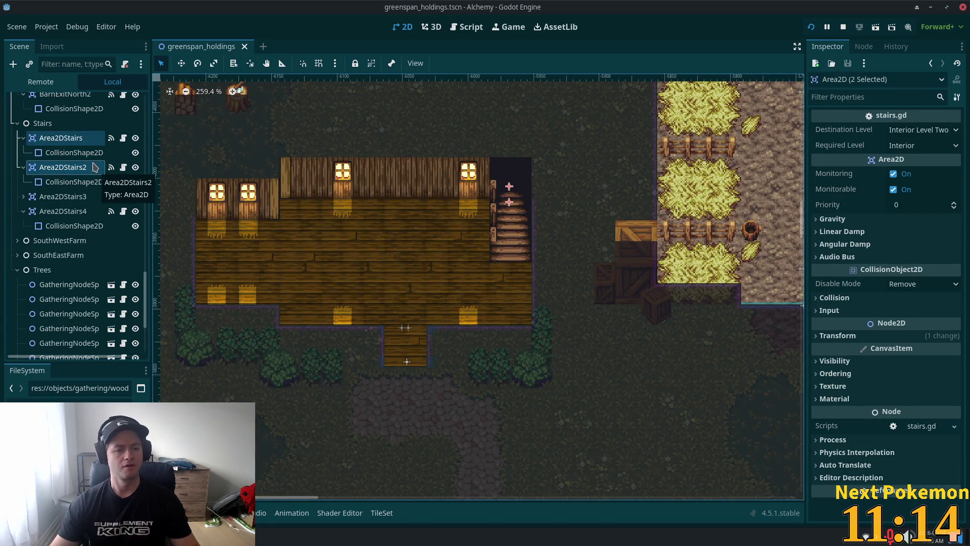
right_click(81, 139)
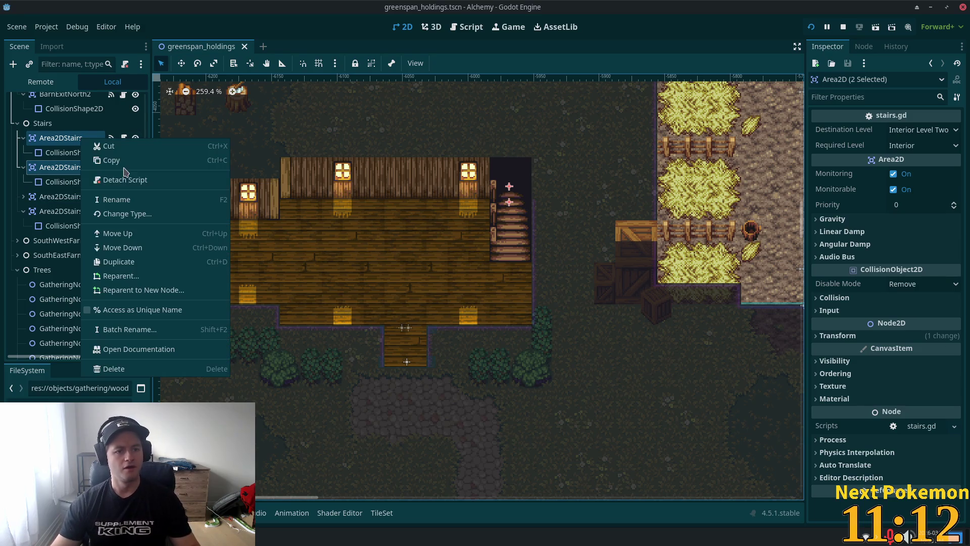
left_click(122, 160)
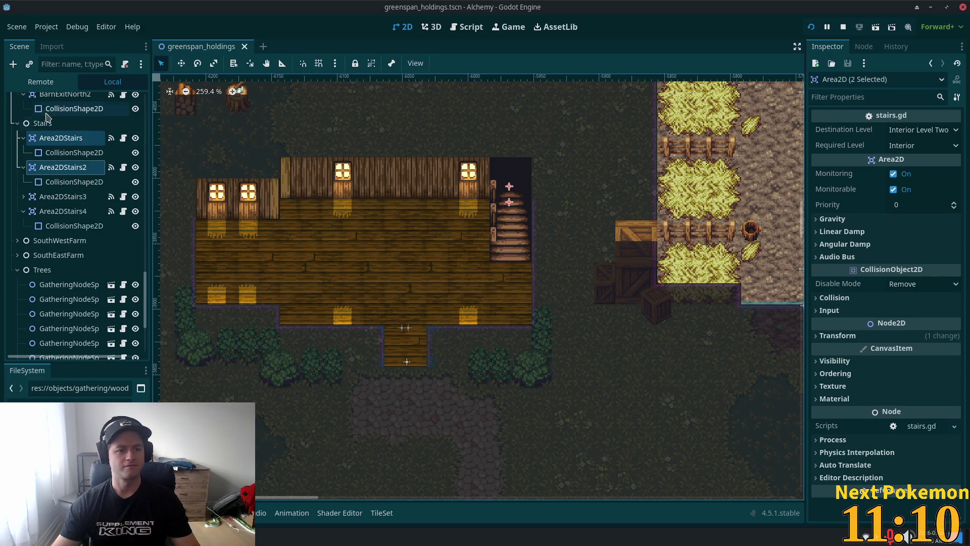
left_click(33, 126)
right_click(45, 127)
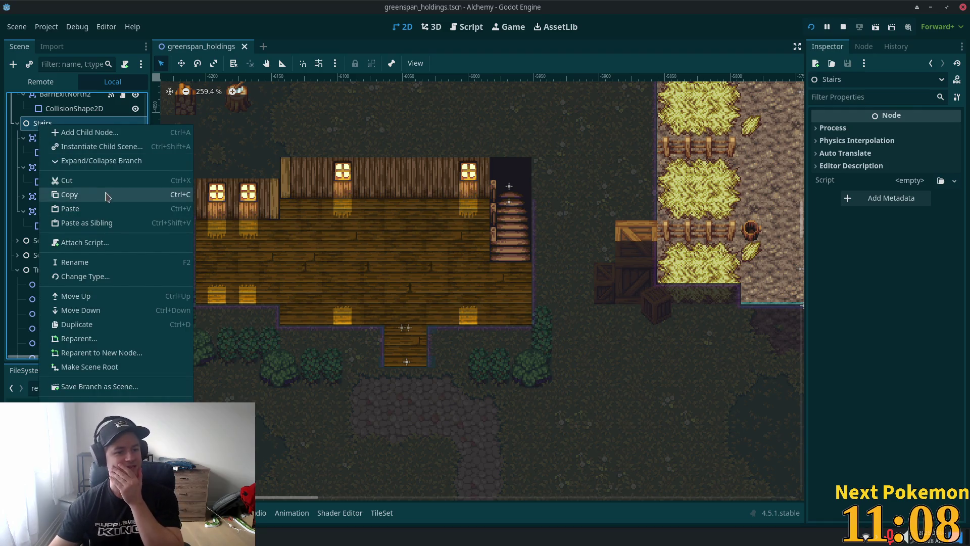
left_click(113, 208)
scroll(510, 247, "down", 6)
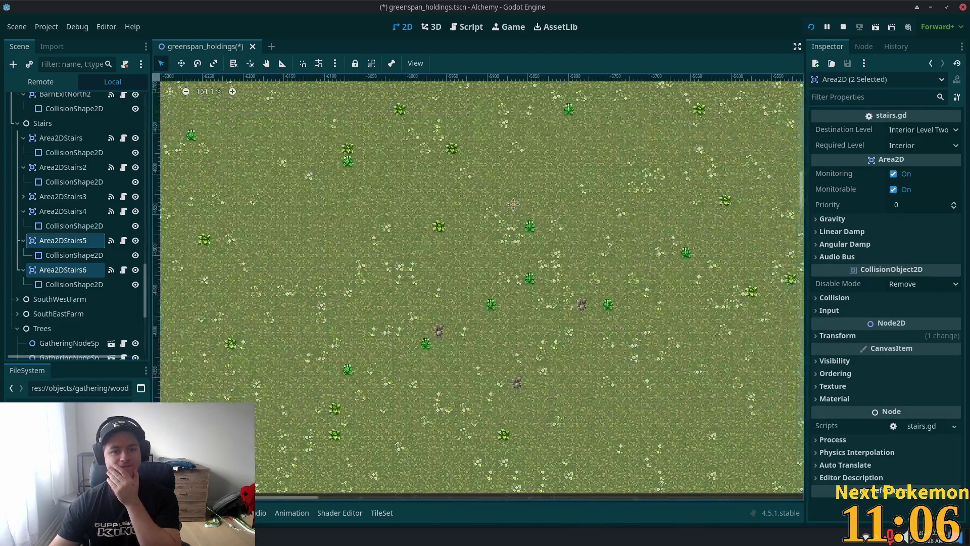
Step: Drag the pasted stairs areas up into the upper building
scroll(511, 248, "up", 4)
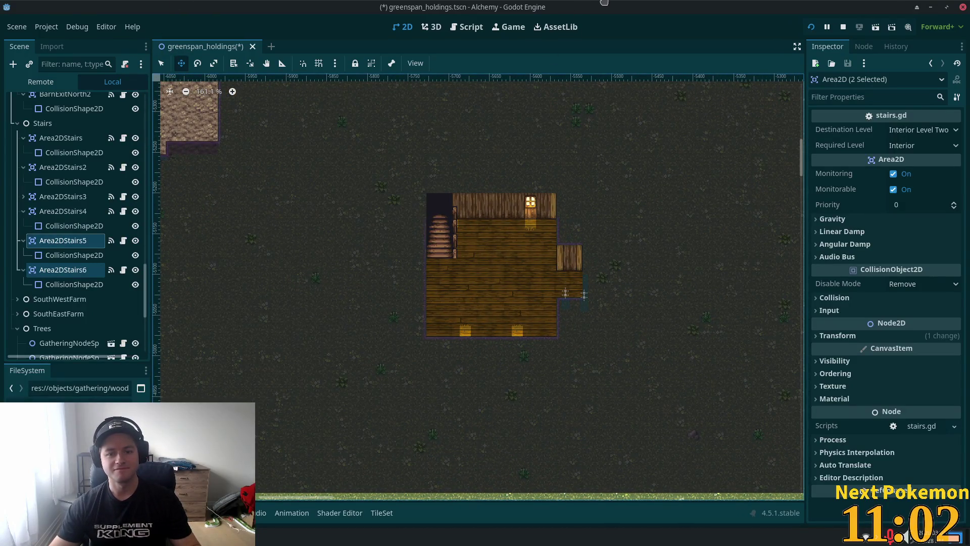
scroll(553, 349, "down", 8)
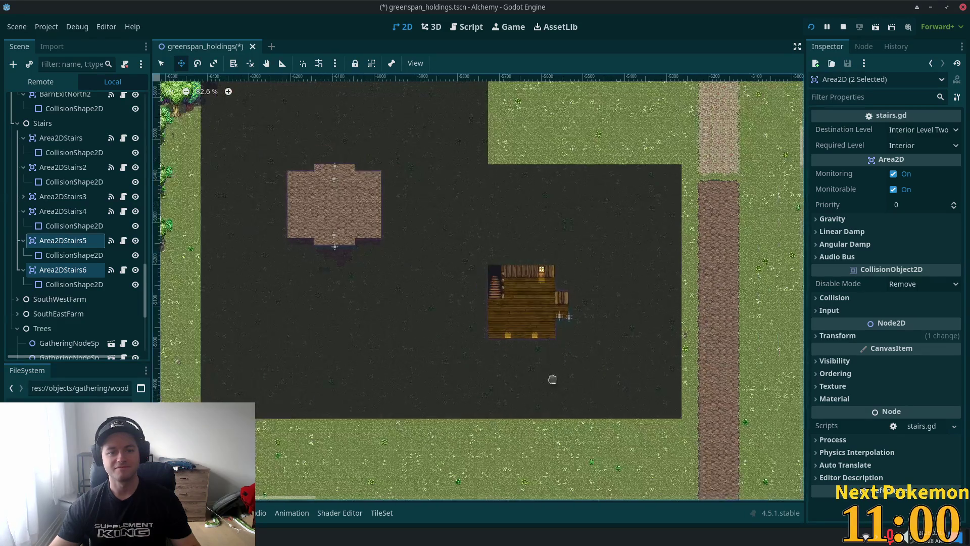
scroll(508, 152, "up", 3)
mouse_move(541, 371)
left_mouse_down()
mouse_move(548, 71)
mouse_move(526, 98)
left_mouse_up()
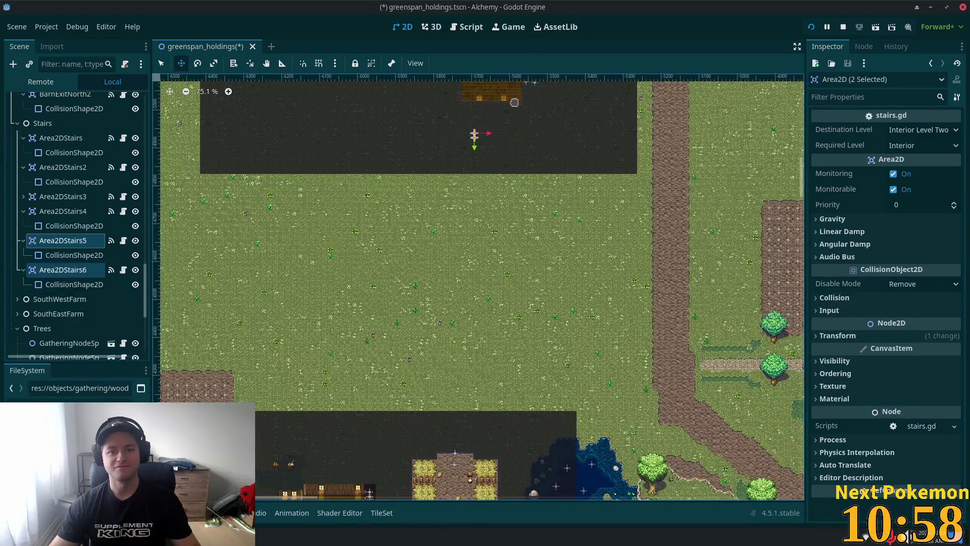
Step: Pan and zoom the map to bring the other small stairs building into view
scroll(587, 262, "up", 2)
scroll(587, 262, "up", 4)
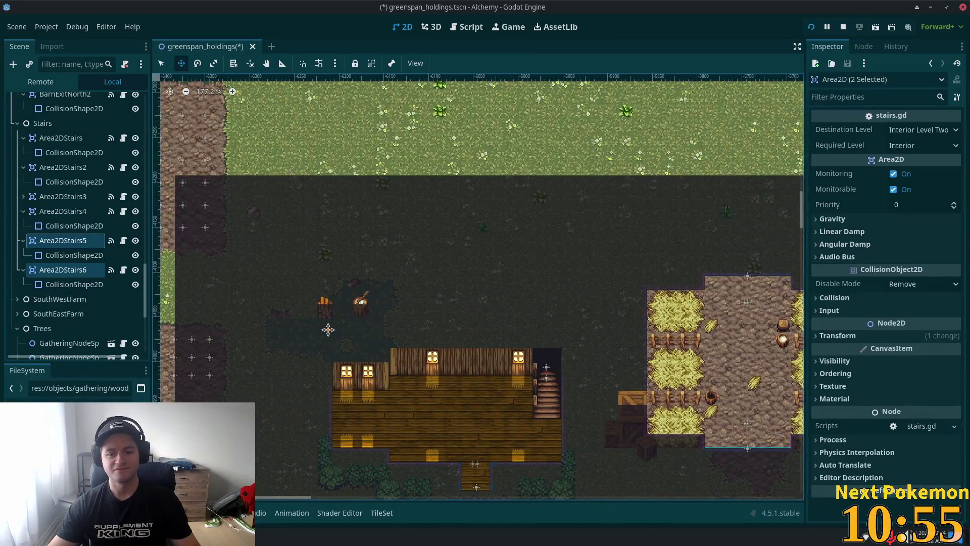
left_click_drag(328, 329, 325, 330)
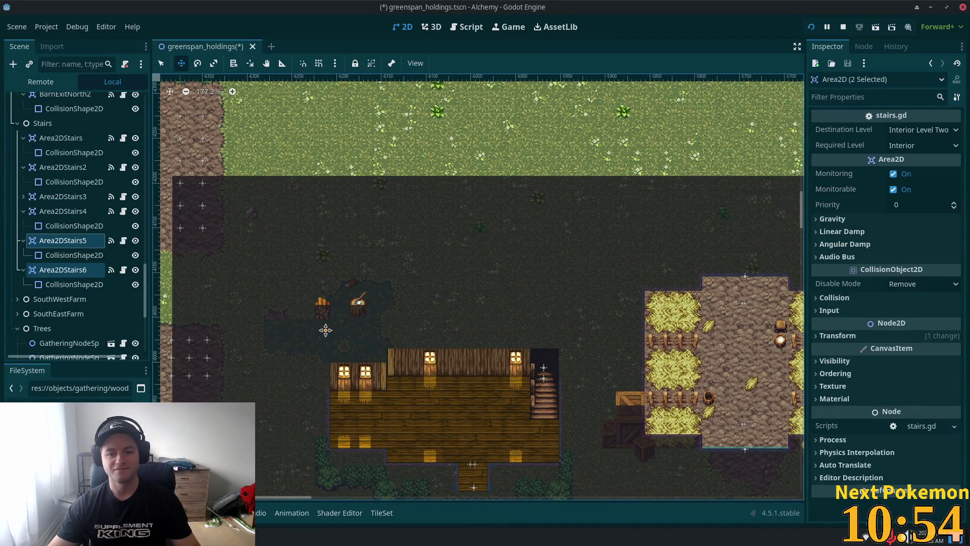
scroll(596, 221, "down", 10)
mouse_move(773, 283)
left_mouse_down()
mouse_move(680, 341)
mouse_move(593, 372)
mouse_move(603, 145)
mouse_move(577, 161)
left_mouse_up()
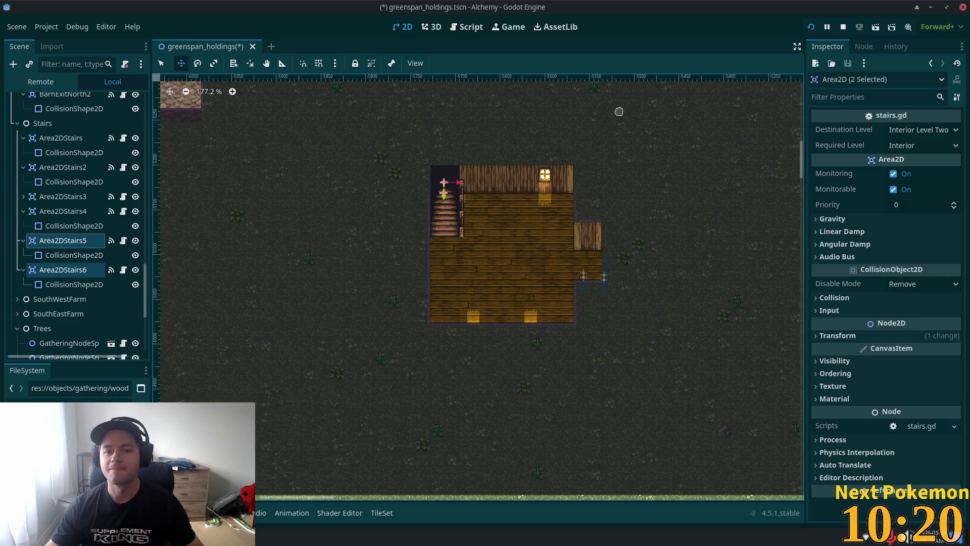
scroll(568, 303, "down", 6)
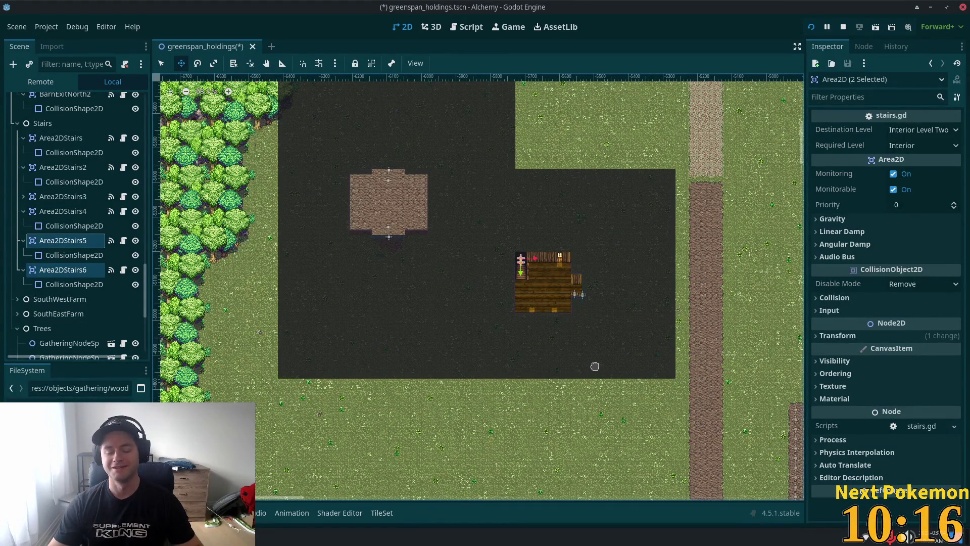
scroll(595, 366, "down", 2)
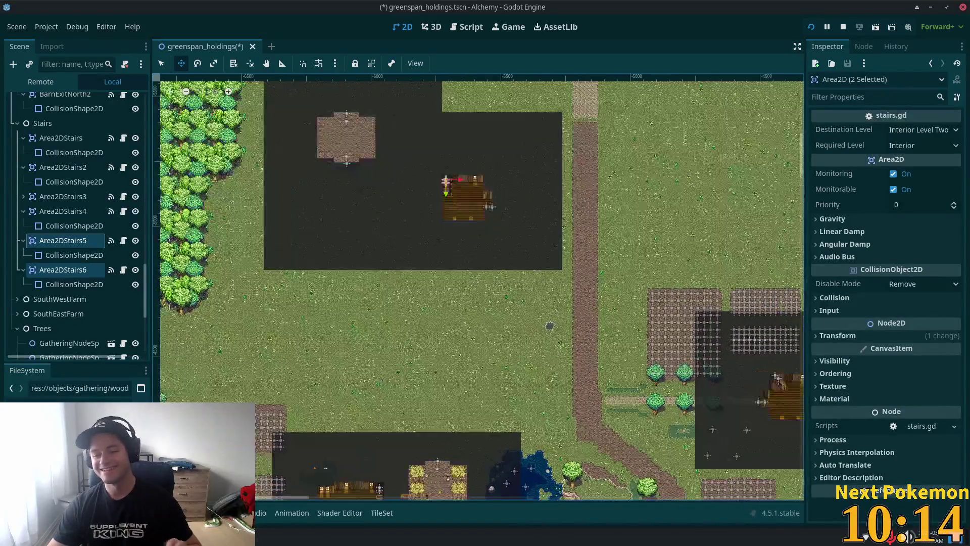
scroll(549, 326, "up", 1)
scroll(546, 348, "up", 5)
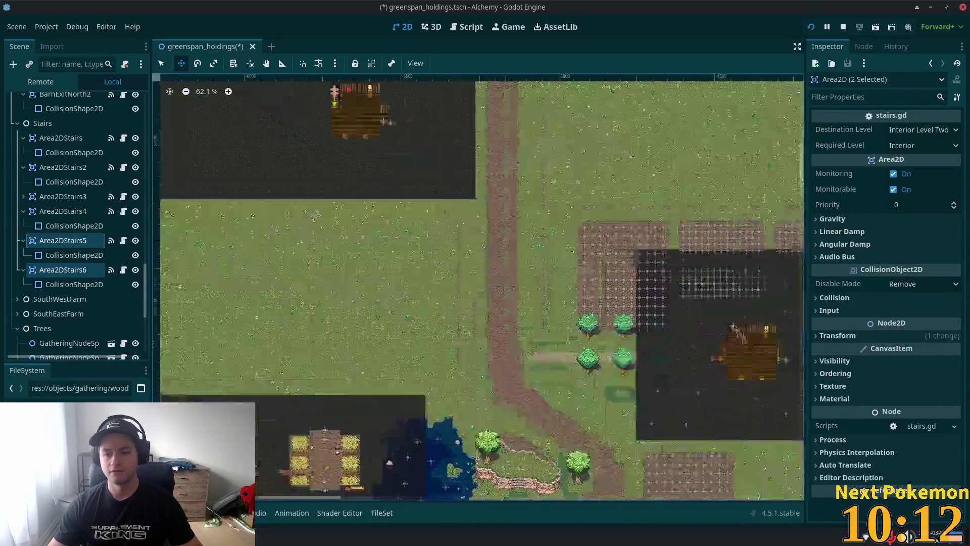
scroll(514, 257, "up", 1)
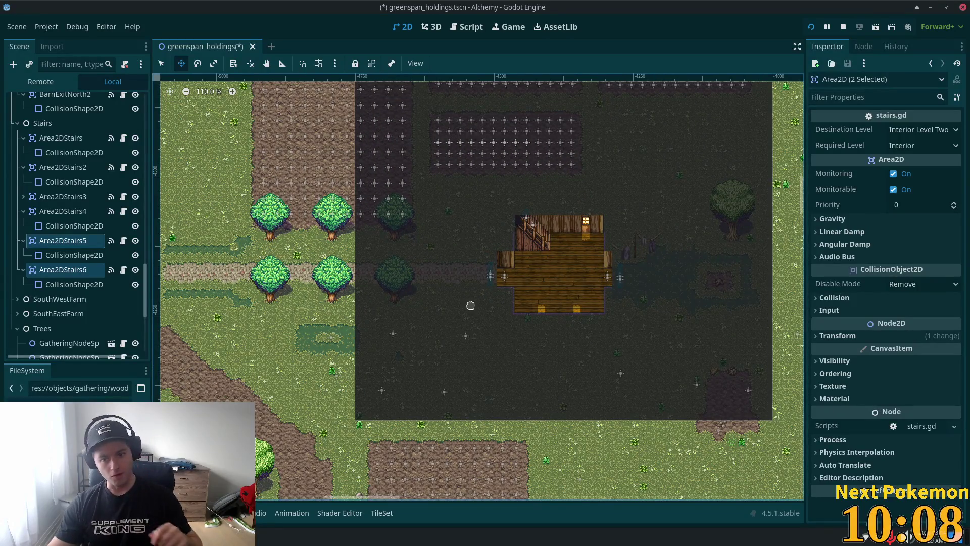
scroll(471, 305, "down", 1)
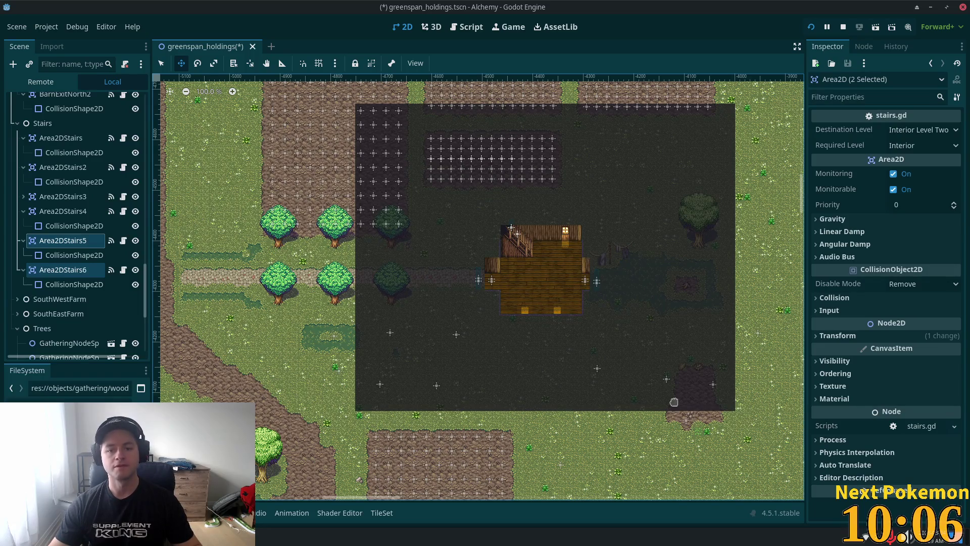
scroll(305, 324, "down", 2)
scroll(154, 197, "up", 2)
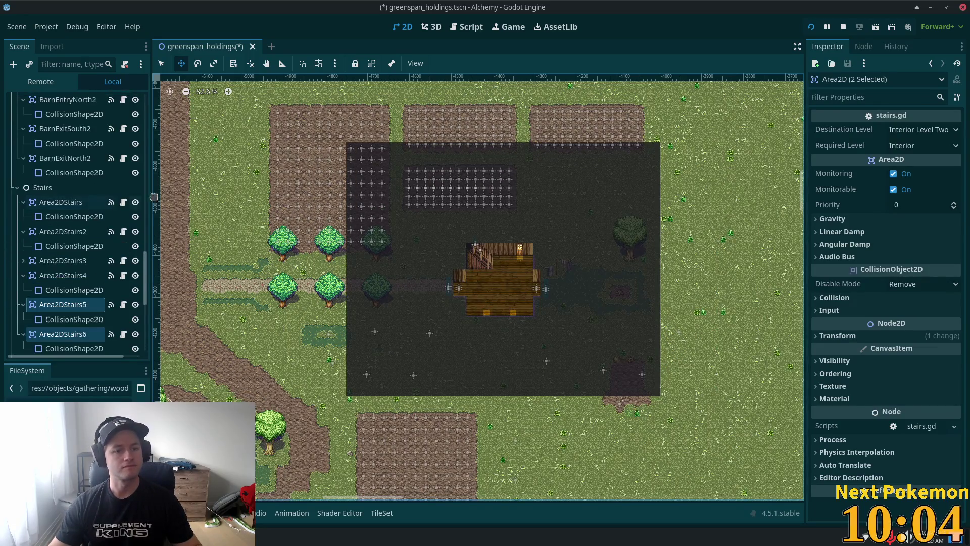
scroll(72, 271, "up", 10)
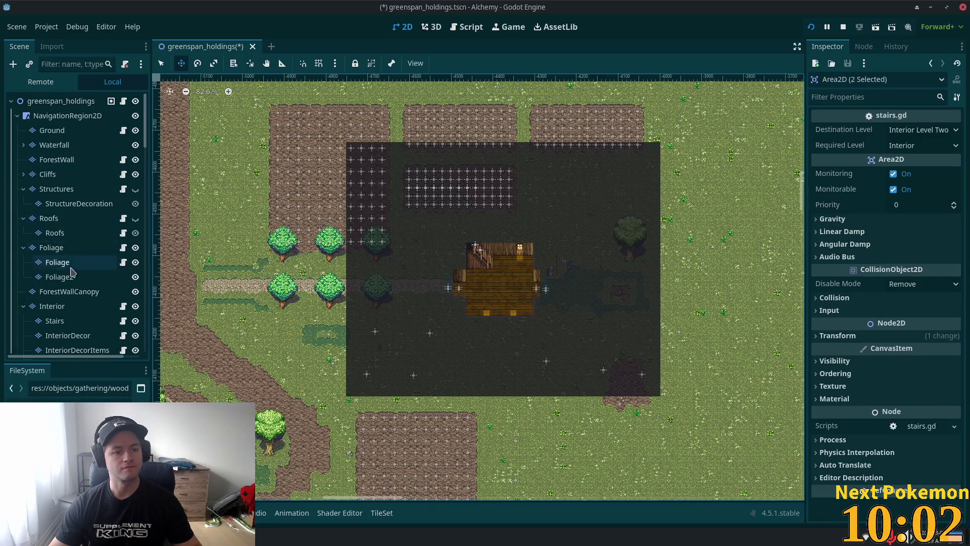
scroll(116, 253, "down", 3)
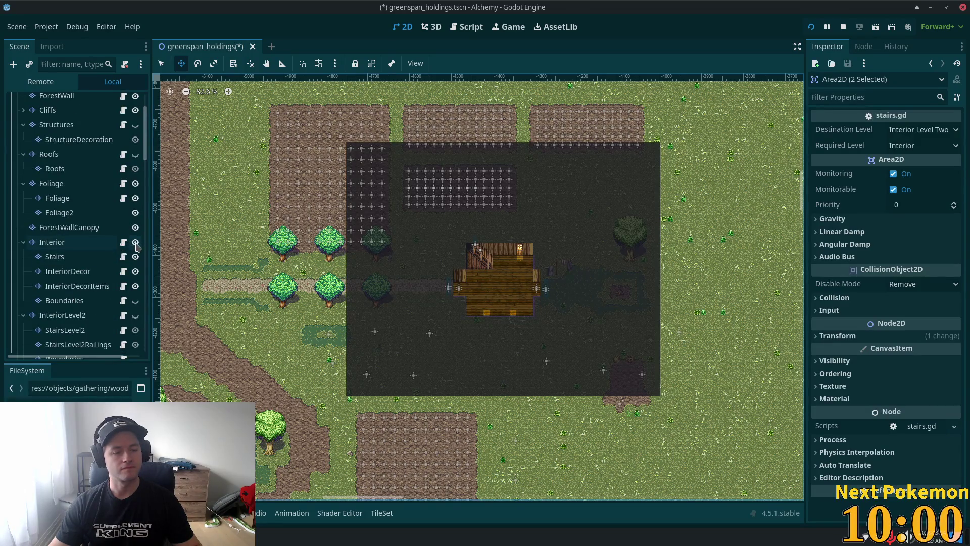
Step: Hide the Interior layer and show the InteriorLevel2 layer on the canvas
left_click(136, 242)
left_click(135, 316)
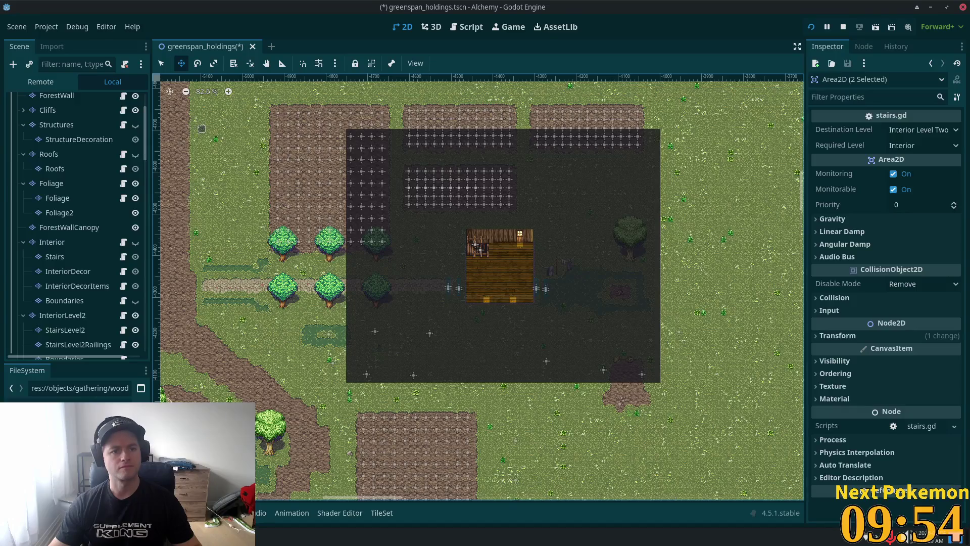
left_click(160, 64)
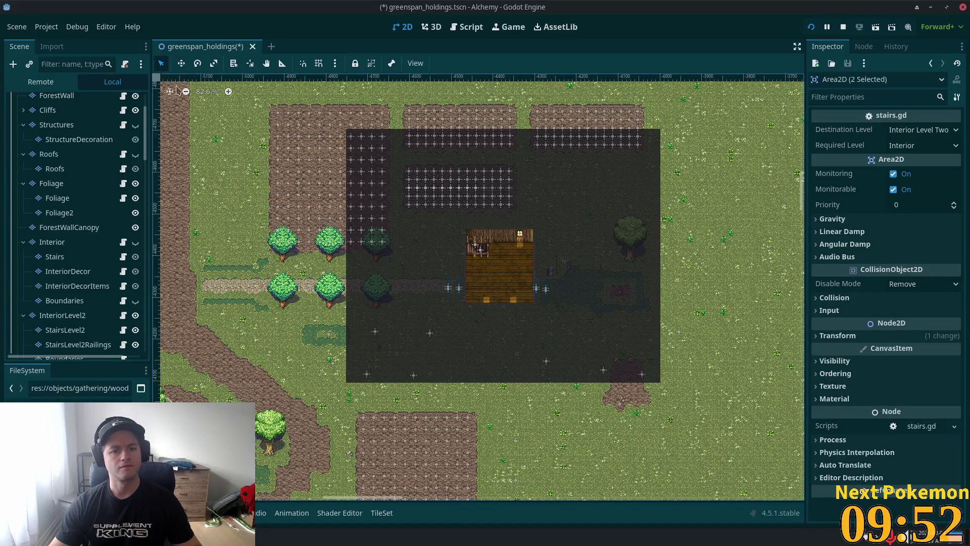
scroll(319, 275, "down", 2)
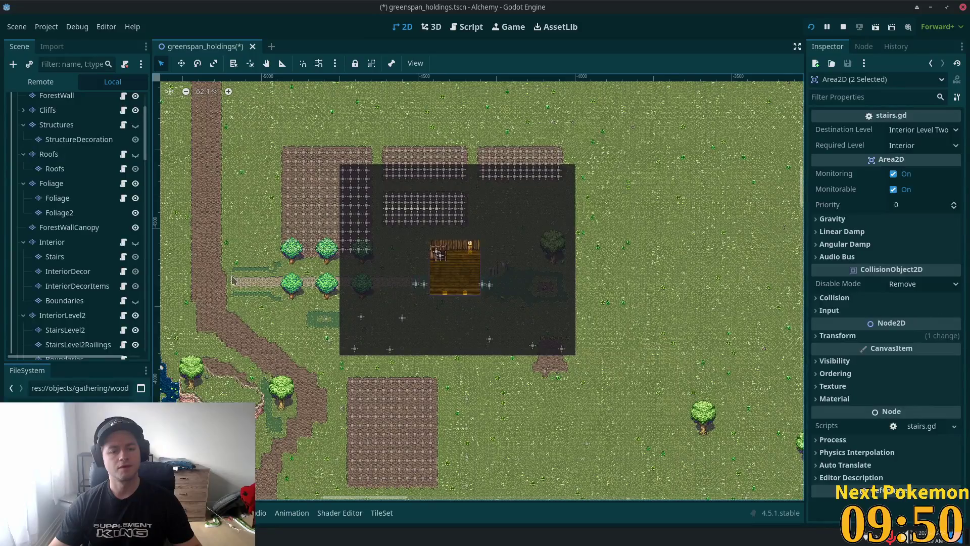
scroll(290, 283, "up", 5)
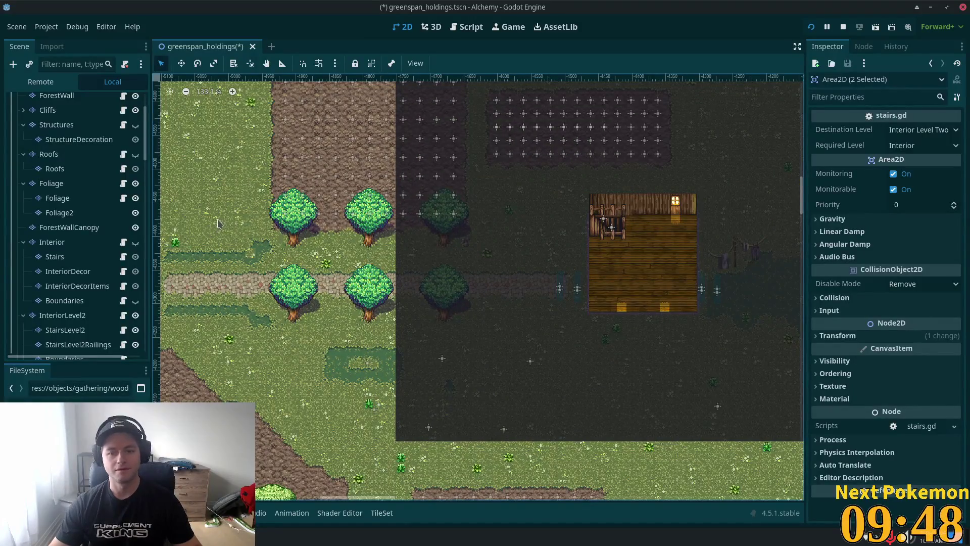
left_click_drag(374, 283, 230, 293)
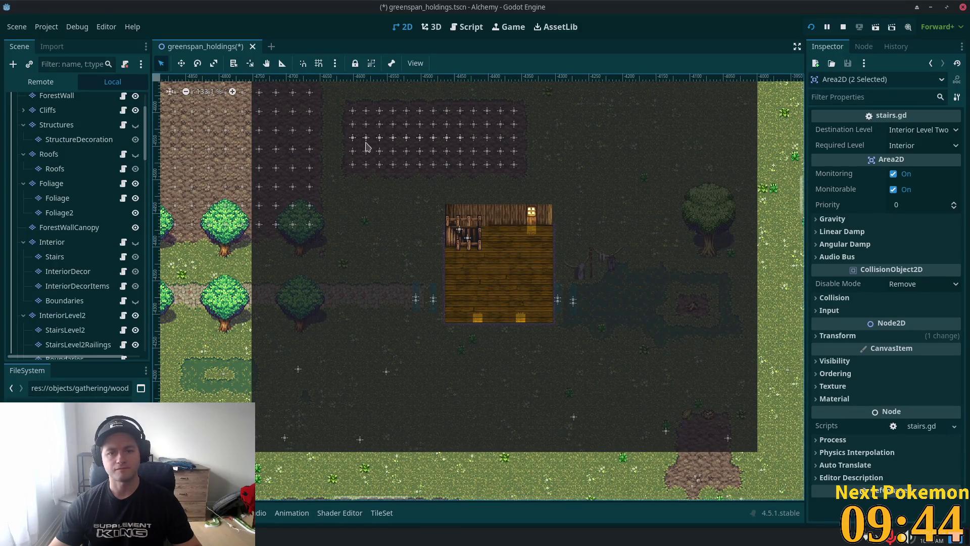
Step: Pick InteriorLevel2 for tile editing, select the house tiles, and switch to the Paint tool
left_click(402, 177)
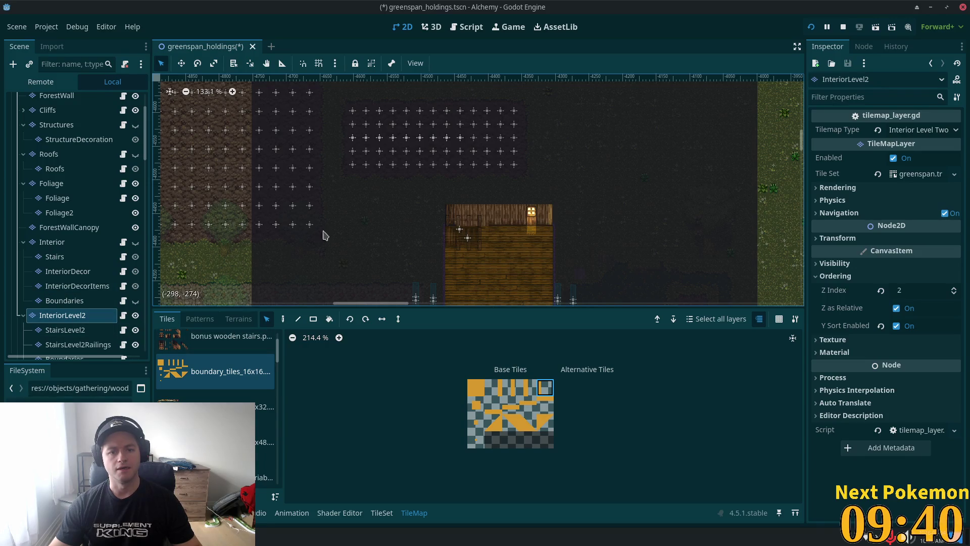
scroll(404, 217, "down", 6)
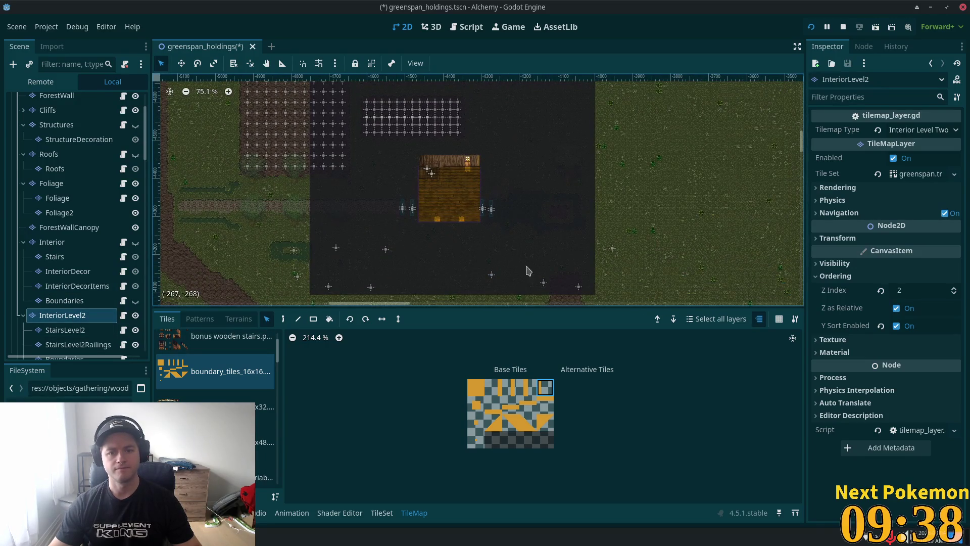
mouse_move(528, 270)
left_mouse_down()
mouse_move(397, 180)
mouse_move(354, 124)
mouse_move(372, 113)
mouse_move(365, 107)
left_mouse_up()
scroll(299, 192, "down", 2)
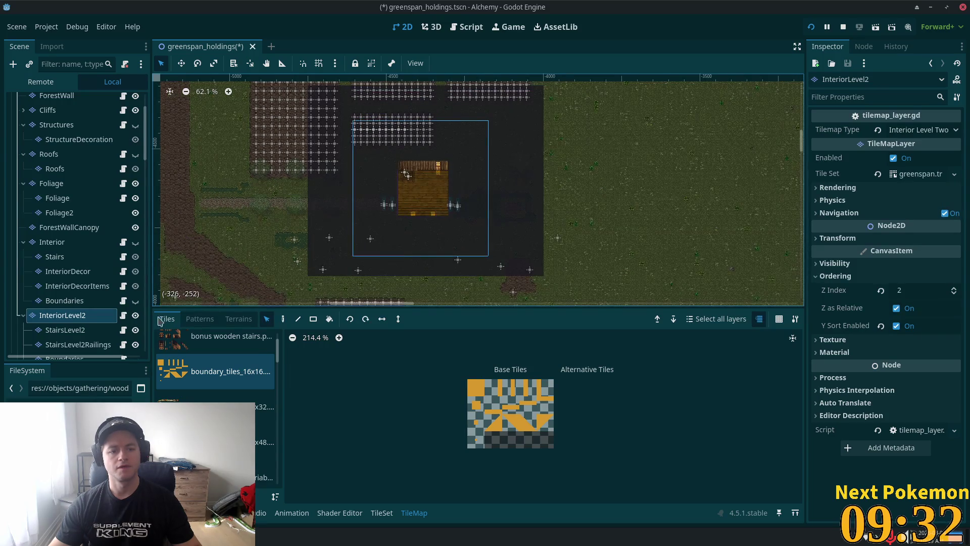
left_click(284, 319)
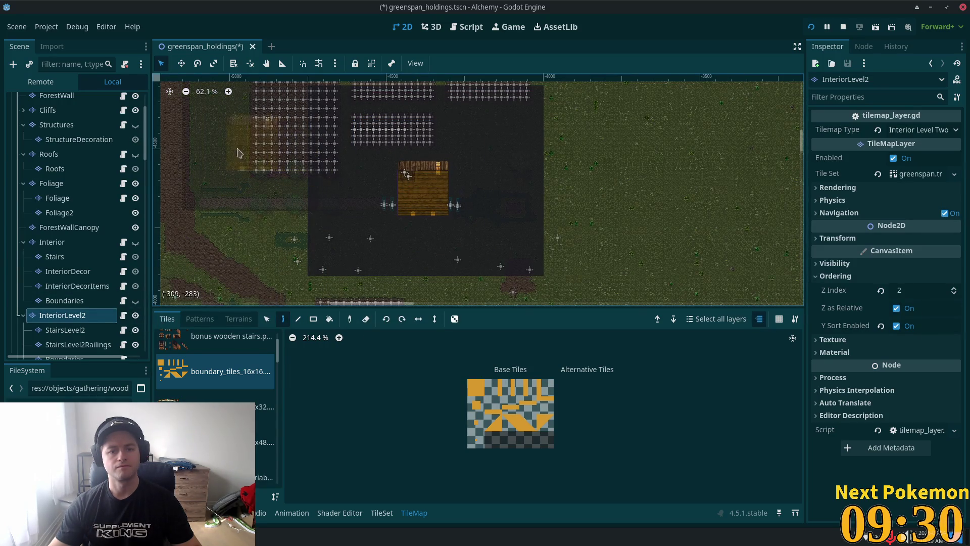
Step: Show the Interior layer again alongside InteriorLevel2 and look over the house
mouse_move(291, 196)
left_mouse_down()
mouse_move(550, 106)
mouse_move(708, 238)
mouse_move(707, 112)
mouse_move(691, 189)
left_mouse_up()
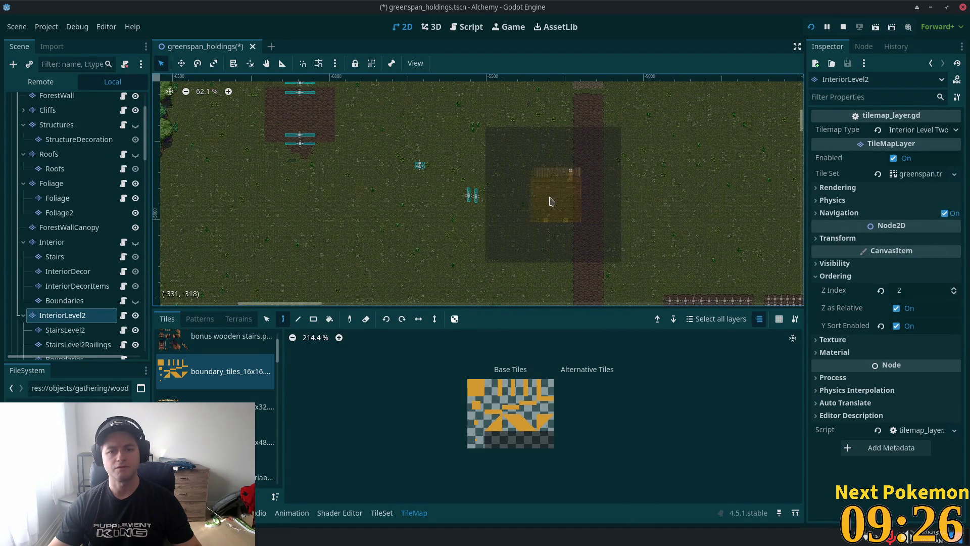
mouse_move(500, 205)
left_mouse_down()
mouse_move(232, 230)
mouse_move(461, 124)
mouse_move(569, 108)
mouse_move(568, 290)
mouse_move(624, 76)
mouse_move(613, 69)
left_mouse_up()
left_click_drag(586, 205, 547, 92)
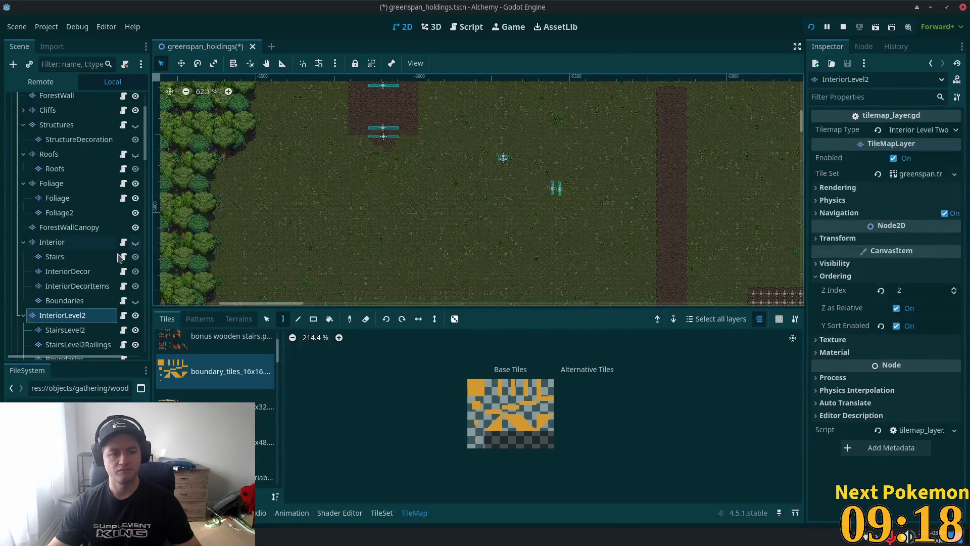
left_click(135, 242)
scroll(602, 235, "up", 5)
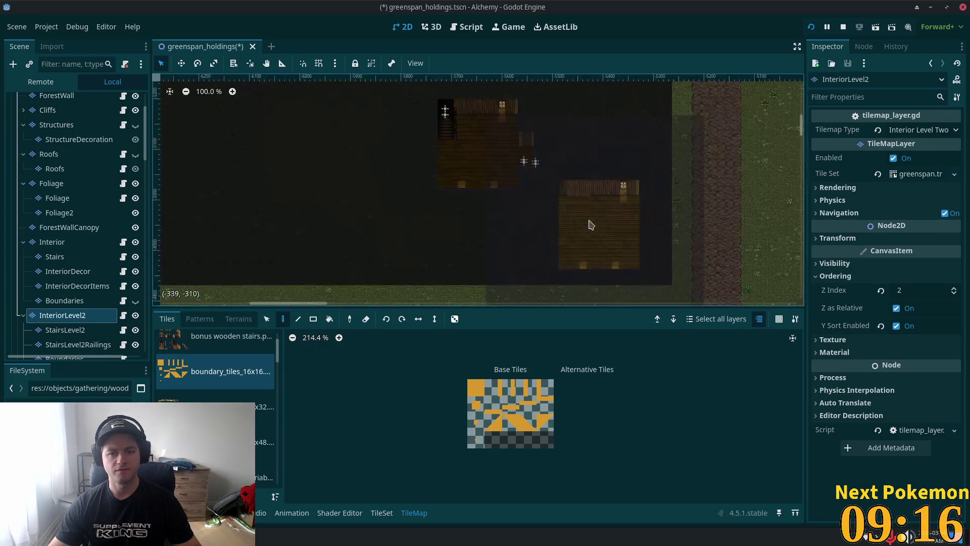
mouse_move(656, 229)
left_mouse_down()
mouse_move(499, 97)
mouse_move(574, 292)
mouse_move(684, 243)
mouse_move(672, 252)
mouse_move(459, 223)
mouse_move(238, 217)
left_mouse_up()
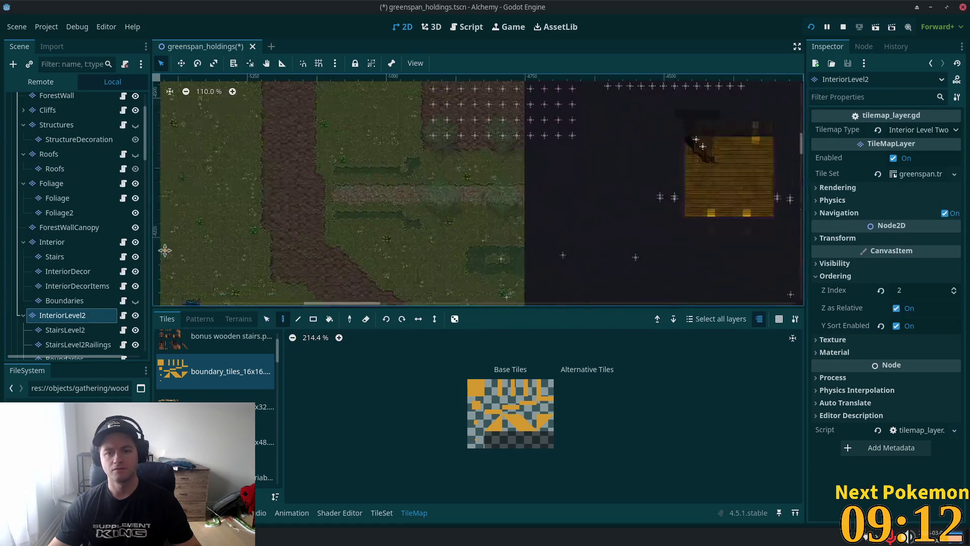
mouse_move(789, 283)
left_mouse_down()
mouse_move(698, 263)
mouse_move(727, 291)
mouse_move(598, 317)
left_mouse_up()
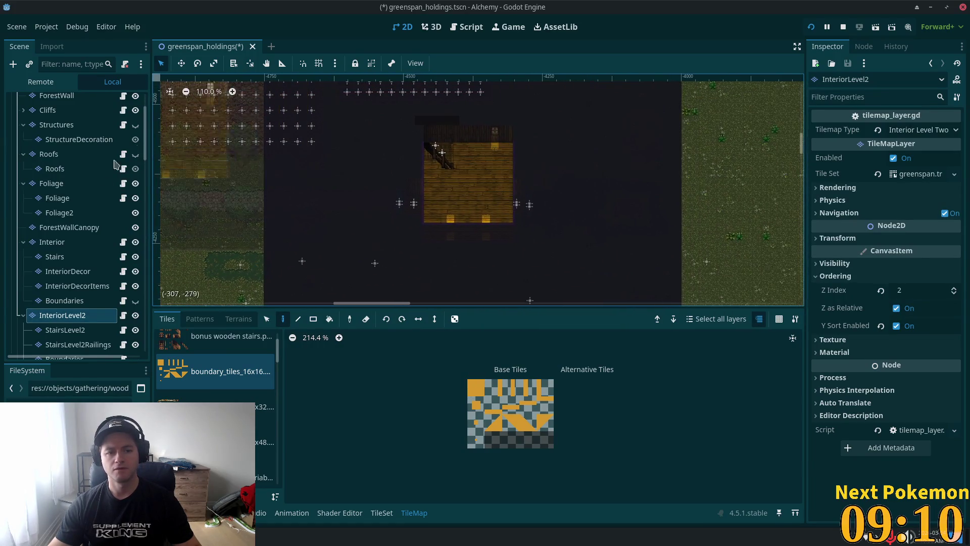
left_click(135, 316)
left_click(135, 316)
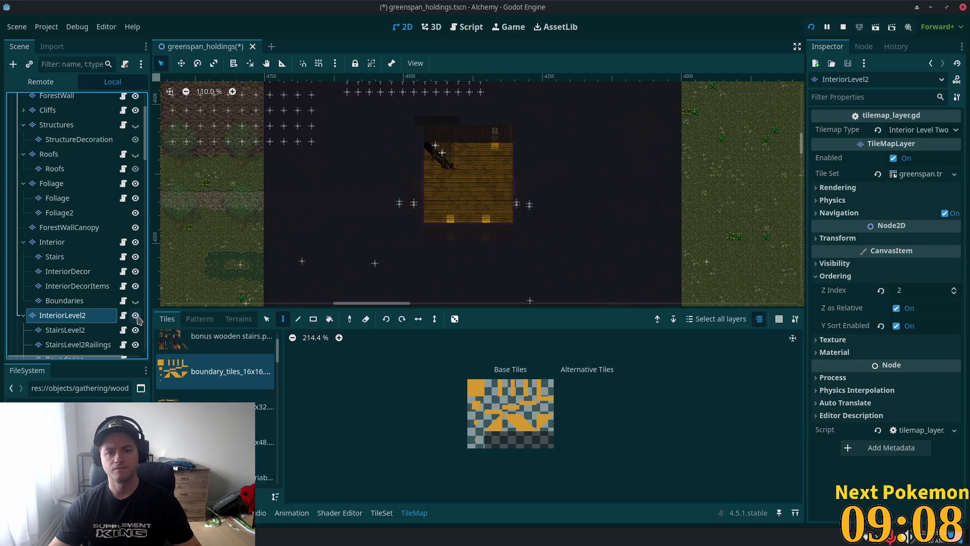
left_click(136, 316)
left_click(135, 317)
left_click(136, 316)
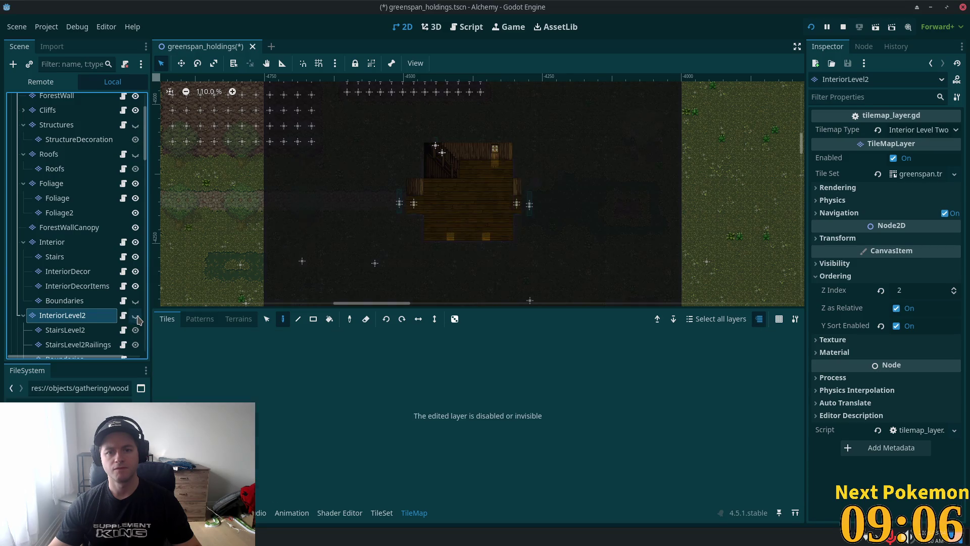
left_click(135, 316)
left_click(135, 316)
left_click(135, 316)
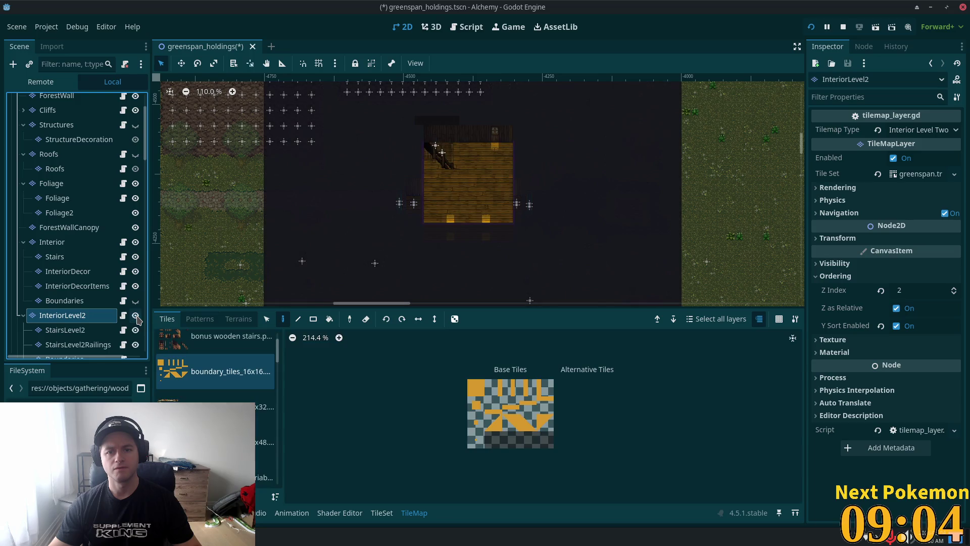
left_click(135, 316)
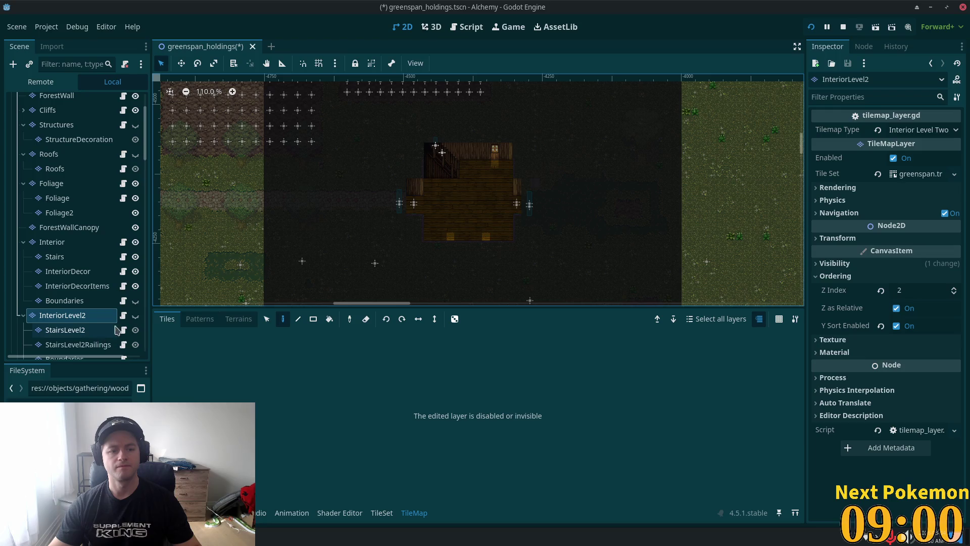
left_click(136, 316)
mouse_move(611, 267)
left_mouse_down()
mouse_move(656, 276)
mouse_move(648, 147)
mouse_move(362, 139)
left_mouse_up()
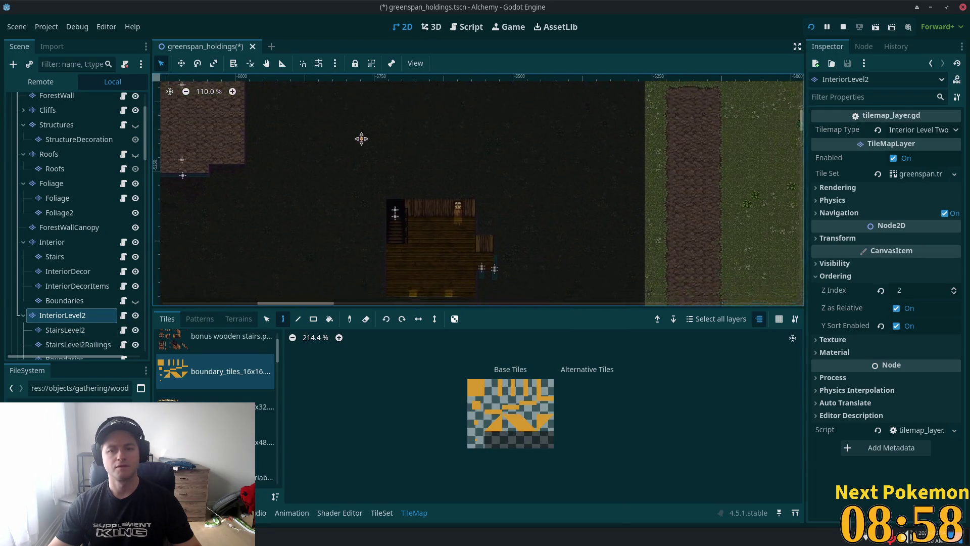
mouse_move(516, 237)
left_mouse_down()
mouse_move(515, 225)
mouse_move(723, 151)
mouse_move(541, 266)
mouse_move(539, 237)
left_mouse_up()
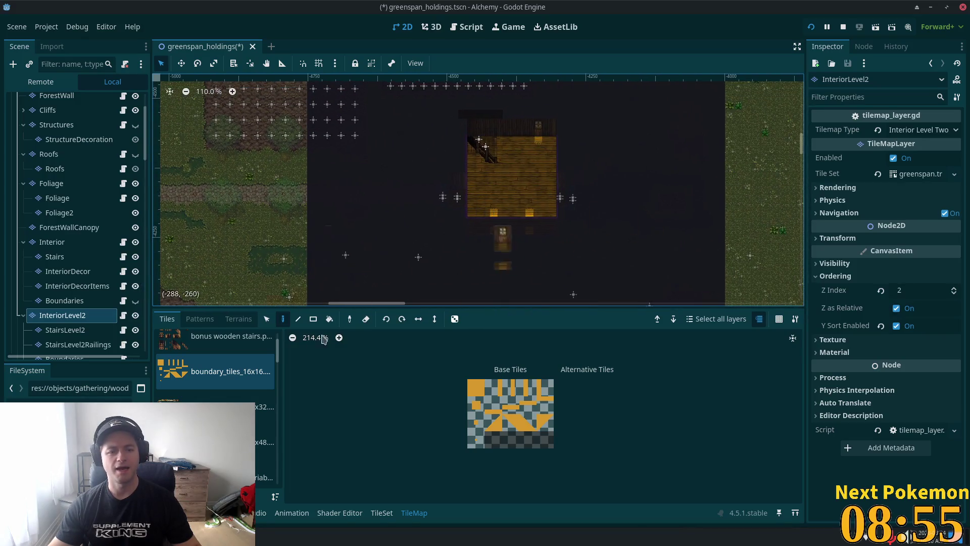
Step: Select a rectangle of the house's InteriorLevel2 tiles and copy them
left_click(268, 319)
scroll(527, 223, "down", 2)
scroll(494, 231, "down", 1)
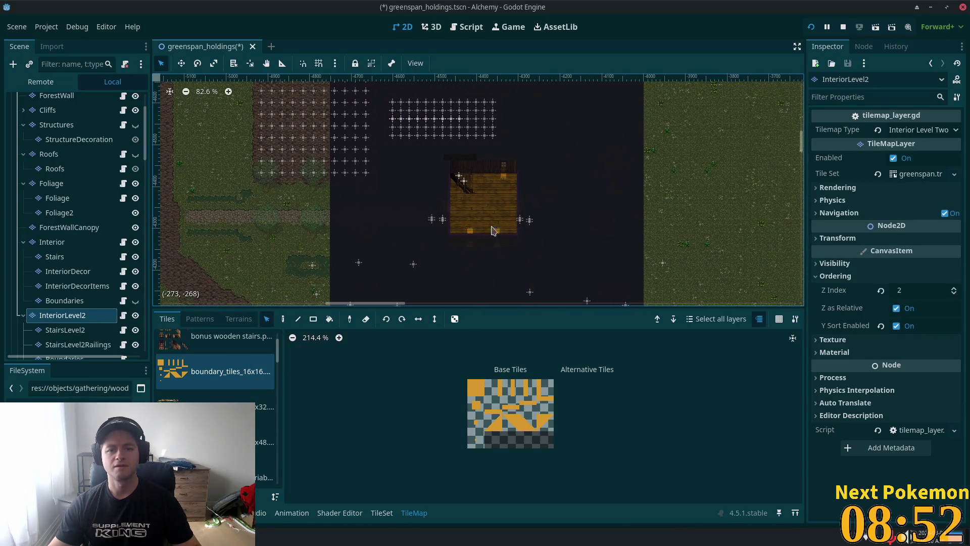
mouse_move(381, 123)
left_mouse_down()
mouse_move(604, 302)
mouse_move(598, 307)
left_mouse_up()
scroll(159, 288, "left", 10)
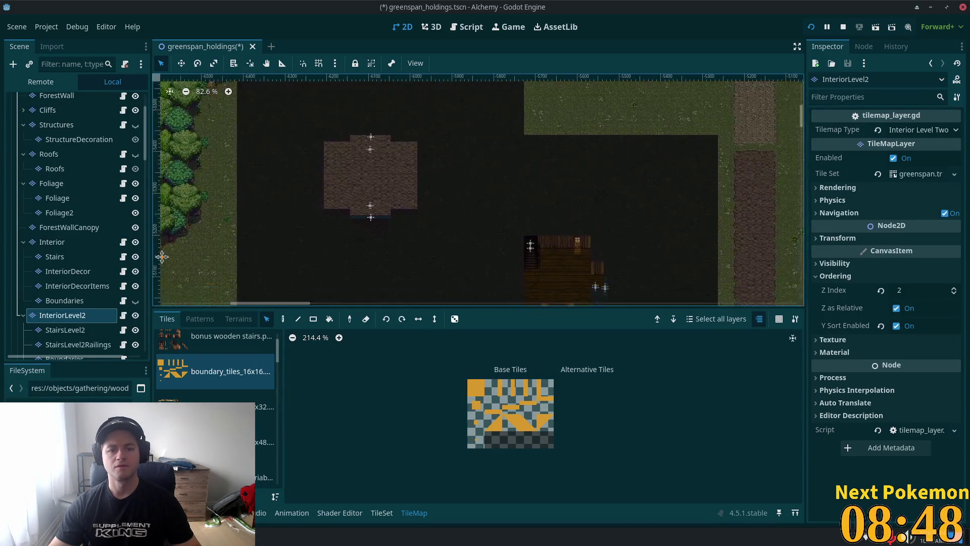
scroll(439, 221, "up", 1)
scroll(506, 202, "up", 4)
key("d")
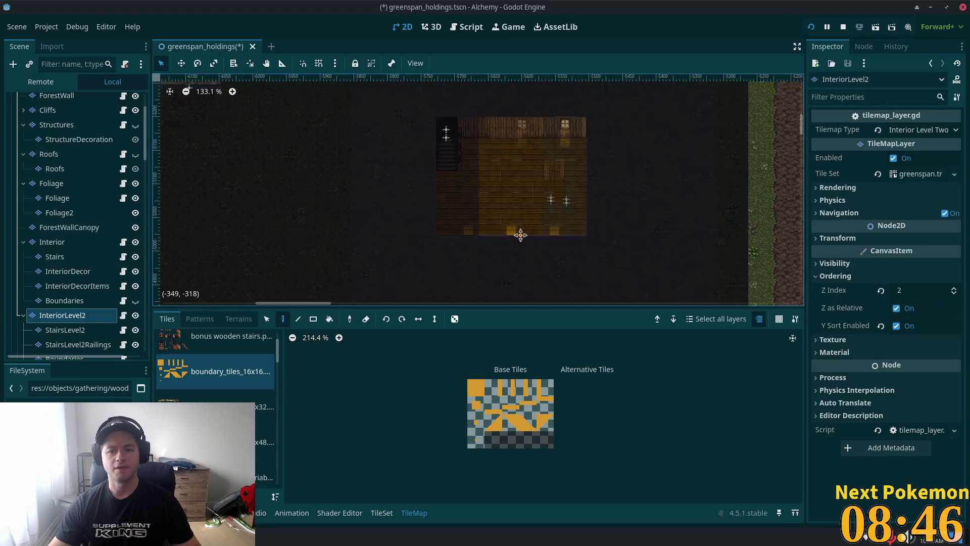
Step: Zoom around the map, then bring up the Brave popup with the Pokémon game's Ball shop
scroll(604, 109, "up", 2)
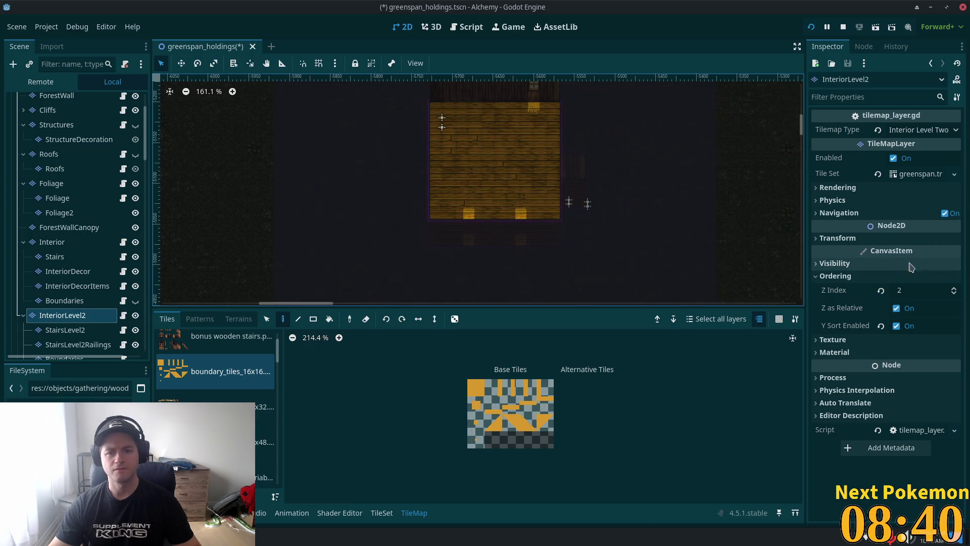
scroll(728, 259, "down", 6)
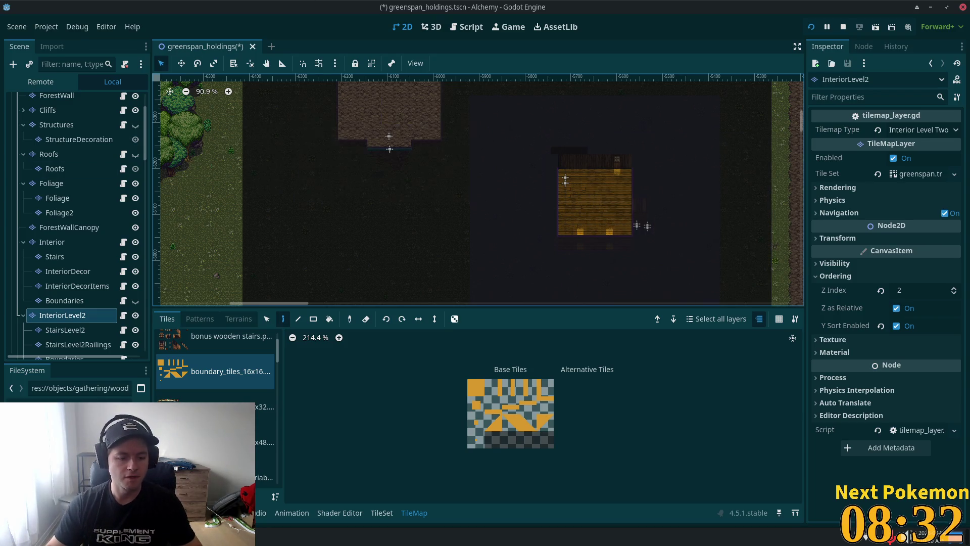
left_click(129, 536)
Step: Bring the Pokémon community game window forward and refresh the Ball shop
left_click(101, 367)
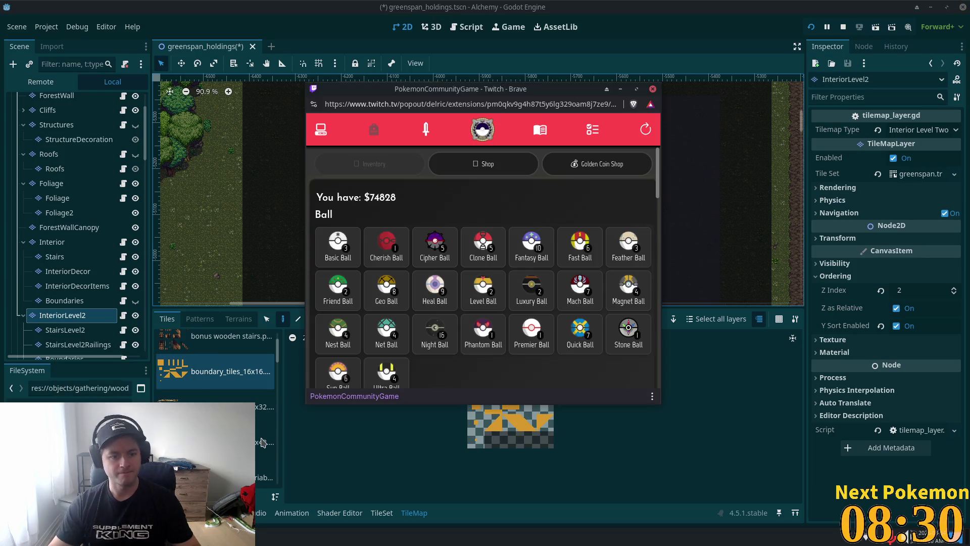
left_click(646, 130)
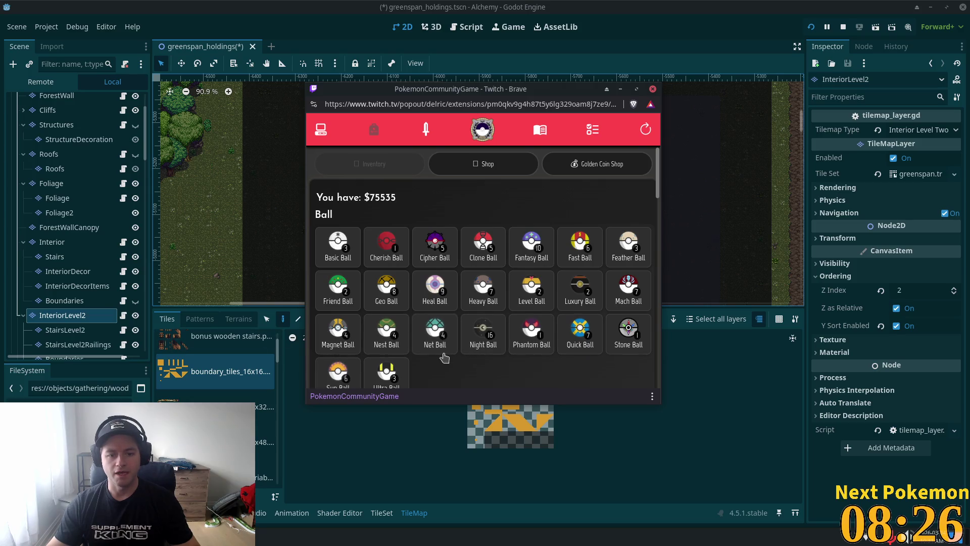
scroll(457, 336, "down", 2)
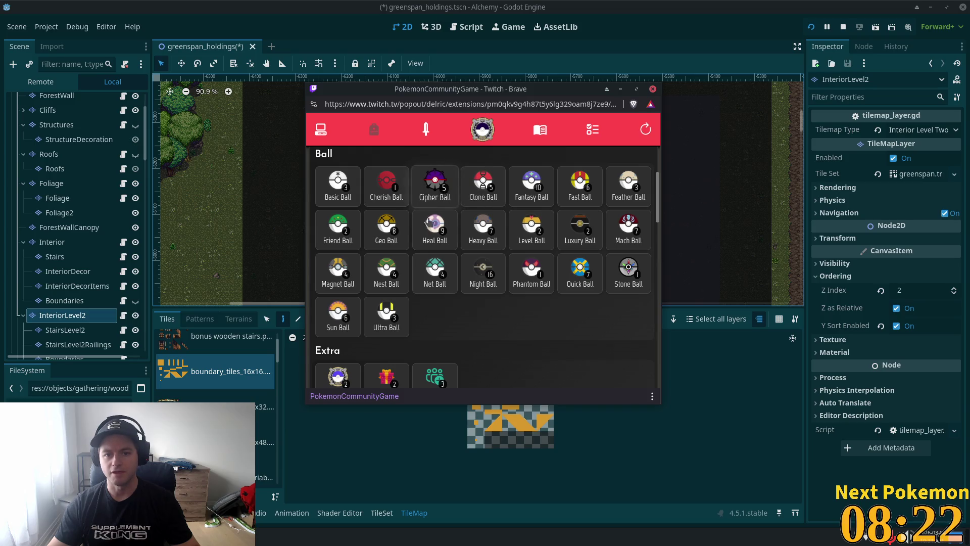
scroll(519, 297, "up", 2)
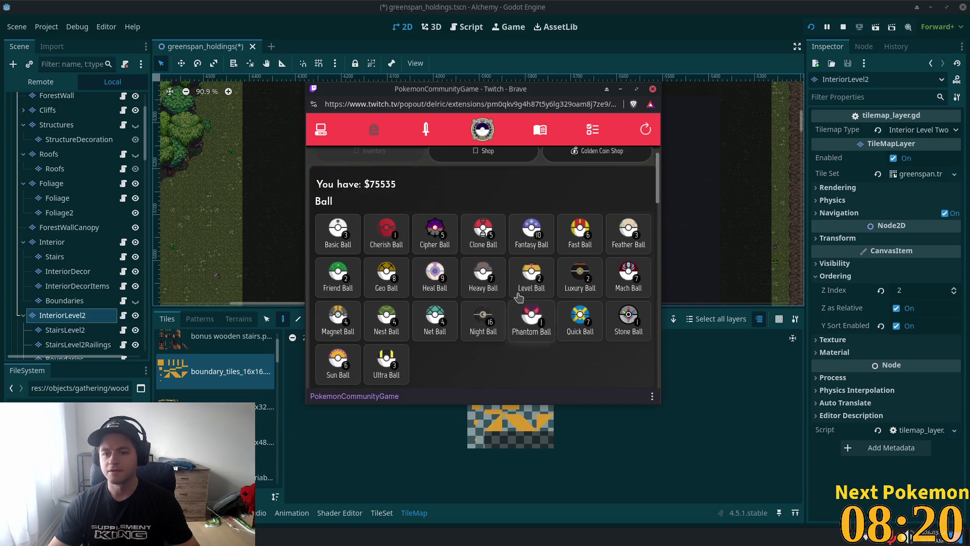
Step: Browse the Missions list, then return to the Your Pokémon collection of 543
left_click(593, 129)
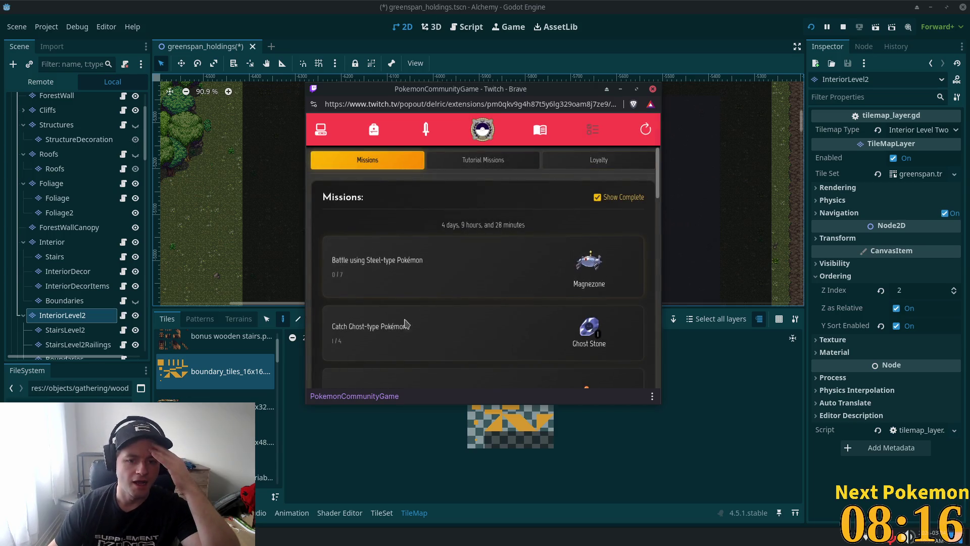
scroll(406, 323, "down", 2)
scroll(380, 284, "down", 5)
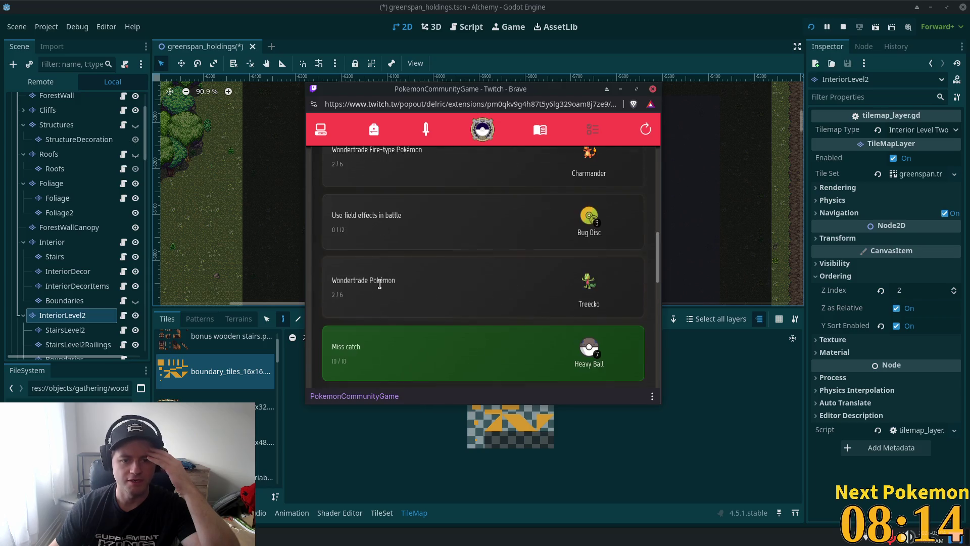
scroll(380, 284, "up", 2)
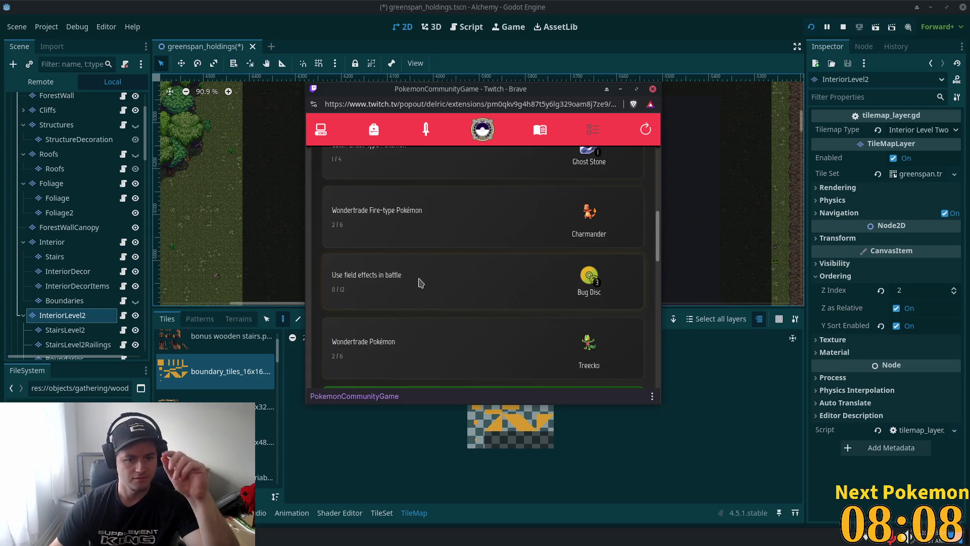
scroll(517, 198, "up", 1)
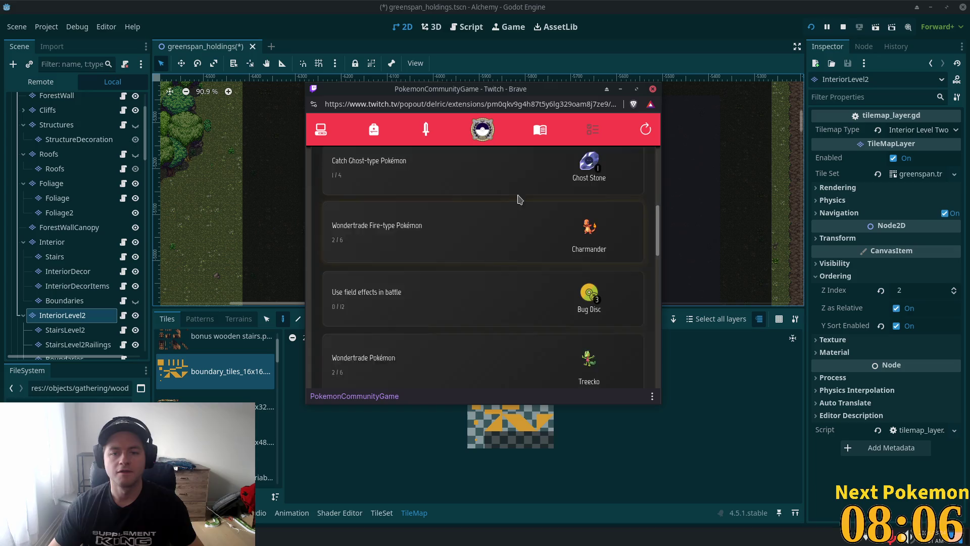
scroll(517, 199, "up", 2)
left_click(321, 129)
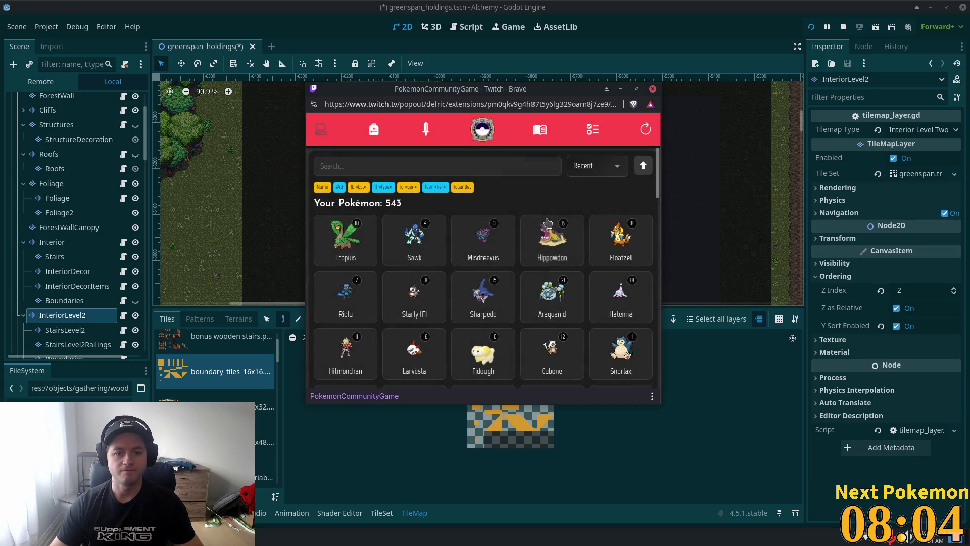
Step: Look at Tropius's details, then sort the Pokémon collection by ID
left_click(345, 248)
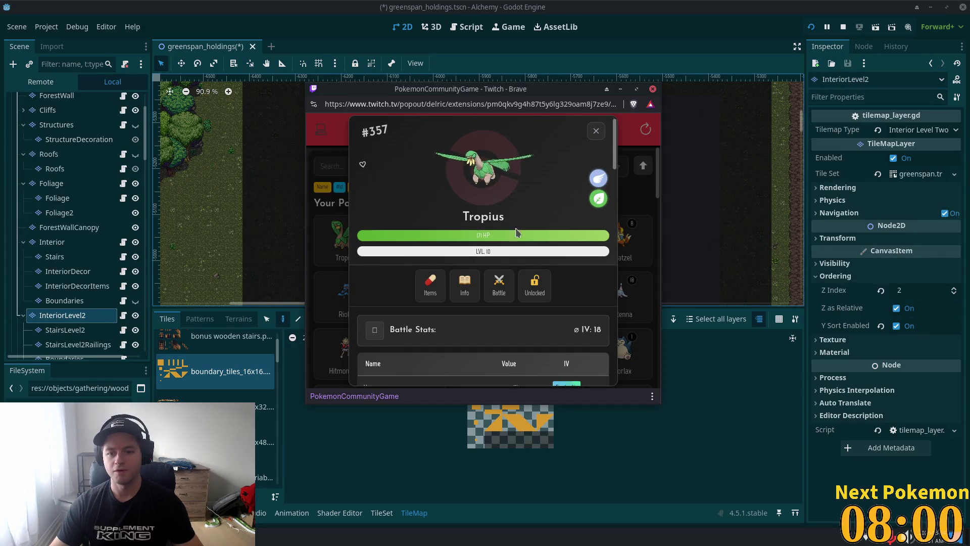
scroll(517, 231, "down", 4)
scroll(516, 231, "up", 1)
scroll(516, 231, "up", 3)
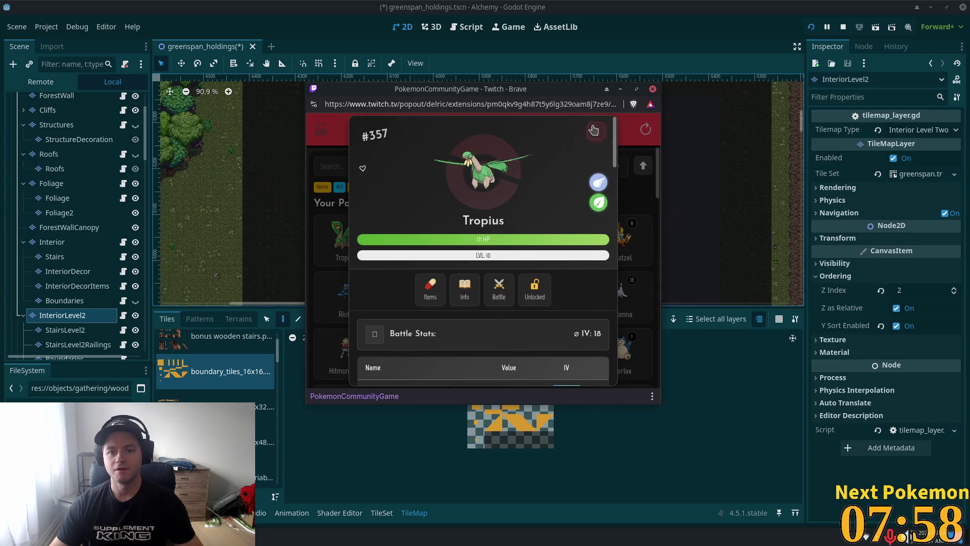
left_click(594, 130)
left_click(619, 161)
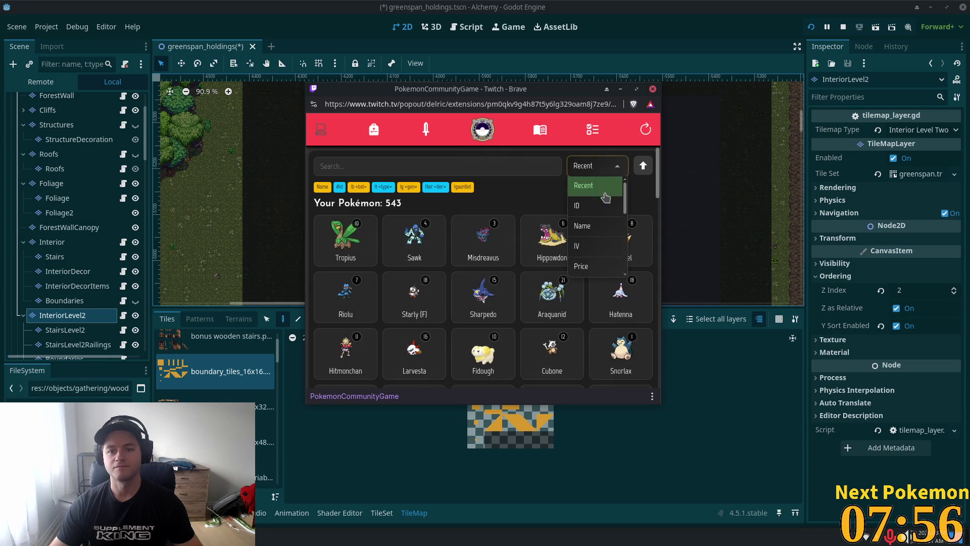
left_click(605, 198)
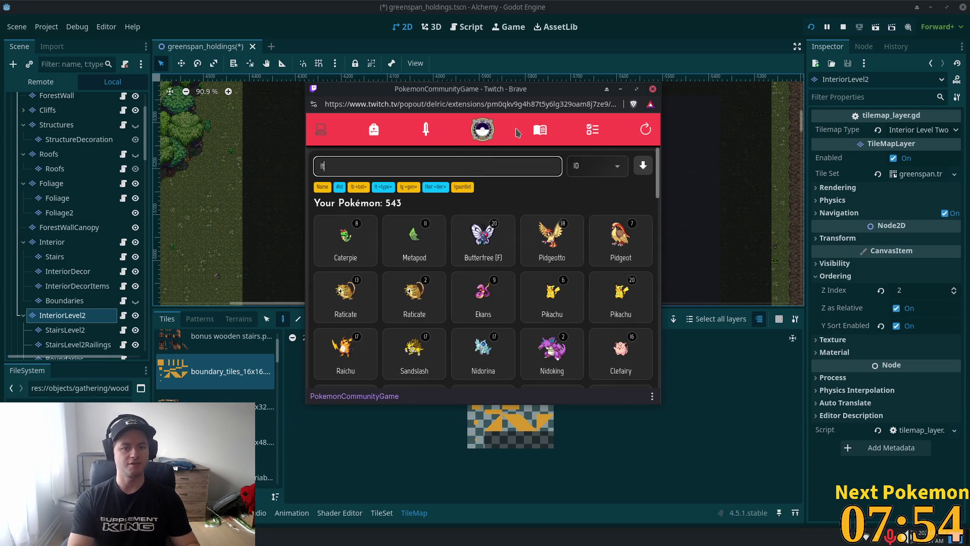
Step: Search for fire-type Pokémon and inspect the level 12, 5 and 20 Pansear cards
type(" fire")
key("Return")
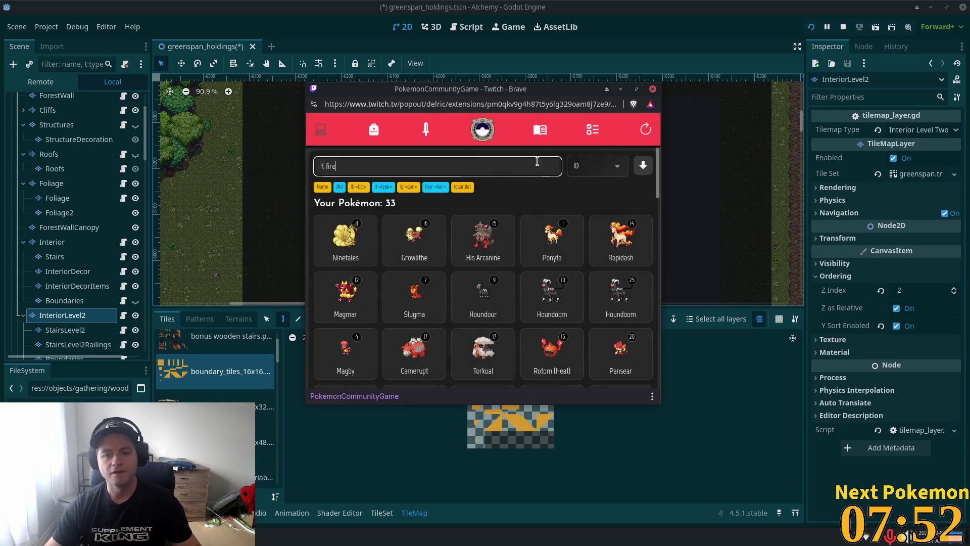
scroll(566, 223, "down", 3)
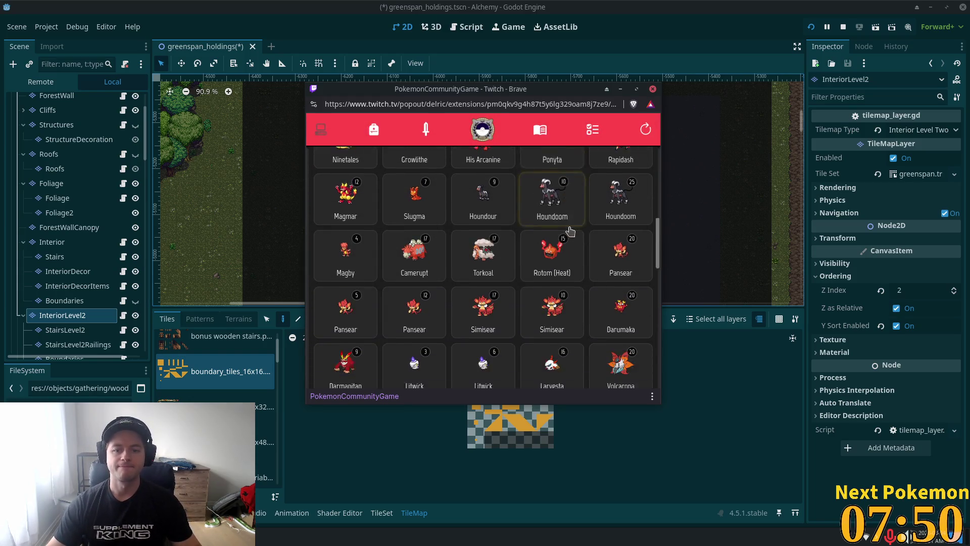
scroll(569, 237, "up", 3)
scroll(568, 239, "down", 2)
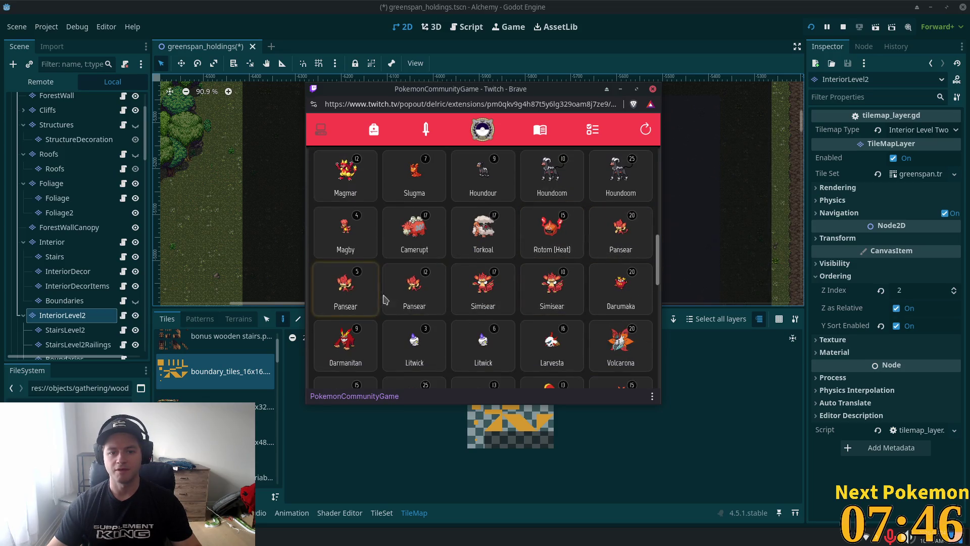
left_click(408, 304)
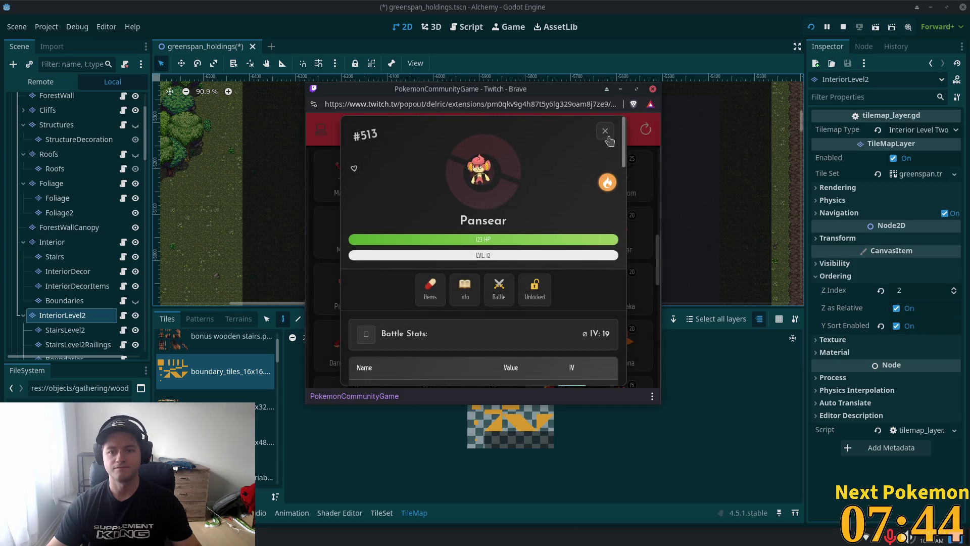
left_click(605, 131)
left_click(441, 303)
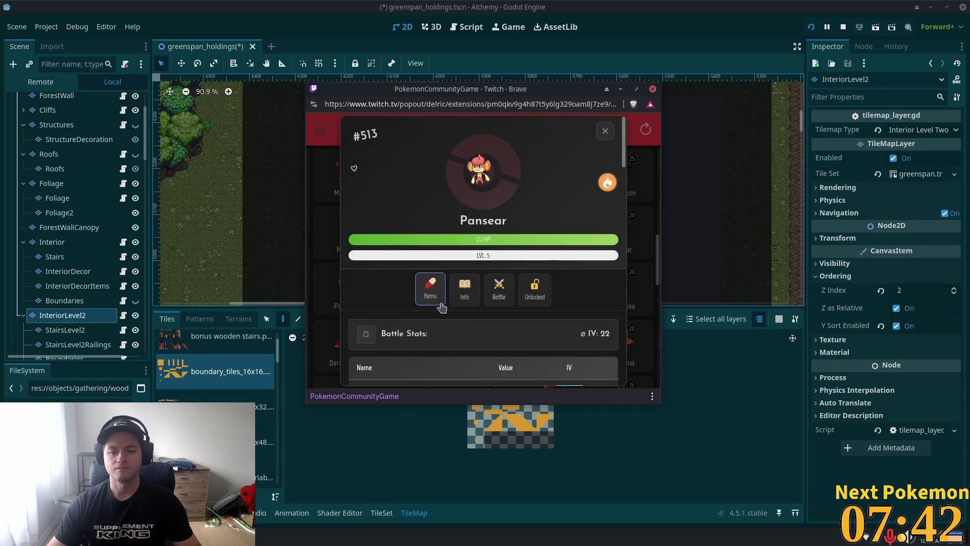
left_click(605, 131)
left_click(576, 258)
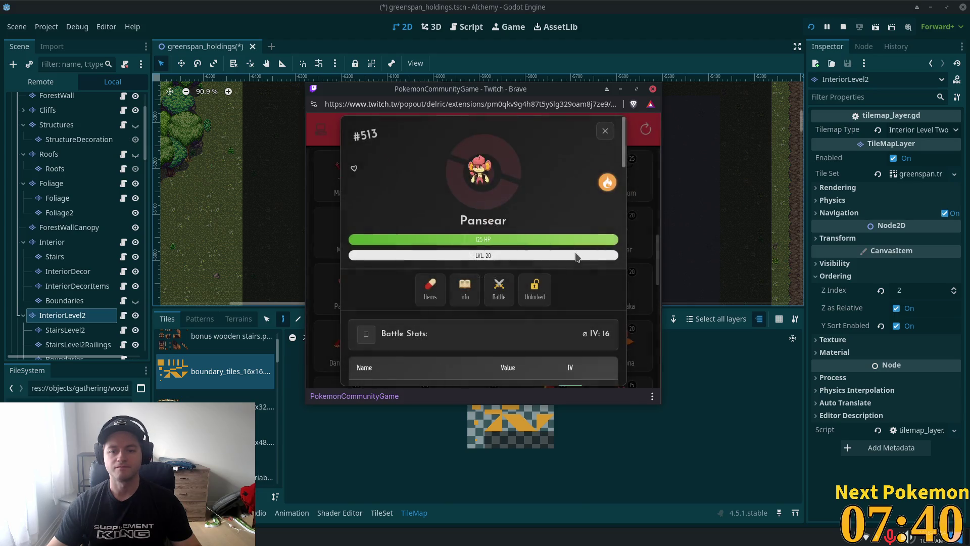
left_click(605, 131)
Step: Wondertrade the other level 12 Pansear away, receiving a Snubbull
left_click(412, 301)
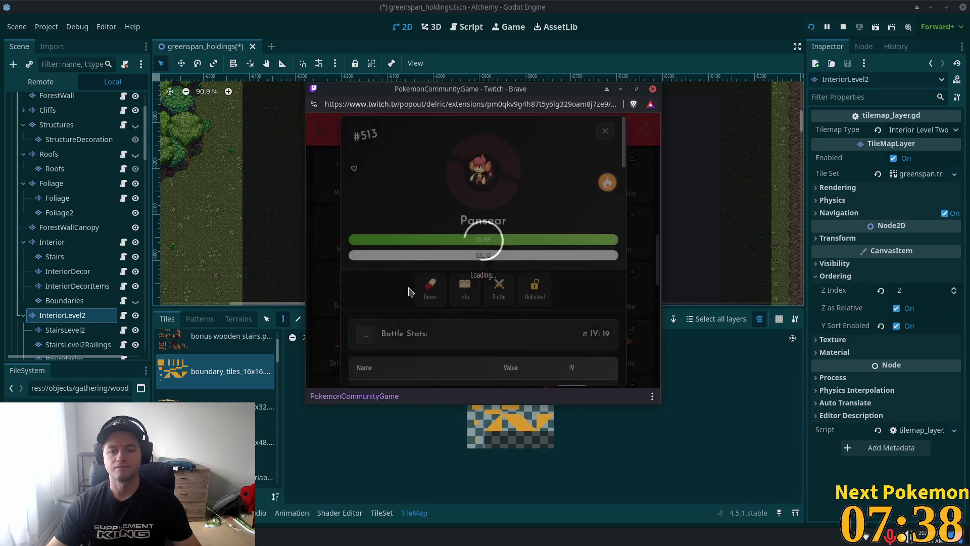
scroll(502, 286, "down", 10)
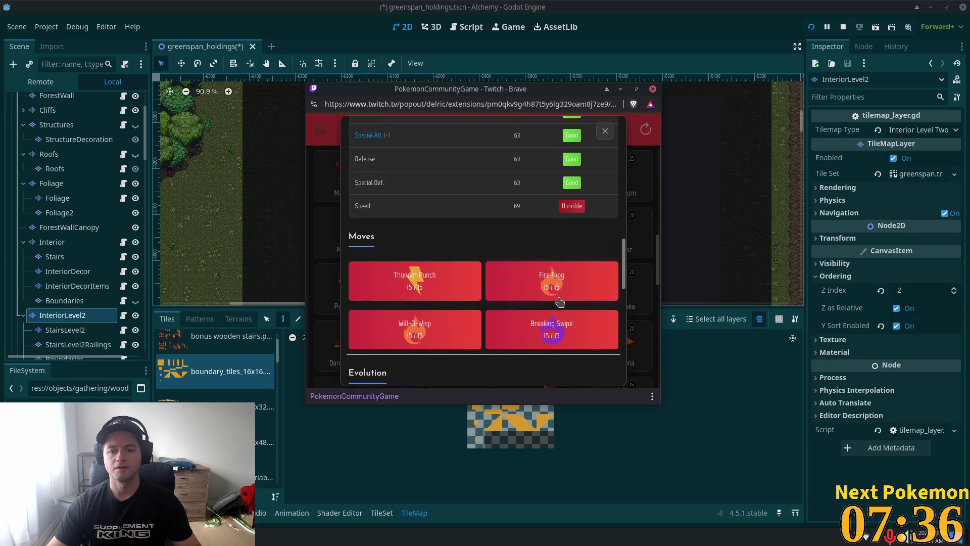
left_click(513, 375)
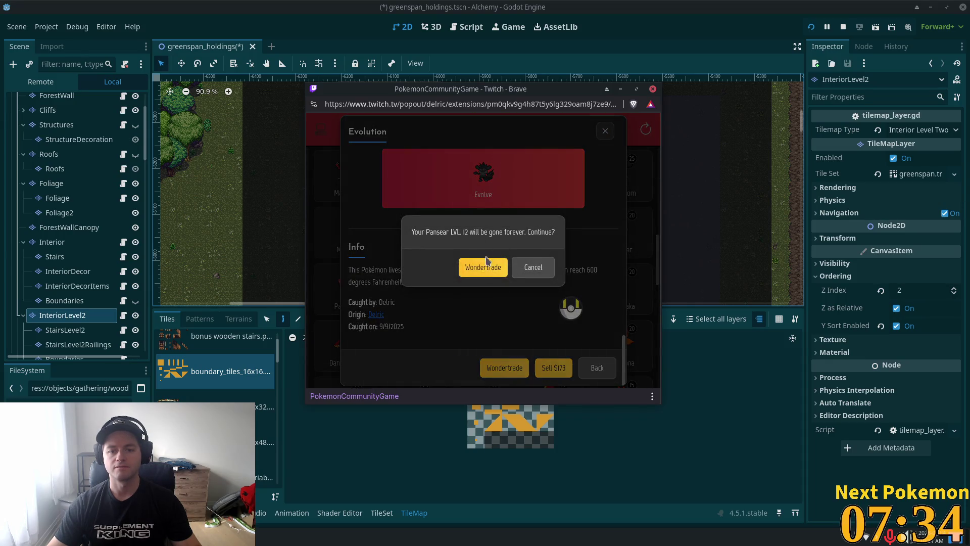
left_click(484, 266)
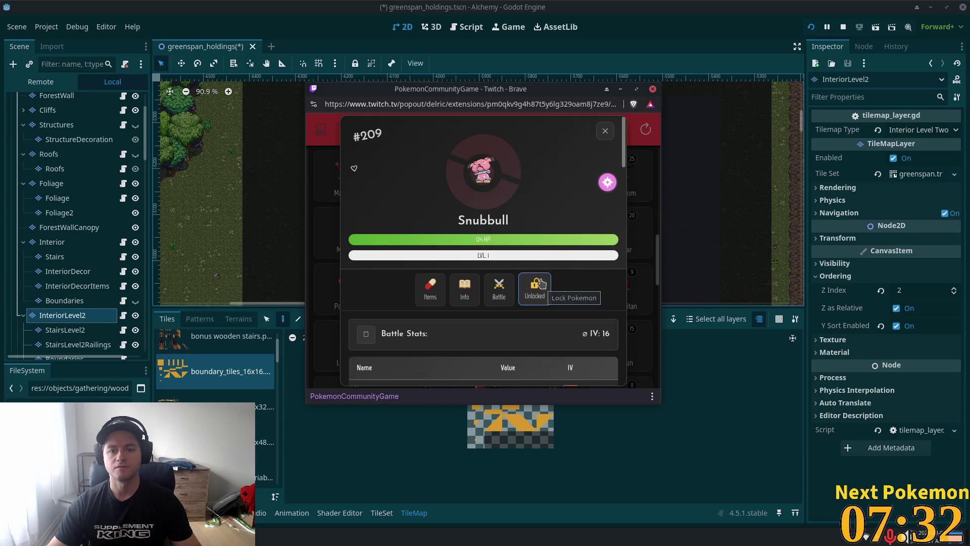
left_click(607, 131)
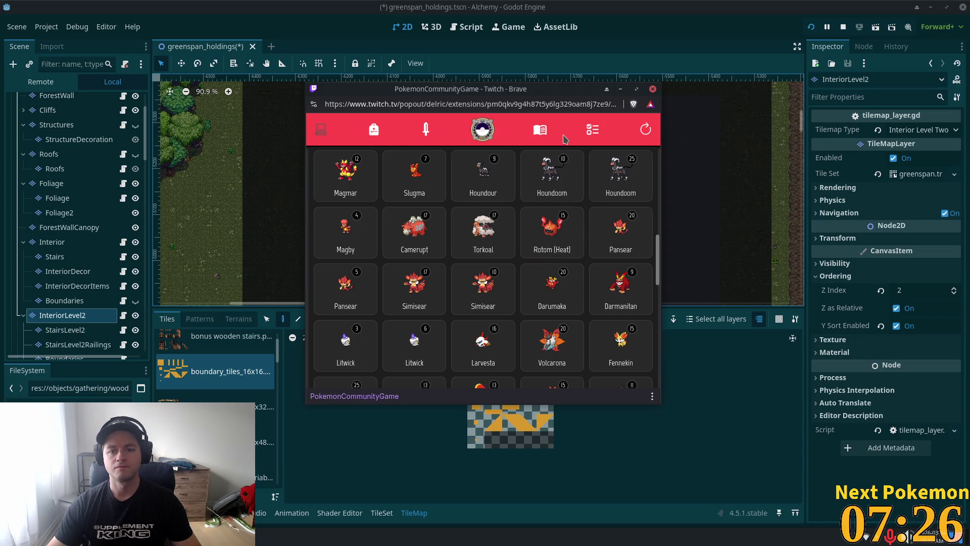
Step: Reset the sort order to Recent and close the Pokémon extension popup
scroll(586, 213, "up", 3)
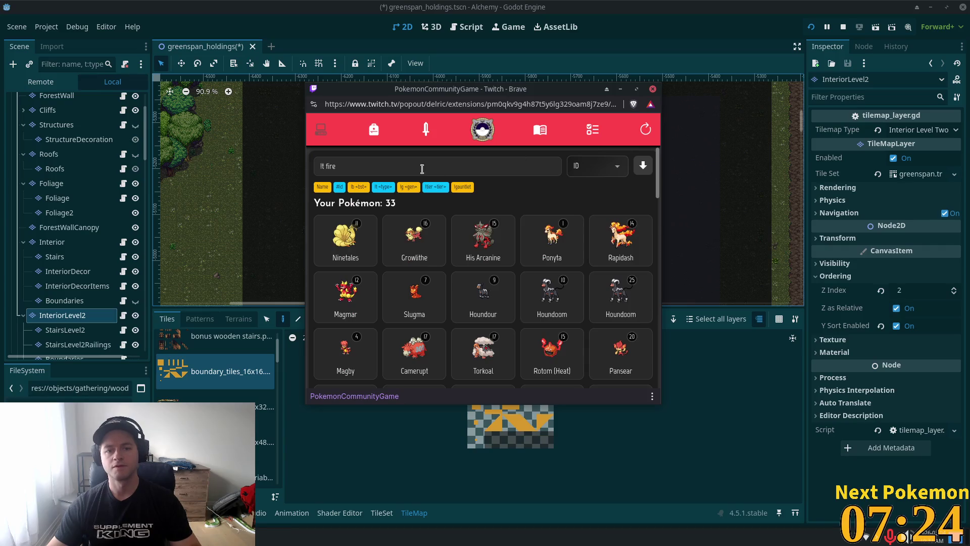
left_click(589, 174)
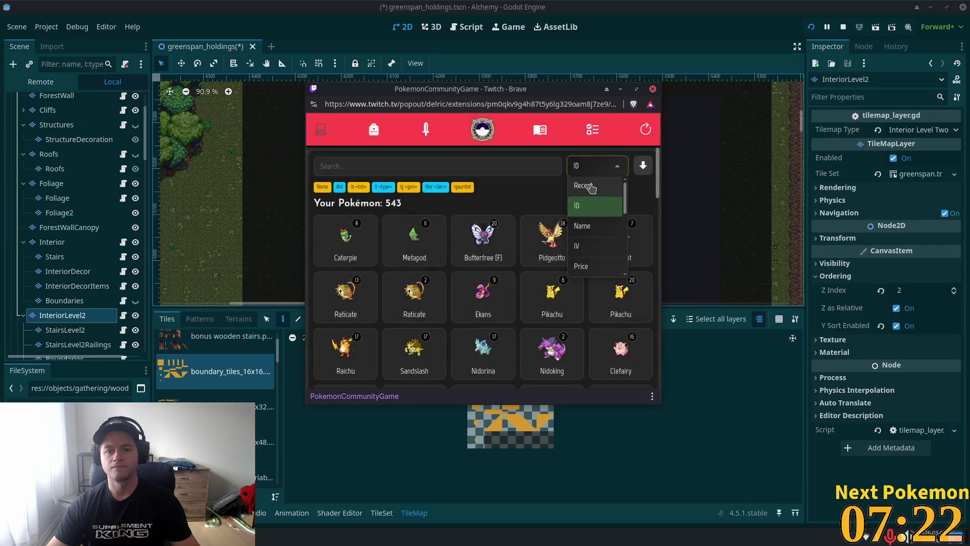
left_click(589, 186)
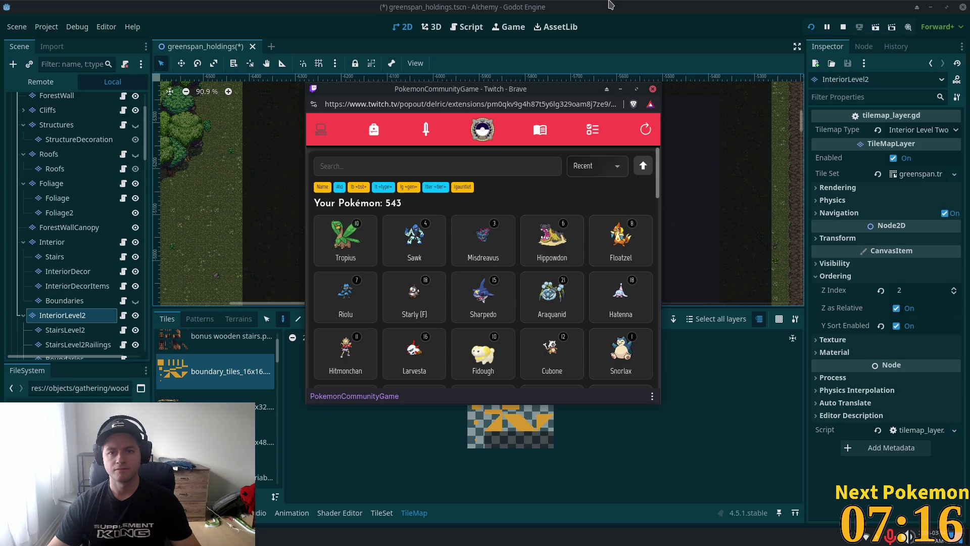
left_click(630, 12)
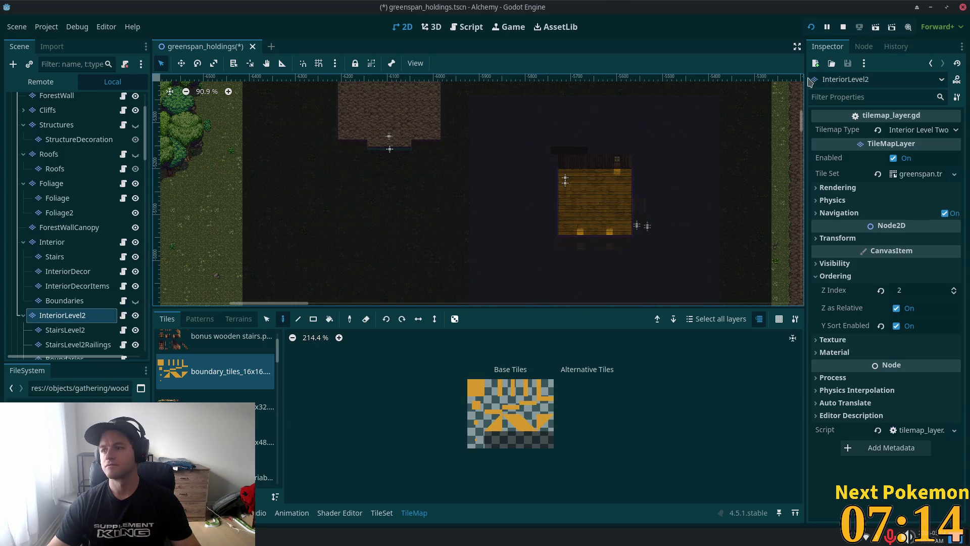
Step: Make StairsLevel2 the tilemap layer being edited
scroll(574, 215, "down", 3)
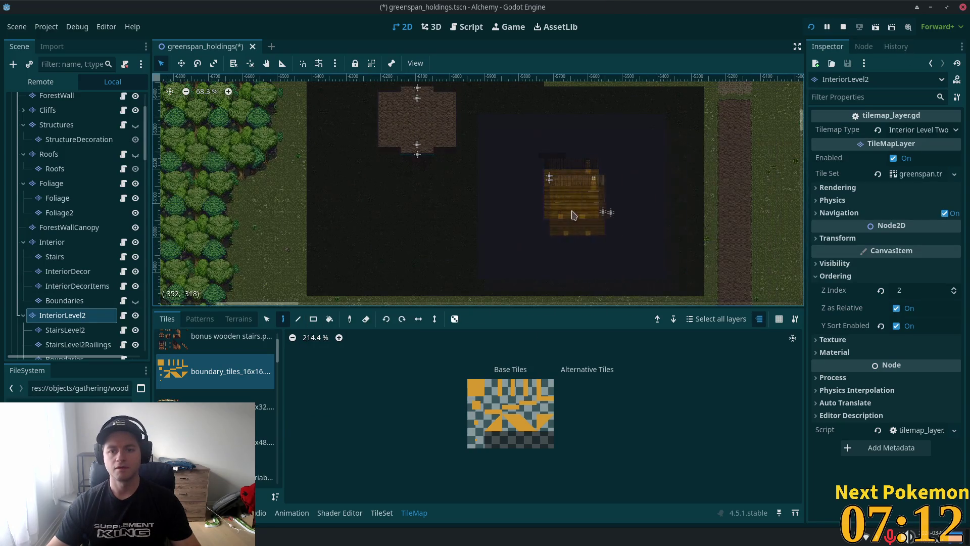
scroll(573, 215, "up", 4)
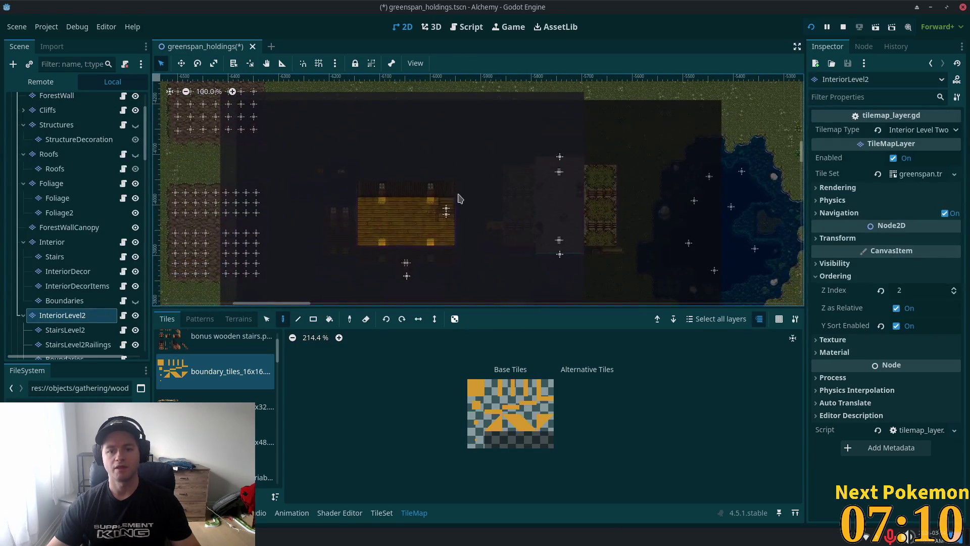
scroll(459, 198, "up", 7)
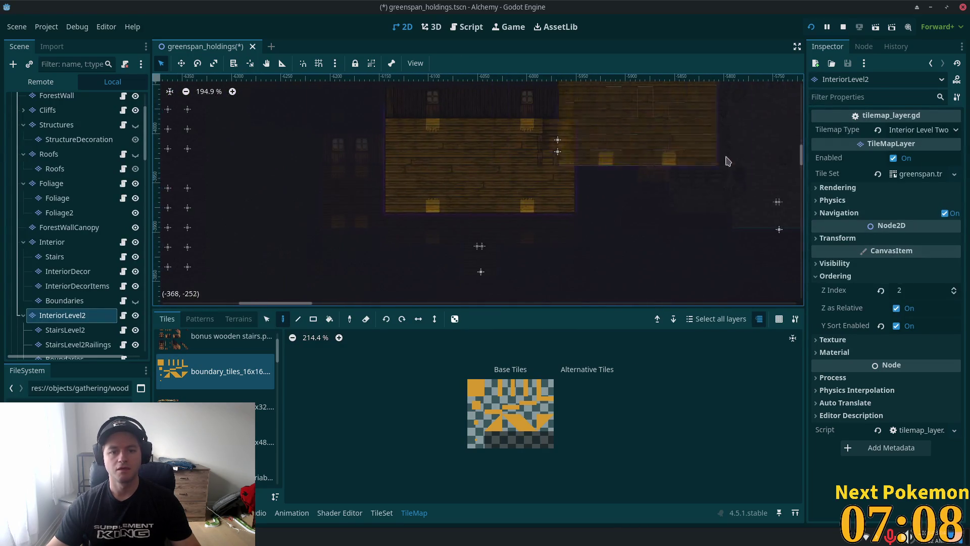
left_click(54, 242)
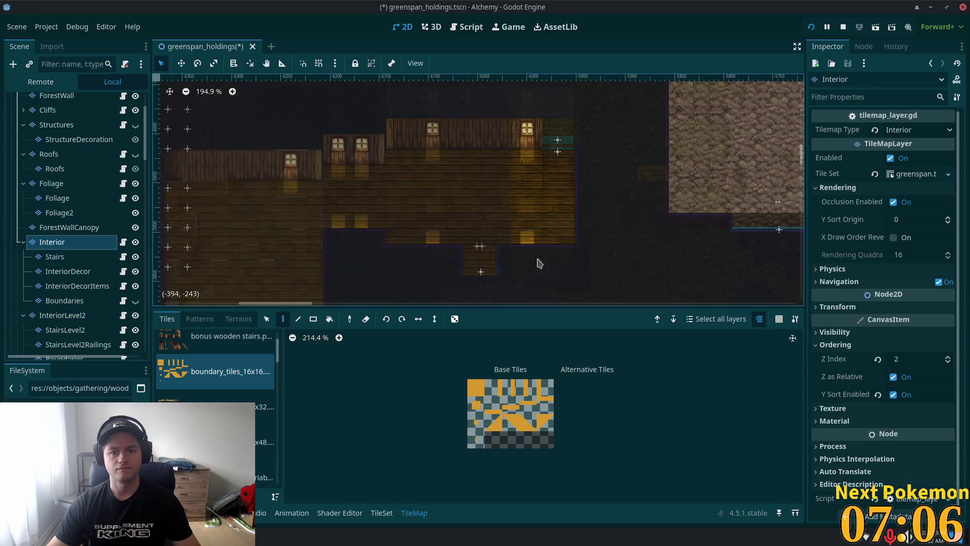
left_click(73, 258)
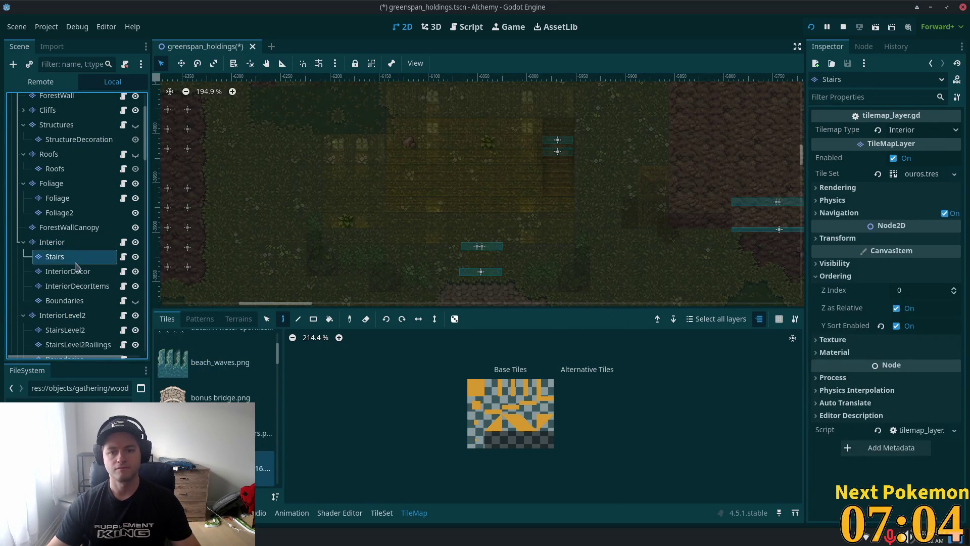
left_click(86, 331)
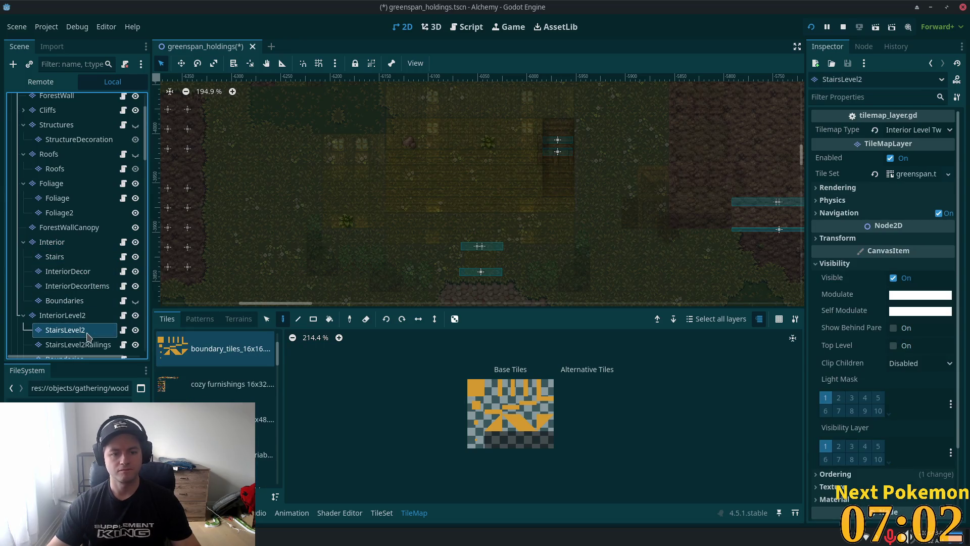
Step: With the TileMap Select tool, select the existing stair tiles on the map
scroll(527, 167, "down", 2)
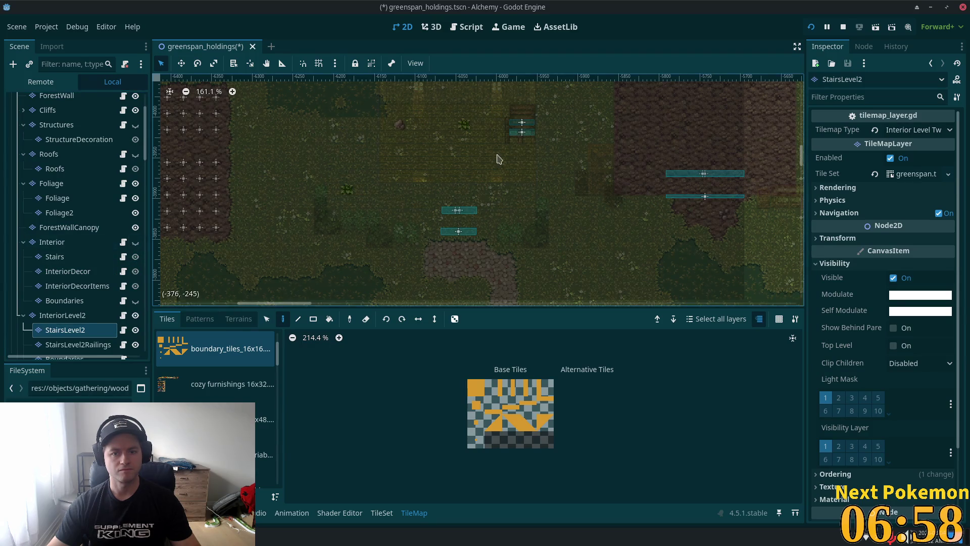
scroll(445, 207, "up", 4)
scroll(385, 240, "up", 4)
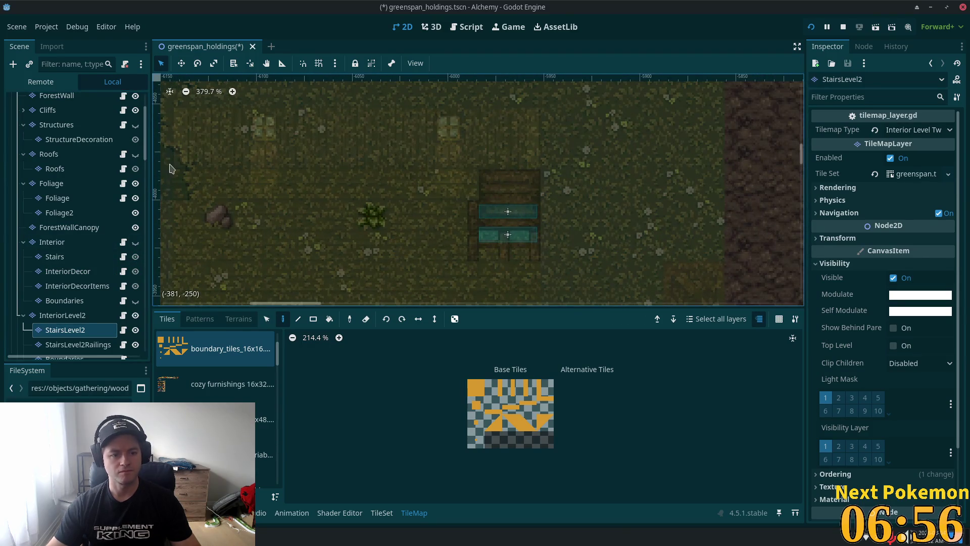
key("r")
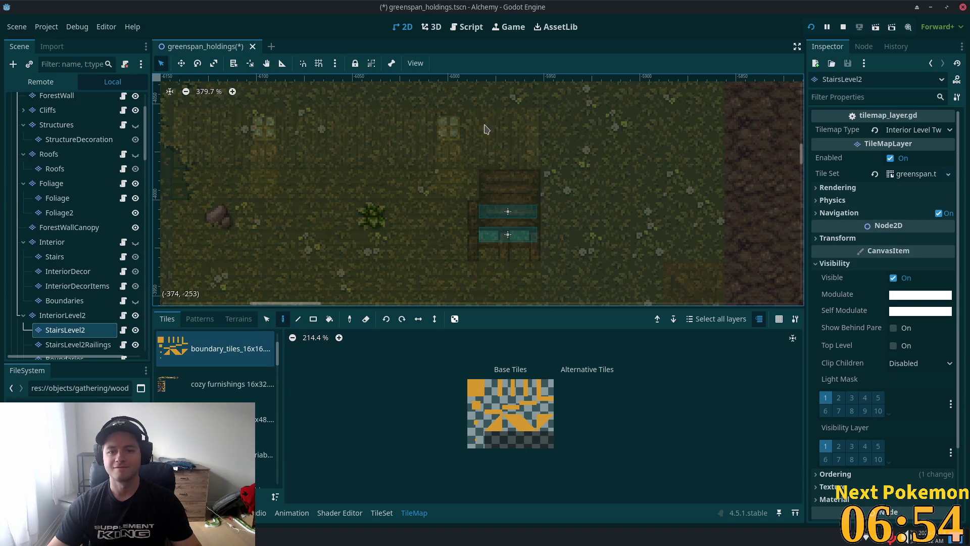
key("s")
left_click_drag(422, 142, 547, 273)
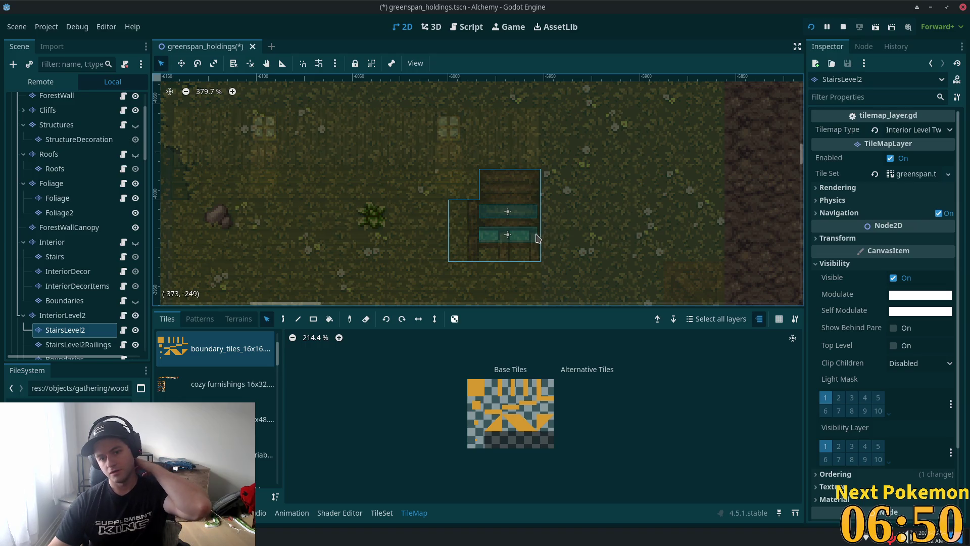
Step: Pan and zoom to centre the second house's two stair markers
scroll(485, 172, "down", 10)
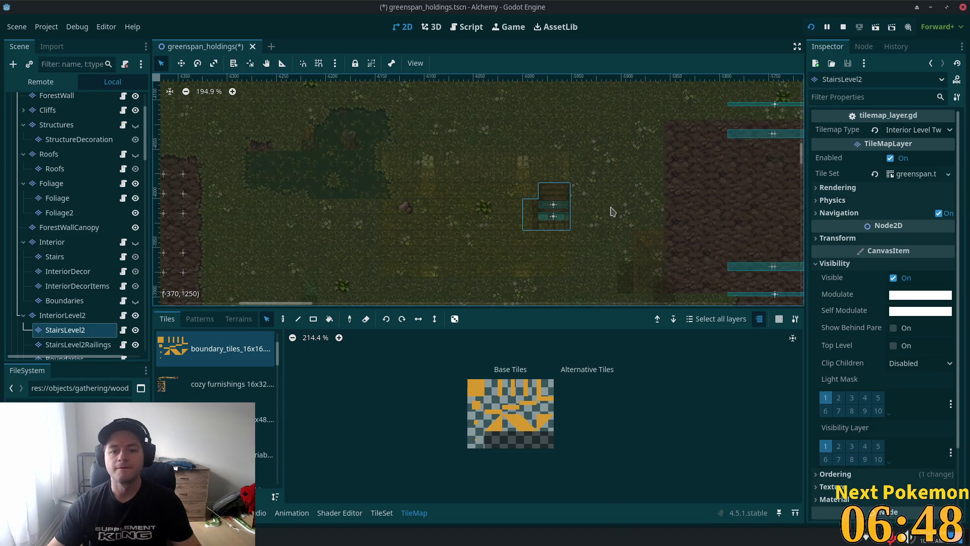
mouse_move(617, 135)
left_mouse_down()
mouse_move(556, 243)
mouse_move(546, 169)
mouse_move(403, 224)
mouse_move(316, 240)
mouse_move(314, 260)
mouse_move(459, 253)
mouse_move(362, 221)
mouse_move(385, 268)
left_mouse_up()
scroll(579, 194, "up", 9)
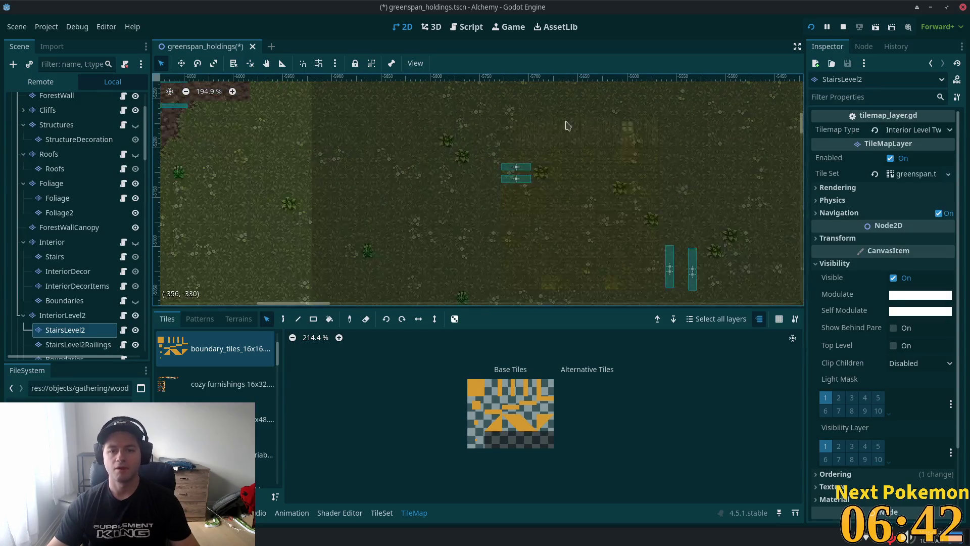
scroll(579, 194, "down", 4)
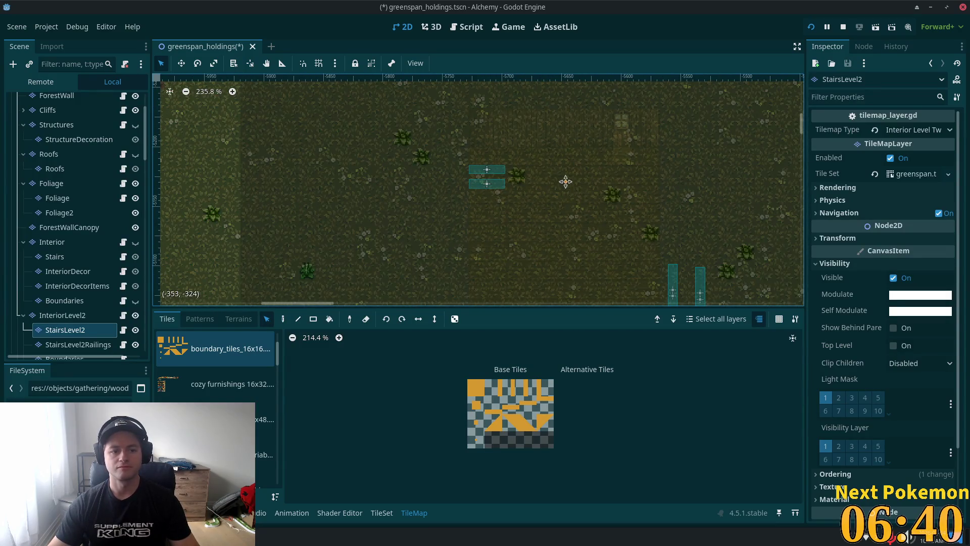
mouse_move(565, 181)
left_mouse_down()
mouse_move(553, 224)
mouse_move(318, 256)
mouse_move(450, 108)
mouse_move(354, 284)
mouse_move(530, 184)
mouse_move(513, 214)
mouse_move(187, 282)
mouse_move(168, 227)
mouse_move(232, 163)
mouse_move(288, 190)
left_mouse_up()
scroll(563, 216, "down", 2)
scroll(509, 136, "up", 6)
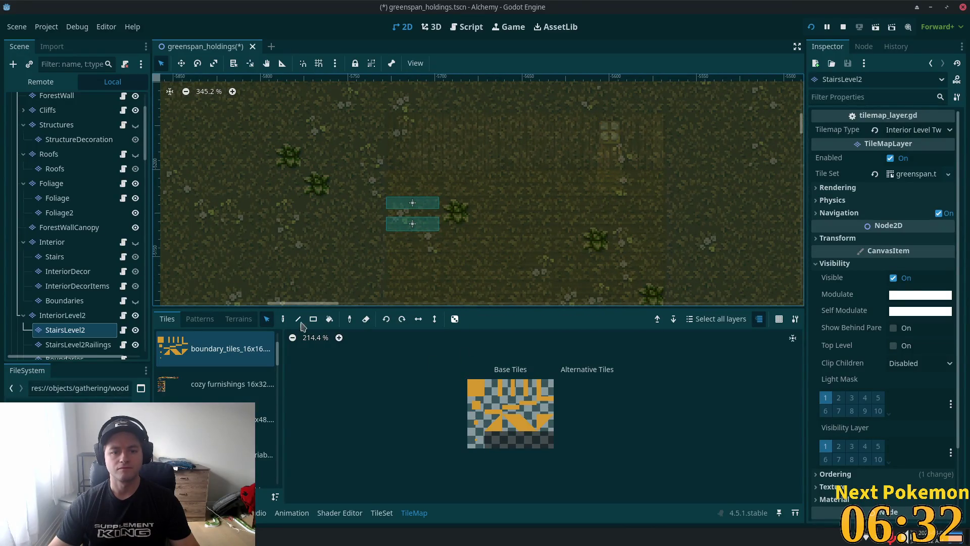
Step: Copy a one-by-two block of stair tiles and paste it below the two stair markers
left_click(283, 319)
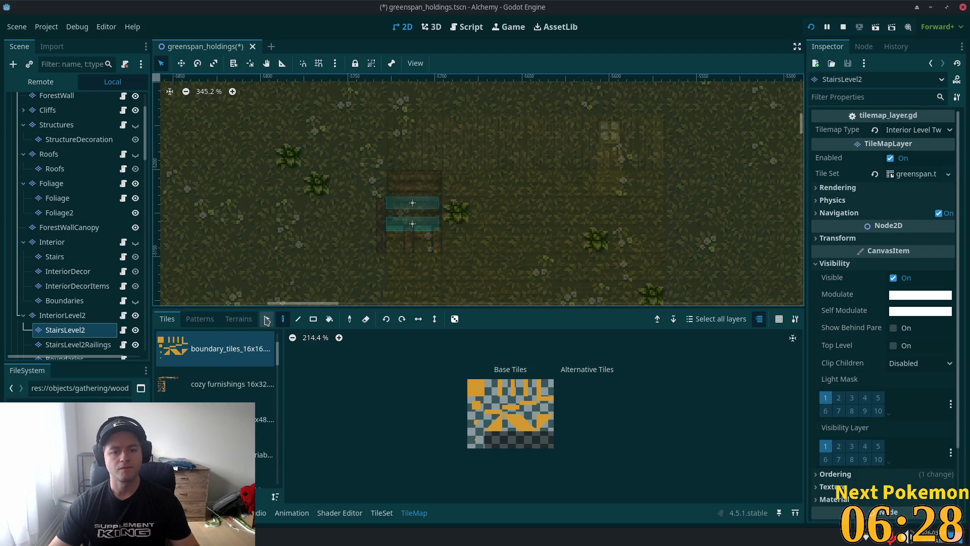
left_click(267, 319)
mouse_move(364, 213)
left_mouse_down()
mouse_move(375, 268)
mouse_move(369, 251)
left_mouse_up()
key("ctrl+c")
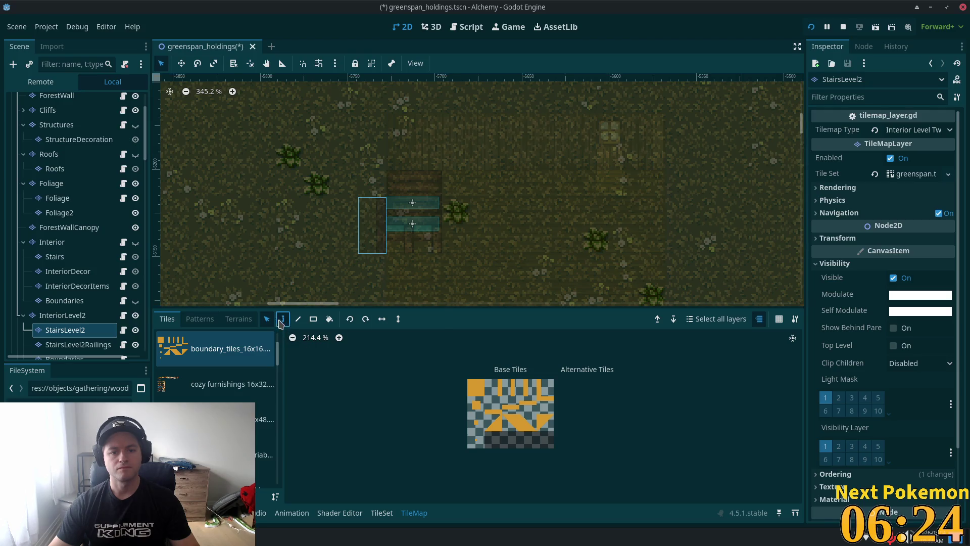
key("ctrl+v")
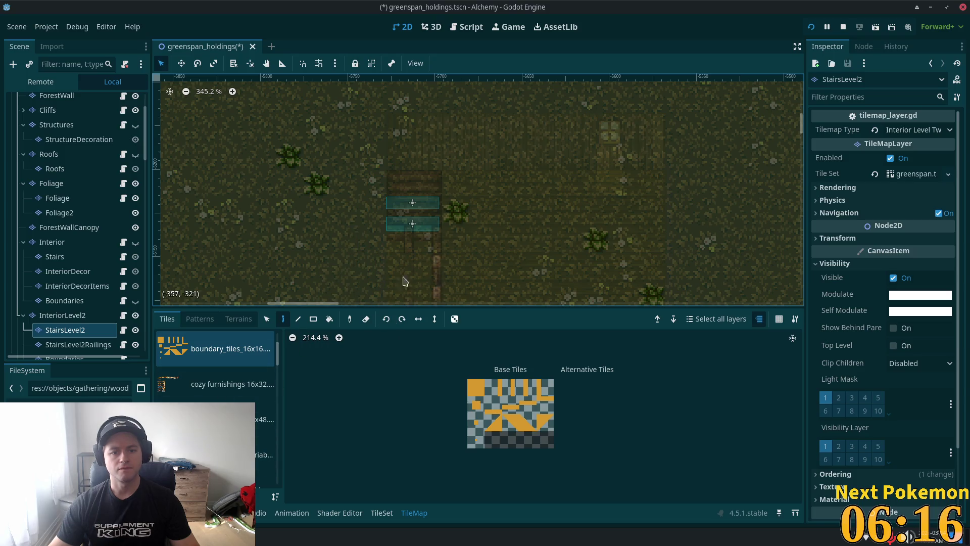
scroll(242, 374, "down", 3)
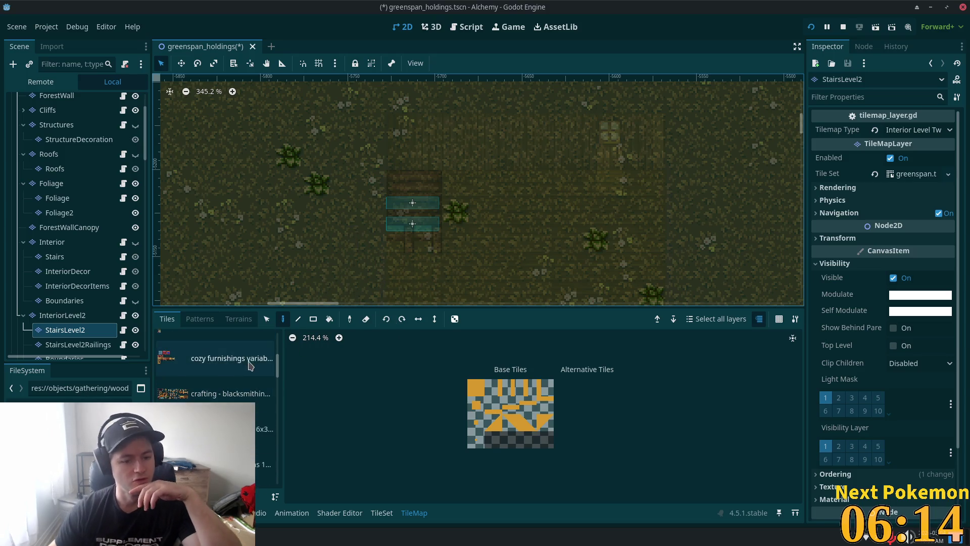
scroll(245, 374, "up", 4)
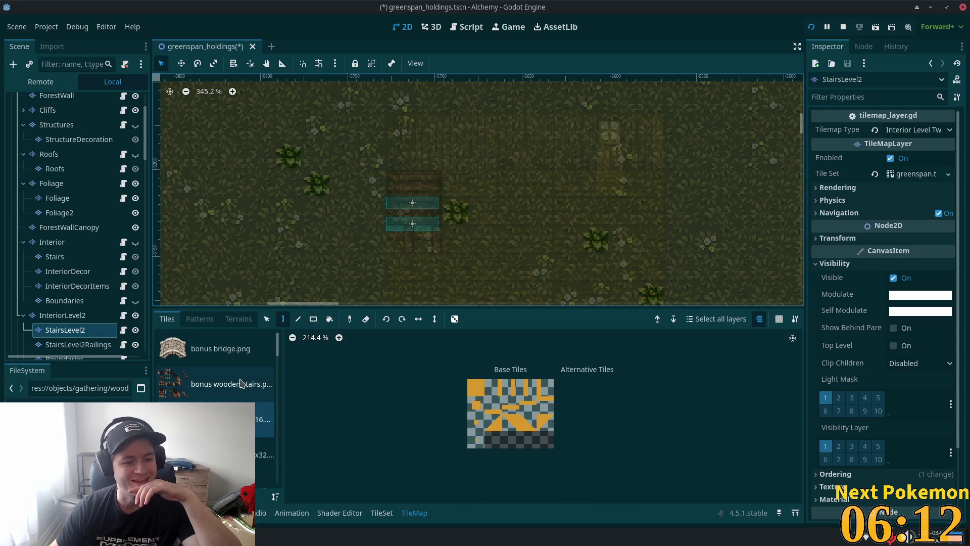
Step: Open the bonus wooden stairs tile sheet and pick its lower railing post tile
left_click(236, 384)
scroll(518, 388, "down", 3)
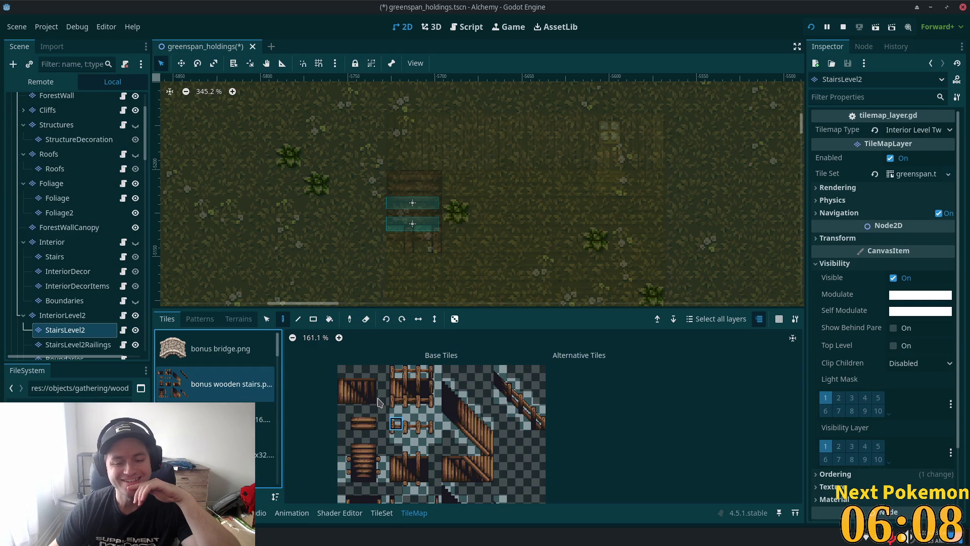
left_click(397, 424)
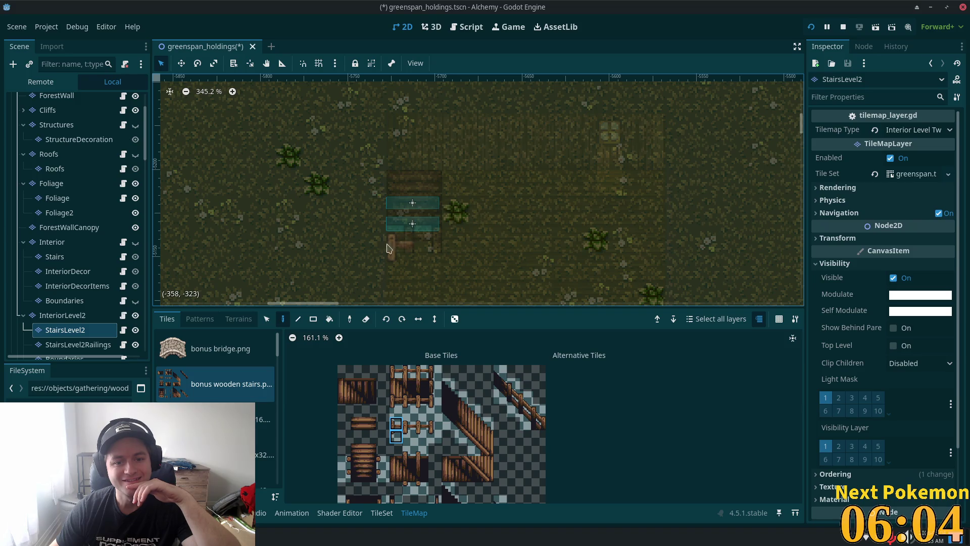
Step: Zoom around the stairs, then use the Select tool to select a single cell below them
scroll(427, 370, "down", 2)
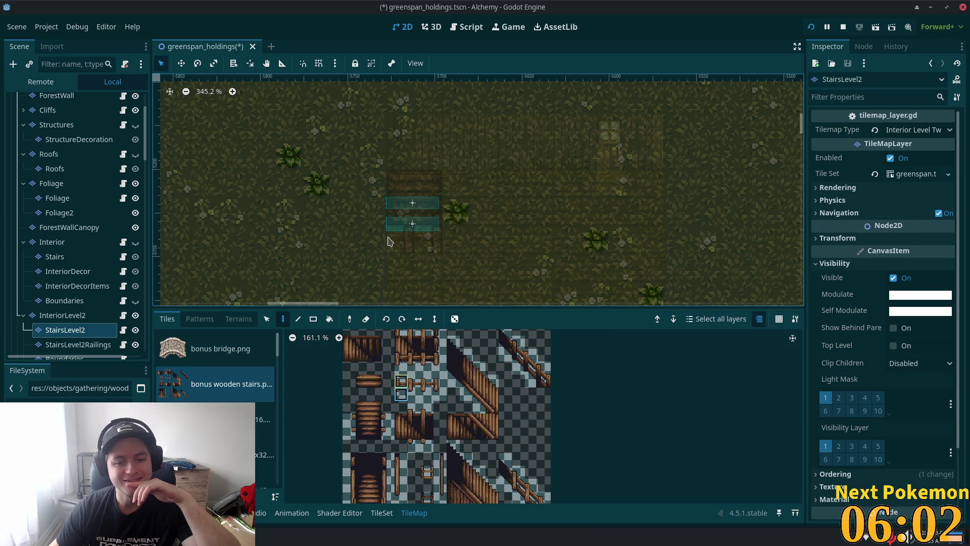
scroll(386, 239, "up", 5)
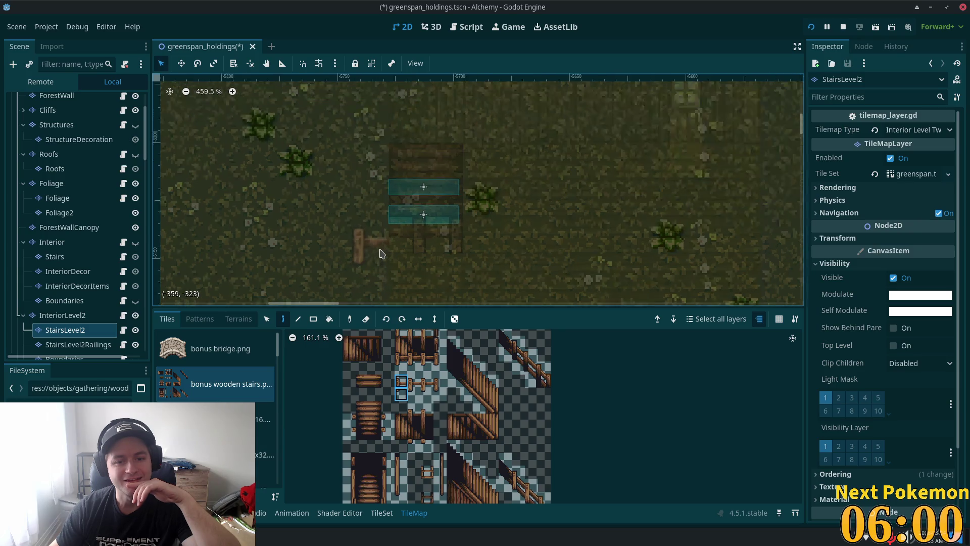
scroll(321, 235, "up", 1)
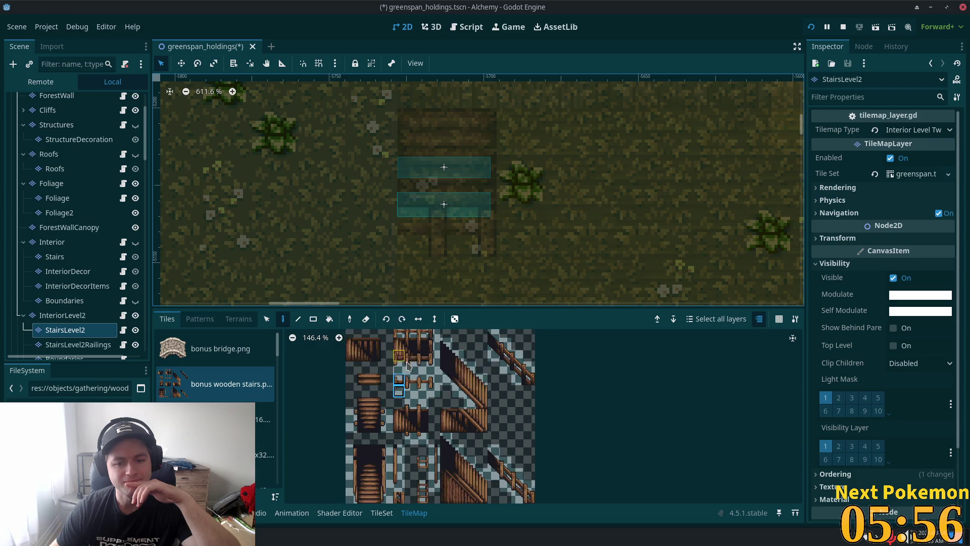
scroll(419, 414, "down", 2)
scroll(354, 445, "down", 1, "ctrl")
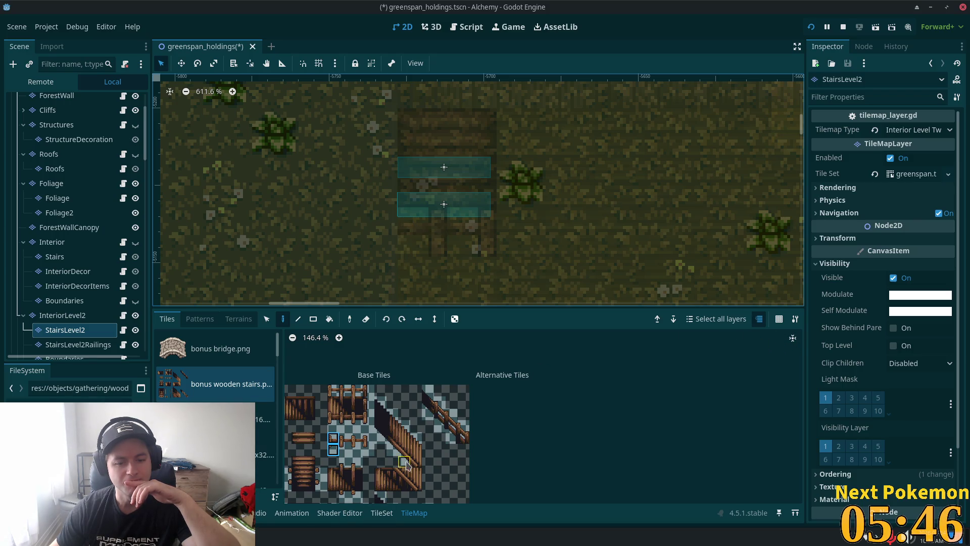
scroll(406, 465, "down", 1)
scroll(403, 431, "down", 1)
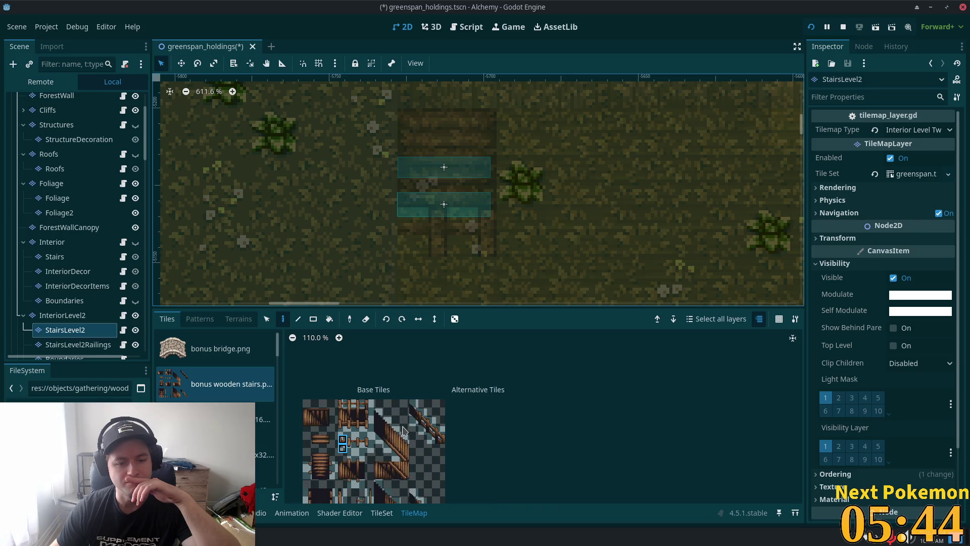
scroll(404, 430, "down", 3)
scroll(412, 374, "up", 2)
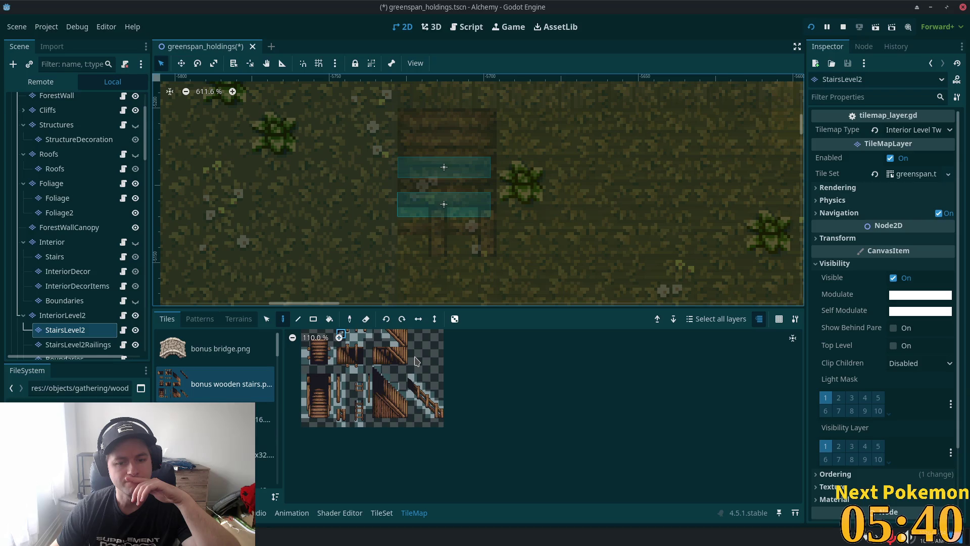
scroll(454, 495, "down", 3)
scroll(440, 482, "up", 3)
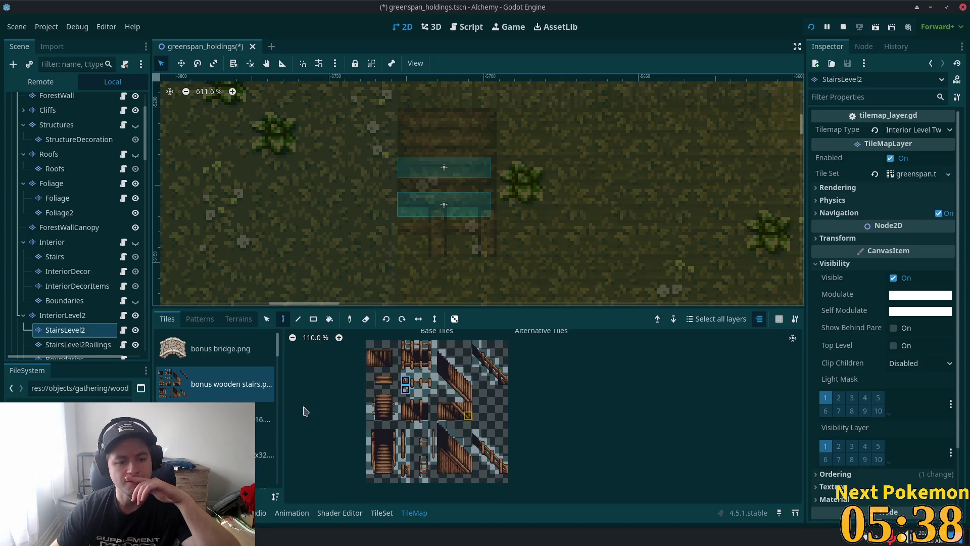
scroll(227, 384, "down", 3)
scroll(325, 190, "down", 2)
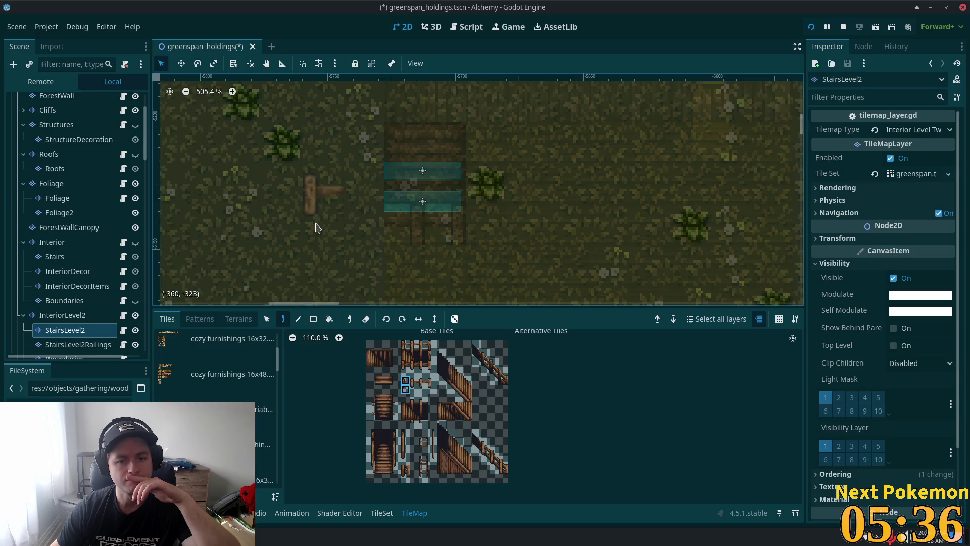
left_click(267, 319)
left_click(423, 226)
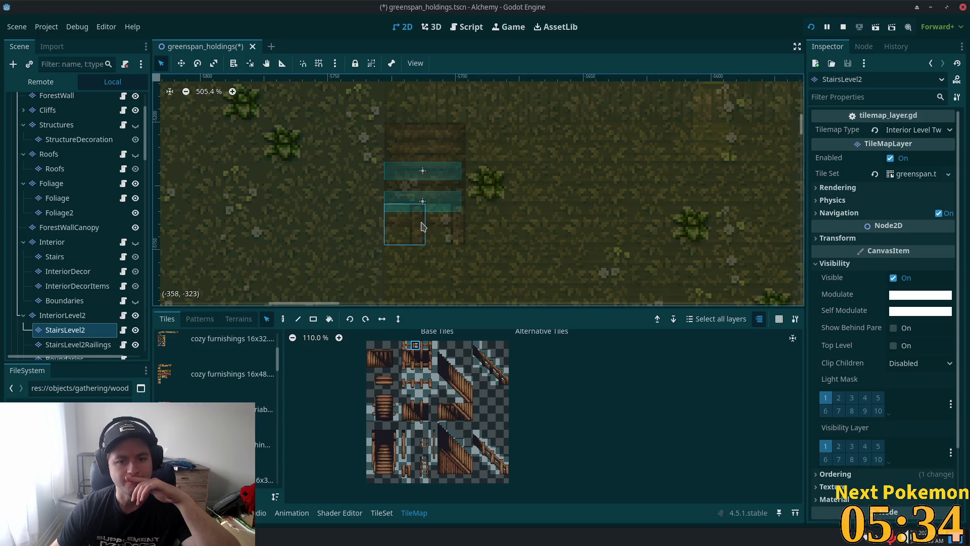
Step: Pick the vertical railing post tiles from the stair atlas for painting
scroll(461, 349, "up", 5)
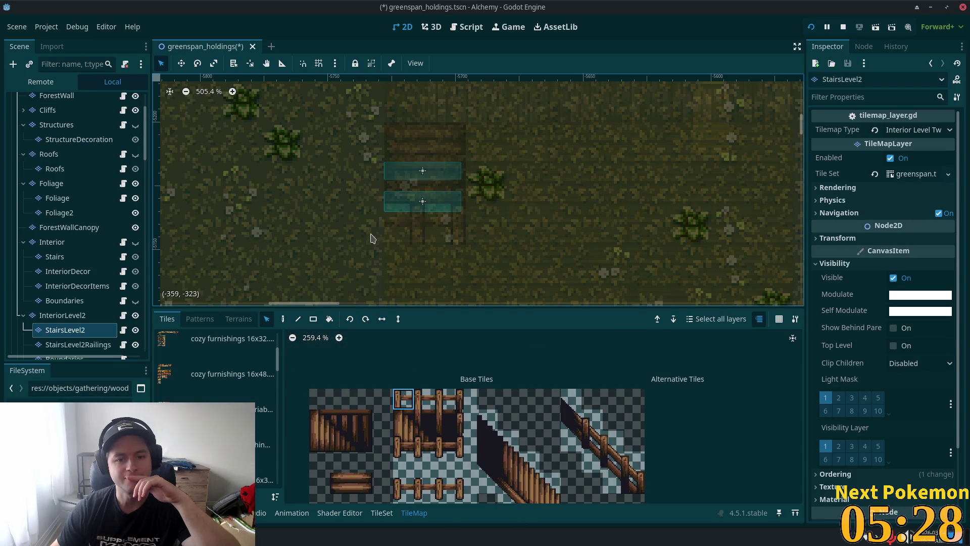
left_click(283, 319)
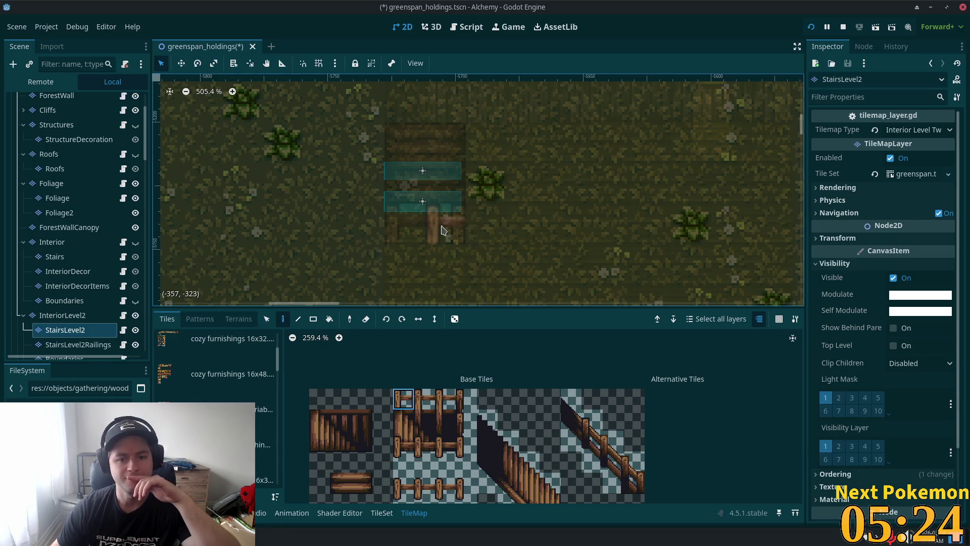
left_click(465, 405)
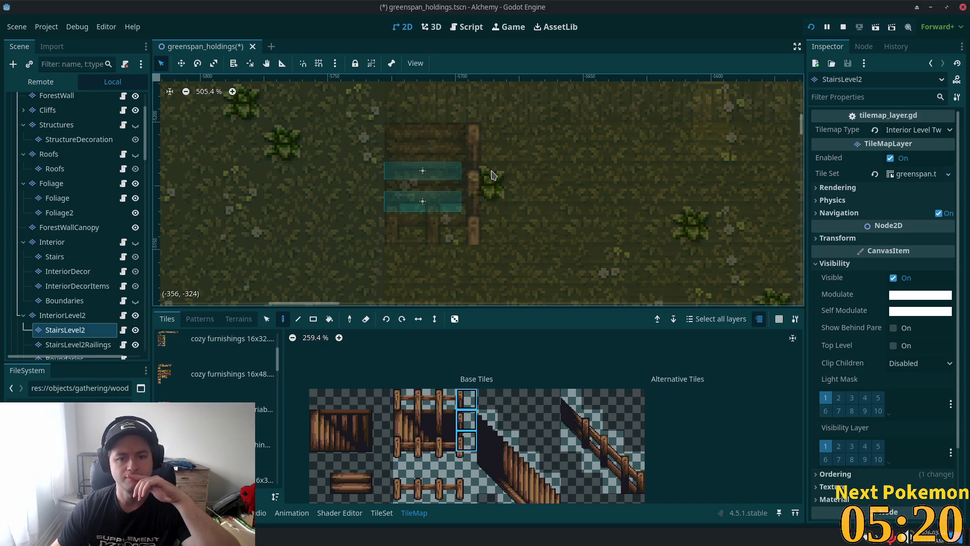
scroll(515, 205, "up", 1)
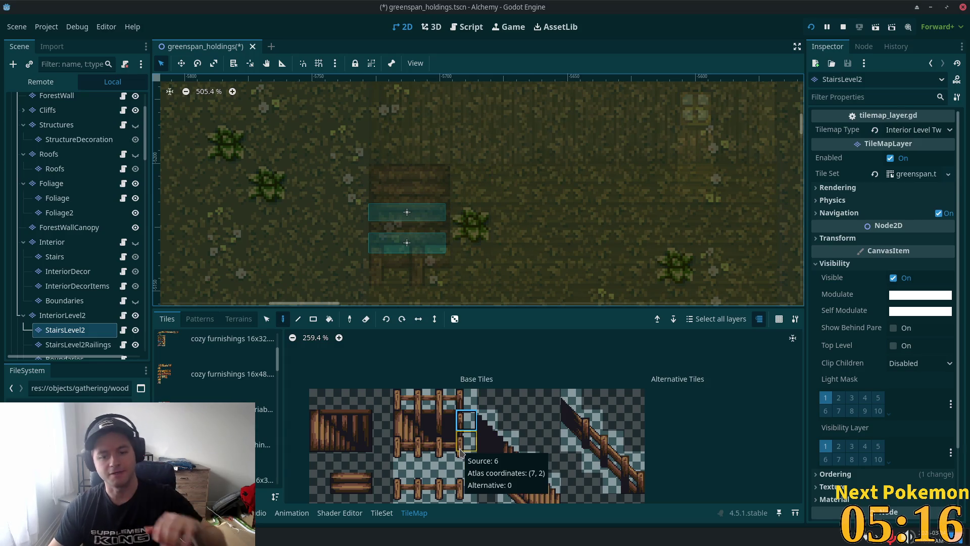
left_click(465, 458, "shift")
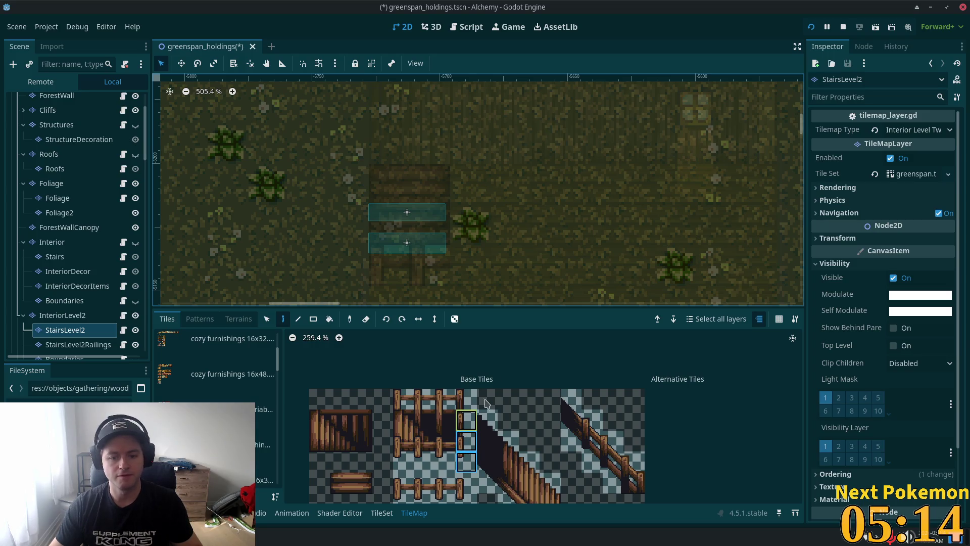
scroll(475, 254, "down", 2)
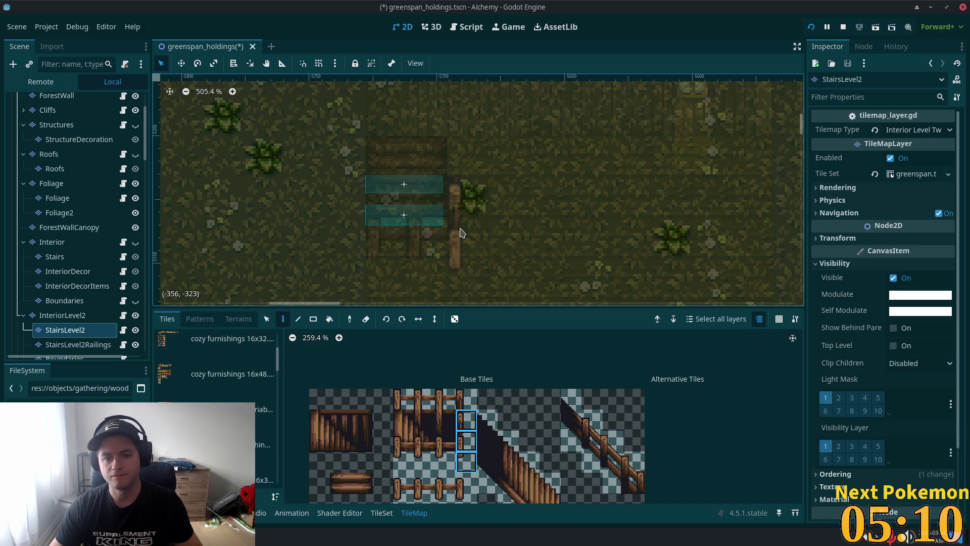
left_click(471, 406)
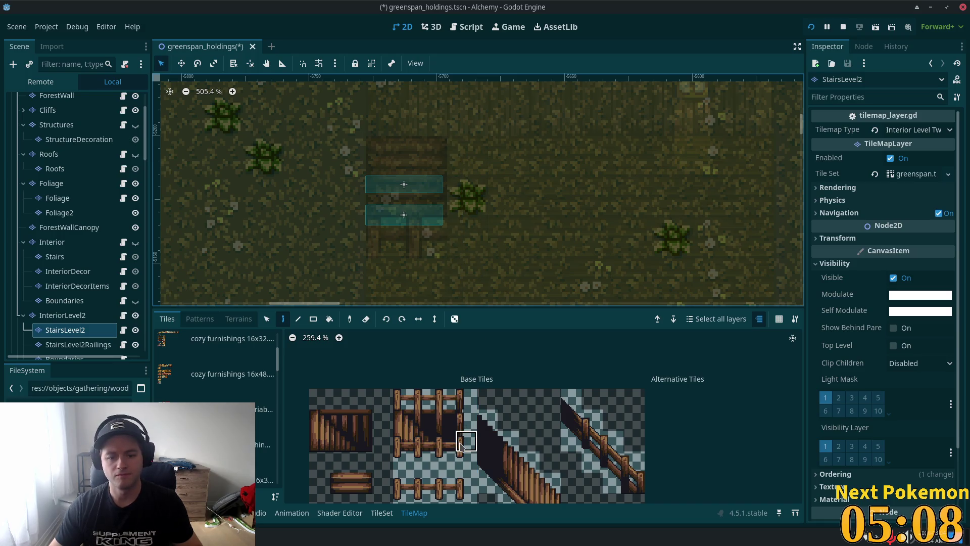
left_click(461, 443)
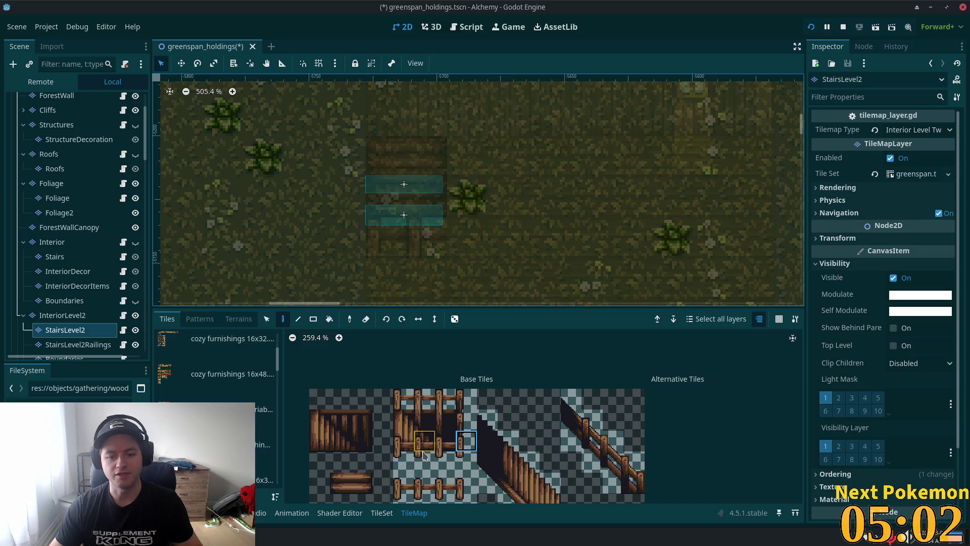
Step: Select a 2x2 block of stair tiles in the TileMap atlas
scroll(425, 453, "down", 3)
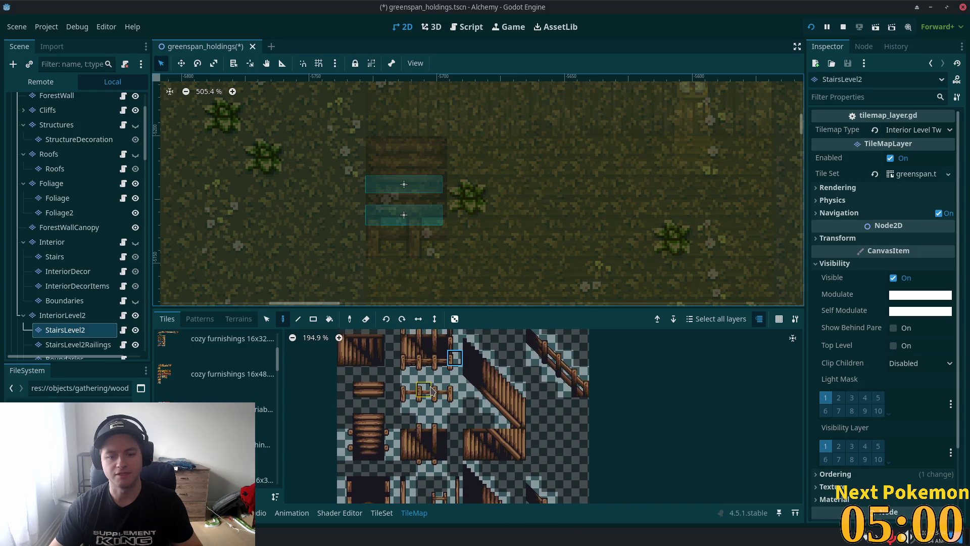
left_click_drag(432, 390, 448, 402)
scroll(469, 390, "down", 3)
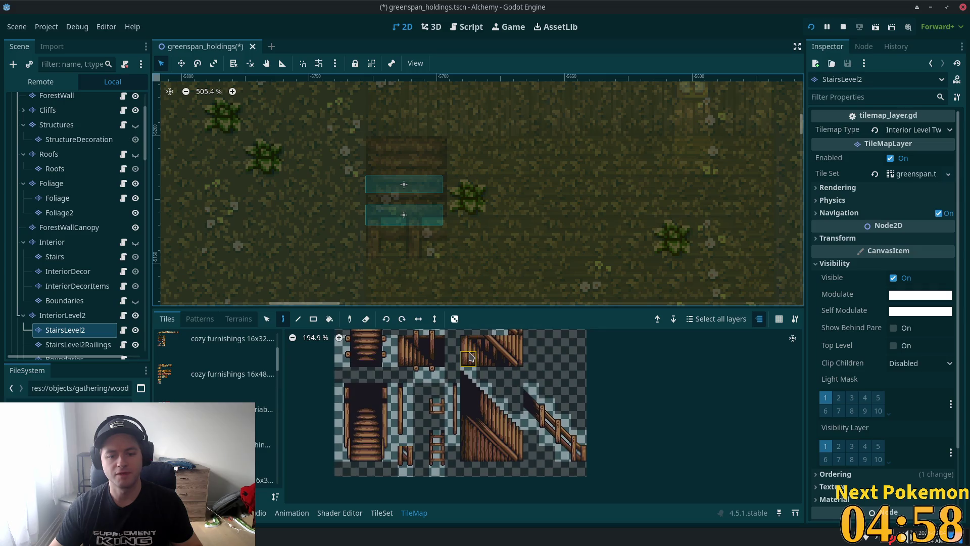
scroll(681, 275, "left", 5)
scroll(682, 275, "down", 5)
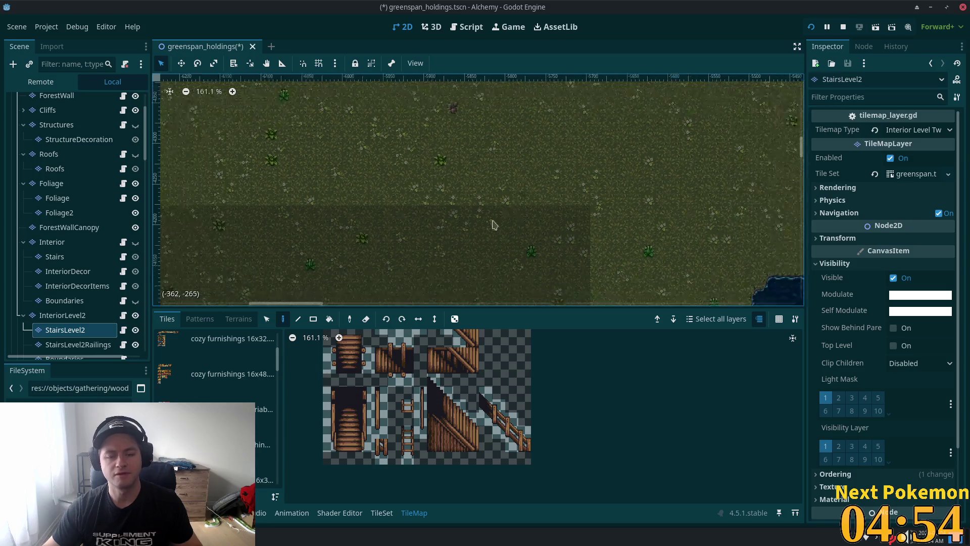
scroll(475, 247, "down", 3)
scroll(394, 147, "up", 11)
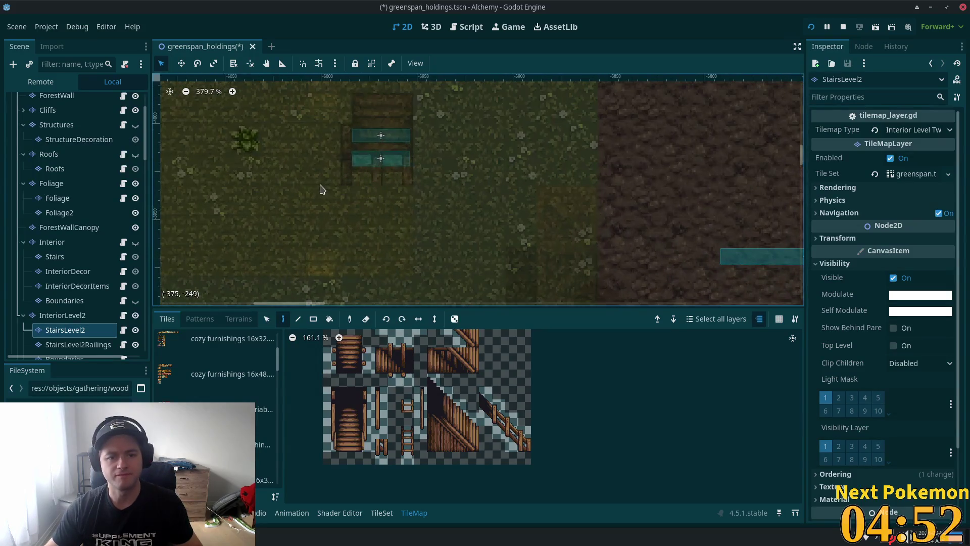
Step: Pan to the stairs platform and select a map cell beside the stairs
left_click_drag(327, 194, 310, 255)
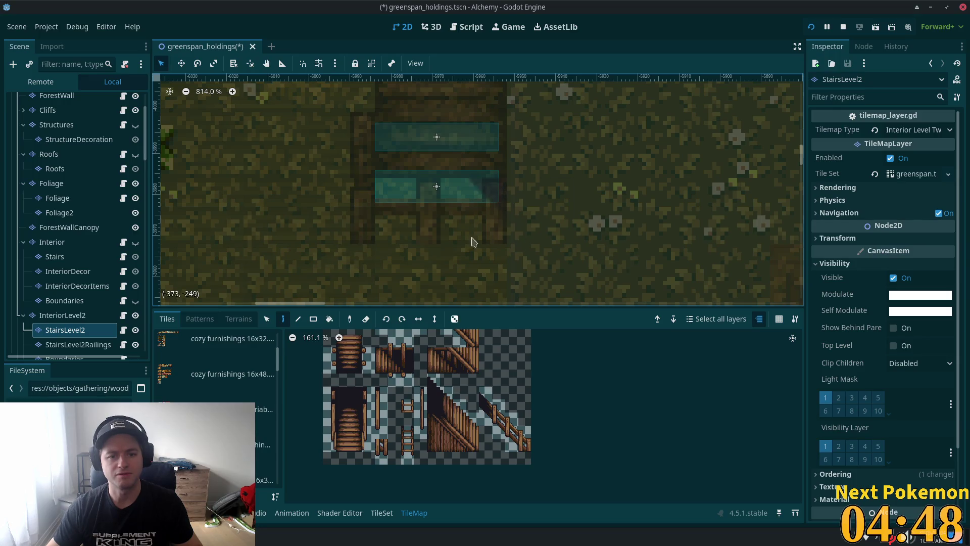
left_click(267, 320)
left_click(359, 228)
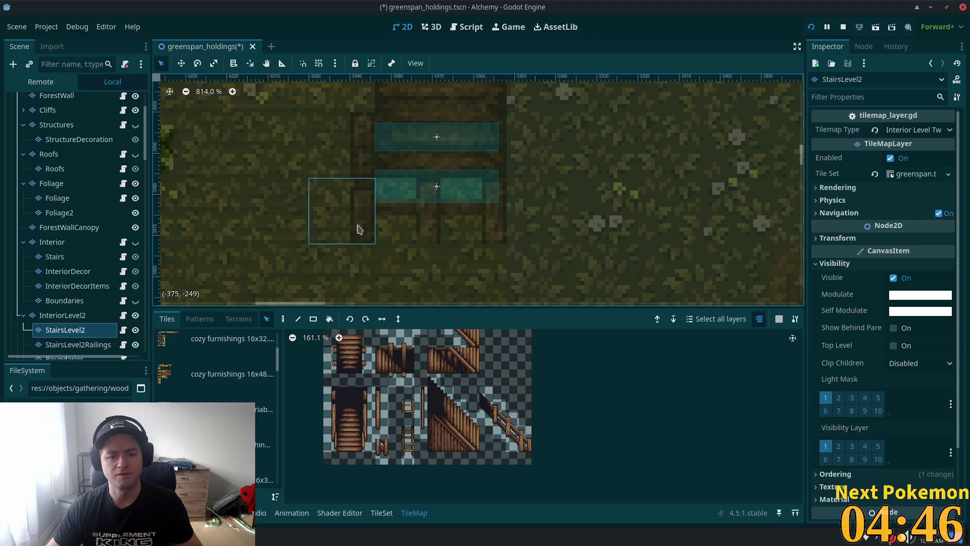
left_click_drag(425, 445, 421, 464)
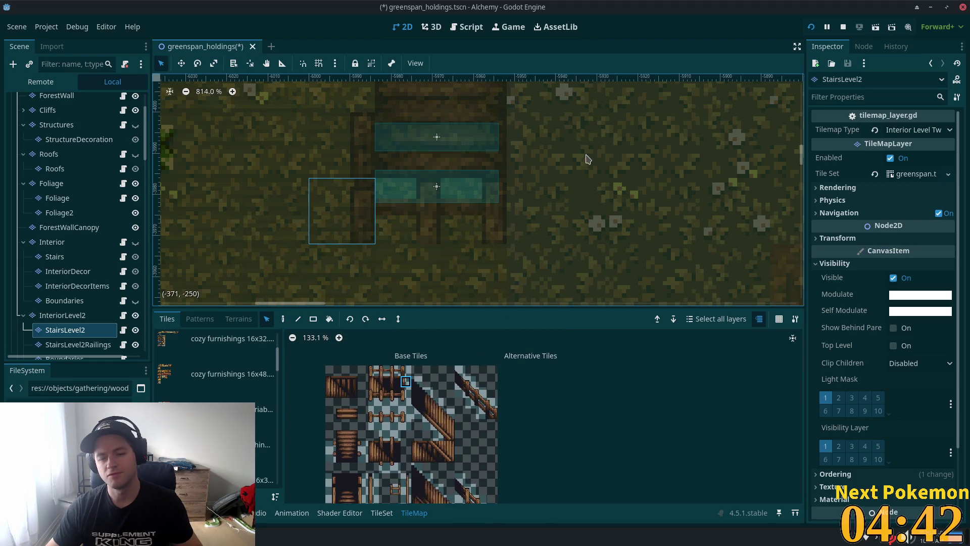
scroll(586, 158, "down", 1)
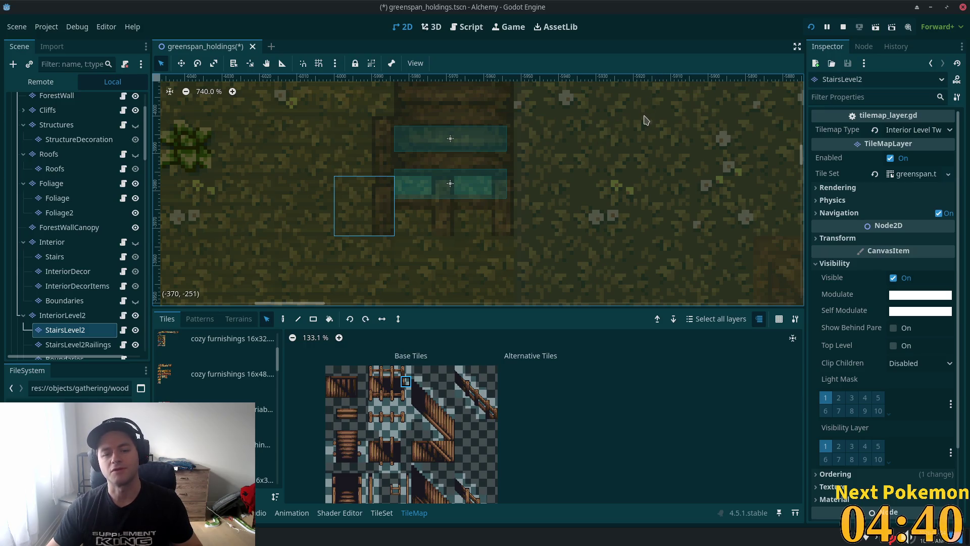
scroll(650, 136, "down", 4)
scroll(412, 179, "up", 5)
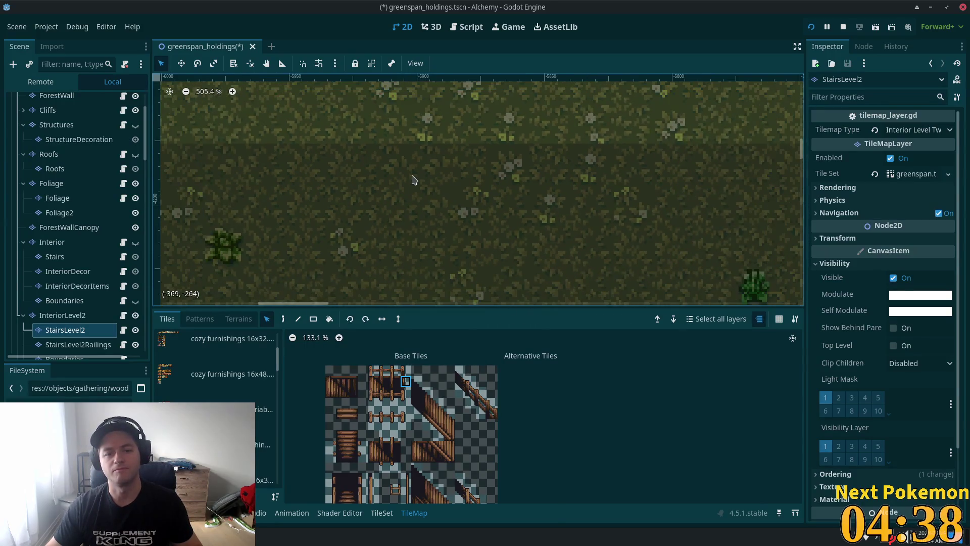
scroll(427, 167, "down", 2)
scroll(611, 132, "down", 8)
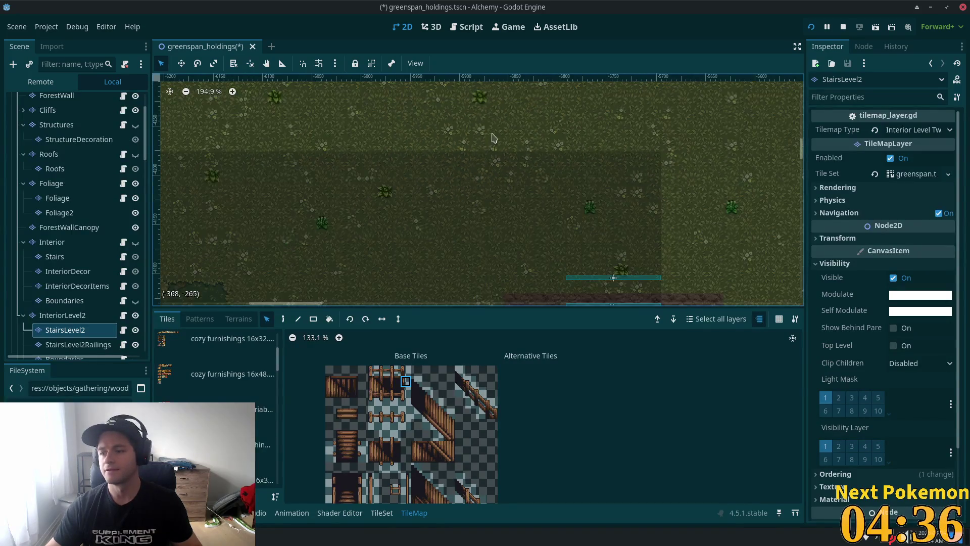
mouse_move(448, 232)
left_mouse_down()
mouse_move(244, 200)
mouse_move(152, 159)
left_mouse_up()
scroll(393, 165, "up", 10)
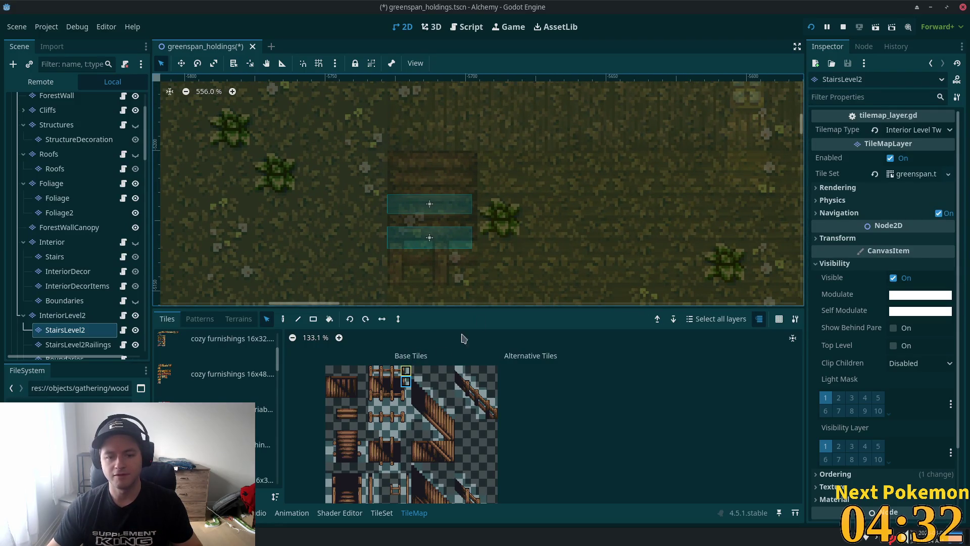
Step: Place a stair post tile beside the stairs, then undo it
left_click(283, 318)
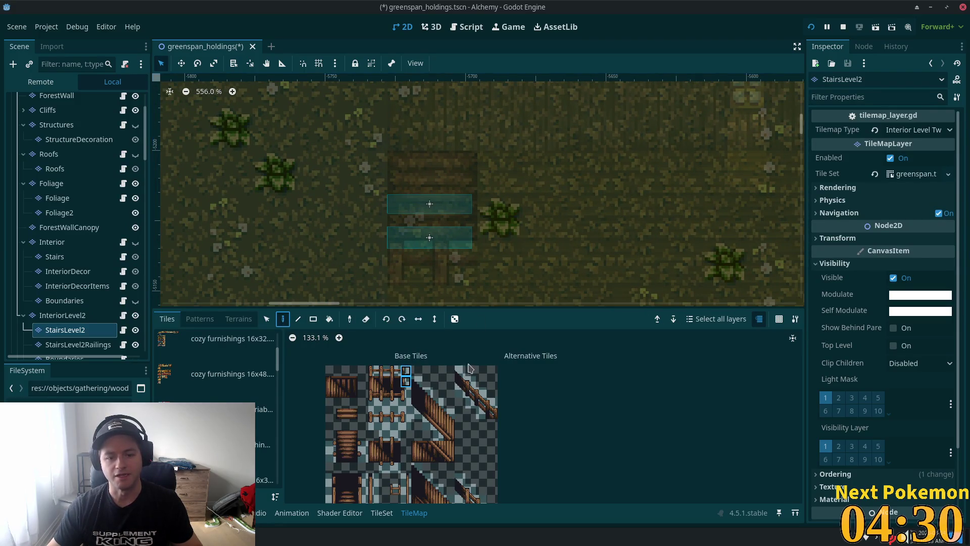
scroll(468, 354, "up", 5)
left_click(442, 218)
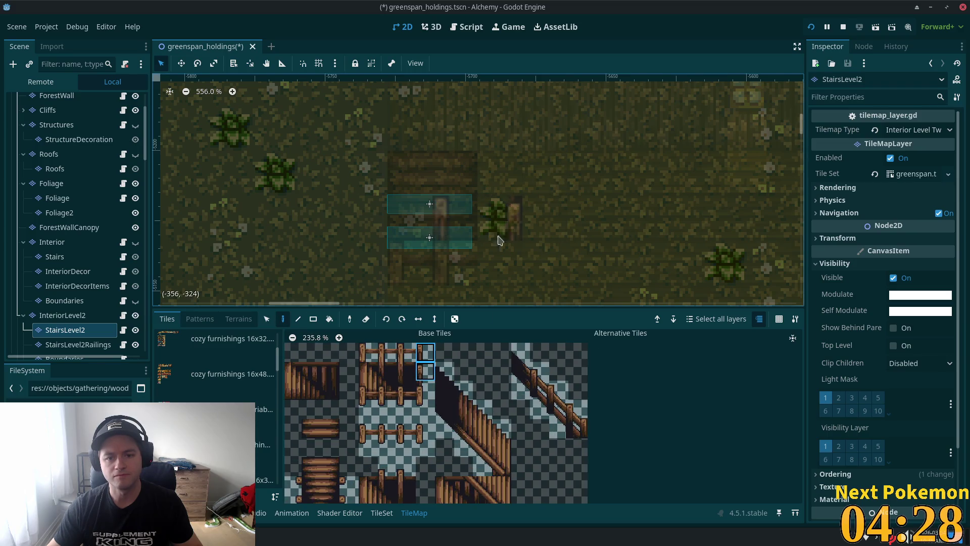
key("ctrl+z")
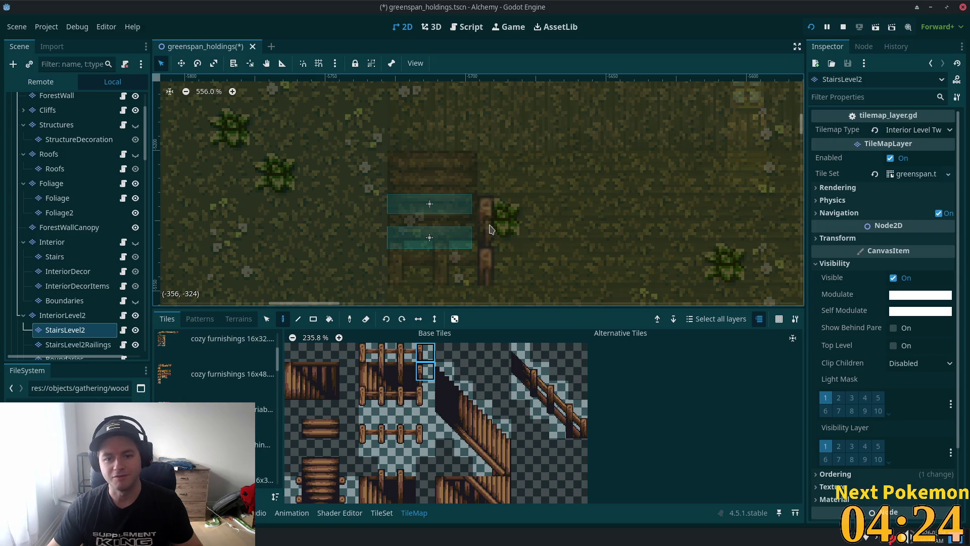
scroll(71, 202, "up", 2)
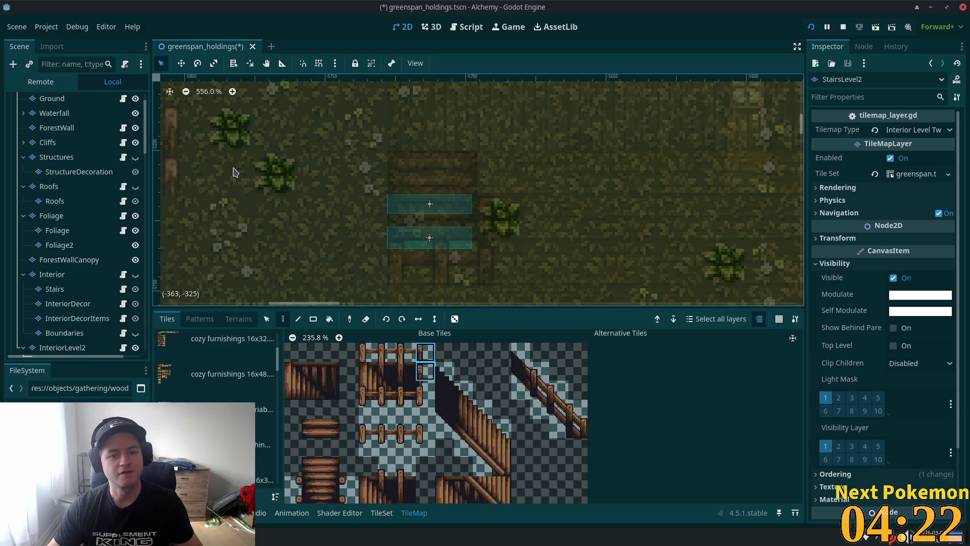
Step: Save the scene and make the Interior layer visible again
key("ctrl+s")
key("alt+Tab")
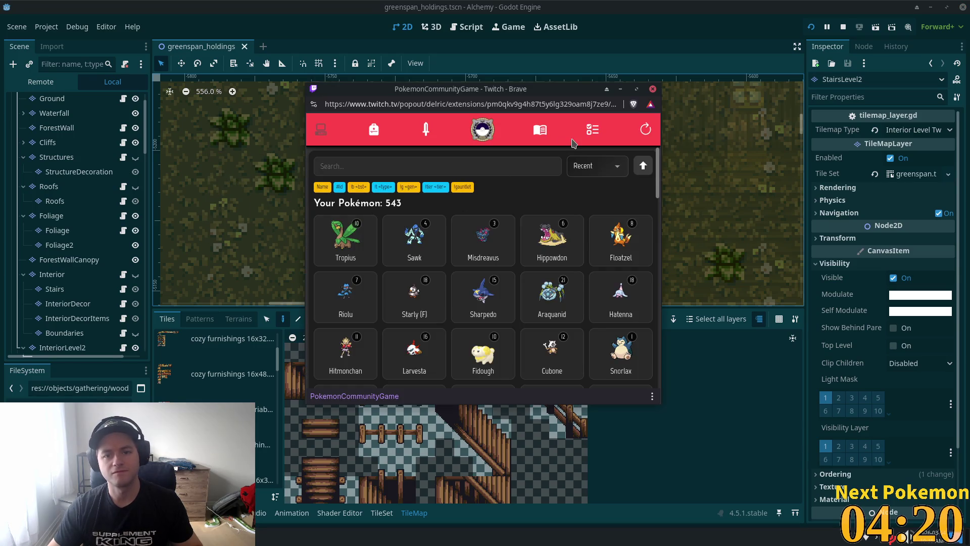
left_click(135, 275)
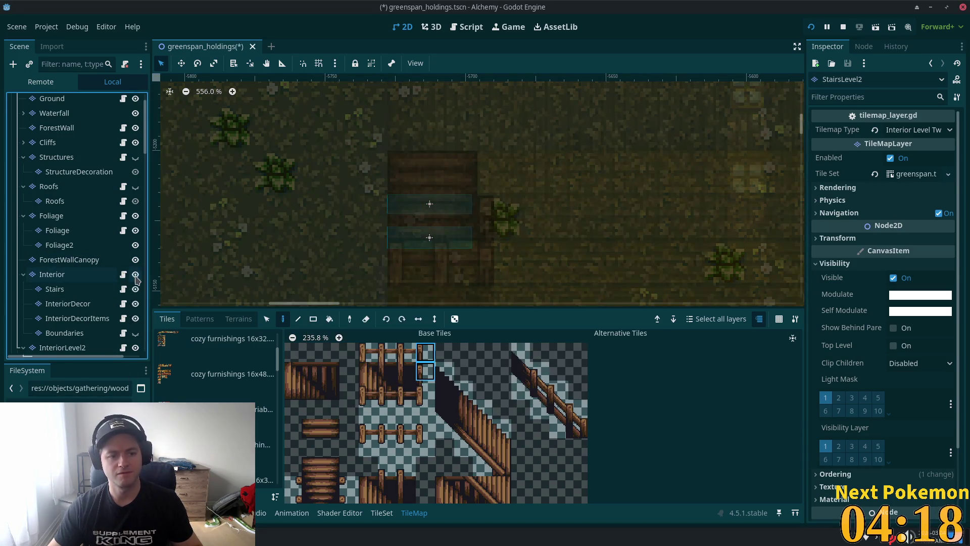
Step: Run the project and walk the character up, down and along the new stairs
left_click(811, 27)
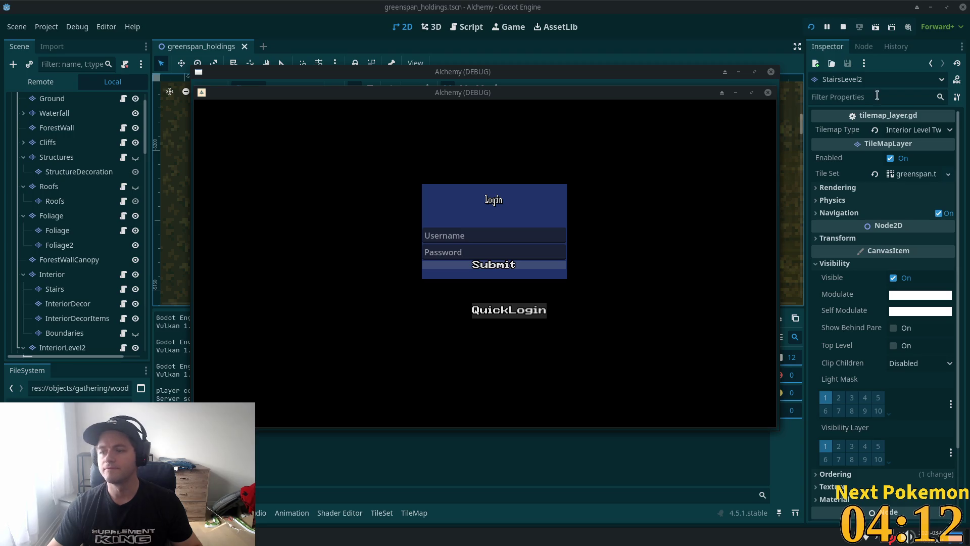
mouse_move(443, 97)
left_mouse_down()
mouse_move(298, 141)
mouse_move(464, 162)
mouse_move(347, 188)
mouse_move(377, 173)
mouse_move(319, 125)
left_mouse_up()
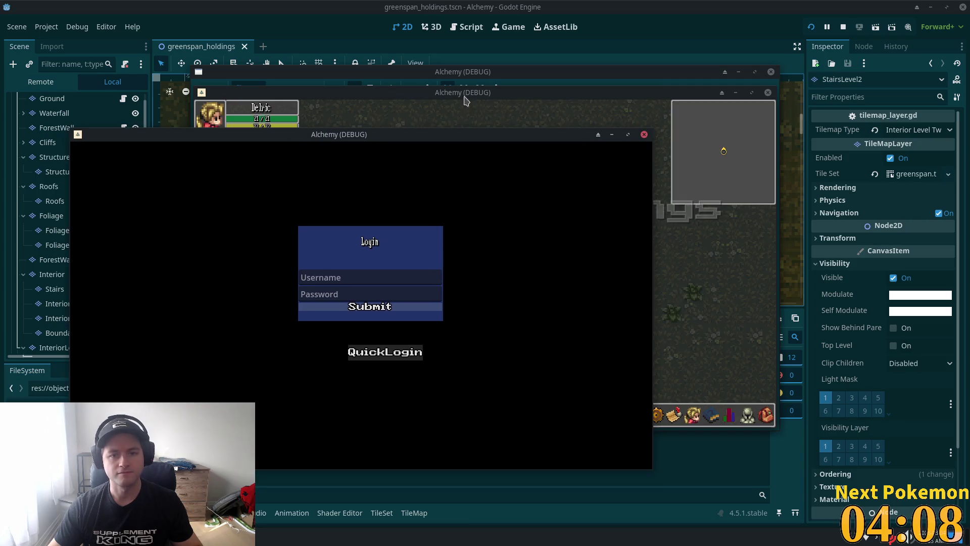
left_click(464, 96)
key("Left")
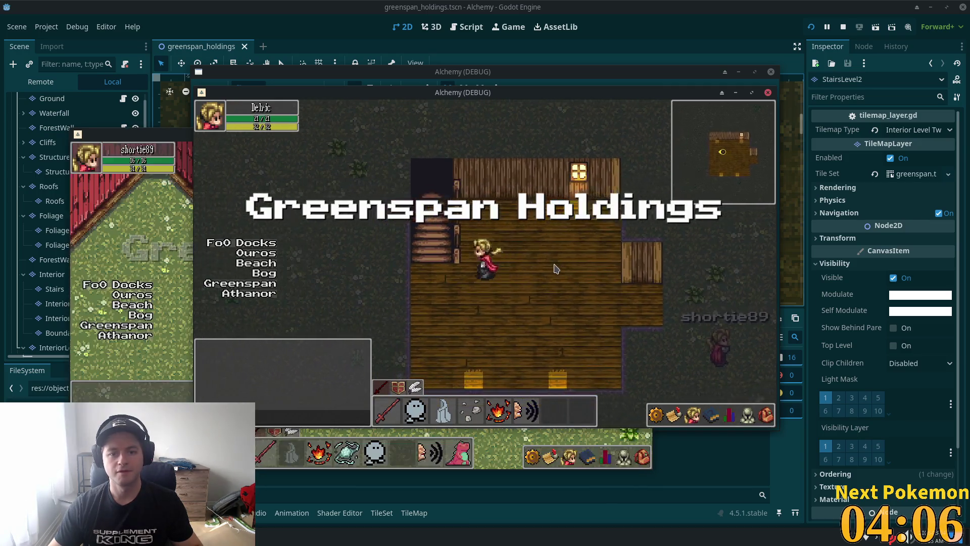
key("Up")
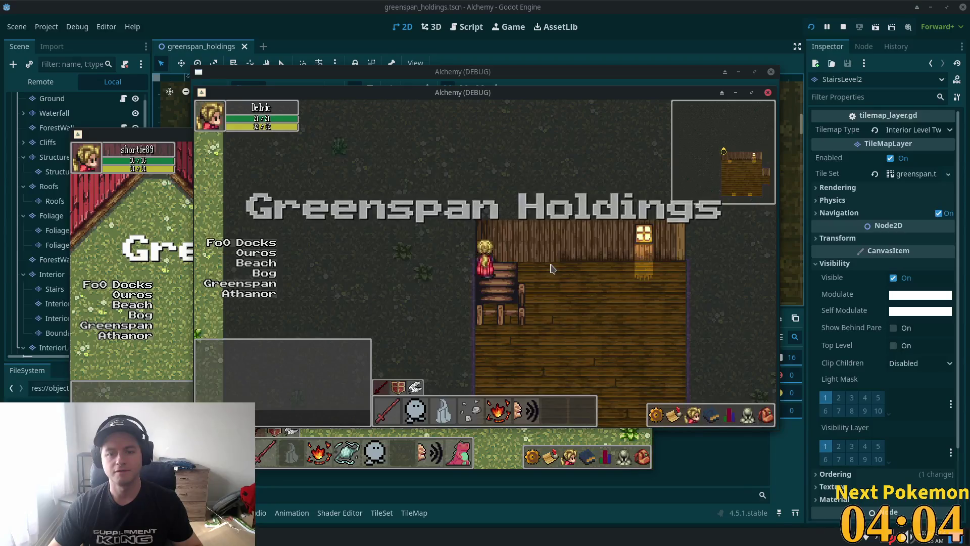
key("Right")
key("Down")
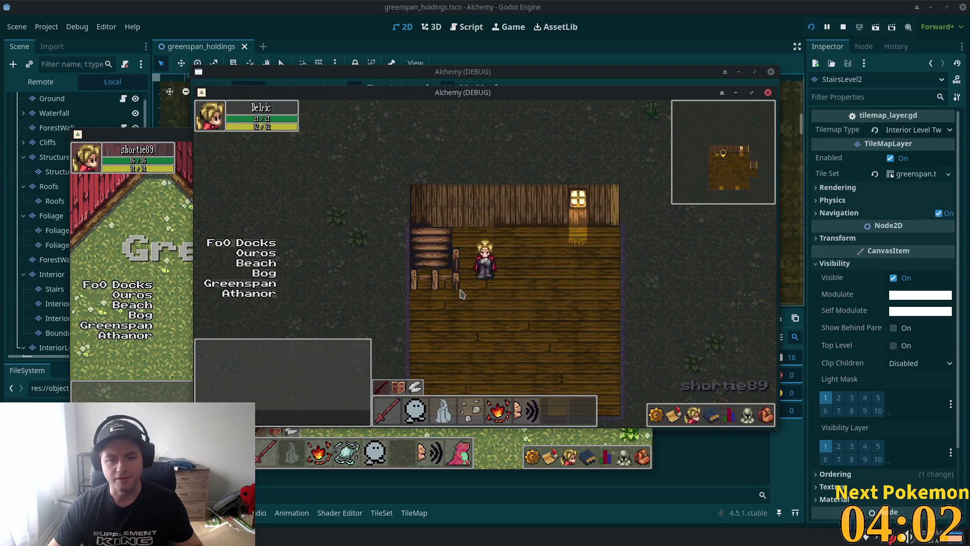
key("Left")
key("Left")
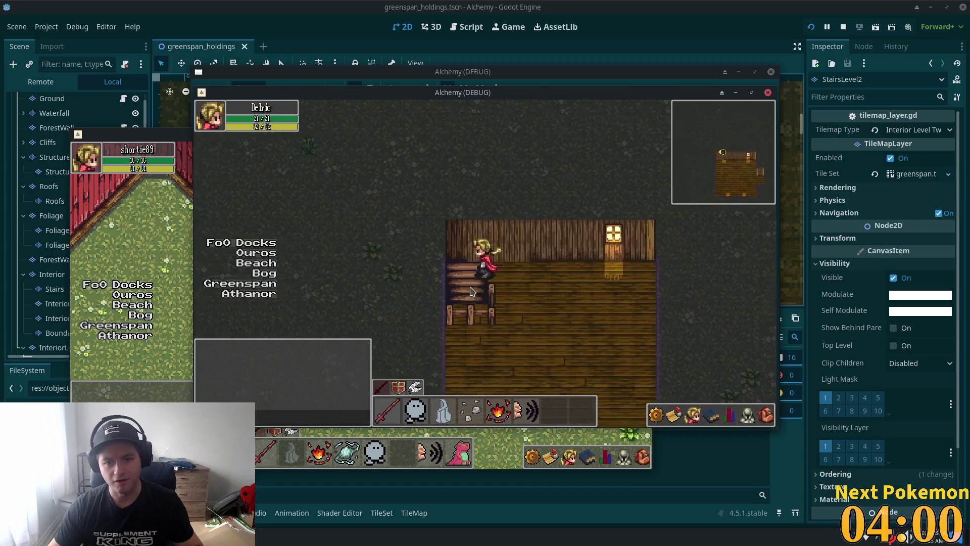
key("Right")
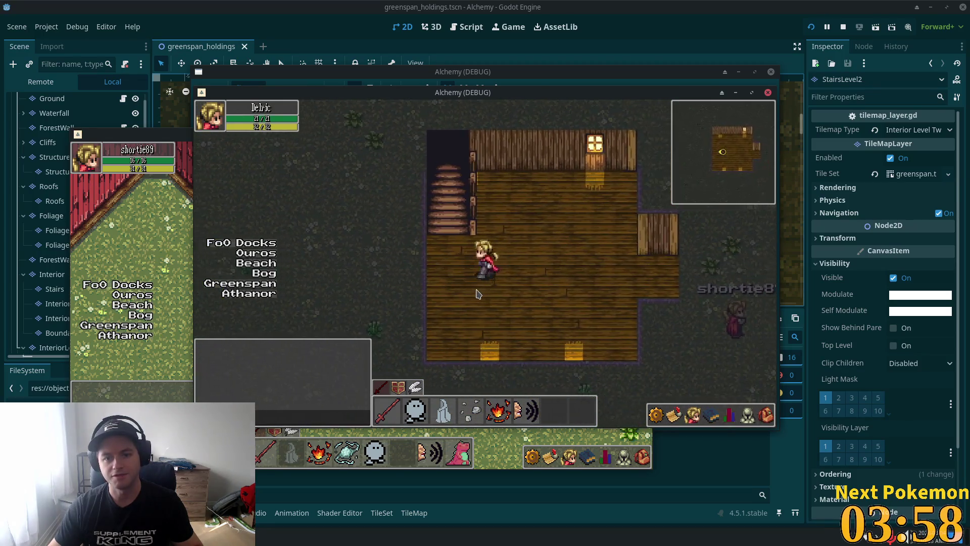
key("Left")
key("Up")
key("Right")
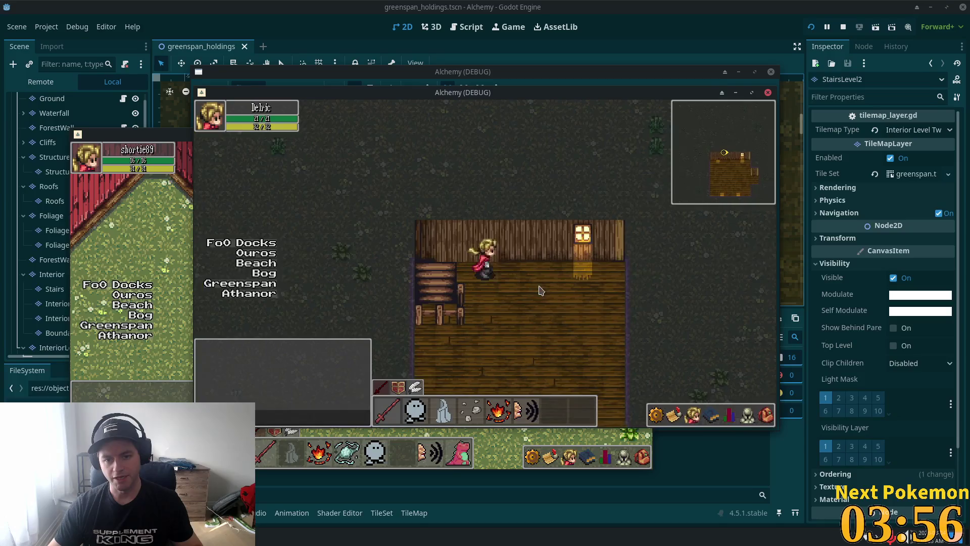
Step: Move both game windows aside and return to the Godot editor
left_click_drag(579, 96, 877, 157)
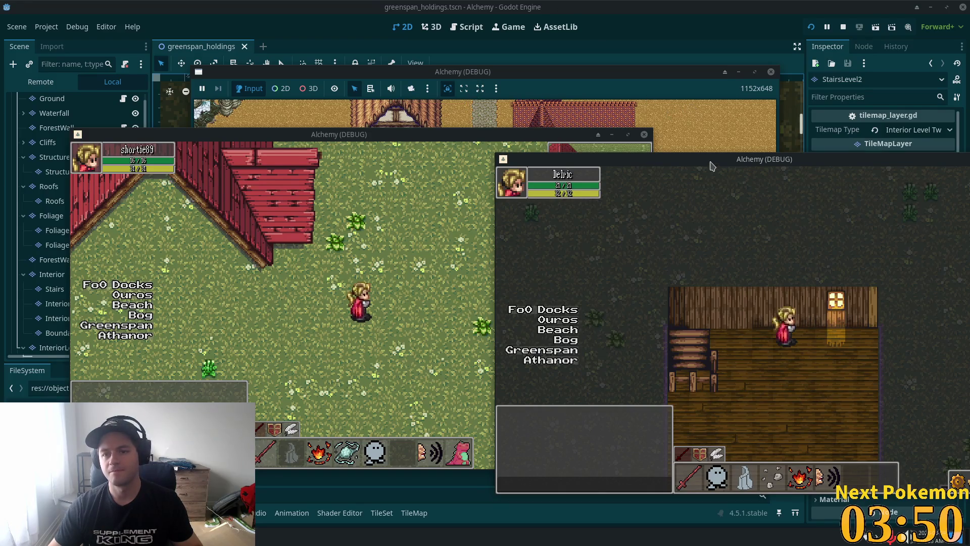
left_click_drag(710, 165, 872, 133)
left_click(630, 16)
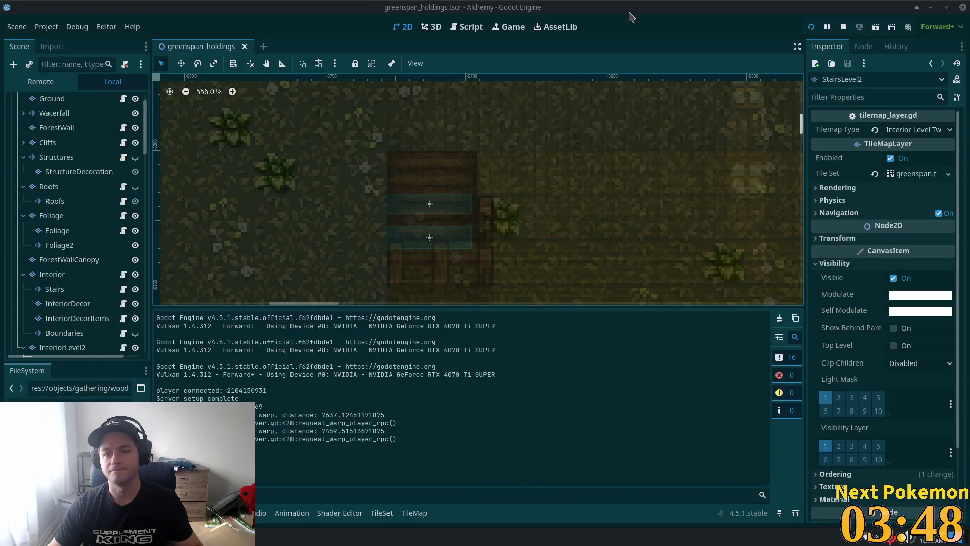
Step: Restore the editor window and move the running game window down and left behind it
double_click(656, 17)
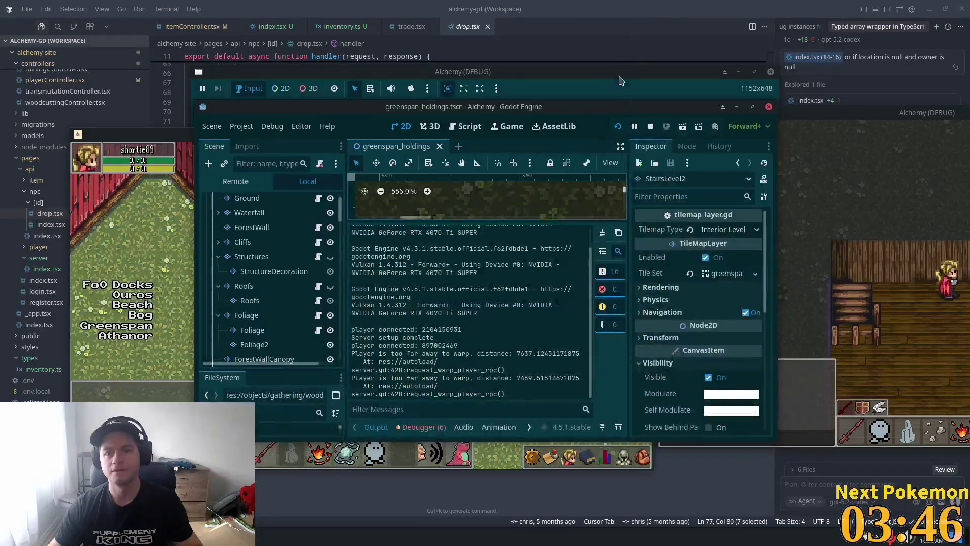
left_click(500, 75)
left_click_drag(499, 75, 441, 137)
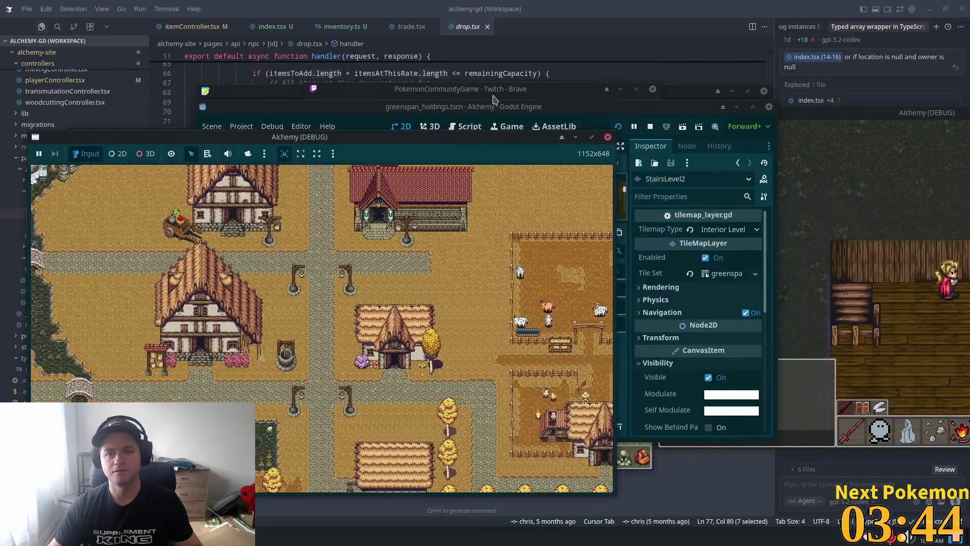
key("alt+Tab")
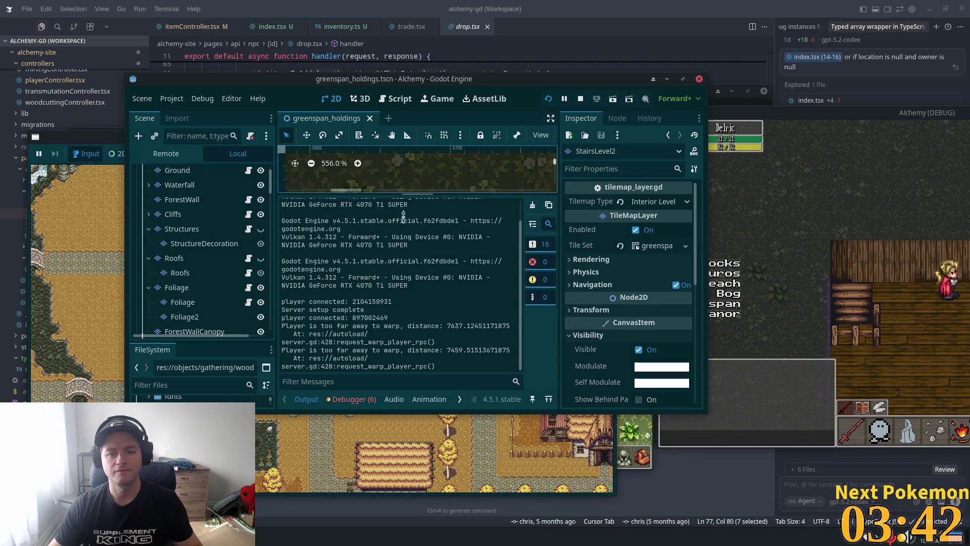
Step: Enlarge the 2D view and the editor window, then select the InteriorDecor layer
left_click_drag(418, 192, 417, 278)
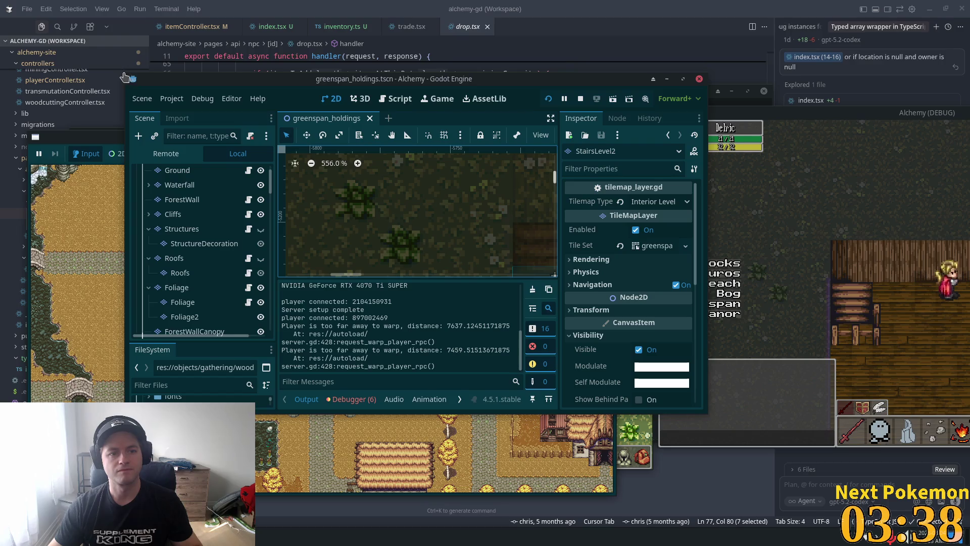
mouse_move(125, 77)
left_mouse_down()
mouse_move(76, 29)
mouse_move(1, 4)
left_mouse_up()
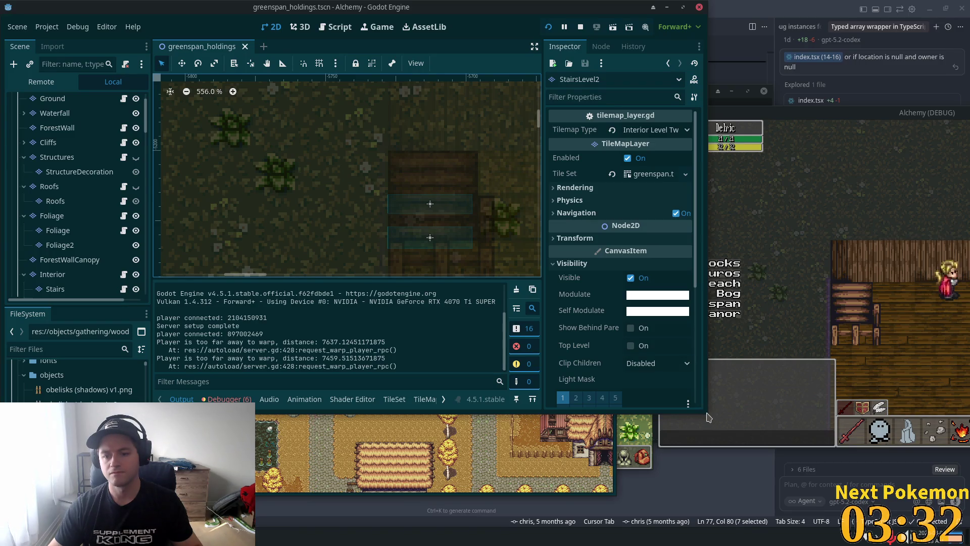
left_click_drag(711, 418, 815, 500)
scroll(475, 251, "down", 3)
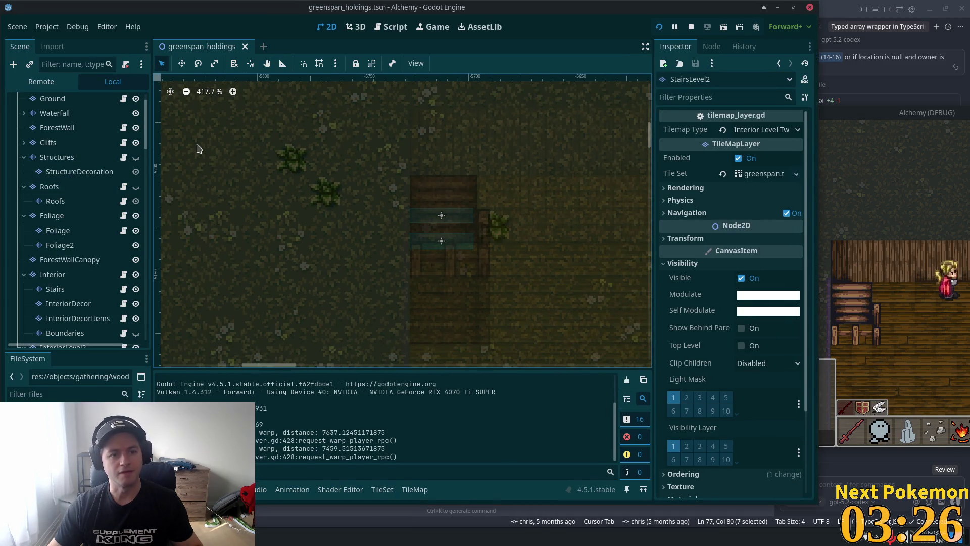
left_click(74, 306)
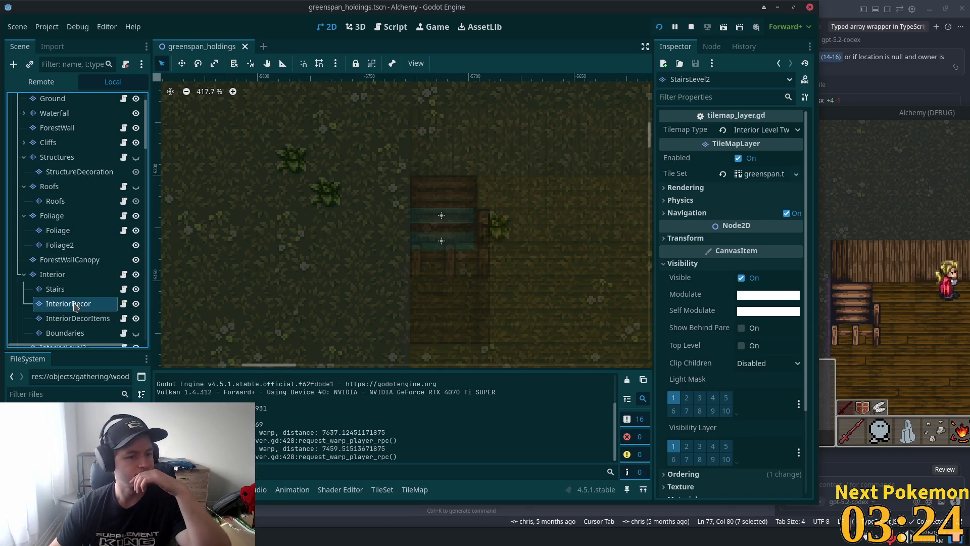
Step: Select the StairsLevel2Railings layer under InteriorLevel2 and browse the tile atlas
scroll(74, 306, "down", 3)
left_click(78, 255)
left_click(66, 239)
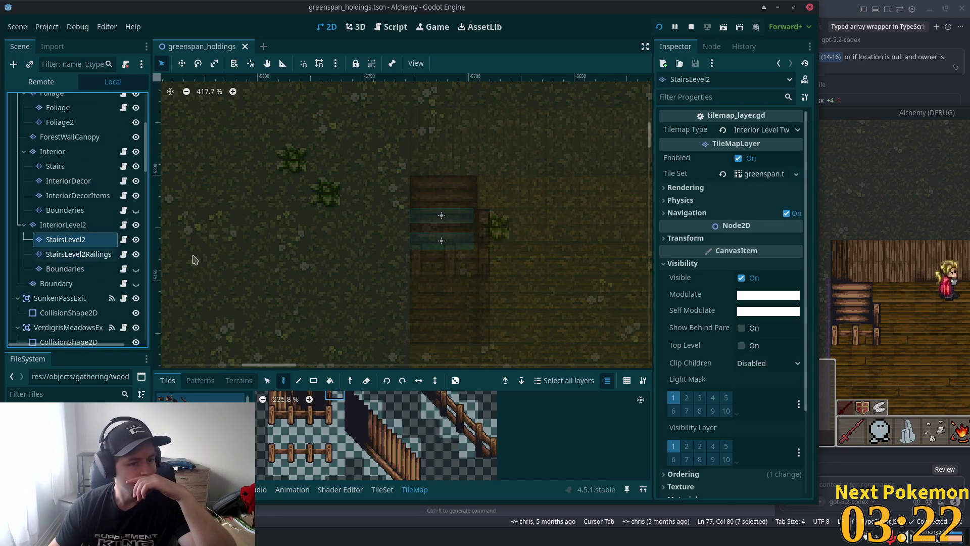
left_click(78, 254)
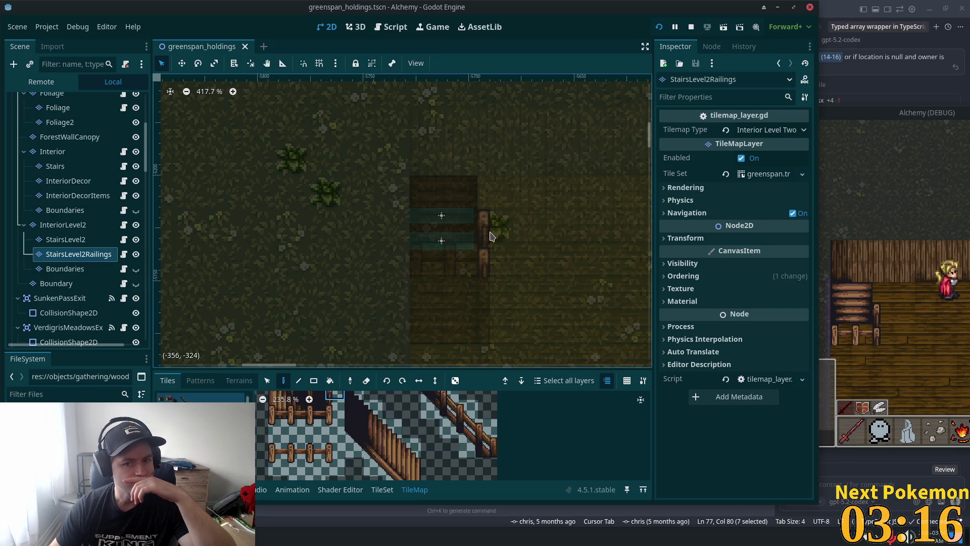
scroll(487, 298, "up", 4)
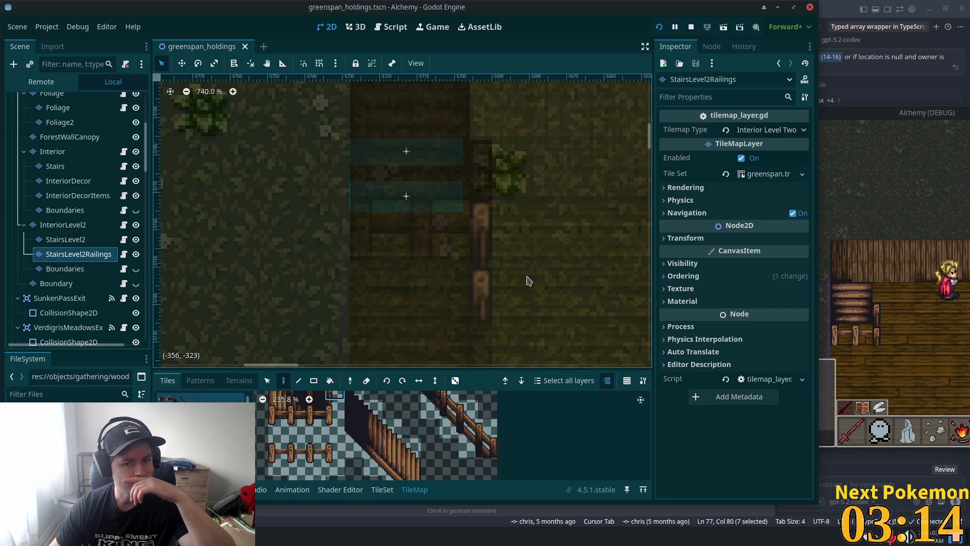
scroll(520, 283, "down", 2)
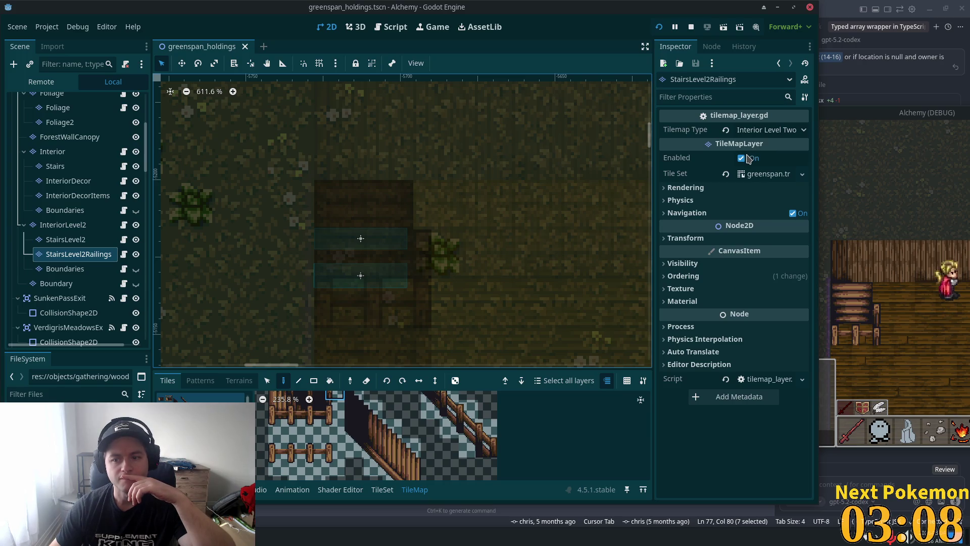
scroll(437, 455, "down", 2)
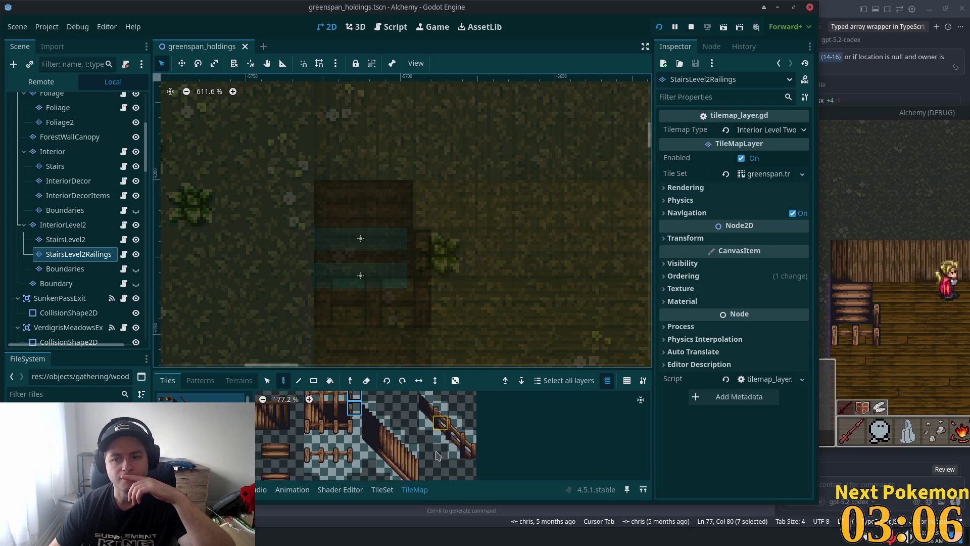
scroll(433, 459, "up", 3)
scroll(434, 455, "down", 2)
scroll(444, 444, "down", 1)
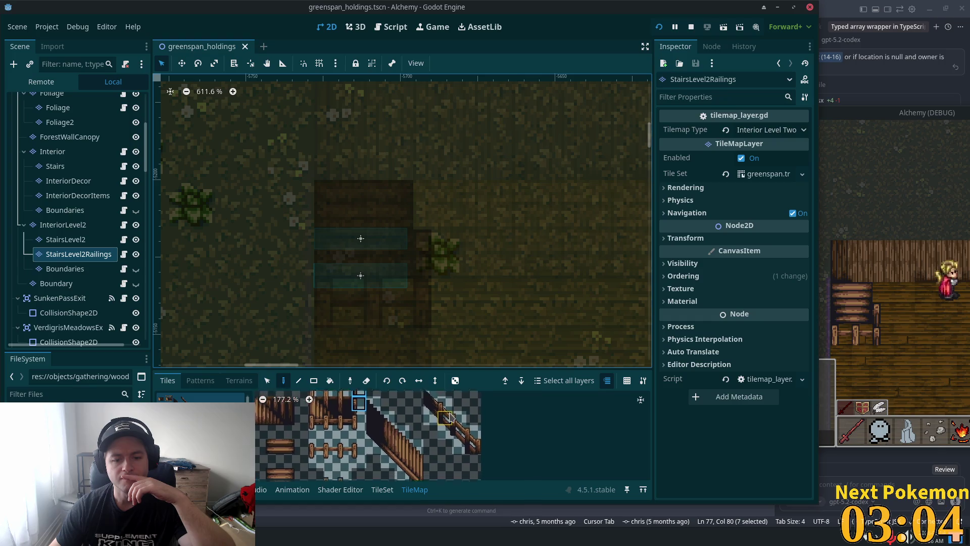
scroll(448, 418, "down", 5)
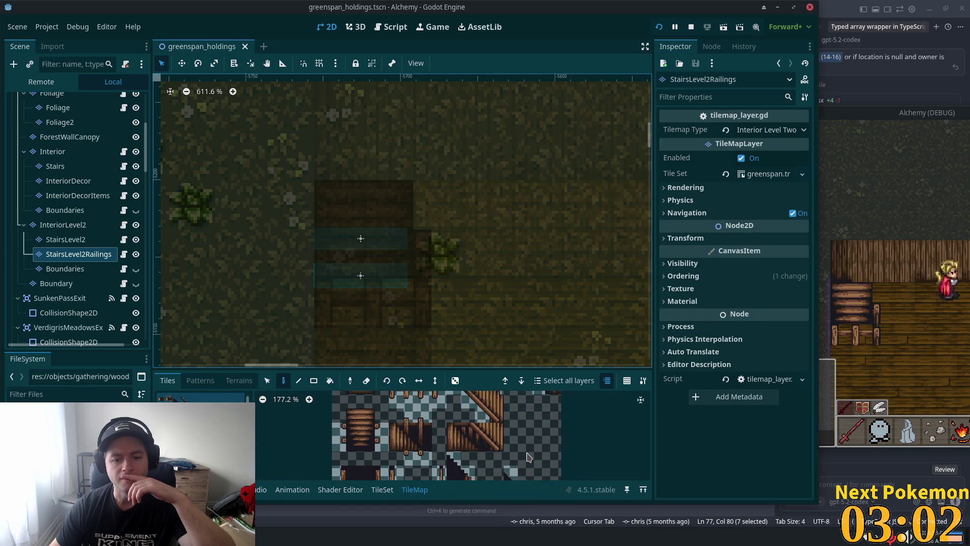
left_click_drag(527, 457, 523, 460)
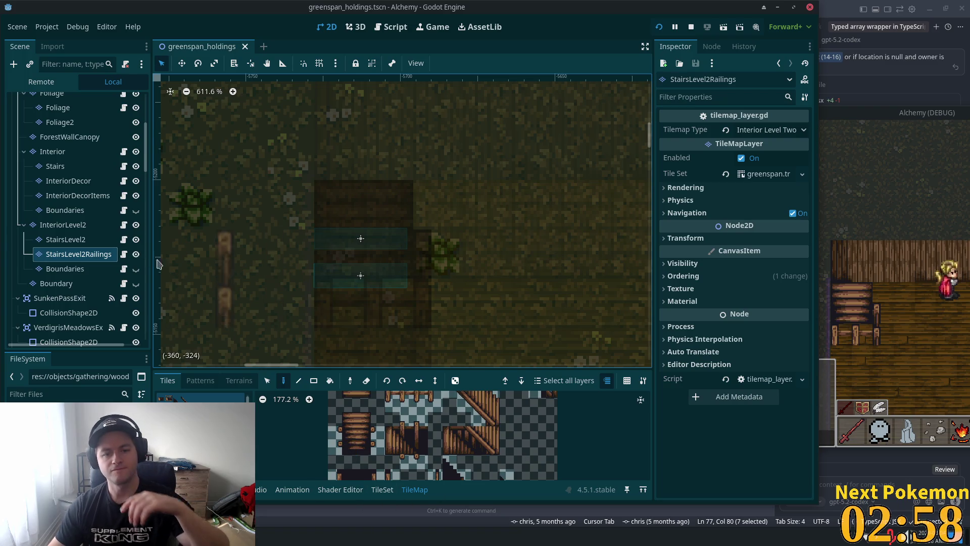
Step: On StairsLevel2, box-select the house's stair tiles with the Selection tool
left_click(95, 241)
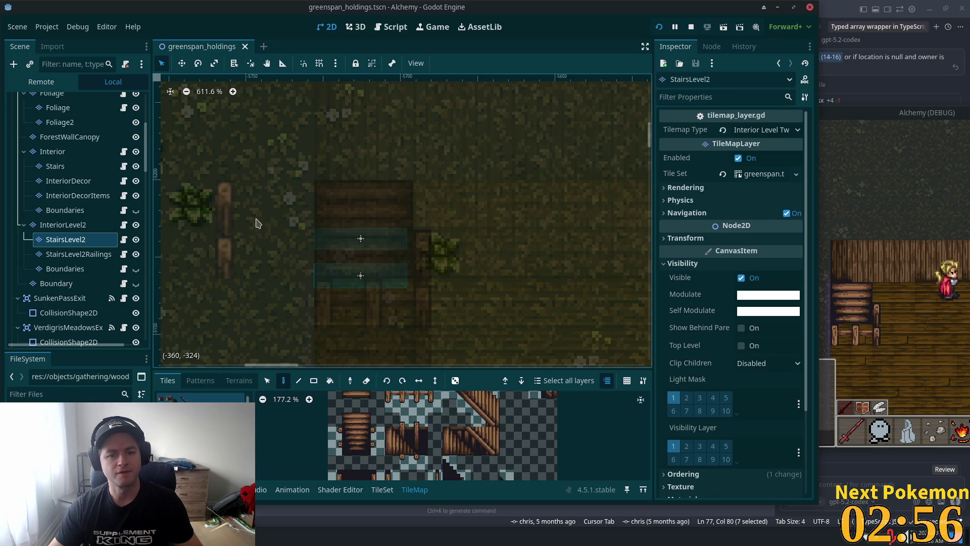
left_click(267, 380)
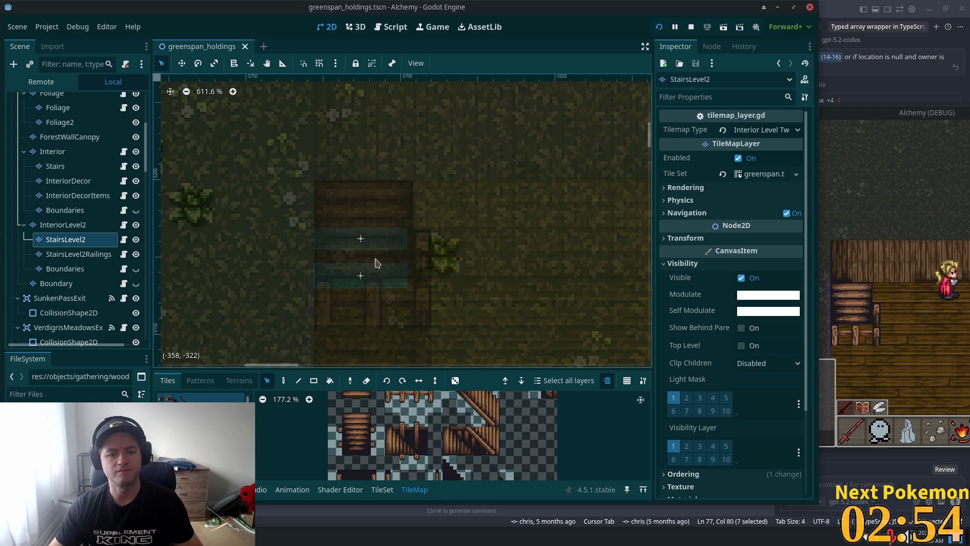
mouse_move(298, 216)
left_mouse_down()
mouse_move(480, 370)
mouse_move(473, 356)
left_mouse_up()
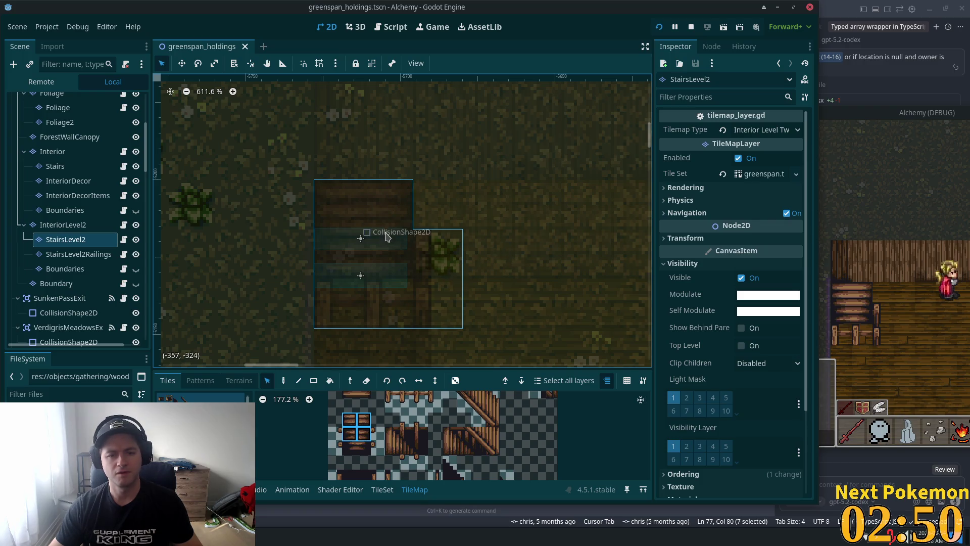
mouse_move(387, 236)
left_mouse_down()
mouse_move(364, 273)
mouse_move(334, 232)
mouse_move(387, 225)
mouse_move(373, 253)
mouse_move(342, 251)
left_mouse_up()
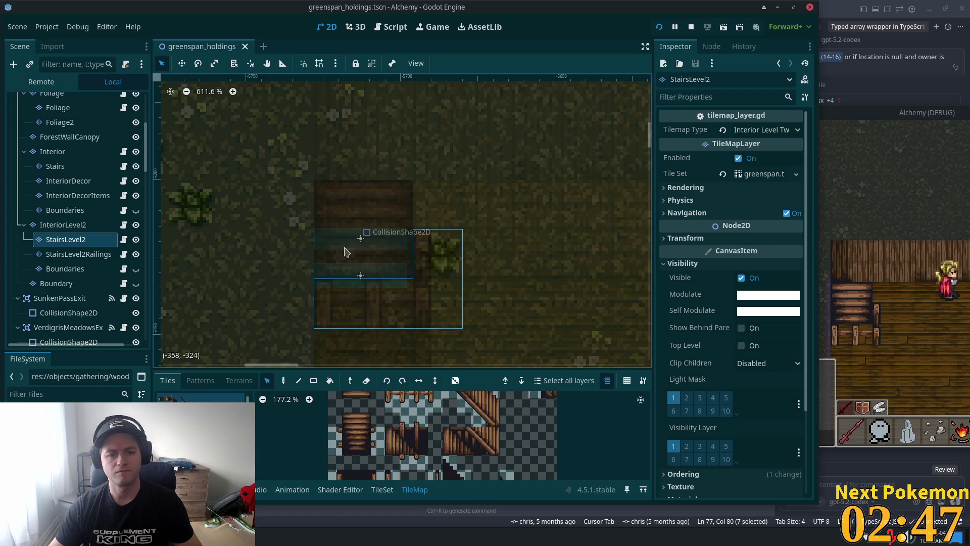
Step: Paint a tile onto the stairs area on the StairsLevel2Railings layer
left_click(284, 381)
left_click(78, 254)
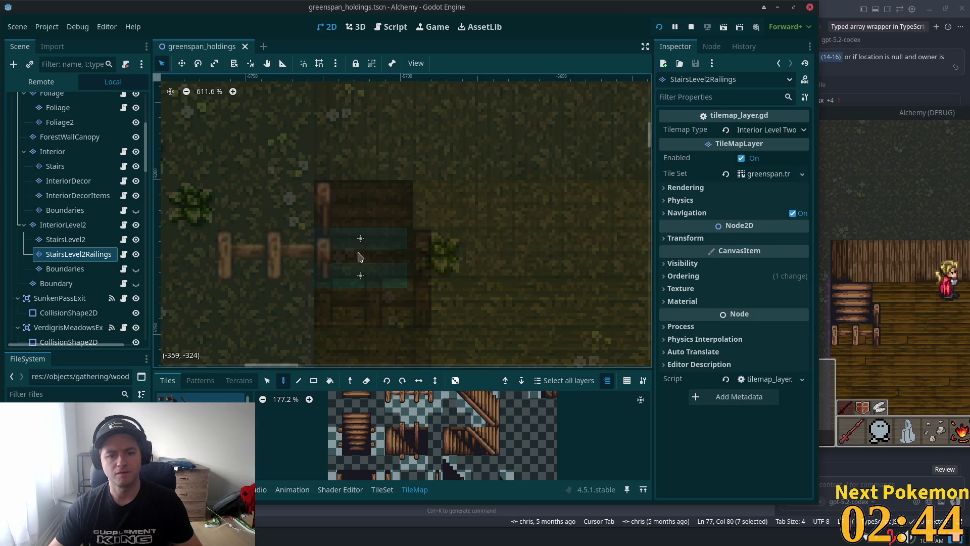
left_click(369, 271)
Step: On StairsLevel2, pick two adjacent stair tiles from the atlas
left_click(66, 240)
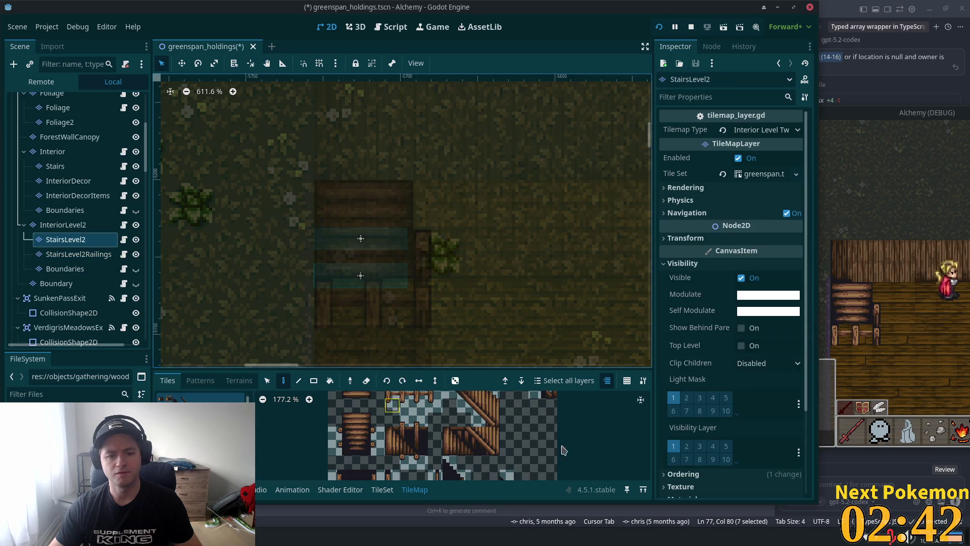
left_click(350, 473)
left_click_drag(348, 448, 364, 449)
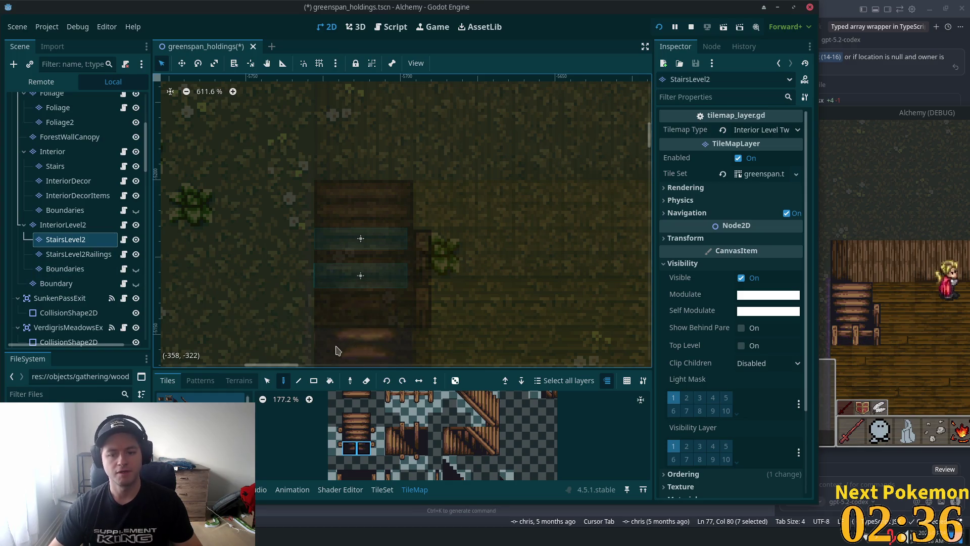
scroll(424, 448, "up", 4)
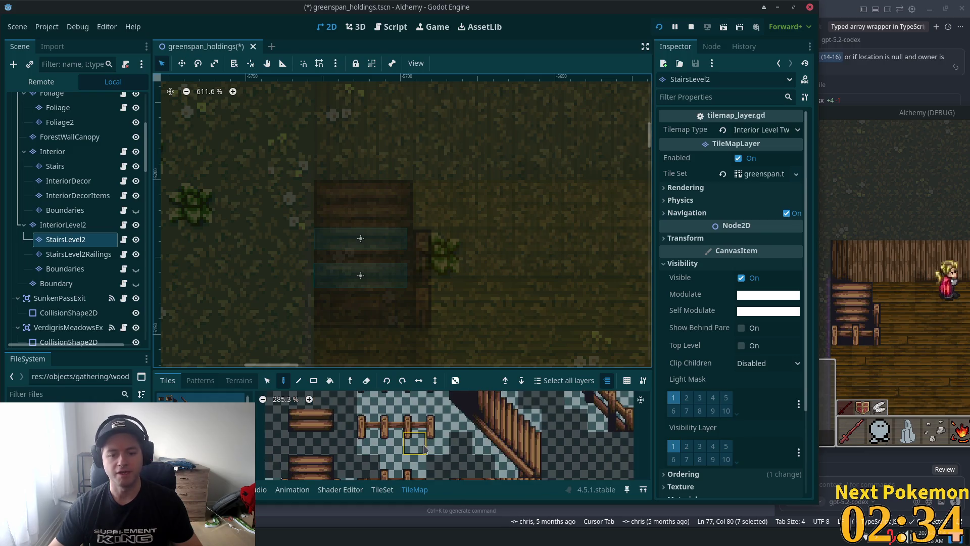
scroll(424, 449, "down", 3)
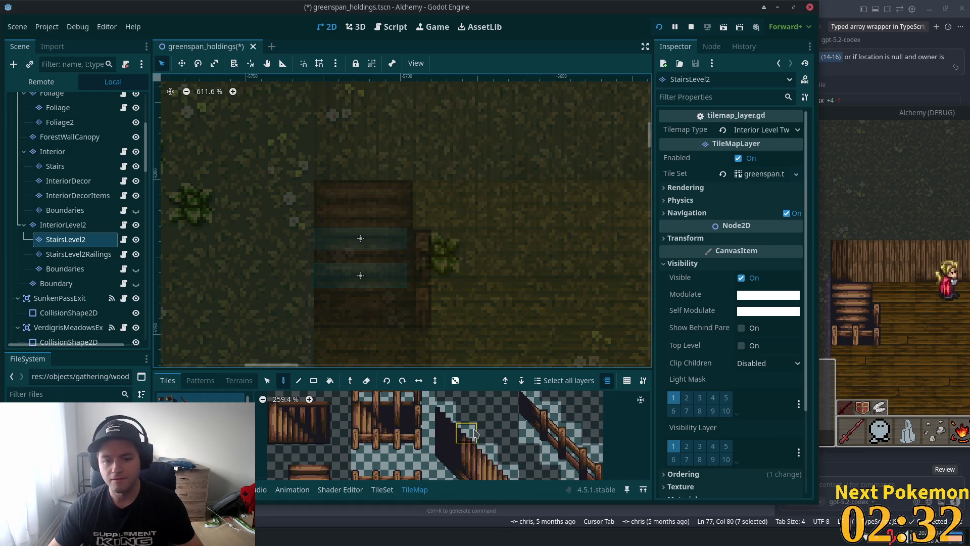
left_click_drag(476, 433, 459, 449)
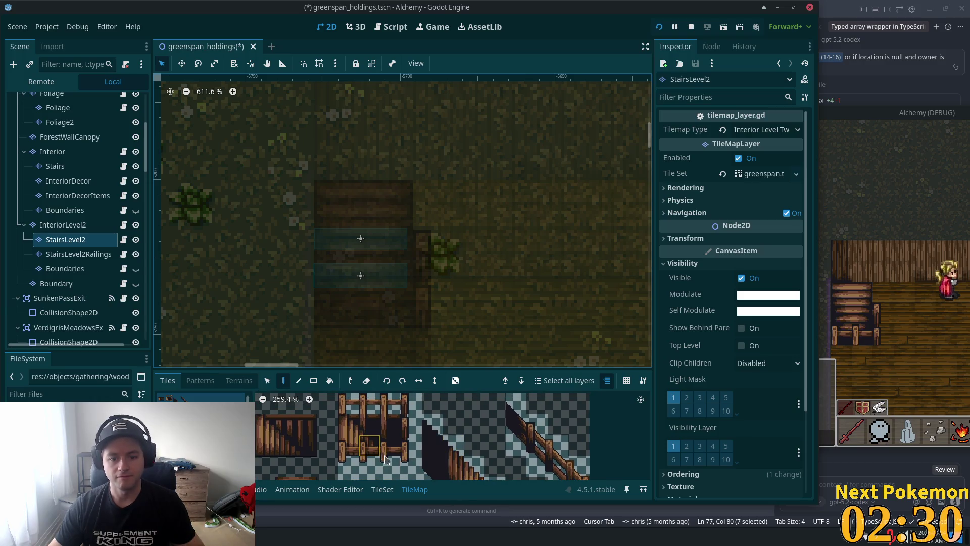
Step: Pick a three-tile fence piece from the TileMap atlas
scroll(379, 450, "up", 3)
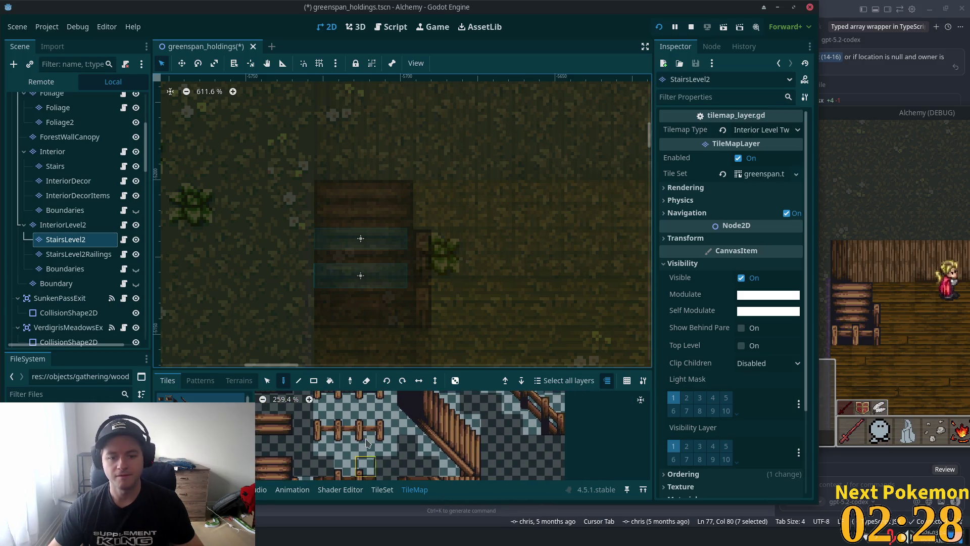
scroll(365, 435, "down", 2)
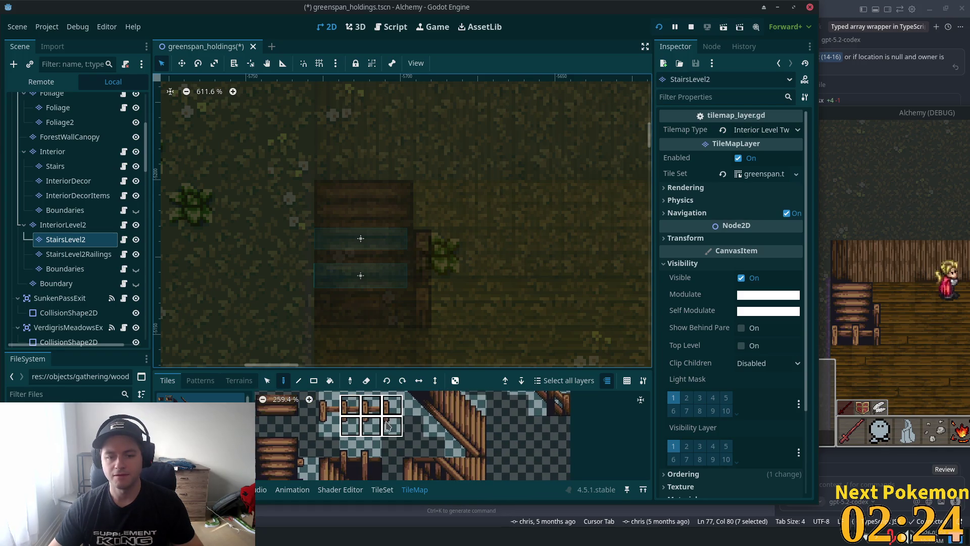
left_click(384, 422)
left_click_drag(349, 404, 384, 415)
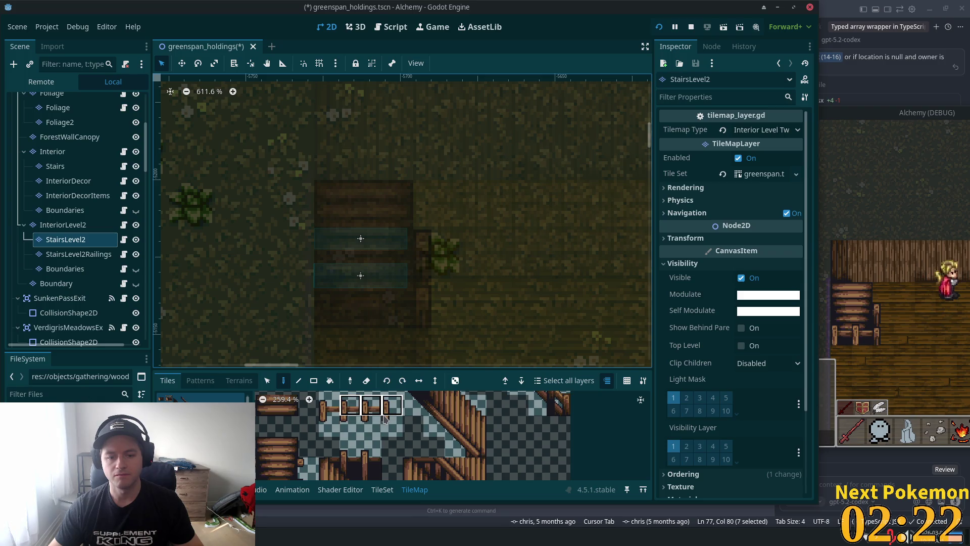
left_click(78, 254)
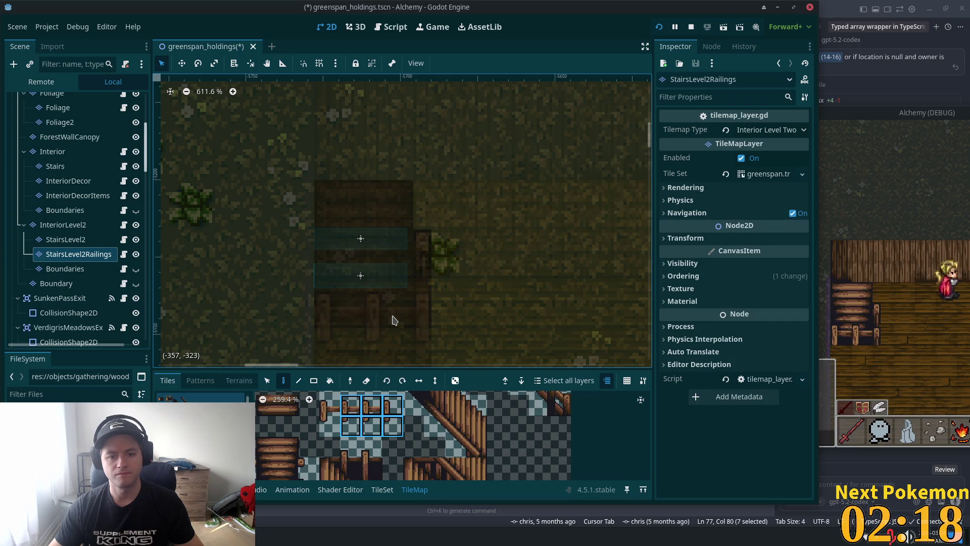
scroll(389, 406, "up", 3)
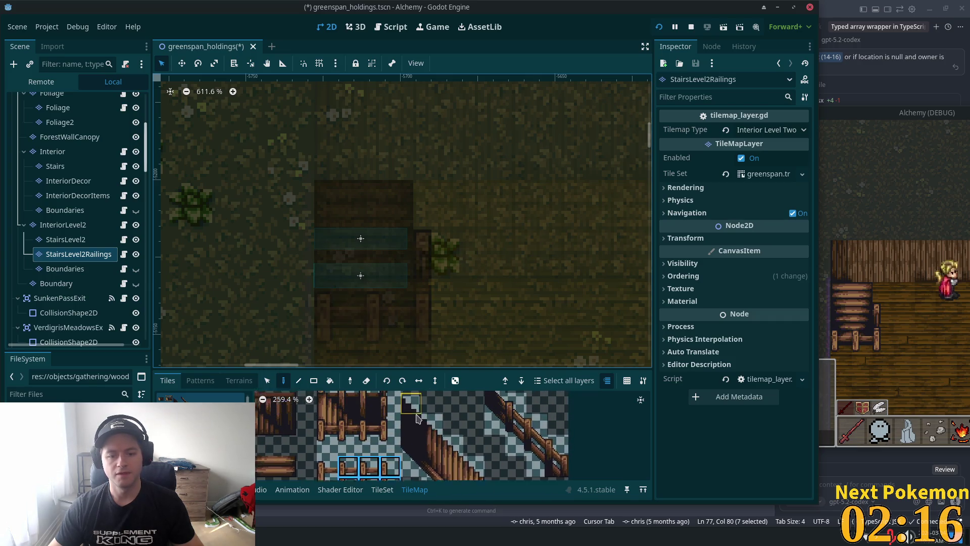
left_click_drag(387, 418, 387, 457)
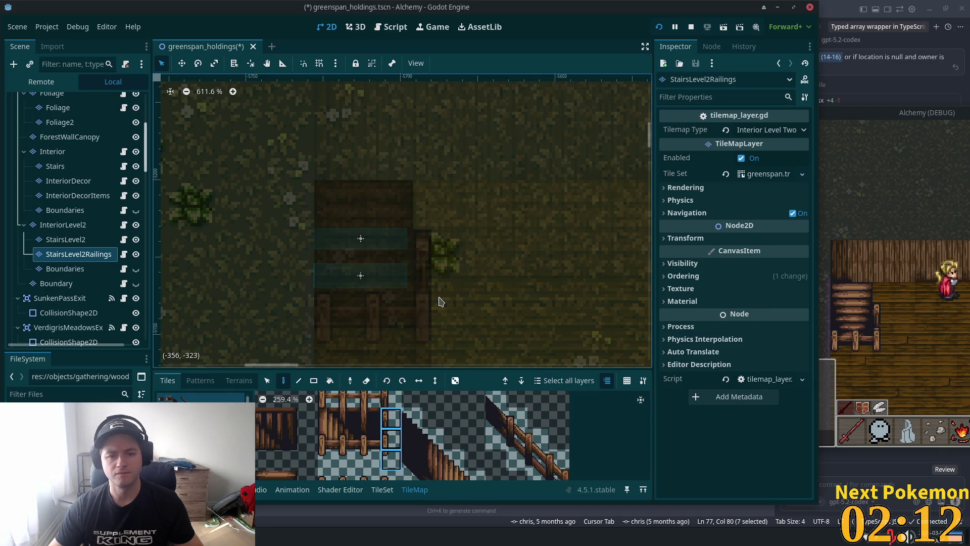
scroll(380, 411, "up", 1)
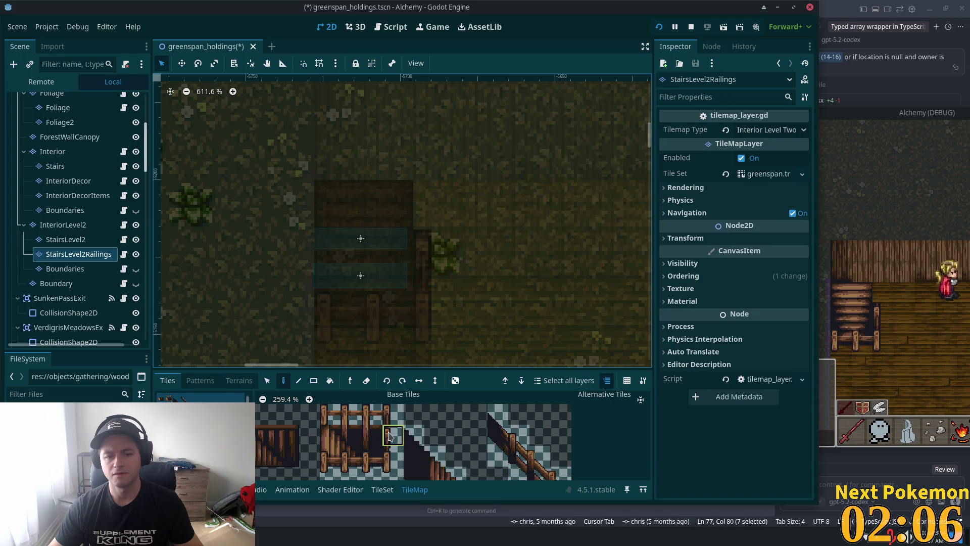
scroll(389, 436, "down", 3)
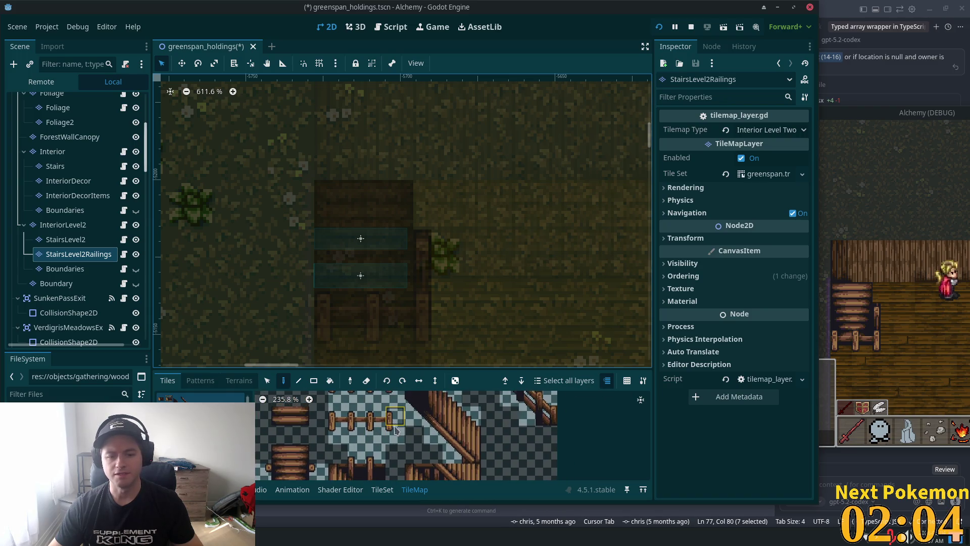
scroll(395, 420, "down", 2)
scroll(389, 413, "up", 2)
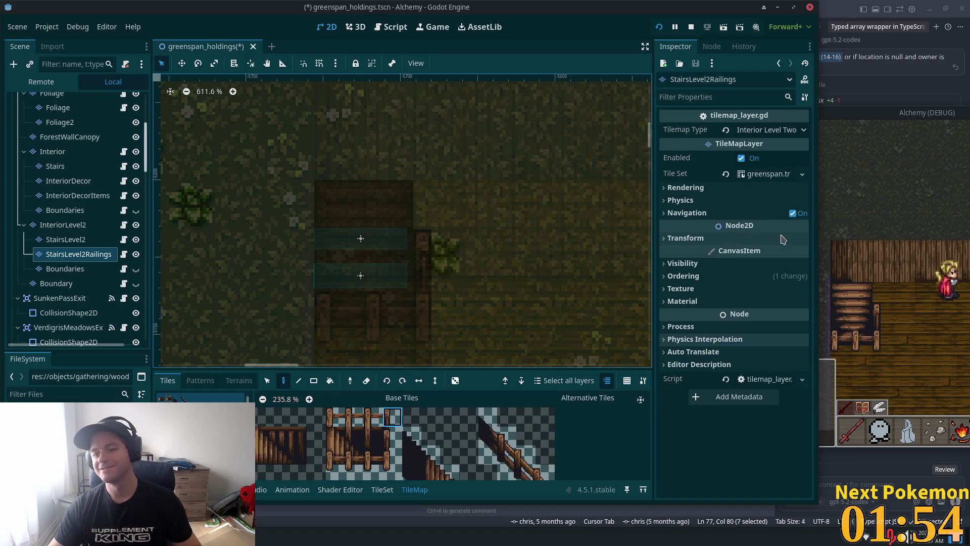
Step: Save the greenspan_holdings scene with Ctrl+S
key("ctrl+s")
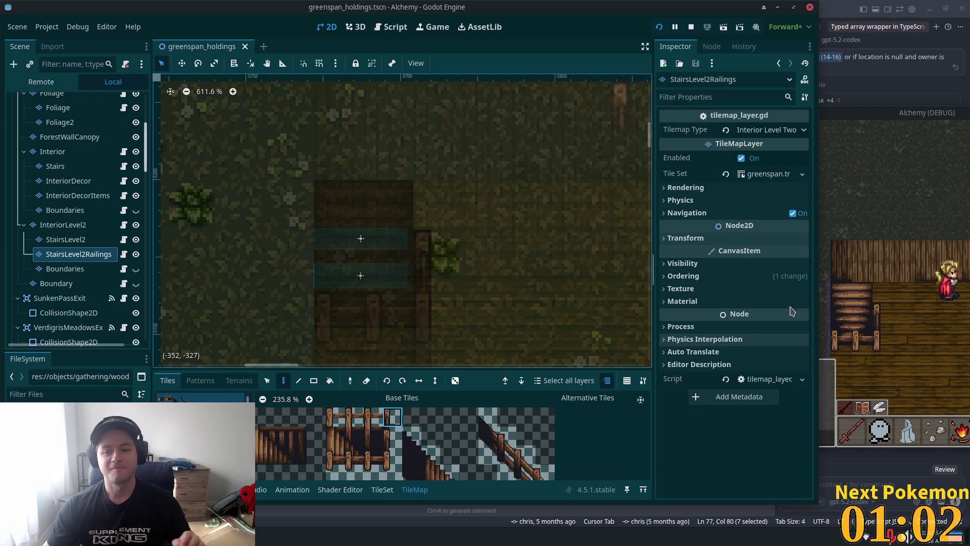
Step: Walk the player up the new stairs into the upper room with WASD, then return to Godot
left_click(925, 296)
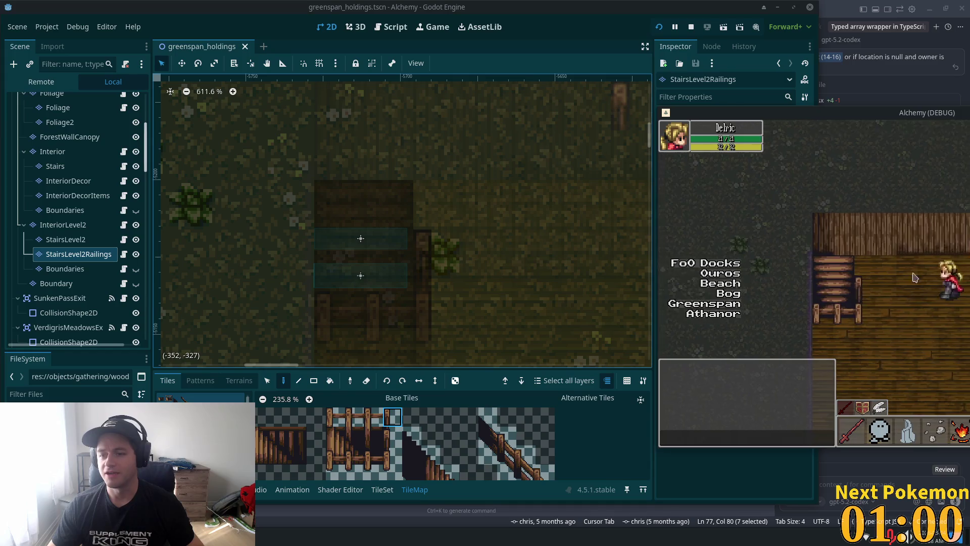
key("d")
key("w")
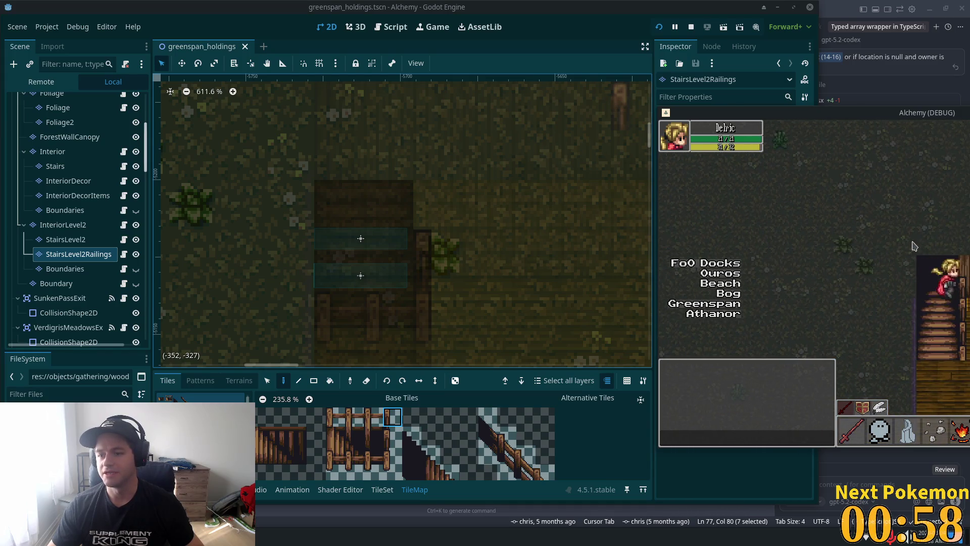
key("s")
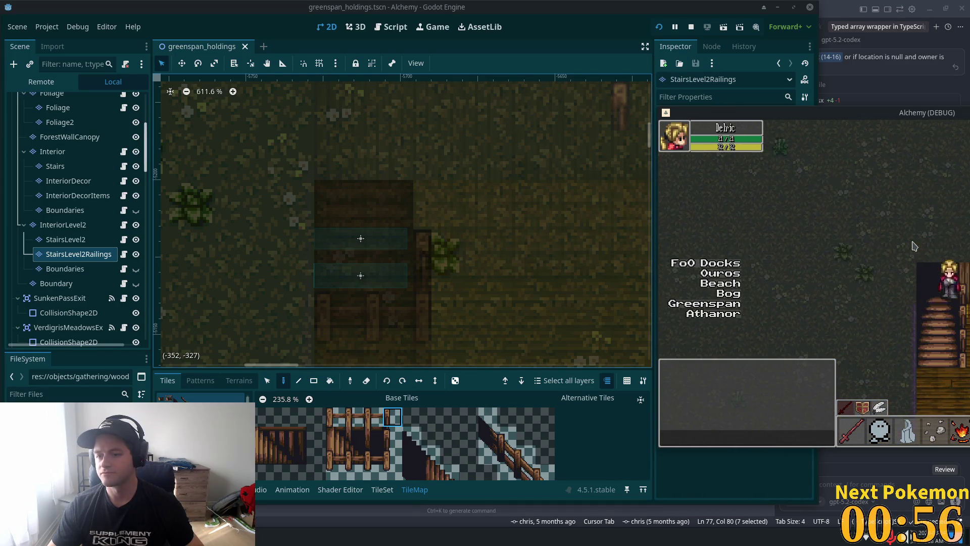
key("w")
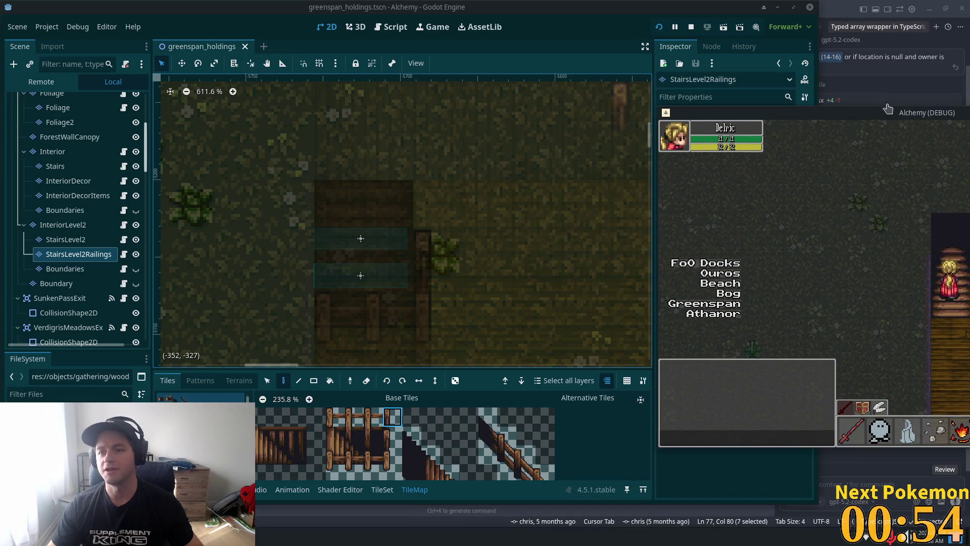
left_click_drag(888, 108, 486, 133)
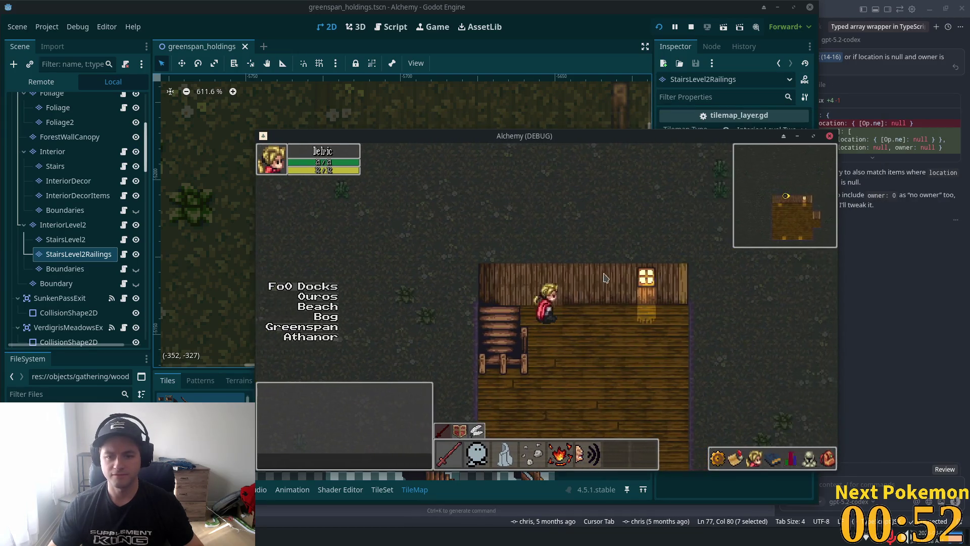
key("a")
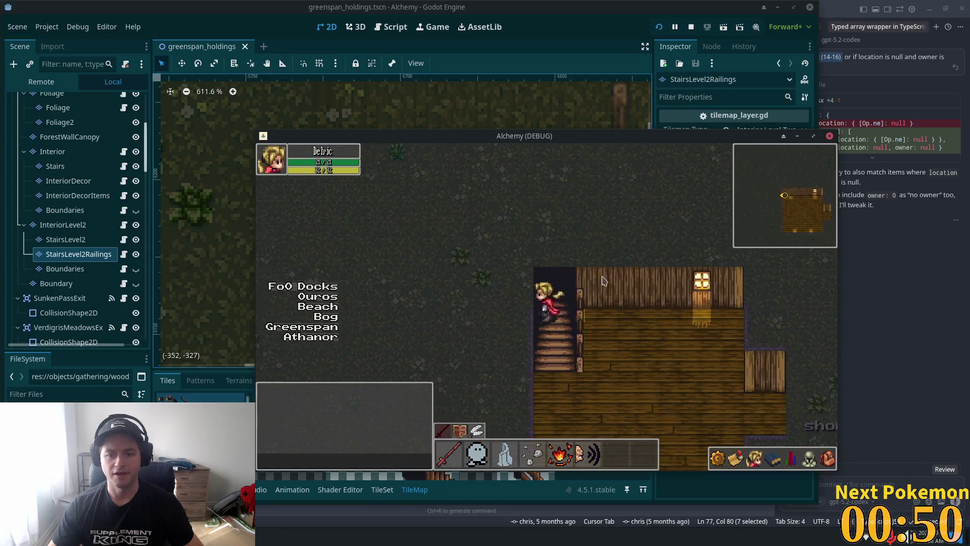
key("d")
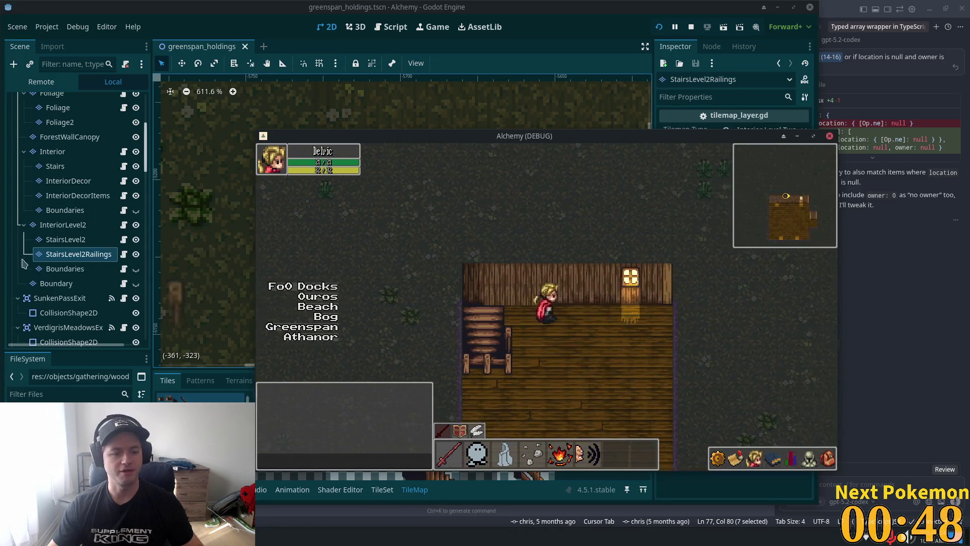
left_click(76, 192)
Step: Select InteriorLevel2's Boundaries layer and make it visible
scroll(92, 218, "down", 5)
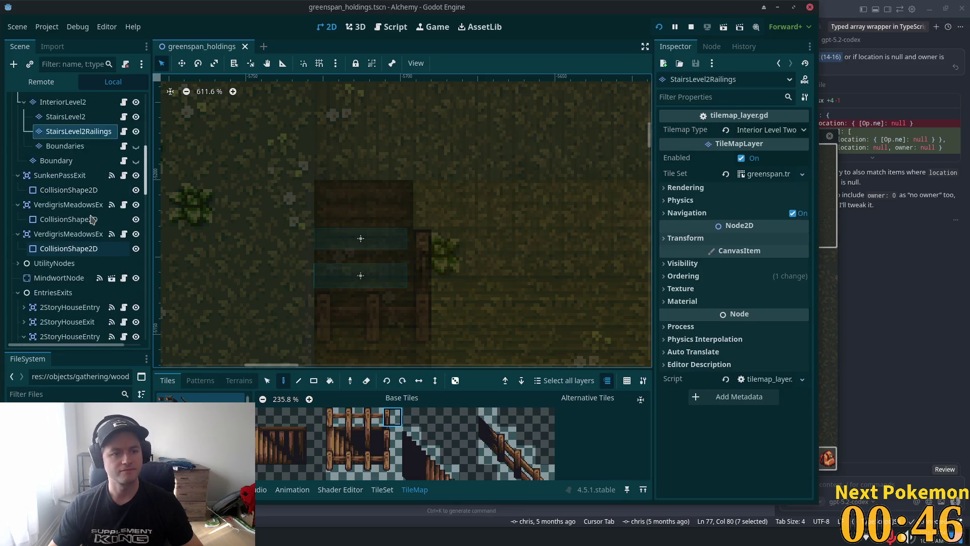
scroll(92, 218, "up", 2)
left_click(64, 176)
scroll(518, 294, "down", 2)
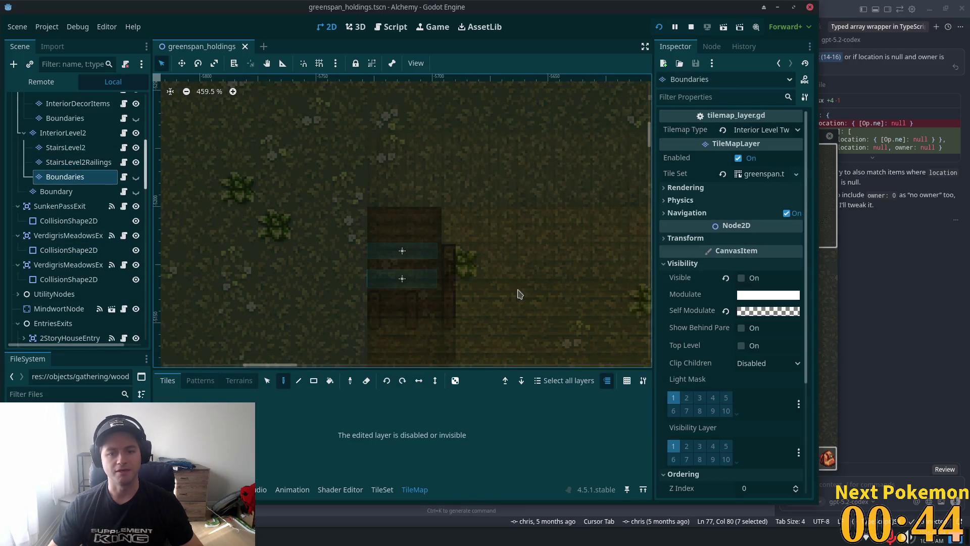
left_click_drag(518, 294, 451, 209)
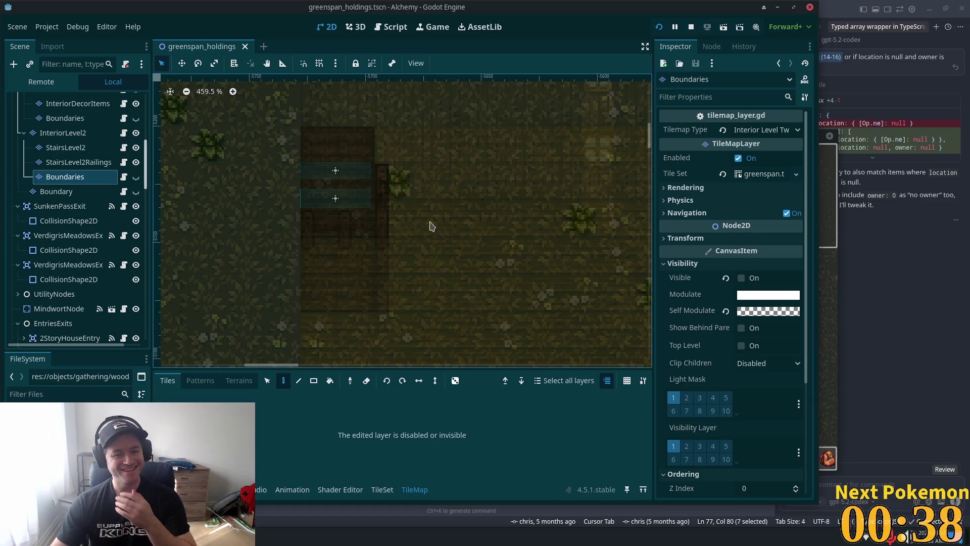
scroll(172, 173, "up", 1)
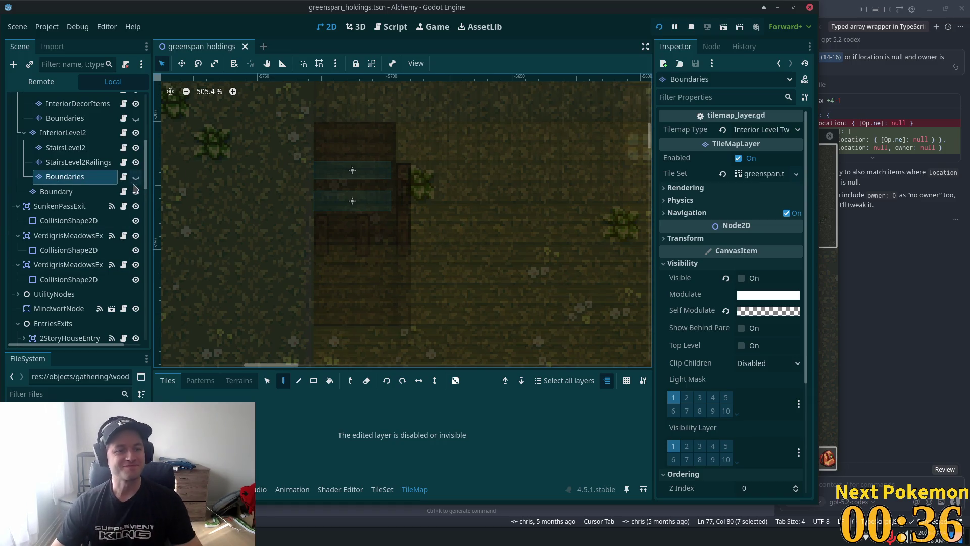
left_click(135, 176)
Step: Hide the Interior layer and pick a boundary tile from the atlas
scroll(435, 264, "down", 6)
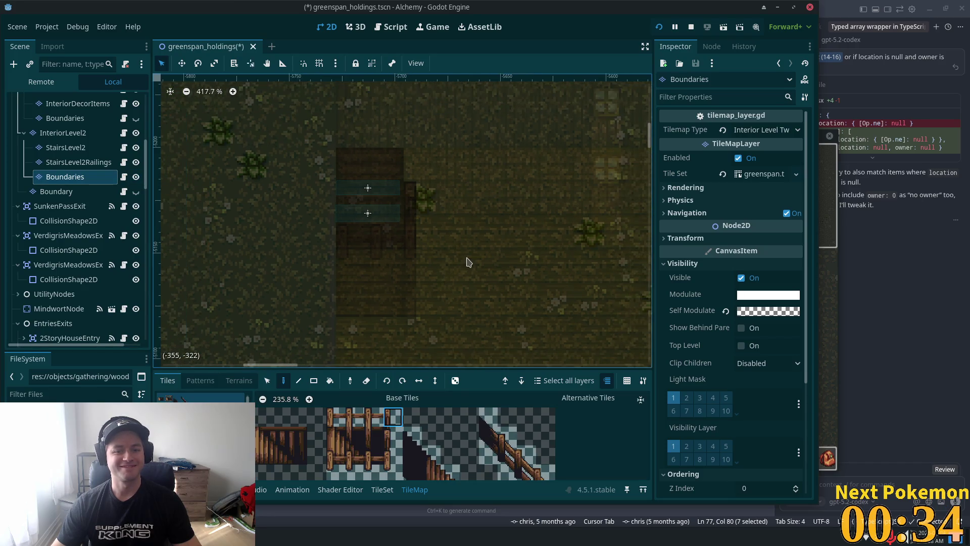
scroll(80, 160, "down", 2)
scroll(81, 159, "up", 3)
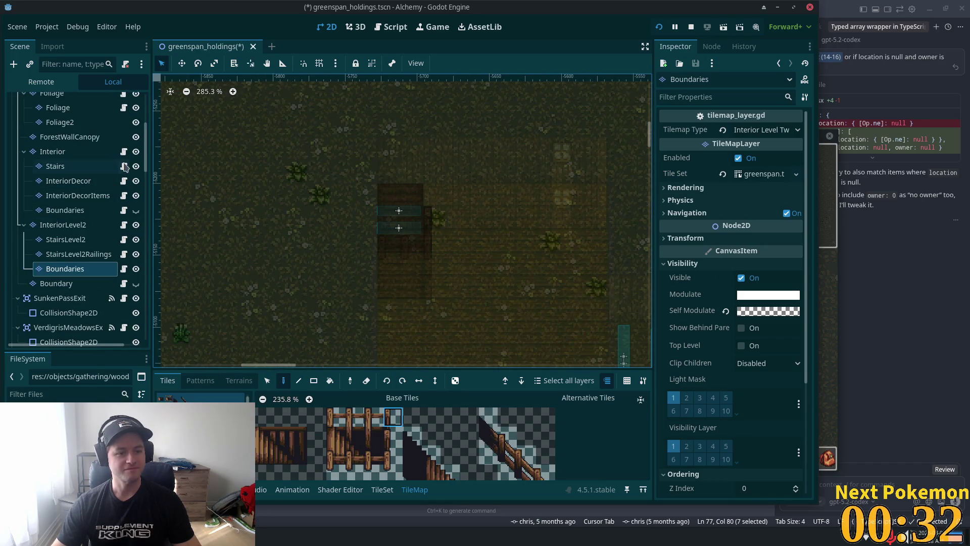
left_click(136, 152)
scroll(449, 258, "up", 4)
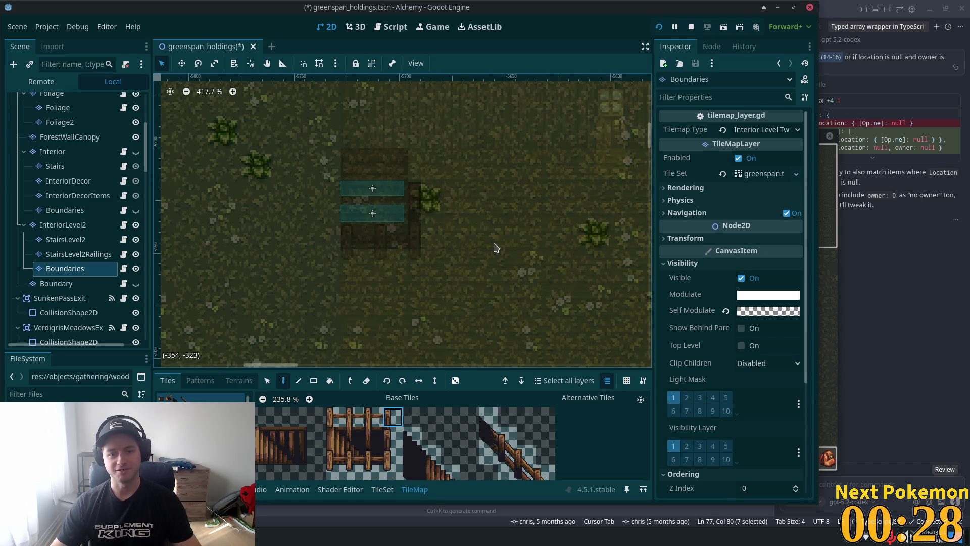
scroll(494, 247, "down", 1)
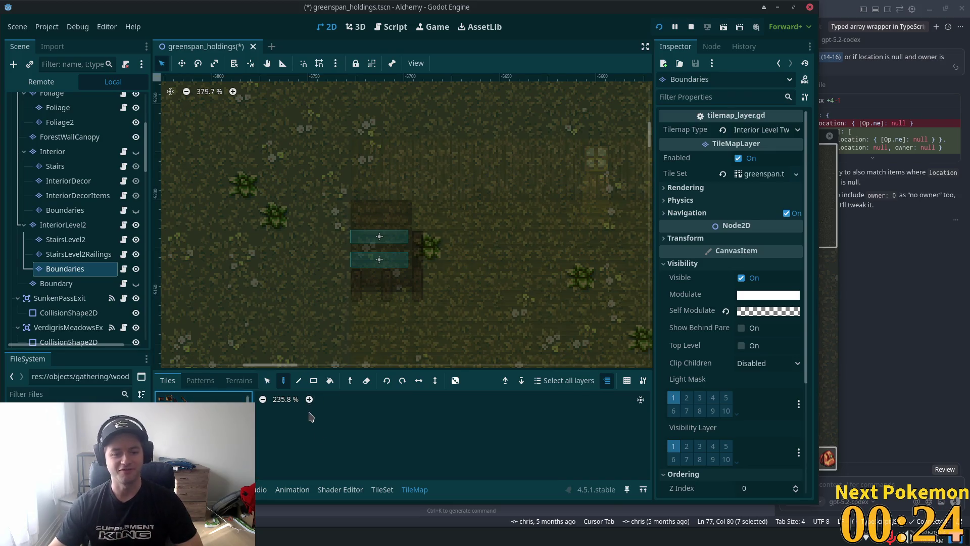
scroll(394, 469, "down", 6)
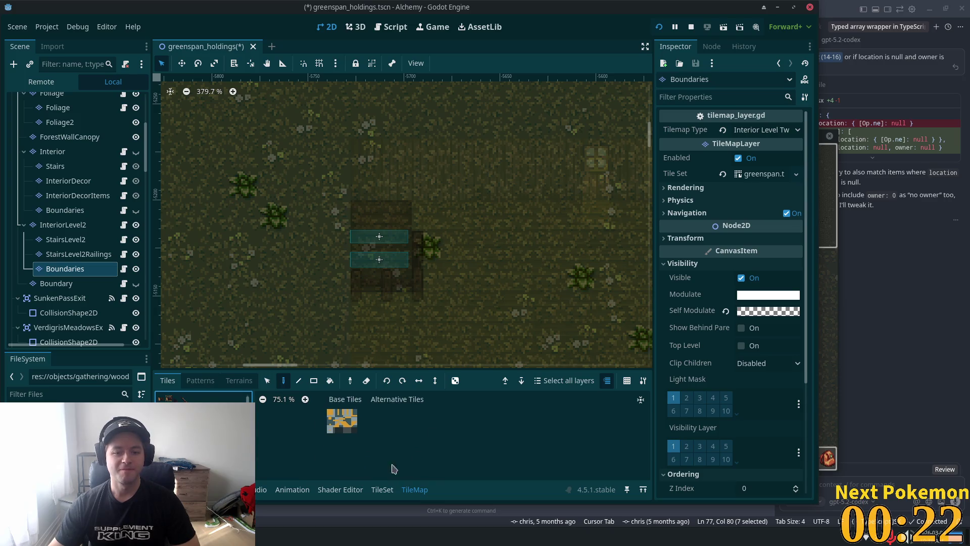
scroll(412, 242, "up", 4)
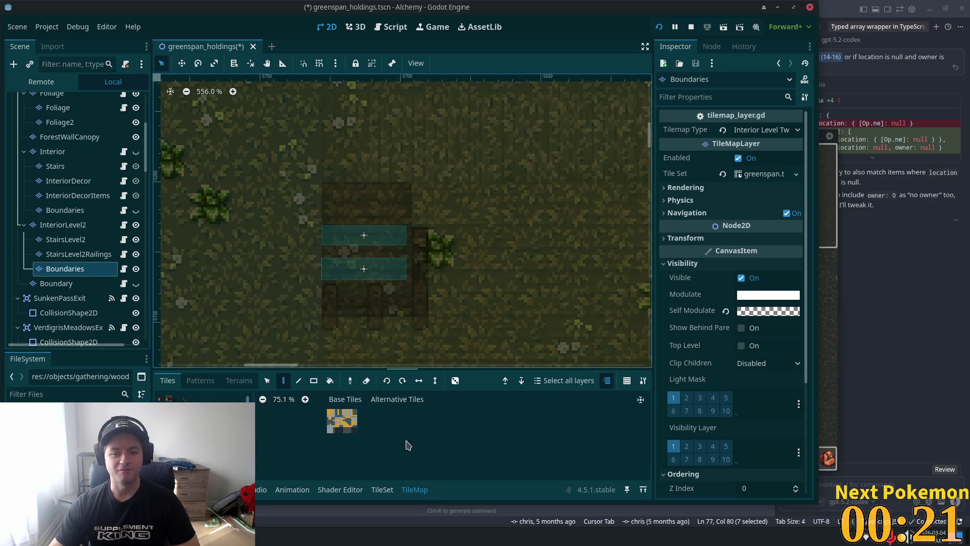
left_click(353, 413)
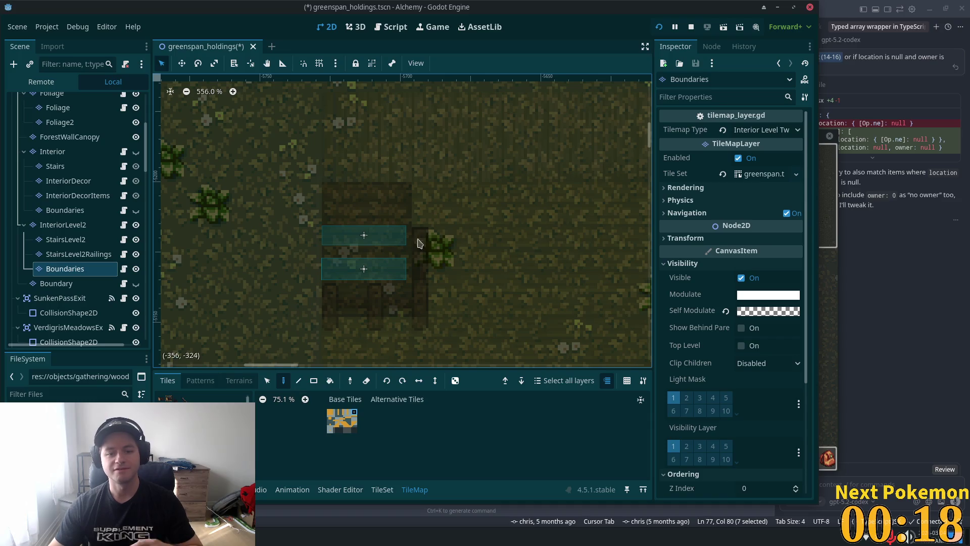
Step: Raise the Boundaries layer's Self Modulate alpha to 255 (ffffff) and reselect the layer
left_click(785, 310)
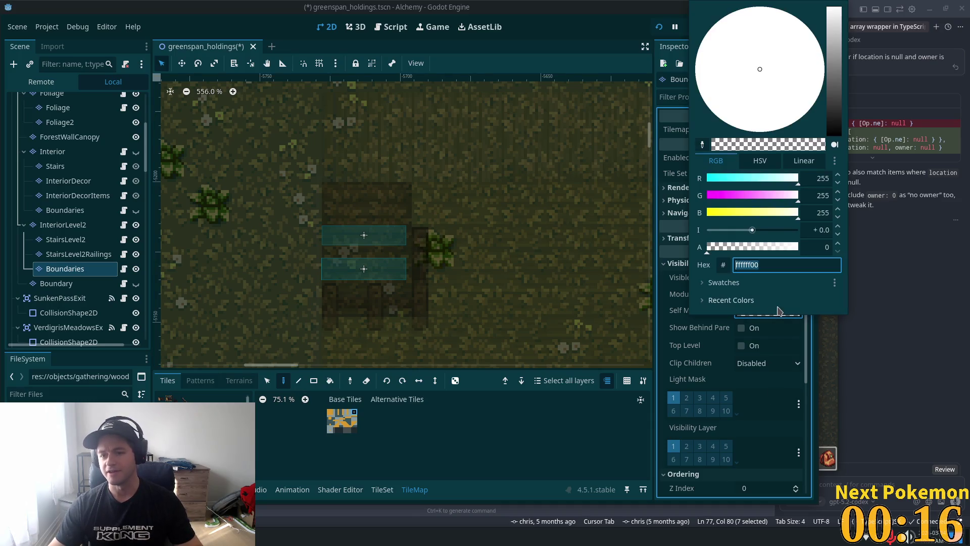
left_click(750, 248)
left_click_drag(752, 251, 804, 247)
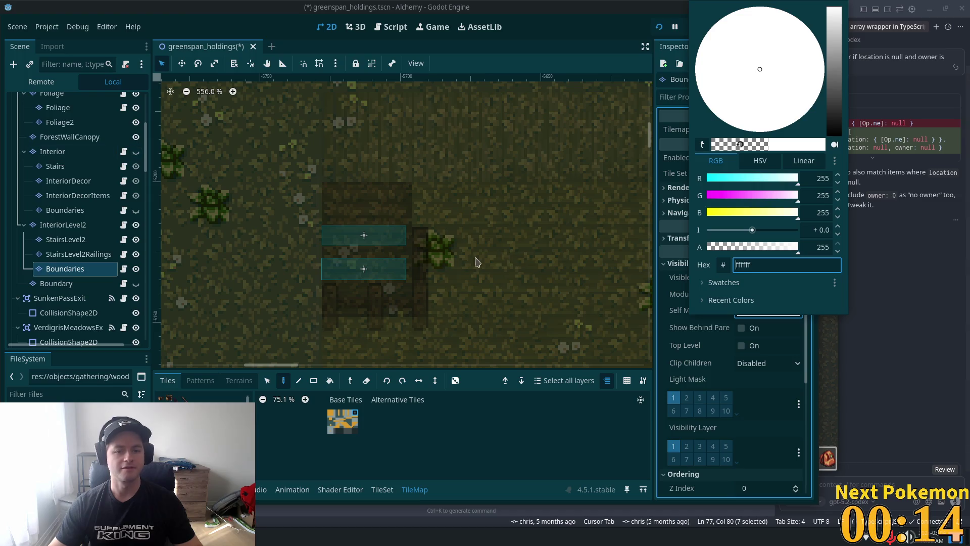
left_click(57, 284)
left_click(65, 269)
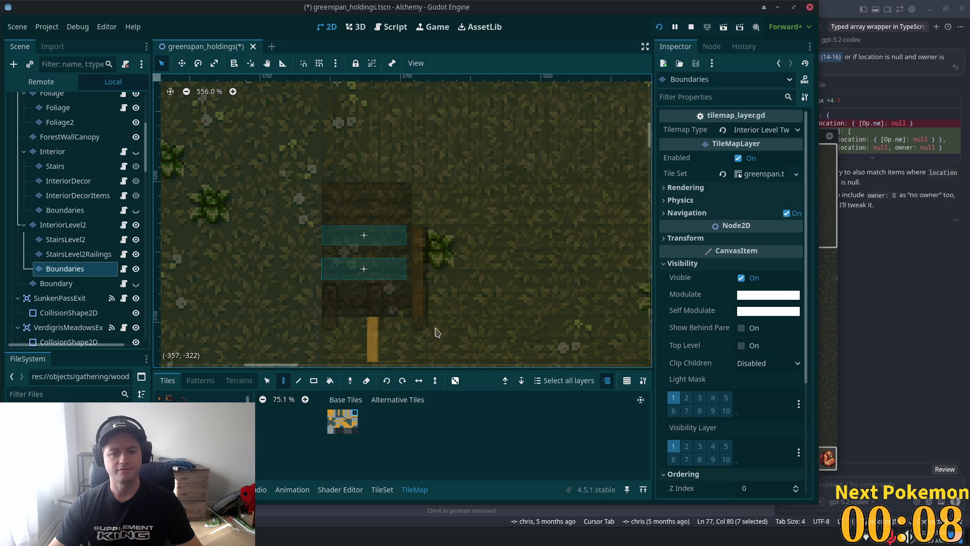
scroll(493, 306, "down", 1)
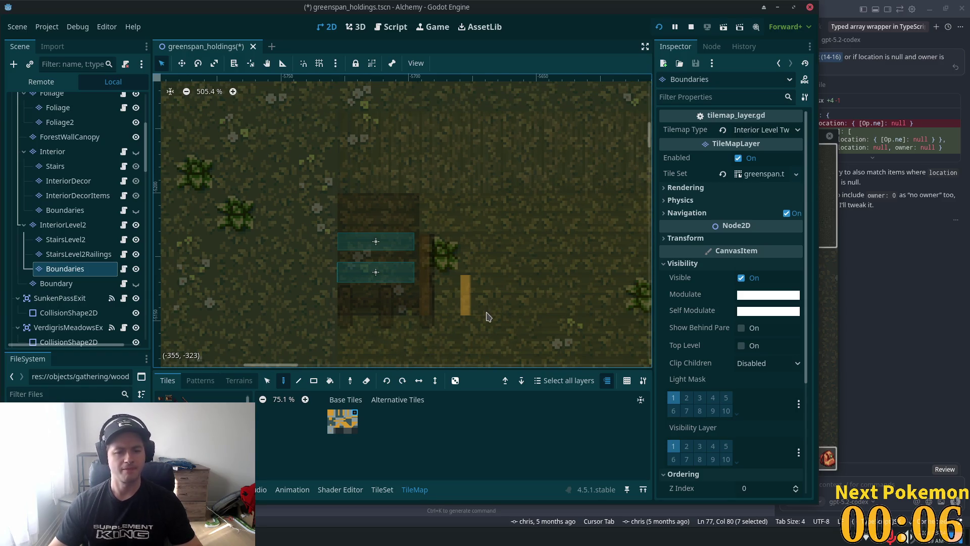
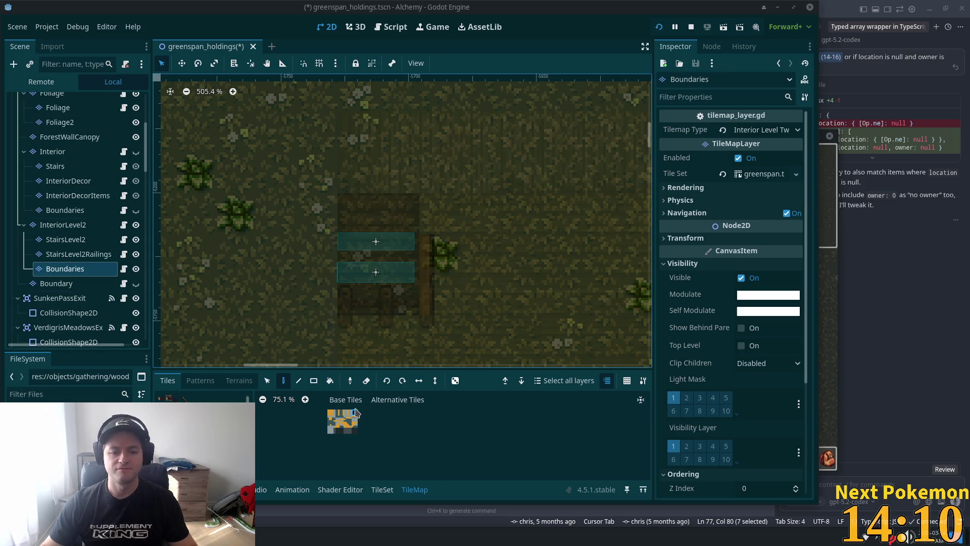
Step: Pick a tile from the atlas and switch to the wooden stairs tile source
scroll(374, 422, "up", 6)
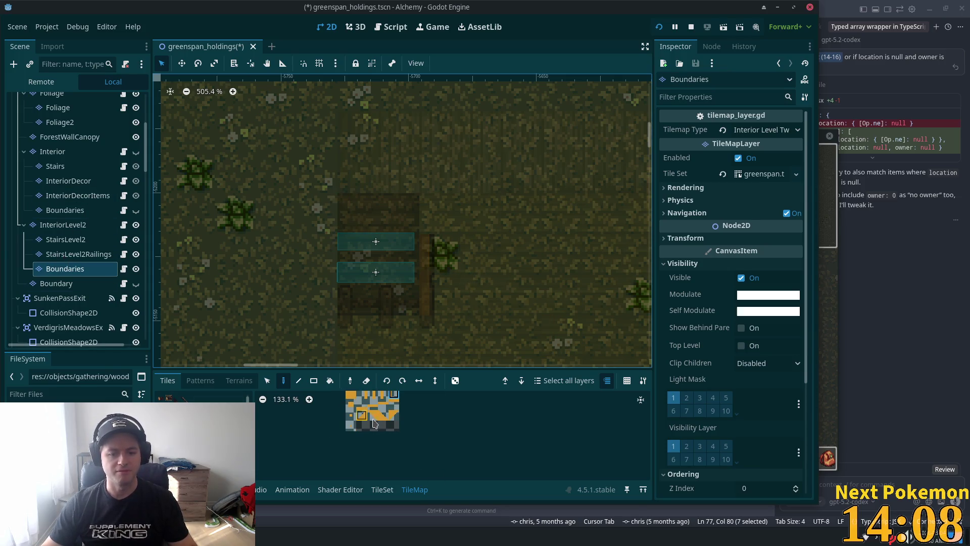
left_click(394, 405)
scroll(478, 210, "down", 3)
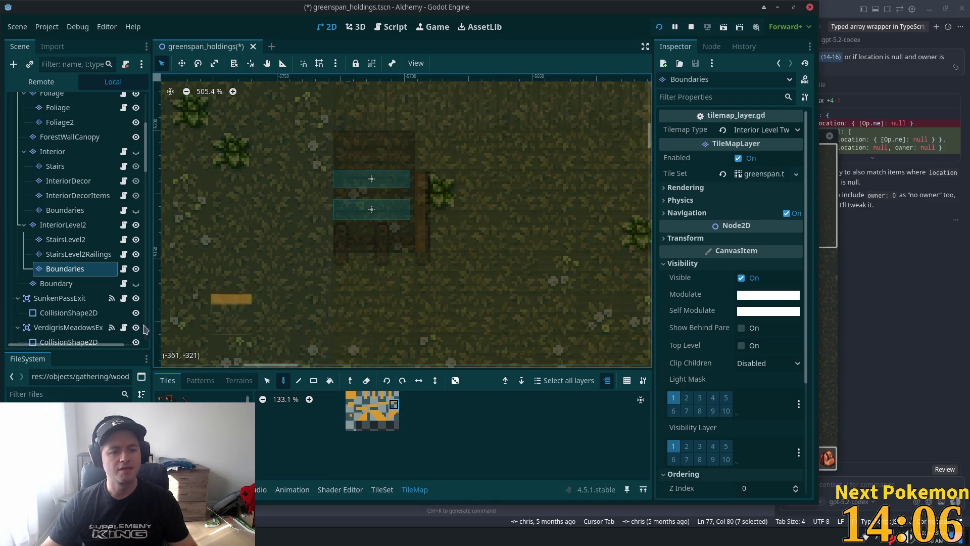
left_click(225, 397)
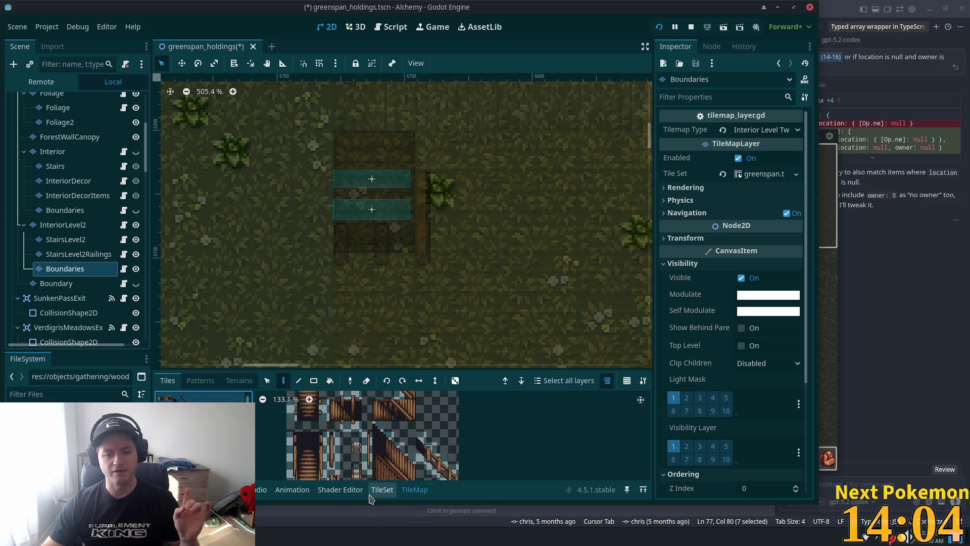
Step: In the TileSet editor, inspect the atlas tile at coordinates 6, 2
left_click(382, 490)
scroll(481, 458, "down", 3)
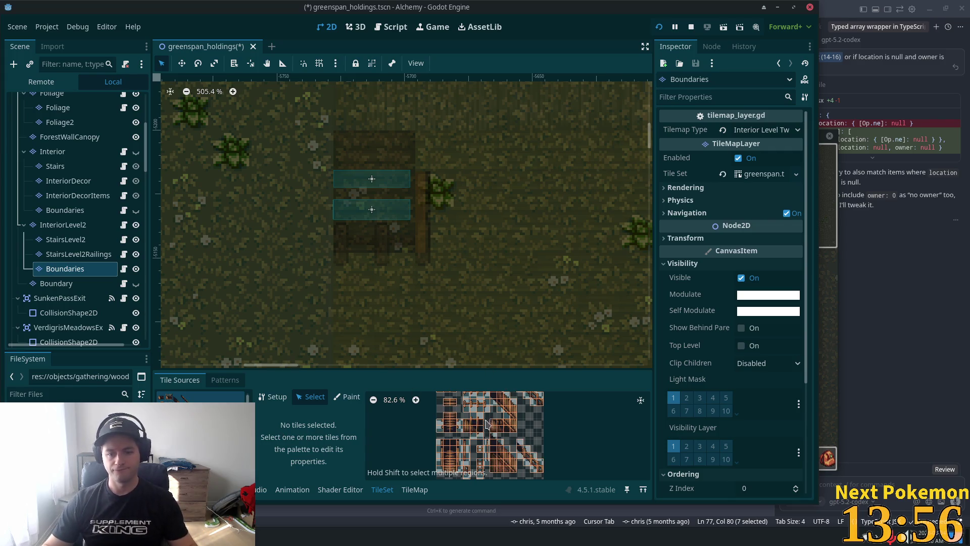
scroll(488, 445, "down", 1)
left_click(480, 416)
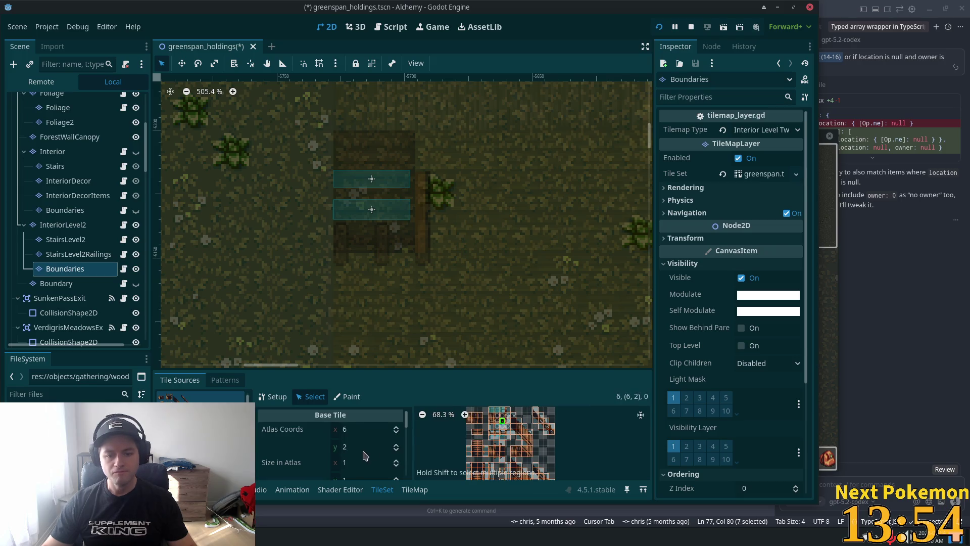
left_click_drag(405, 423, 403, 523)
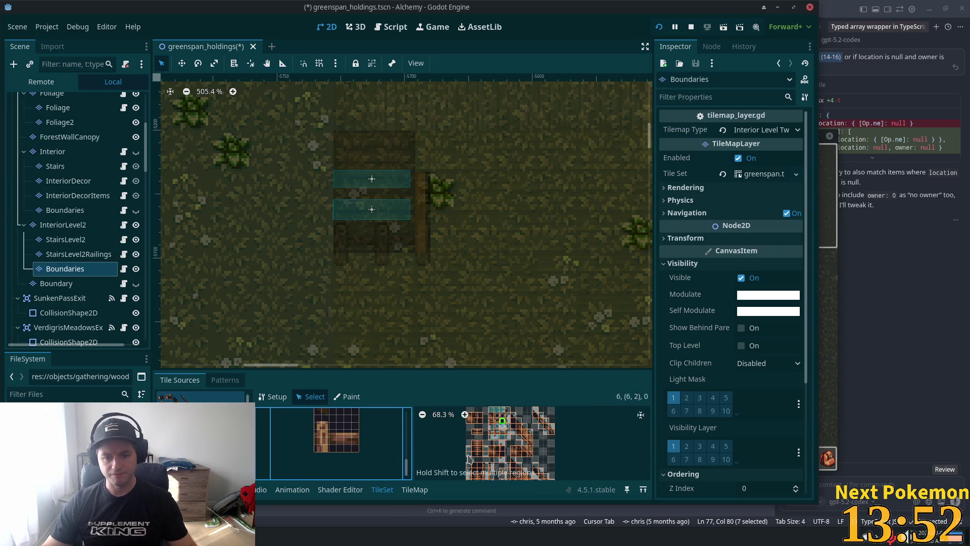
scroll(519, 434, "up", 6)
scroll(561, 437, "up", 2)
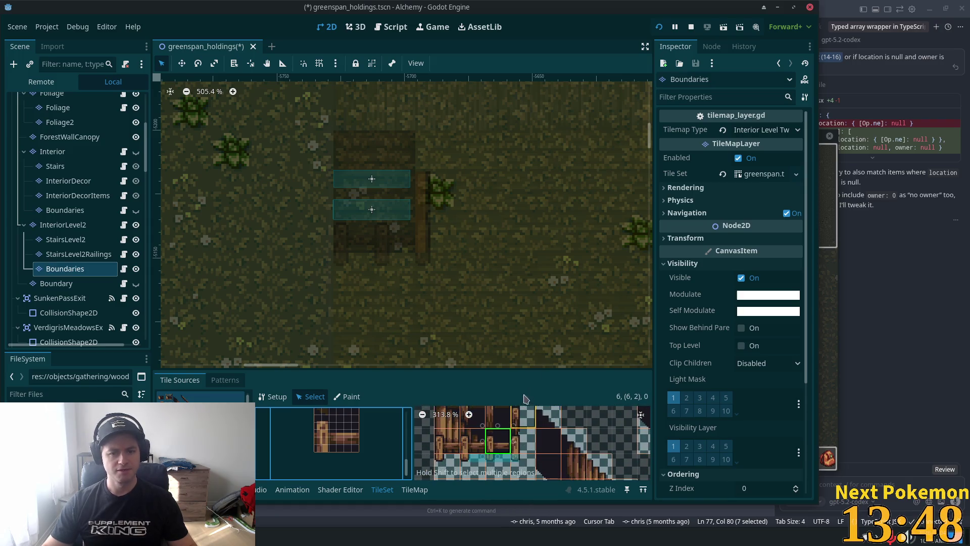
Step: Reselect the Boundaries tile layer and save the greenspan_holdings scene
left_click(71, 255)
left_click(69, 266)
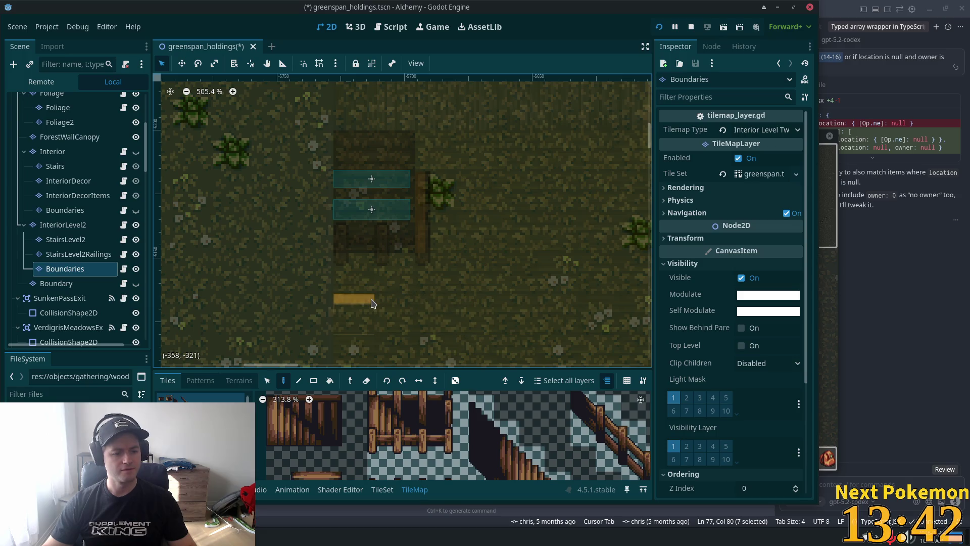
key("ctrl+s")
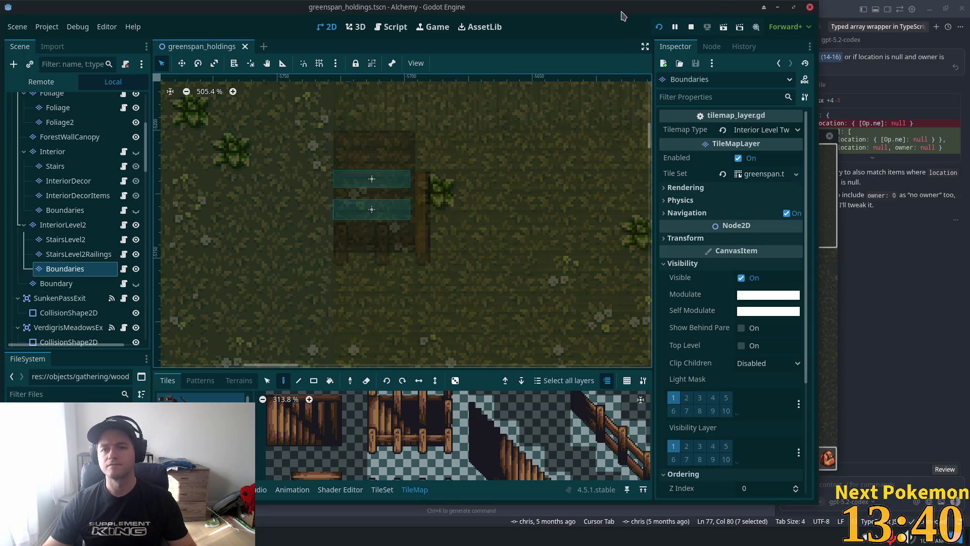
Step: Run the project and walk the character down and left toward the stairs
left_click(659, 32)
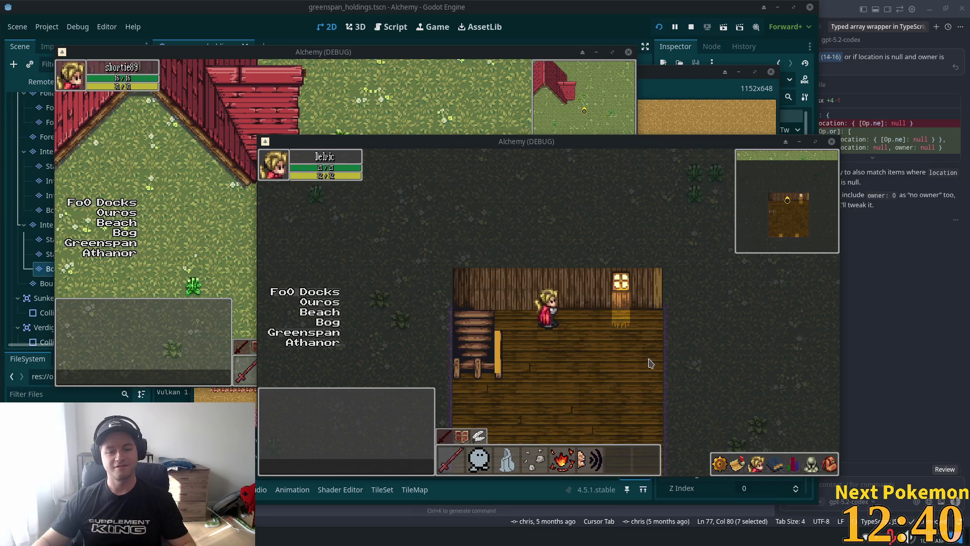
key("Down")
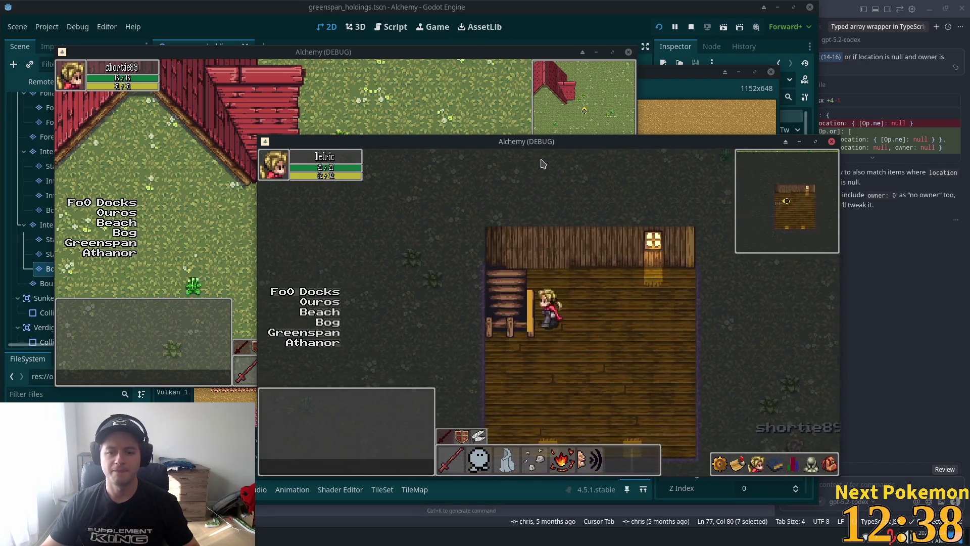
key("Left")
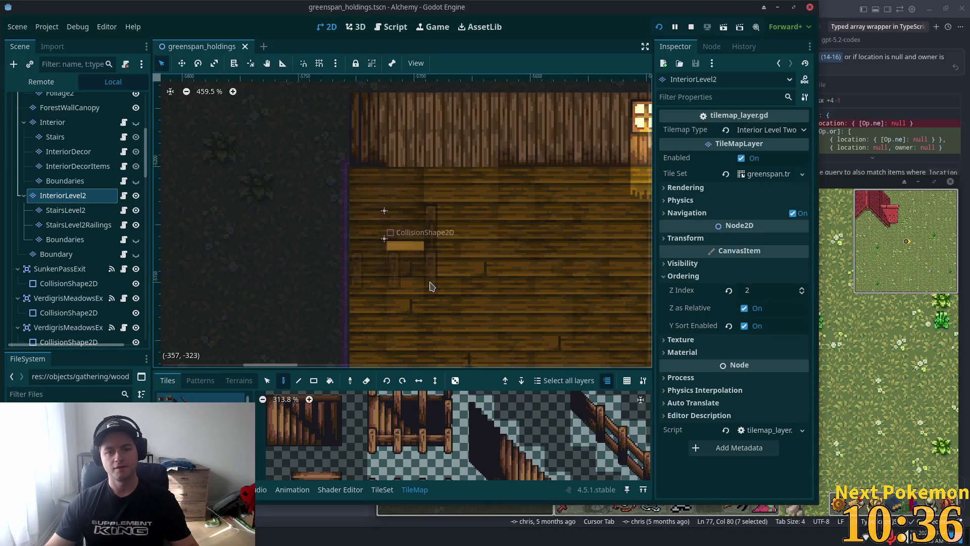
Step: Check the Interior layer's script, then return to the 2D map and select InteriorDecor
left_click(52, 122)
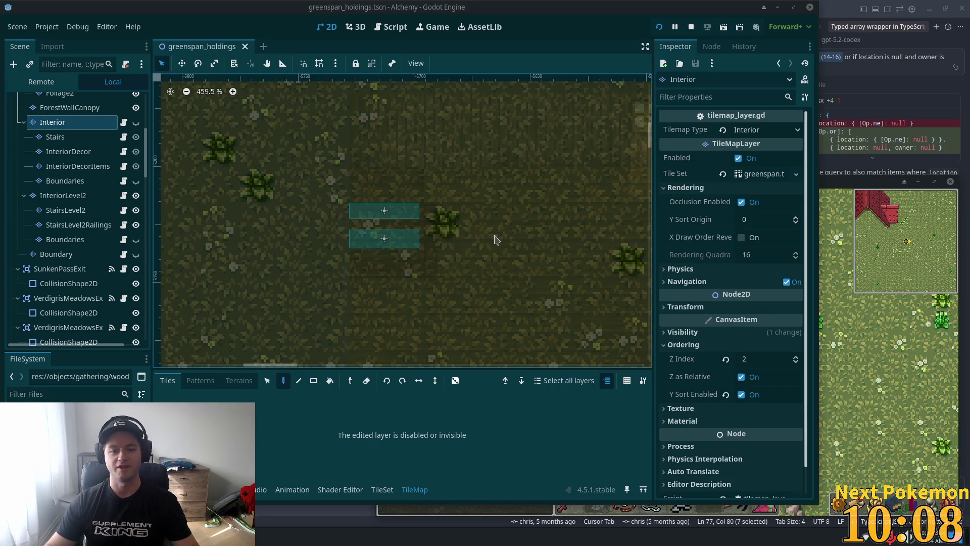
scroll(441, 274, "up", 3)
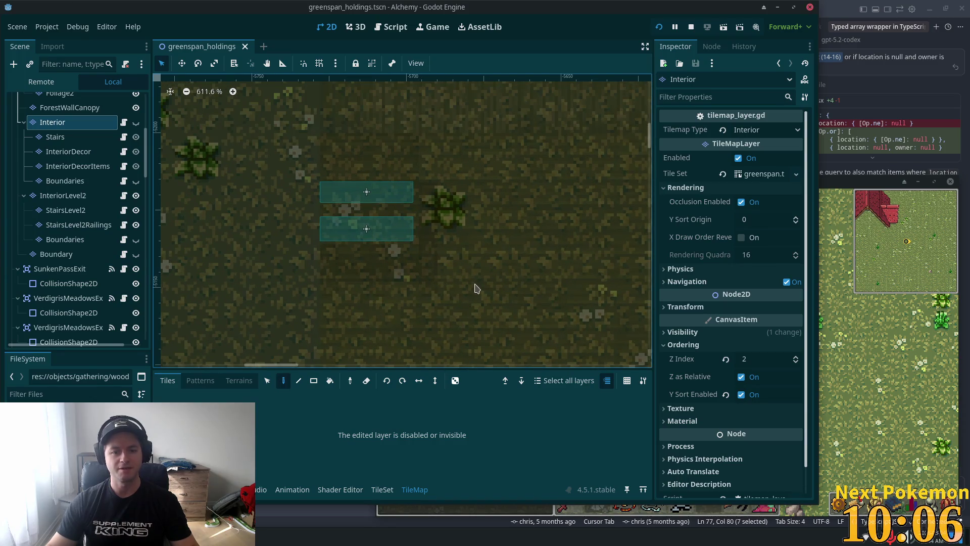
left_click(124, 123)
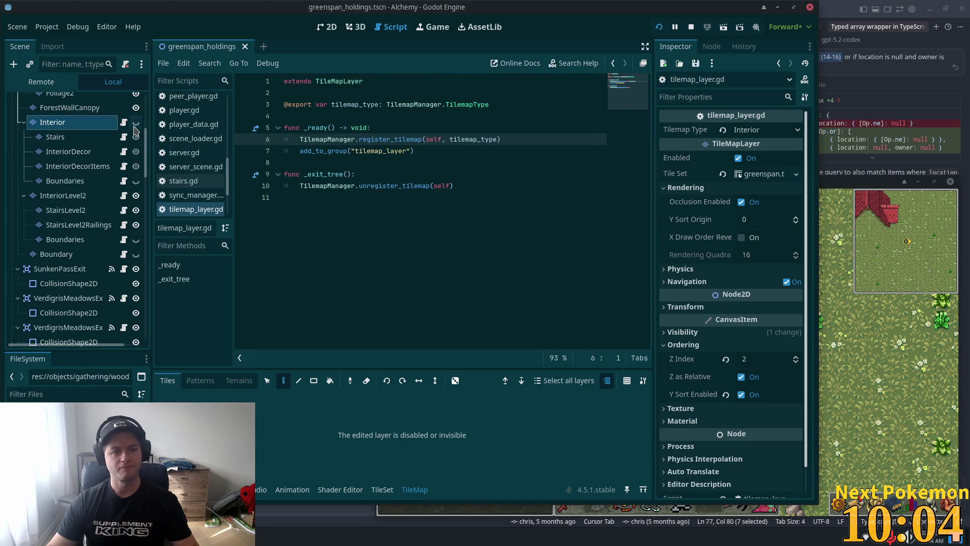
left_click(326, 27)
scroll(529, 202, "up", 2)
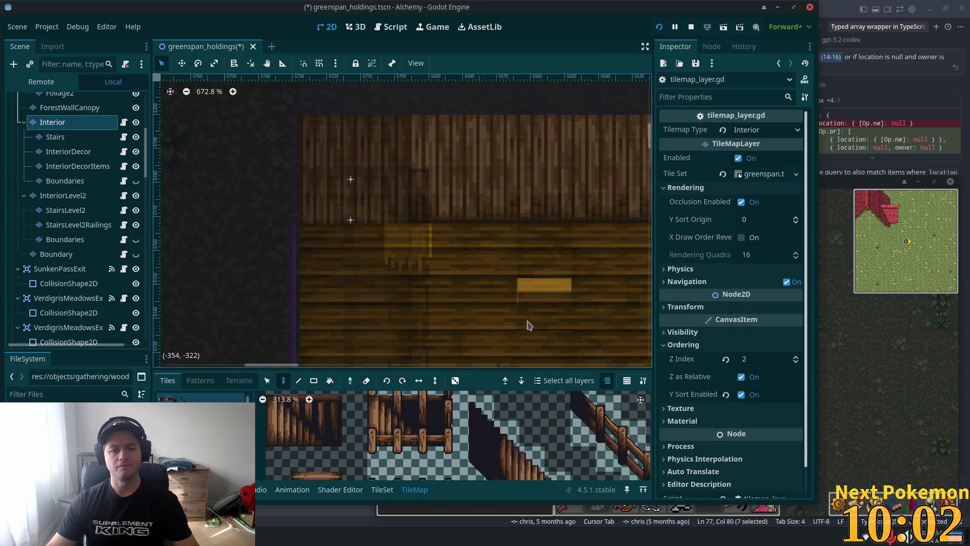
scroll(530, 183, "down", 1)
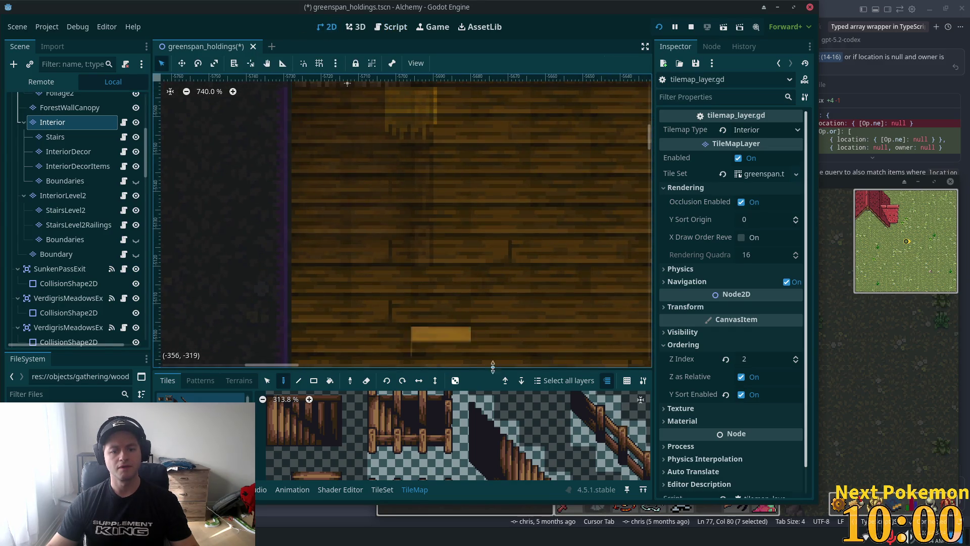
scroll(296, 257, "down", 1)
left_click(60, 153)
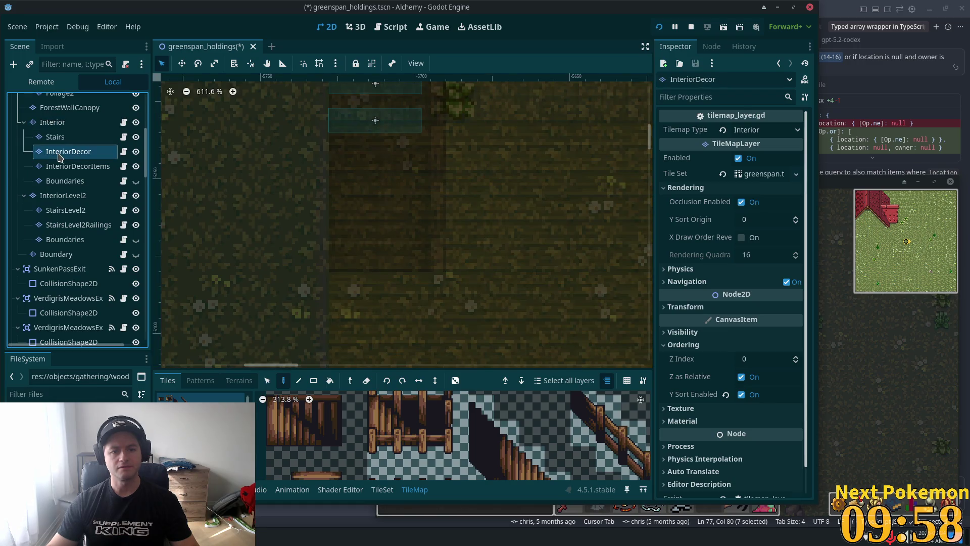
Step: Select a vertical tile strip in the house, paint a palette tile, and save
scroll(447, 237, "down", 4)
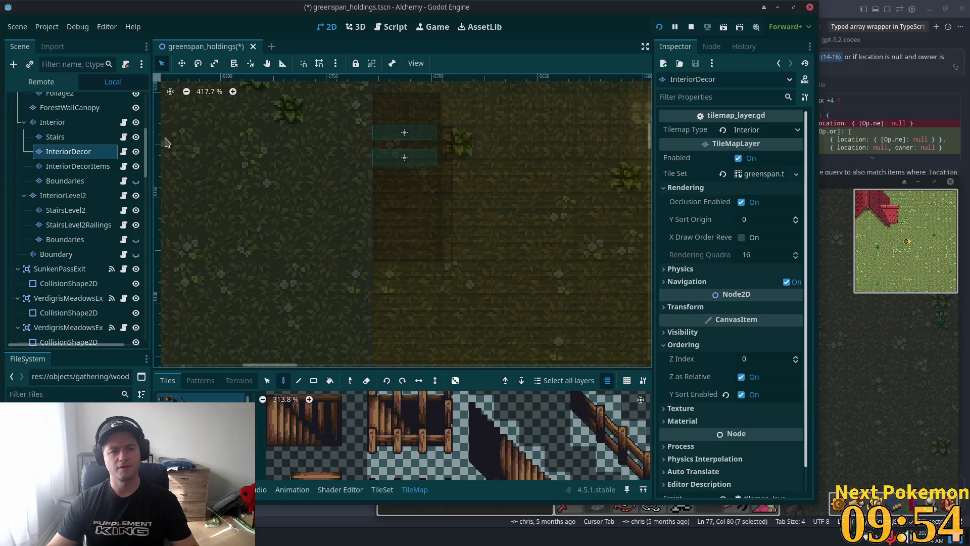
key("s")
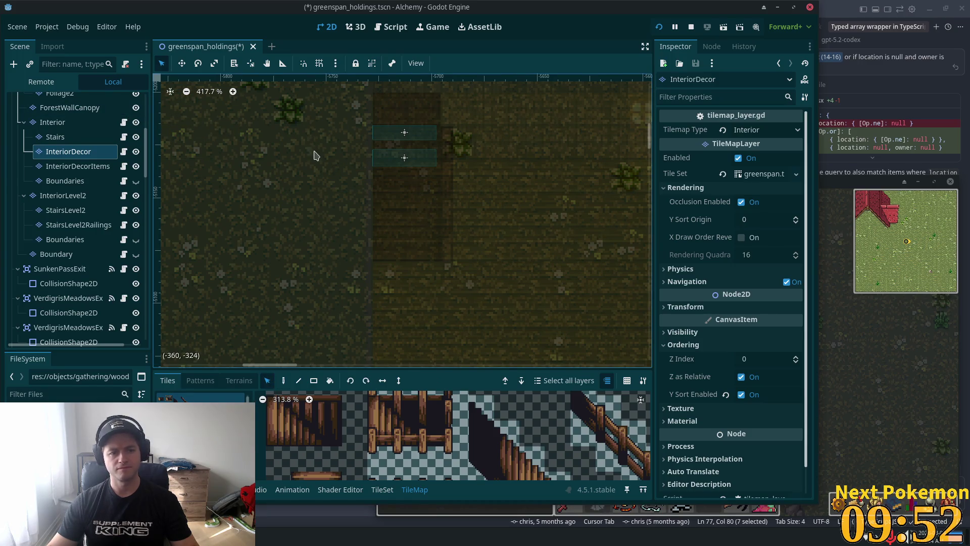
left_click_drag(314, 155, 559, 303)
scroll(475, 287, "up", 3)
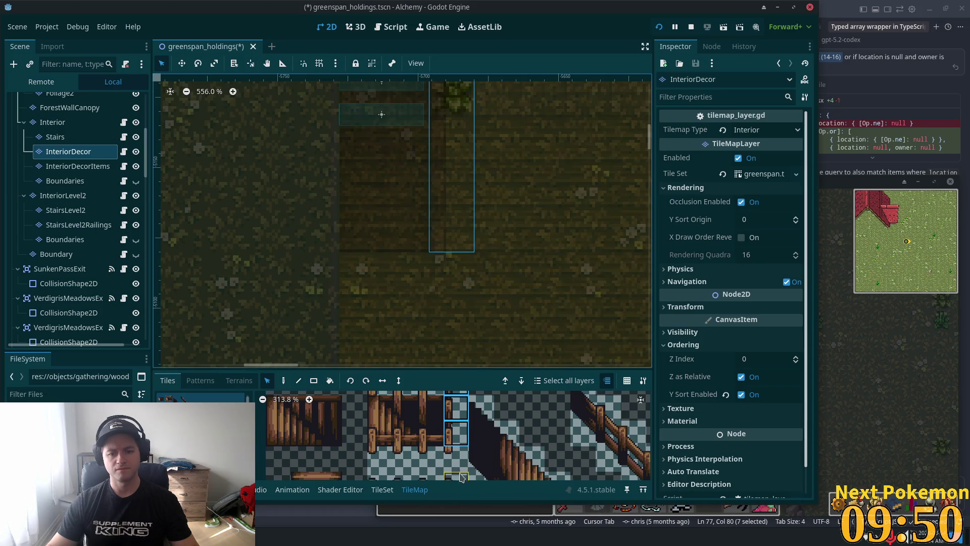
left_click(457, 460)
left_click(284, 381)
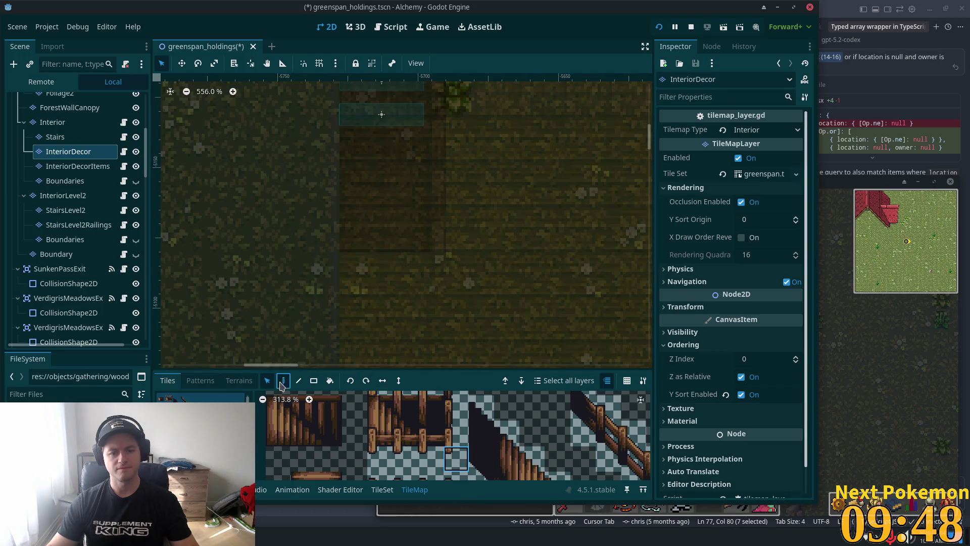
key("ctrl+s")
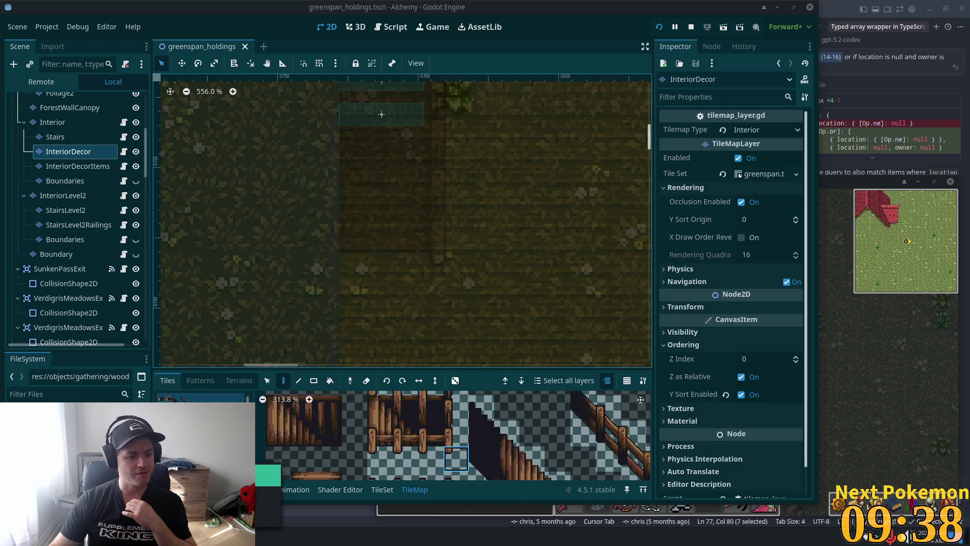
Step: Bring the game windows forward and walk the character around near the stairs
key("alt+Tab")
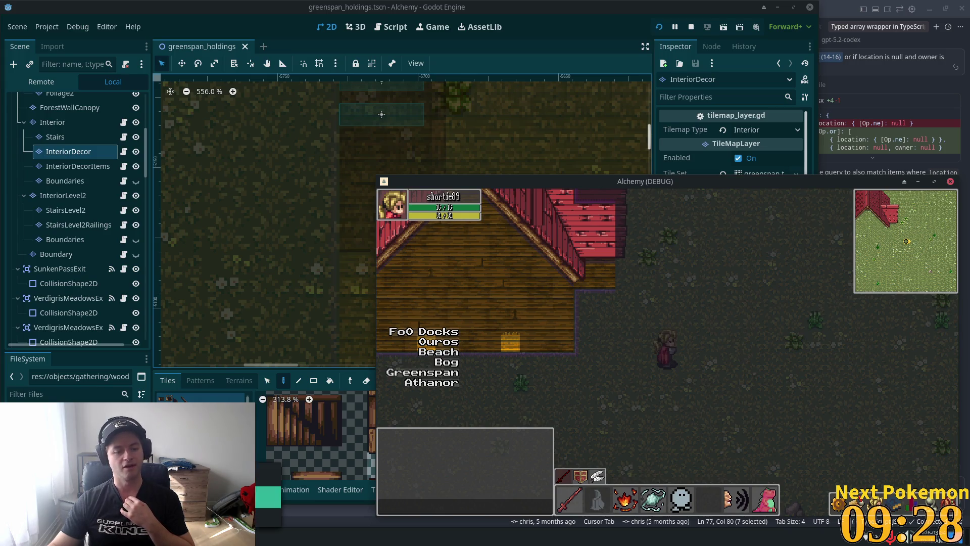
key("alt+Tab")
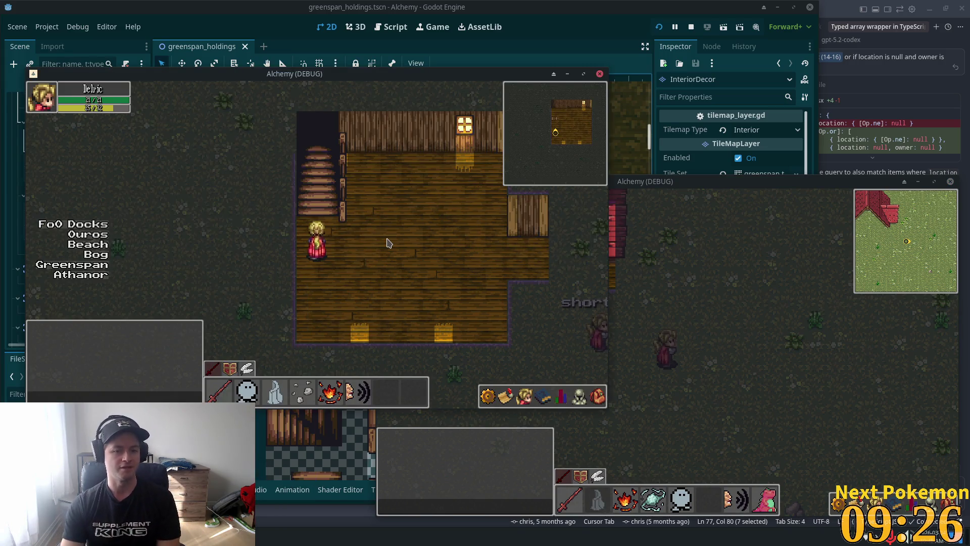
key("Right")
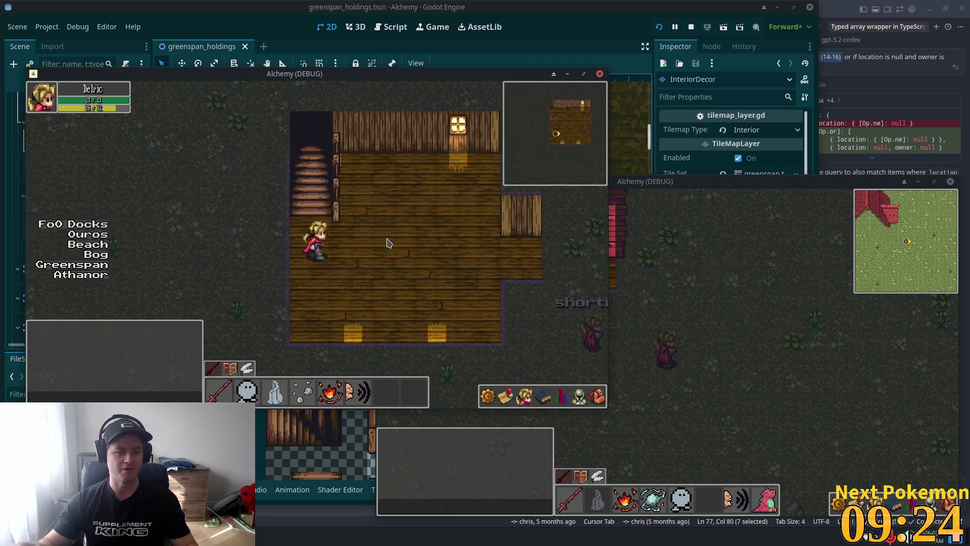
key("Up")
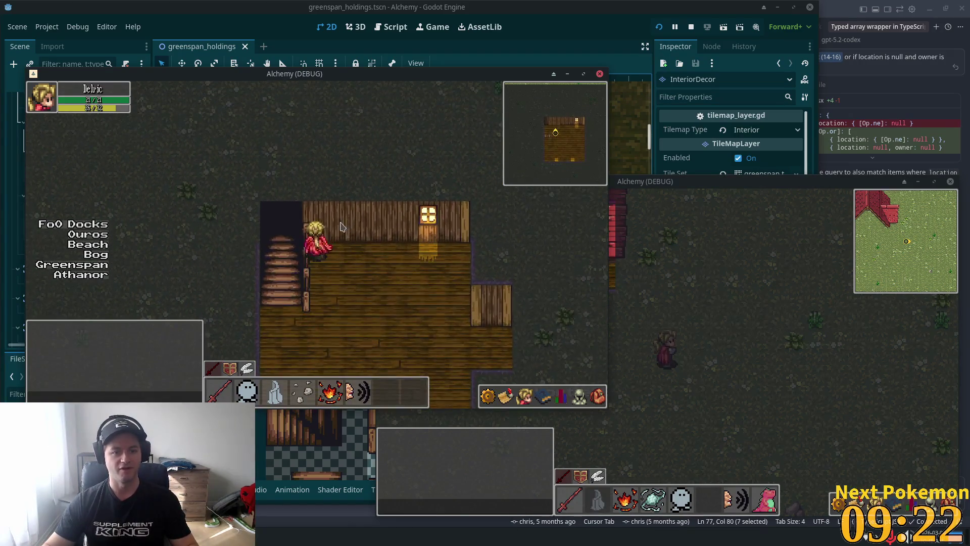
key("Right")
key("Down")
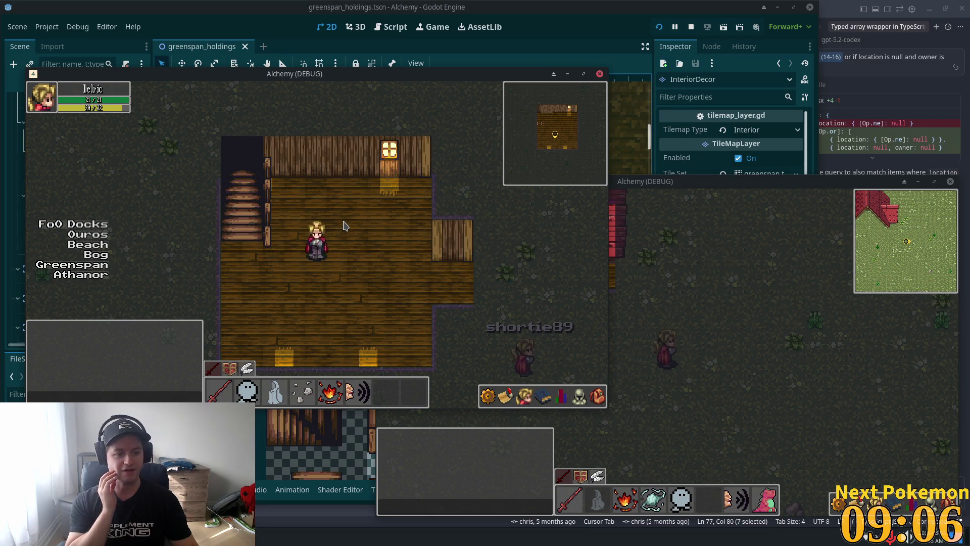
Step: Climb the staircase to the other floor, exit onto the grass, and return to the editor
key("Left")
key("Up")
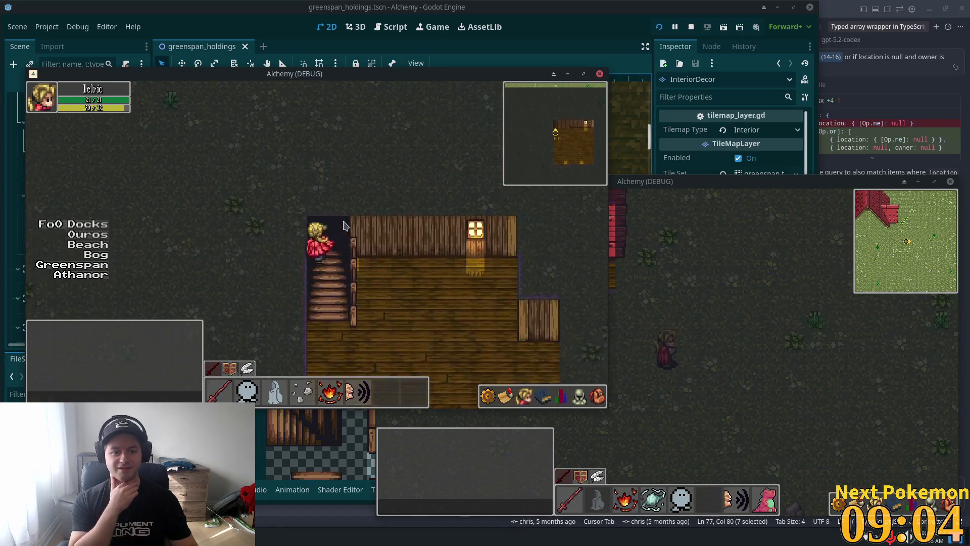
key("Right")
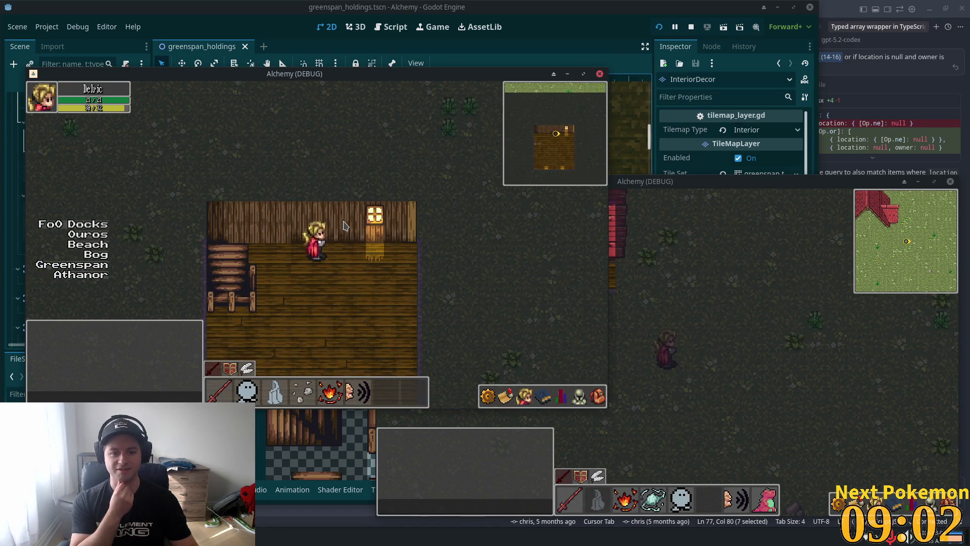
key("Down")
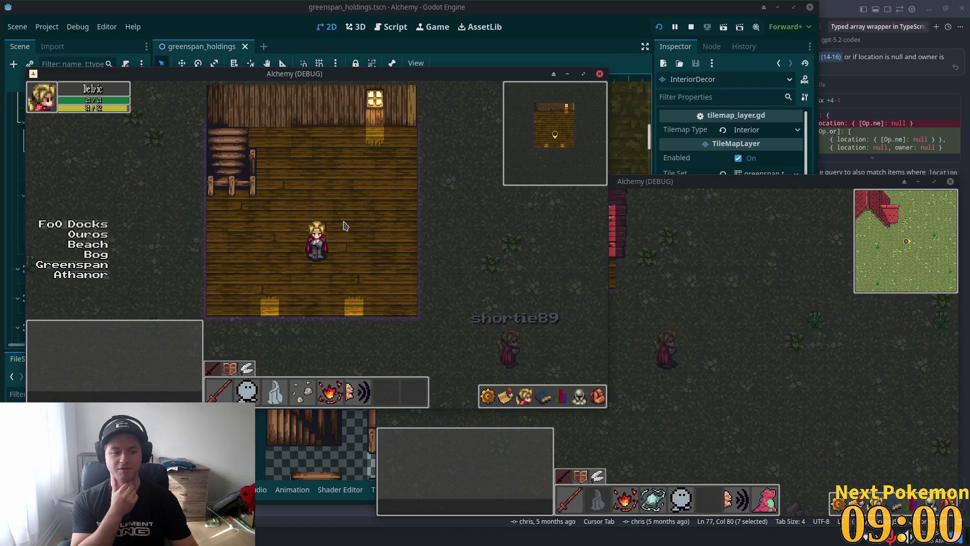
key("Up")
key("Left")
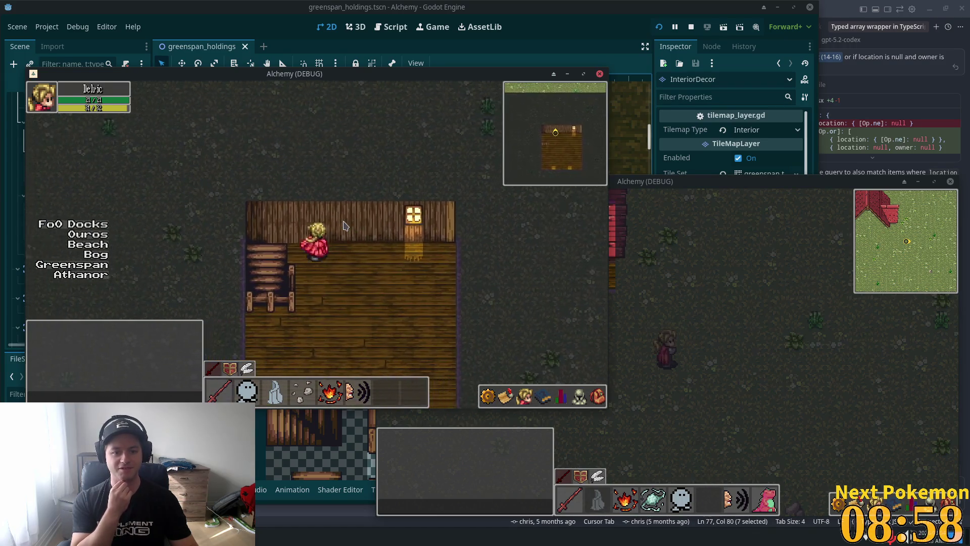
key("Right")
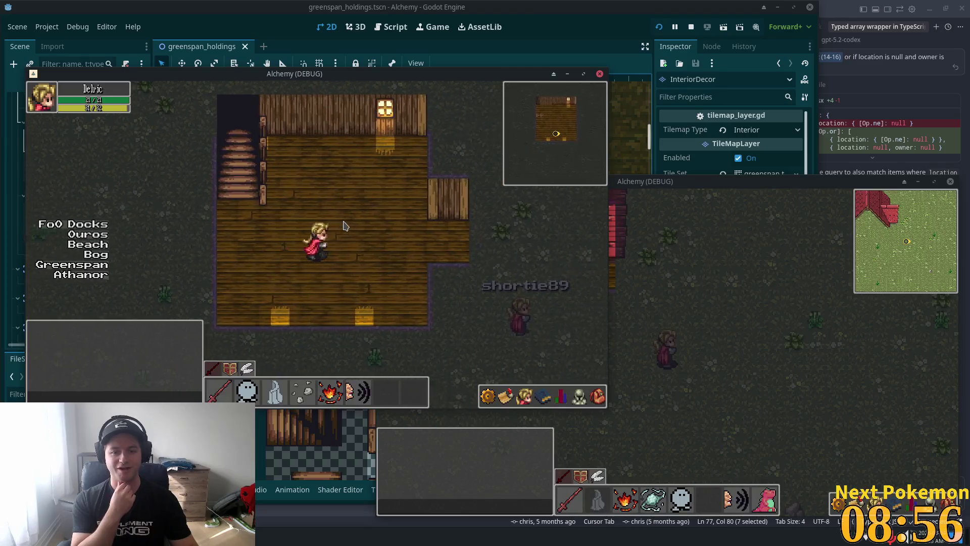
key("Right")
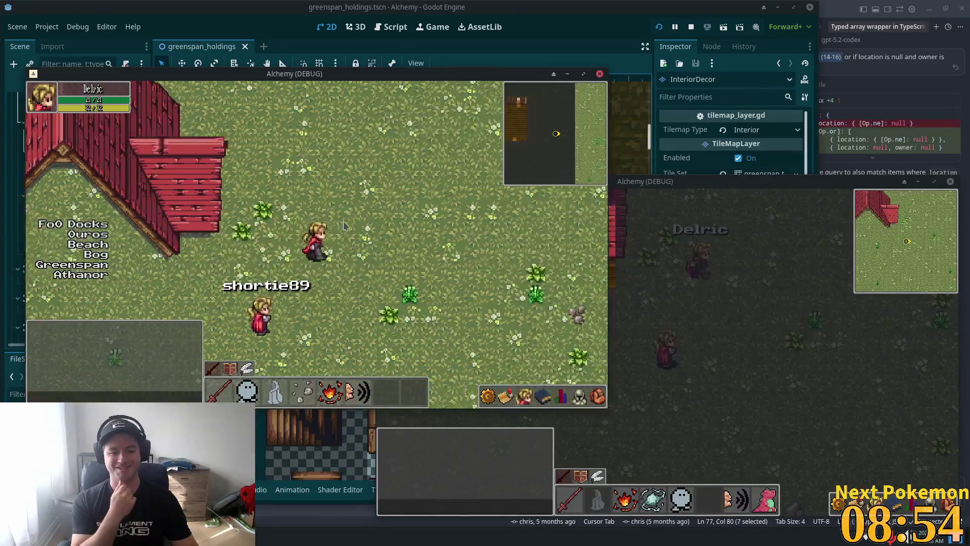
key("Left")
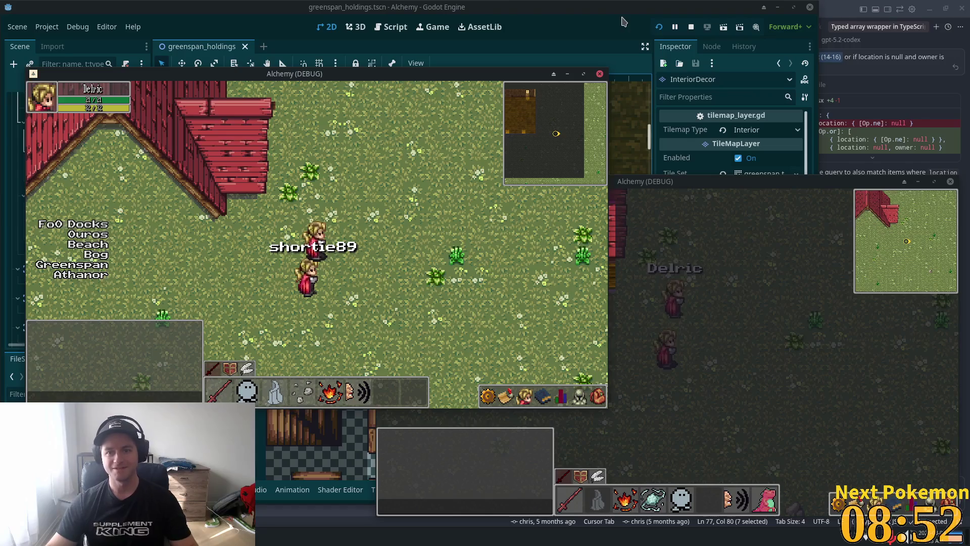
left_click(623, 27)
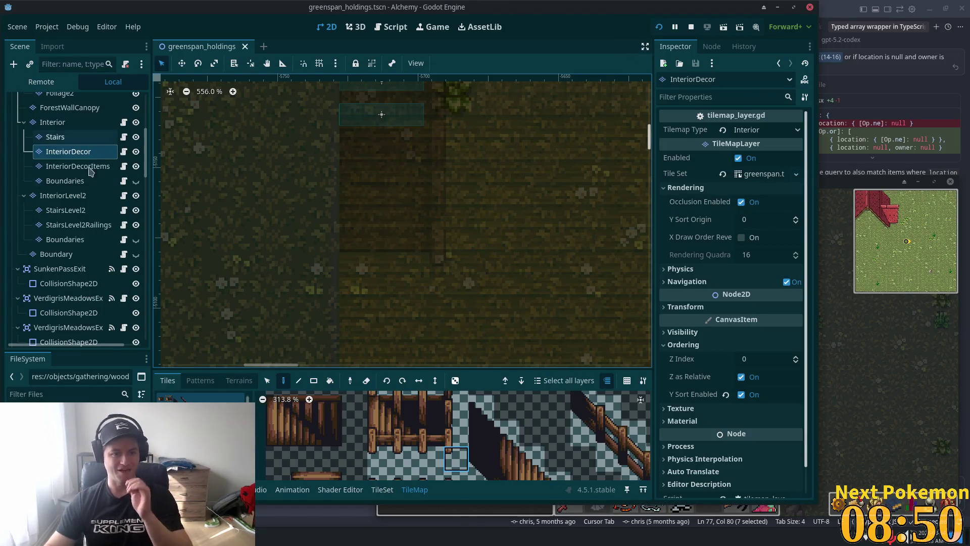
Step: Make the Roofs layer visible again and launch the game with F5
scroll(132, 218, "up", 6)
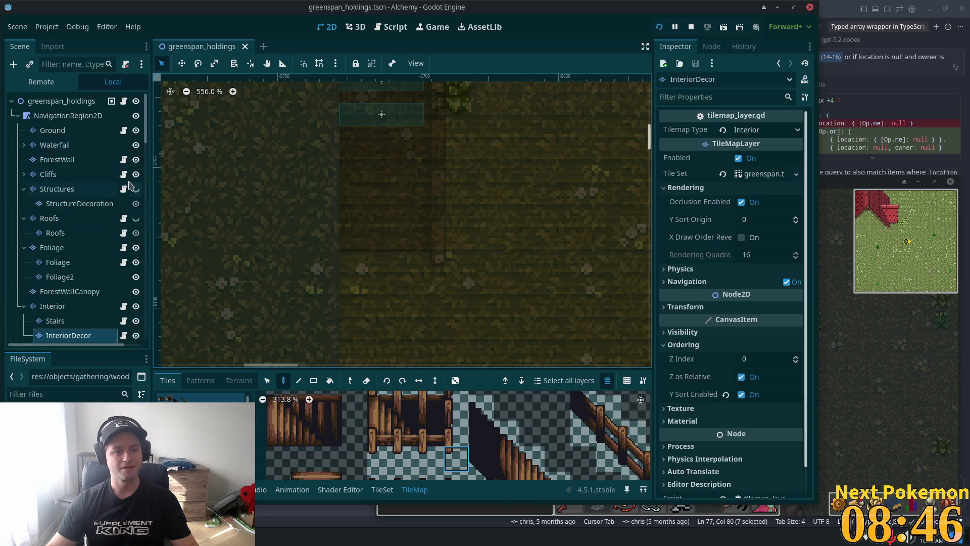
left_click(136, 190)
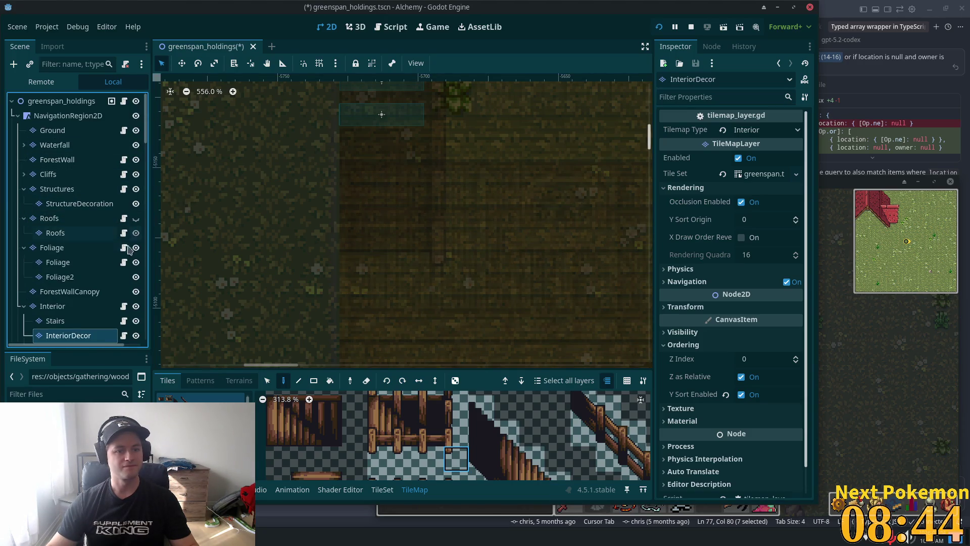
left_click(135, 218)
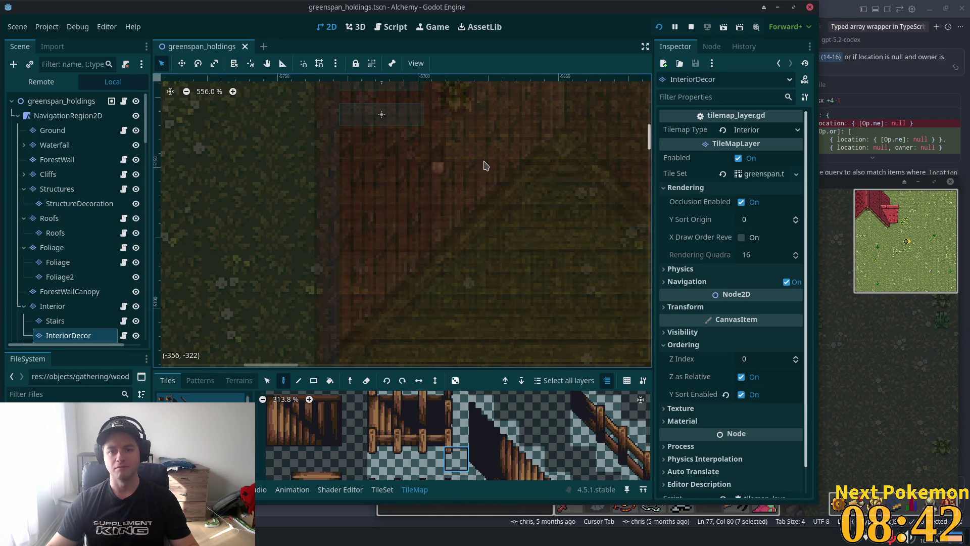
key("F5")
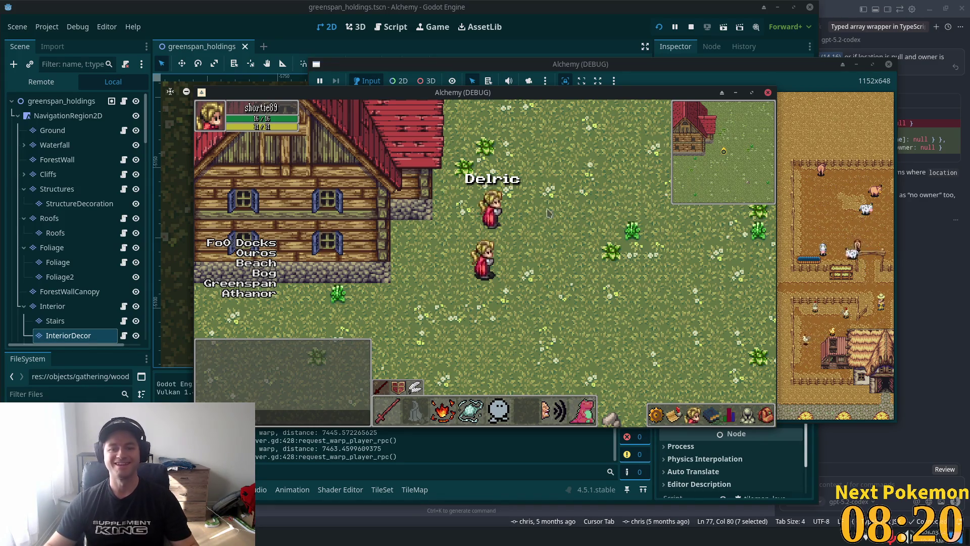
Step: Walk the player into the house, up and down the stairs, and out past the red-roofed house
key("w")
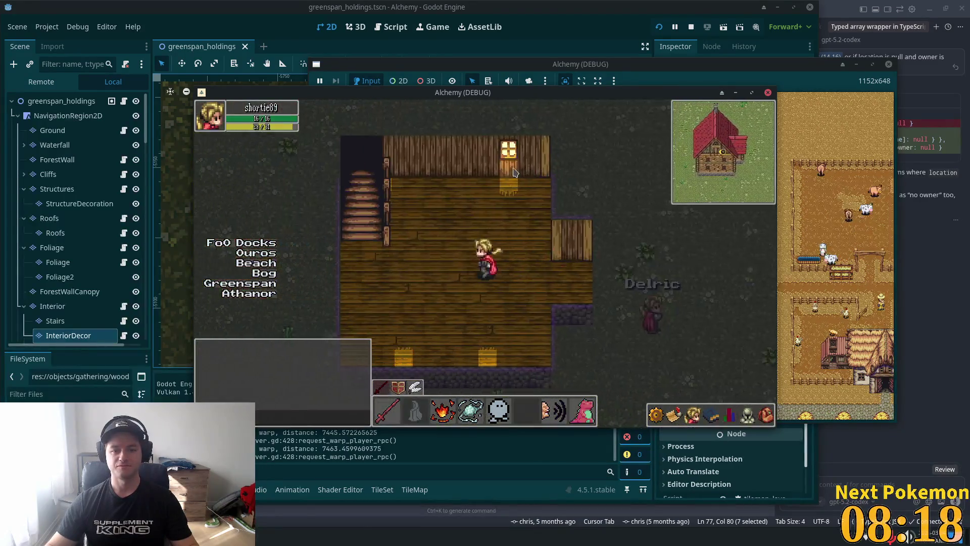
key("w")
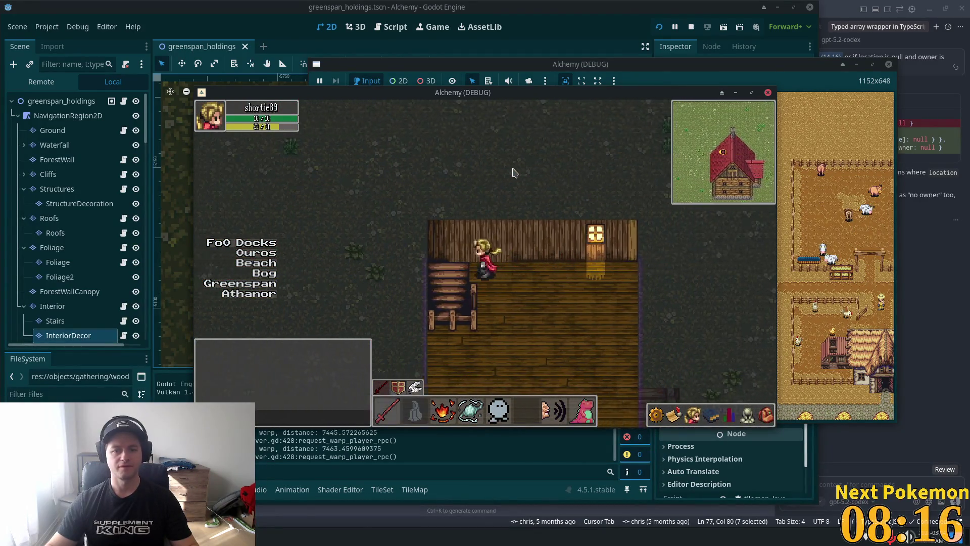
key("w")
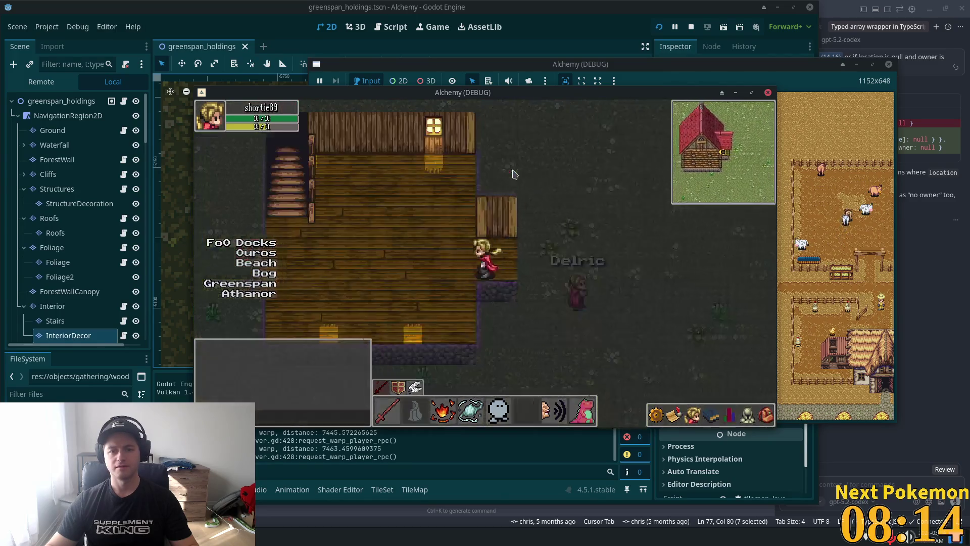
key("w")
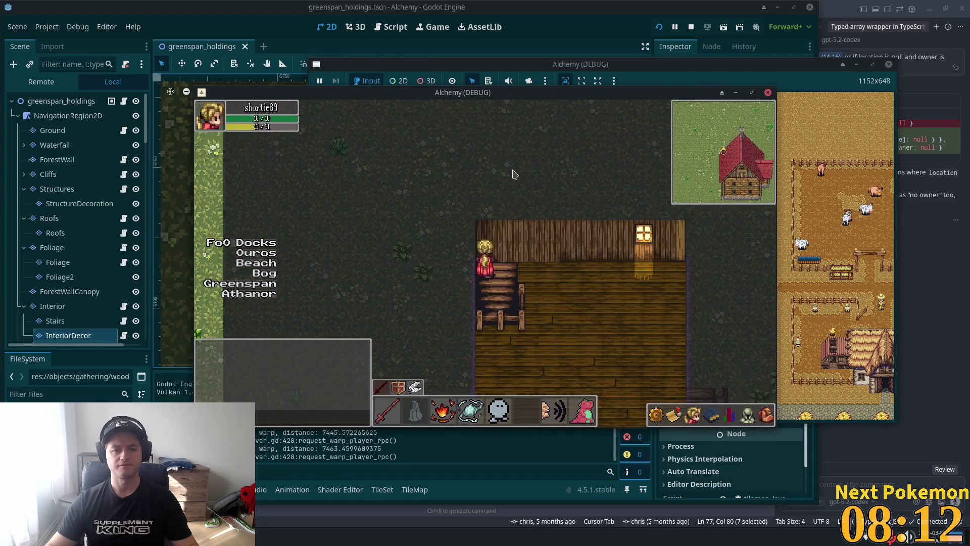
key("s")
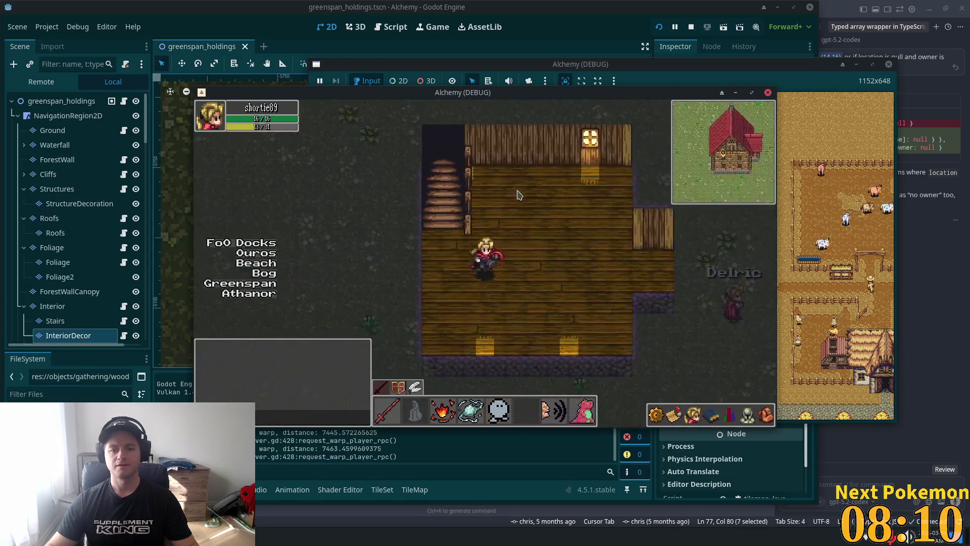
key("d")
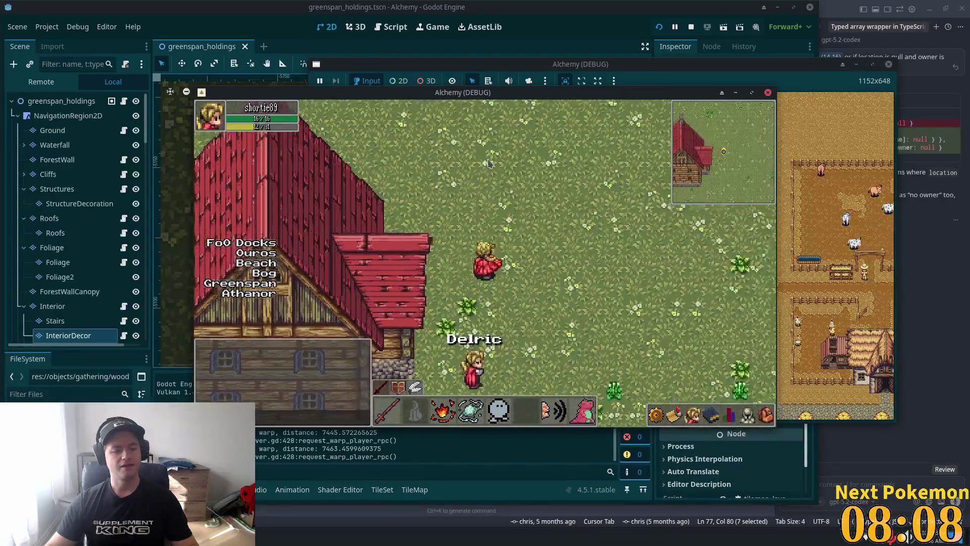
key("w")
key("a")
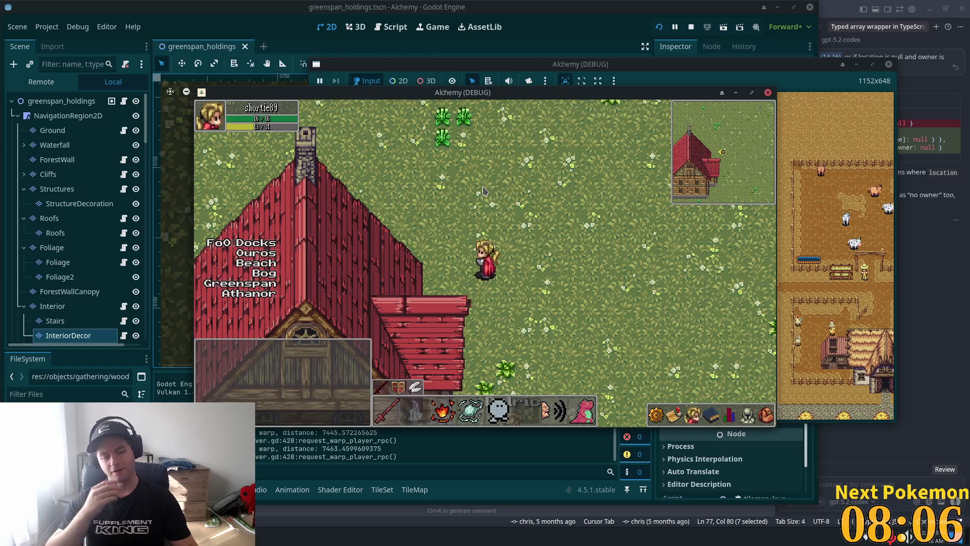
key("s")
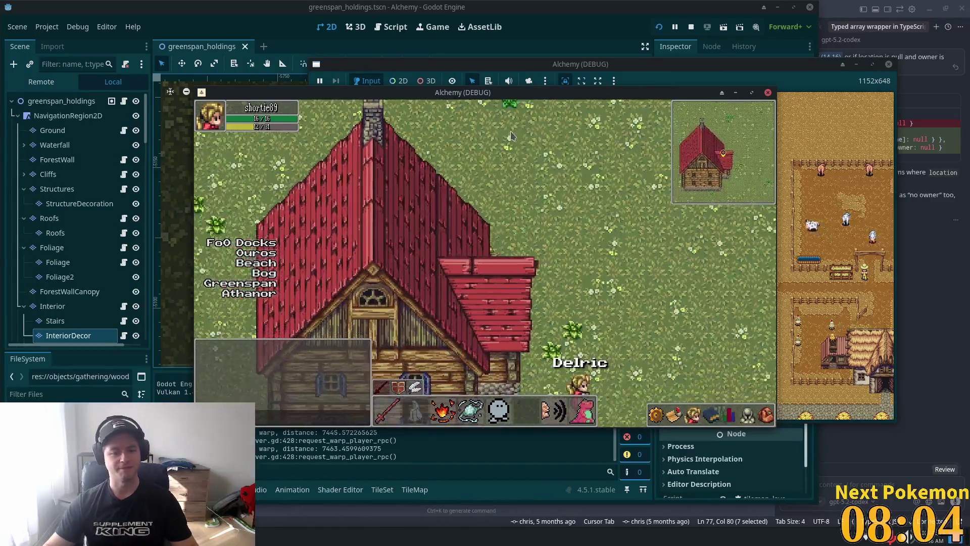
key("a")
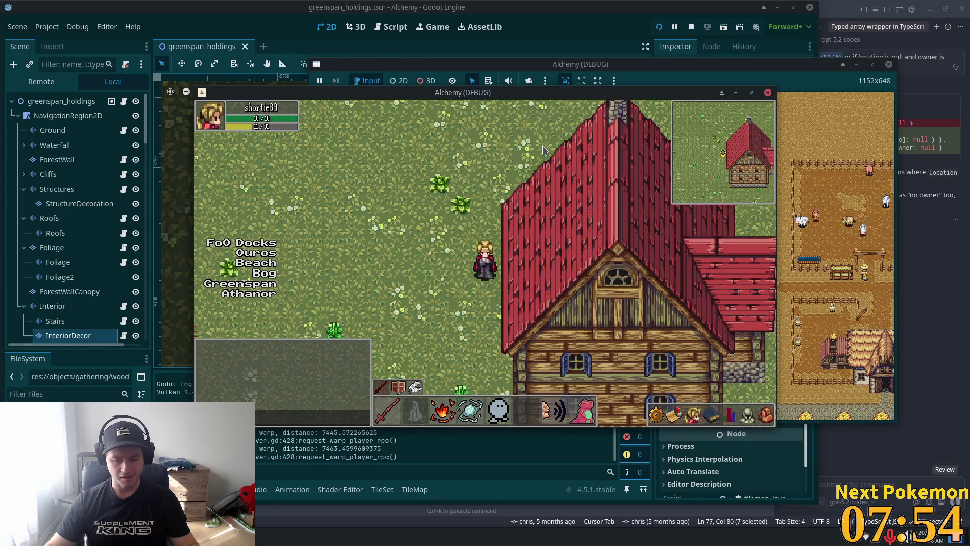
Step: Re-enter the house, climb the stairs, walk back outside, and return to the editor
key("Right")
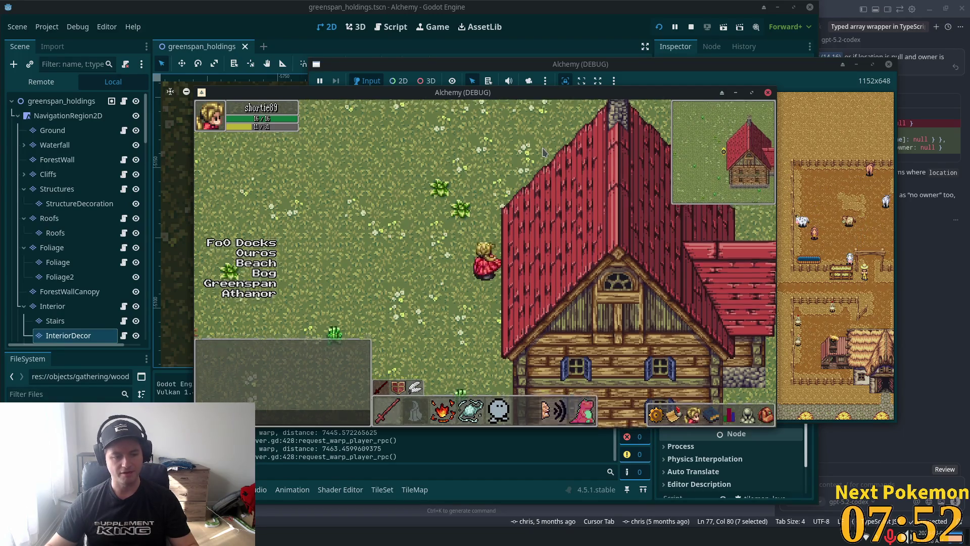
key("Up")
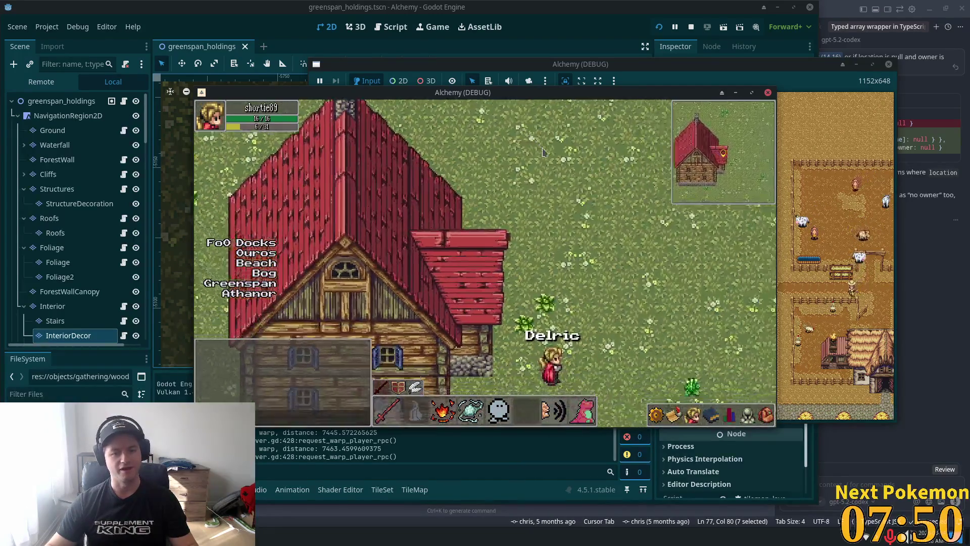
key("Left")
key("Left")
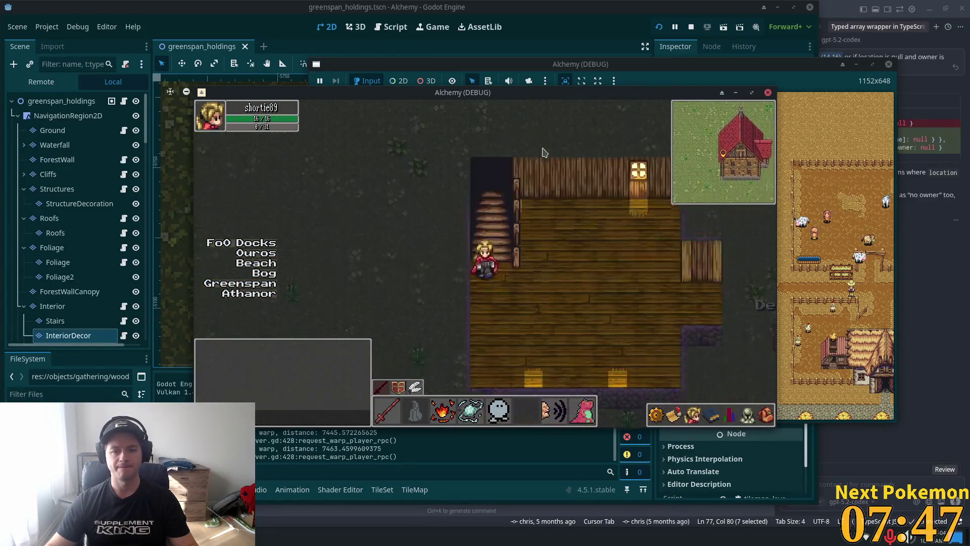
key("Up")
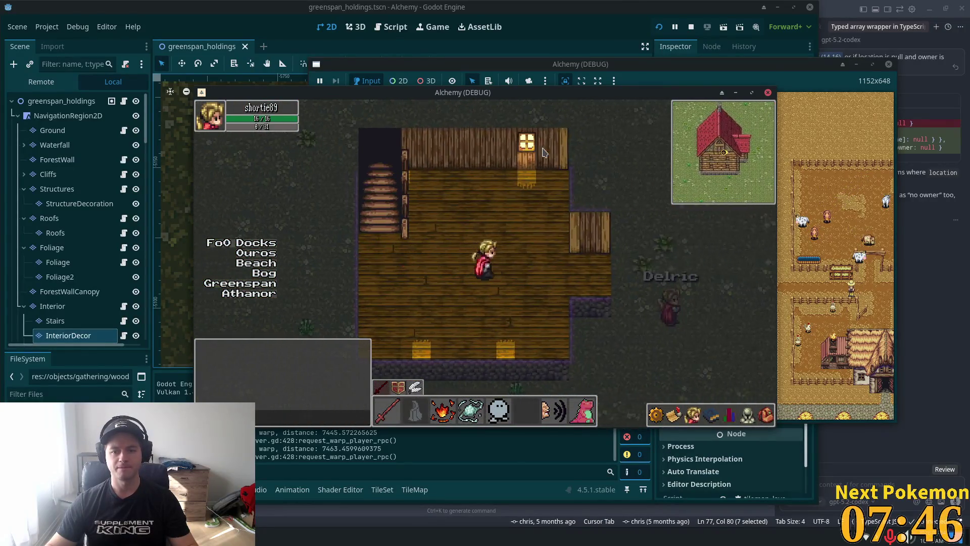
key("Right")
key("Down")
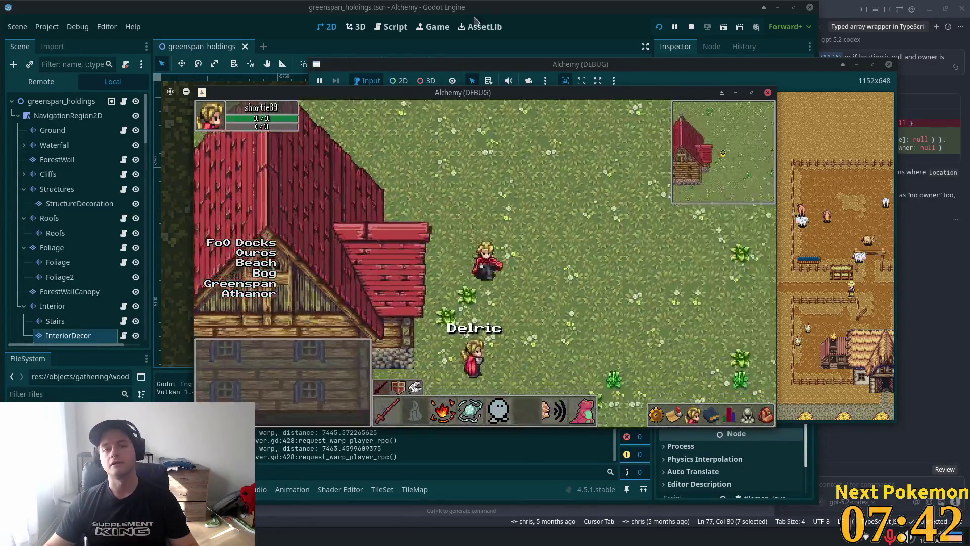
left_click(61, 286)
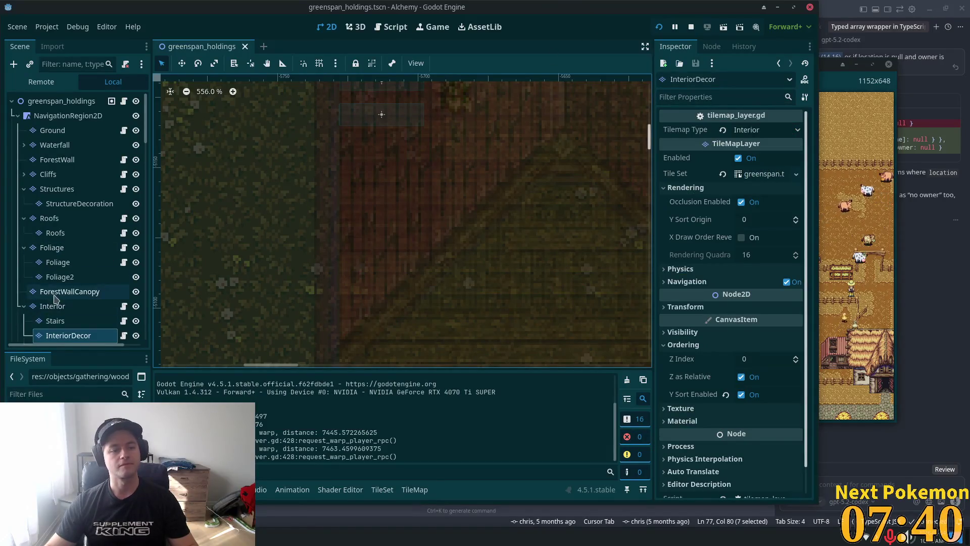
scroll(61, 286, "down", 3)
left_click(66, 318)
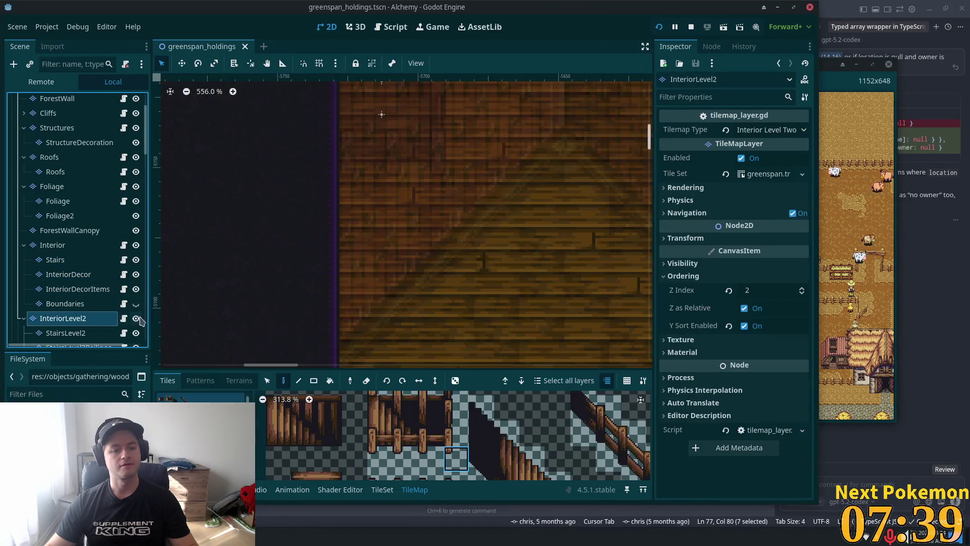
left_click(136, 245)
scroll(237, 240, "down", 3)
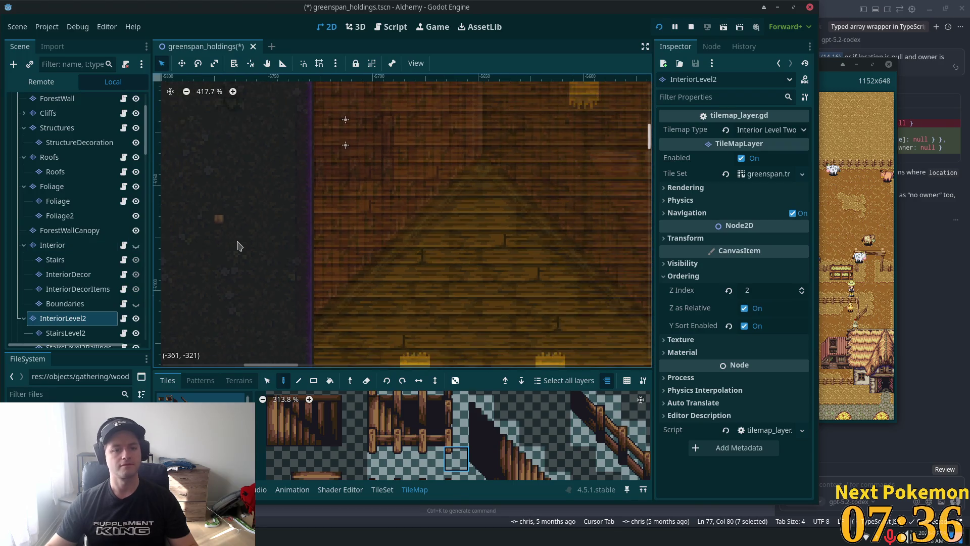
scroll(632, 263, "down", 3)
scroll(512, 251, "down", 2)
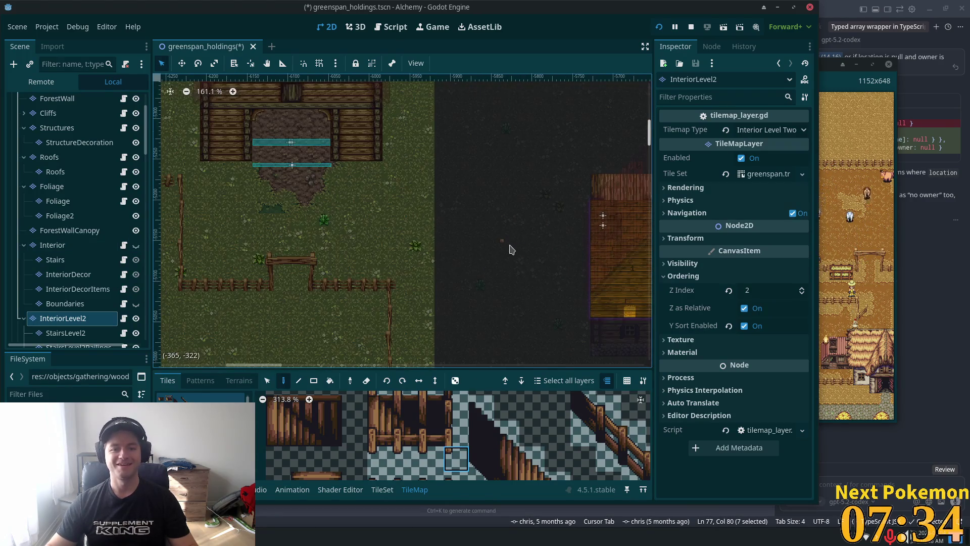
scroll(511, 251, "down", 1)
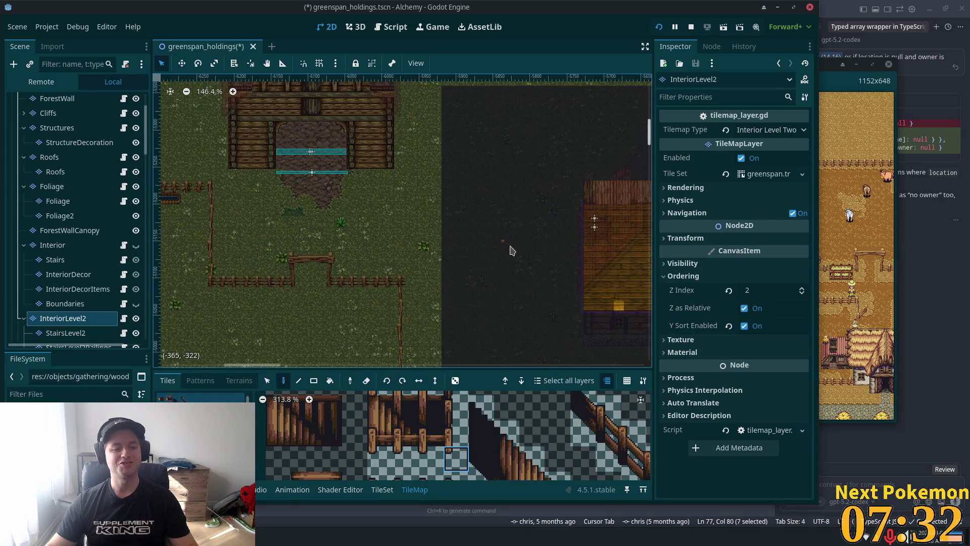
scroll(512, 251, "down", 2)
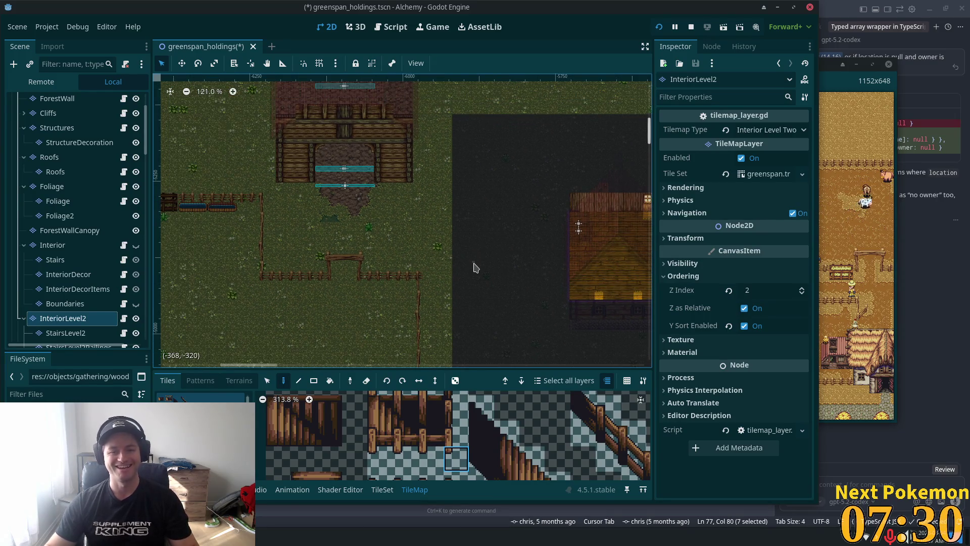
mouse_move(472, 267)
left_mouse_down()
mouse_move(425, 224)
mouse_move(418, 232)
left_mouse_up()
scroll(291, 189, "down", 2)
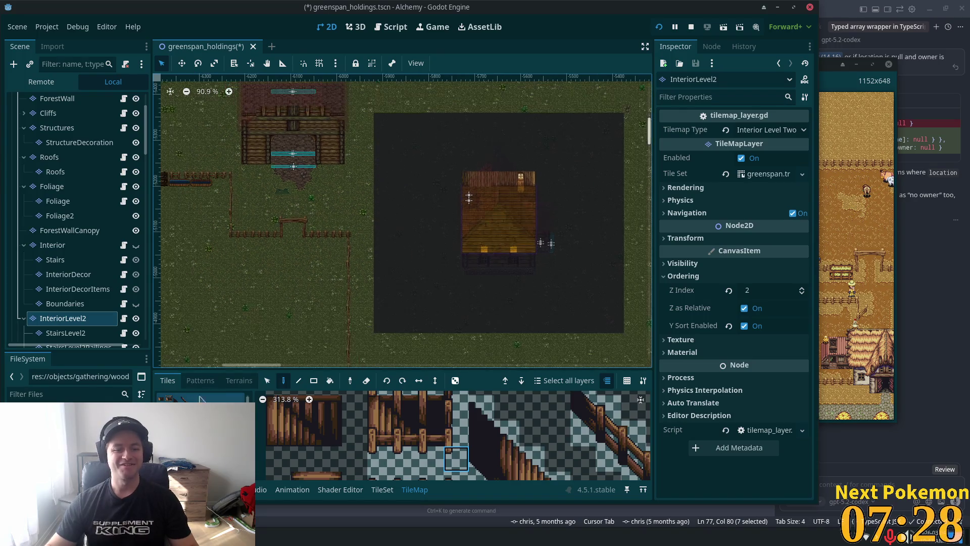
key("s")
left_click_drag(350, 143, 424, 345)
key("d")
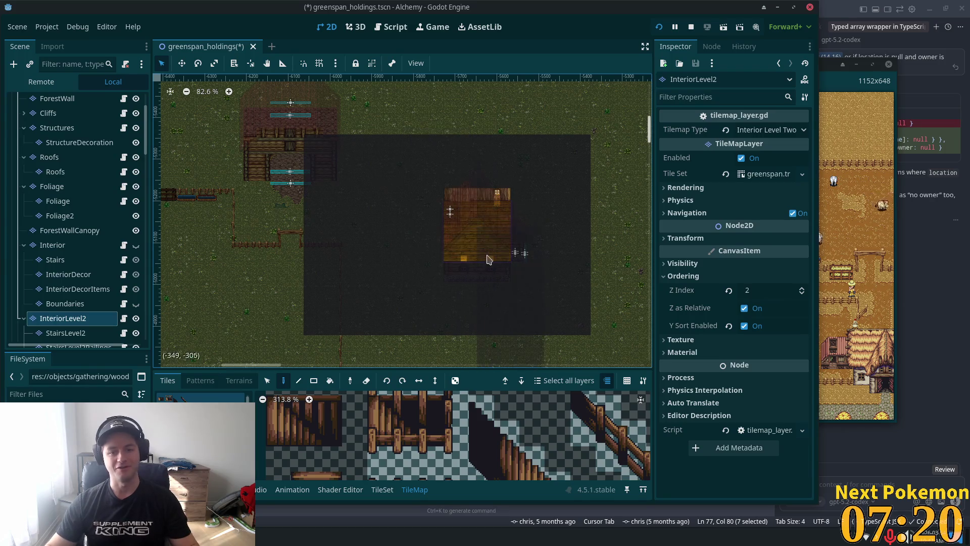
left_click_drag(487, 258, 392, 352)
key("s")
scroll(429, 232, "right", 5)
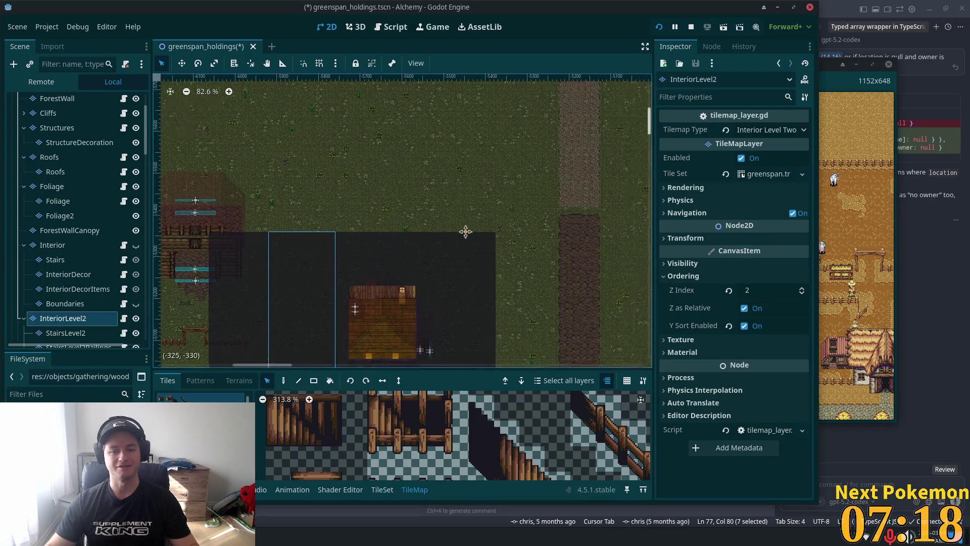
scroll(405, 238, "down", 2)
scroll(425, 245, "left", 2)
left_click(283, 380)
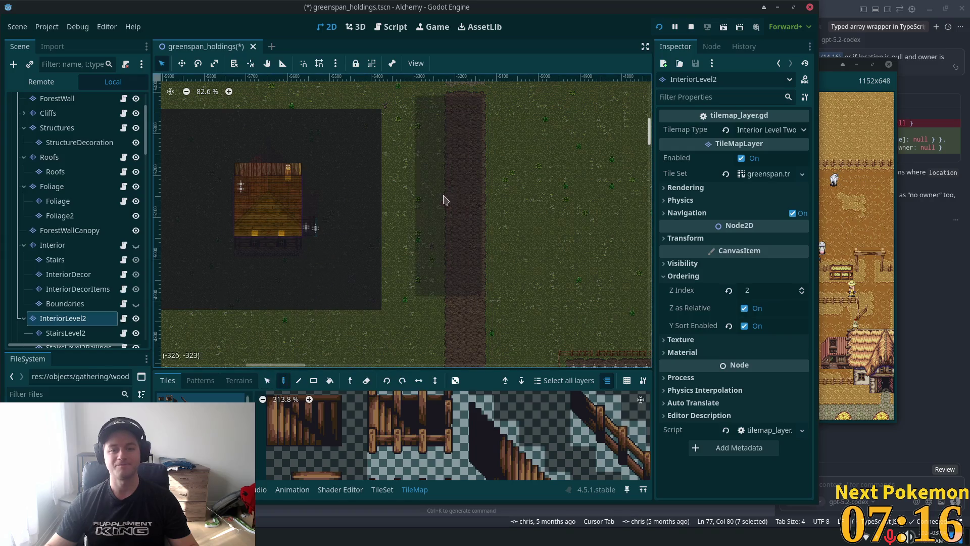
scroll(455, 253, "up", 1)
scroll(455, 252, "left", 1)
scroll(491, 292, "up", 1)
scroll(491, 292, "left", 1)
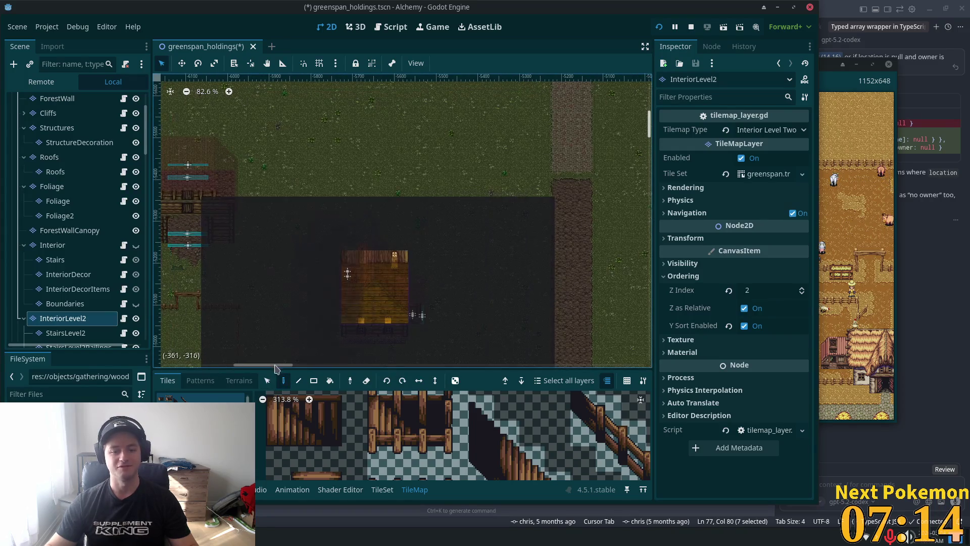
left_click(267, 380)
mouse_move(218, 232)
left_mouse_down()
mouse_move(535, 217)
mouse_move(550, 203)
left_mouse_up()
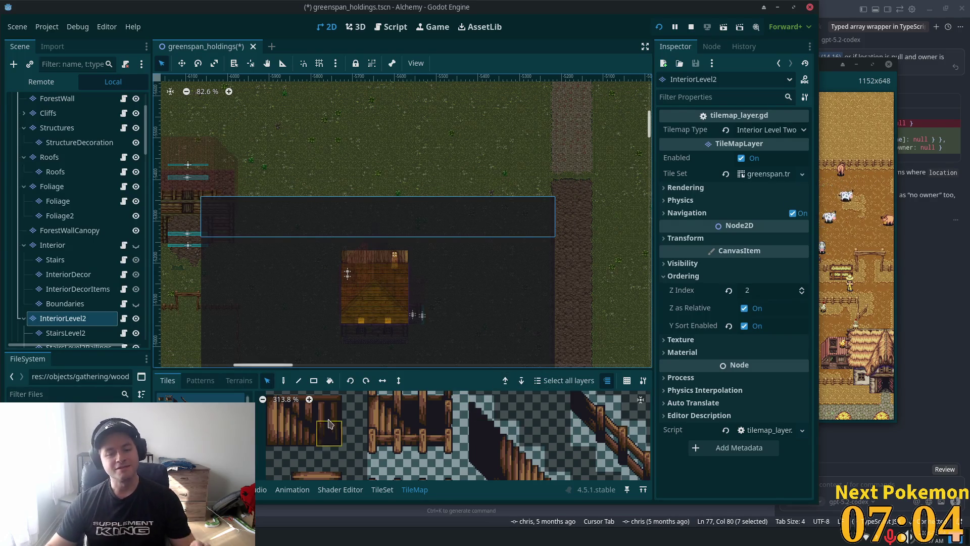
Step: Fill the selected band above the house interior with dark tiles
left_click(284, 380)
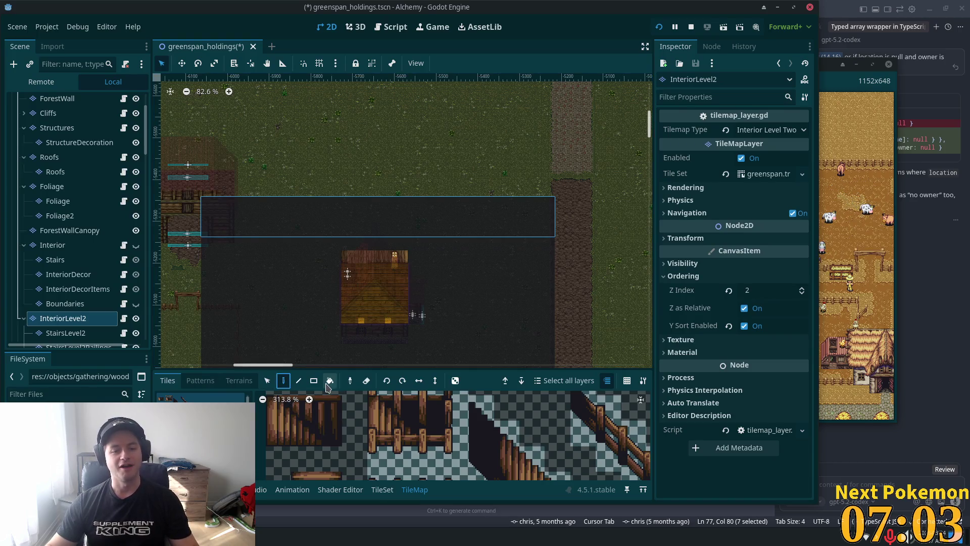
left_click(369, 175)
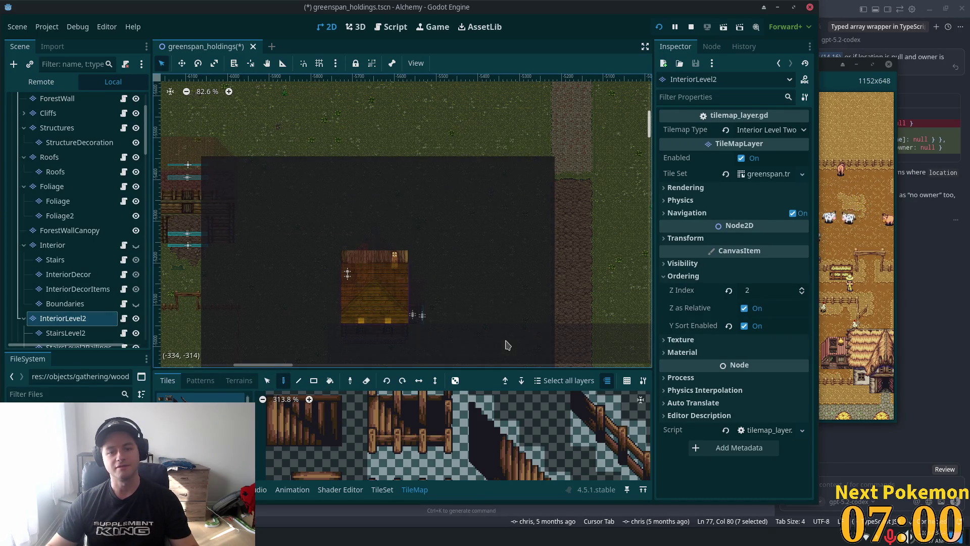
scroll(531, 304, "down", 2)
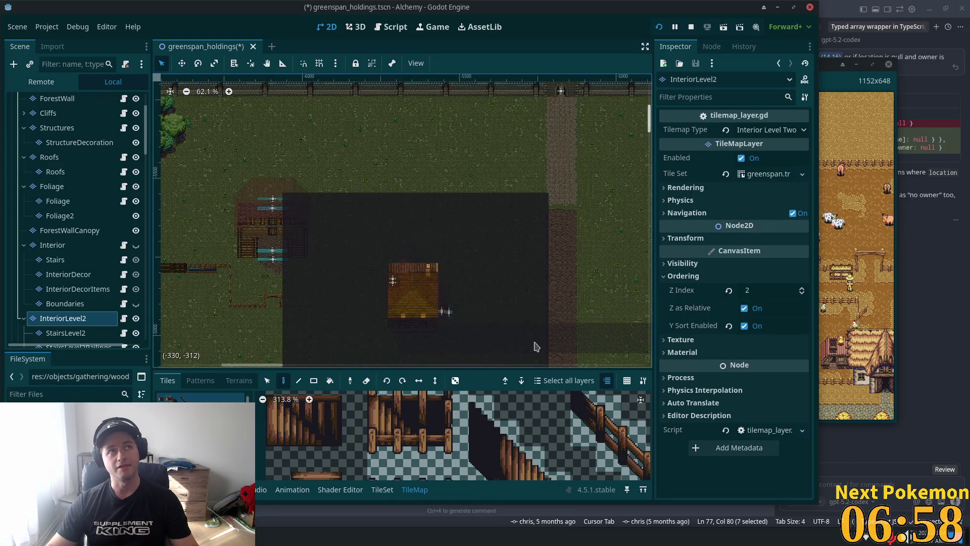
scroll(498, 311, "down", 3)
scroll(498, 310, "up", 2)
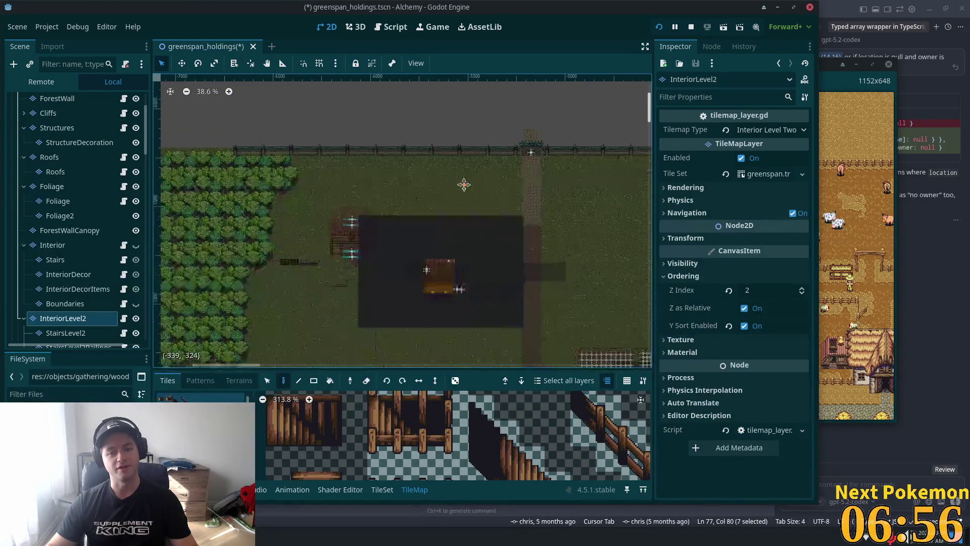
scroll(415, 257, "up", 1)
scroll(415, 256, "up", 6)
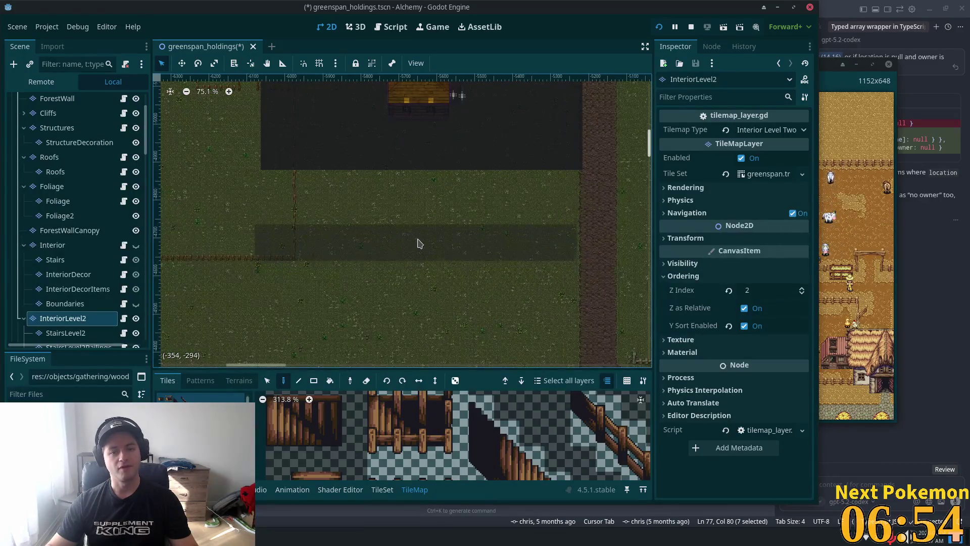
scroll(431, 275, "down", 4)
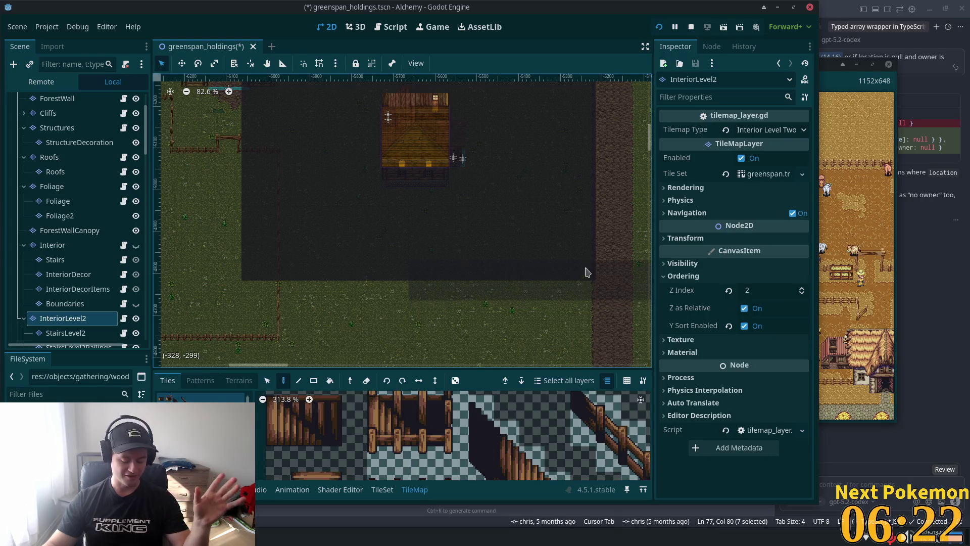
Step: Zoom around the map and switch the 2D view to Move mode
scroll(524, 180, "down", 1)
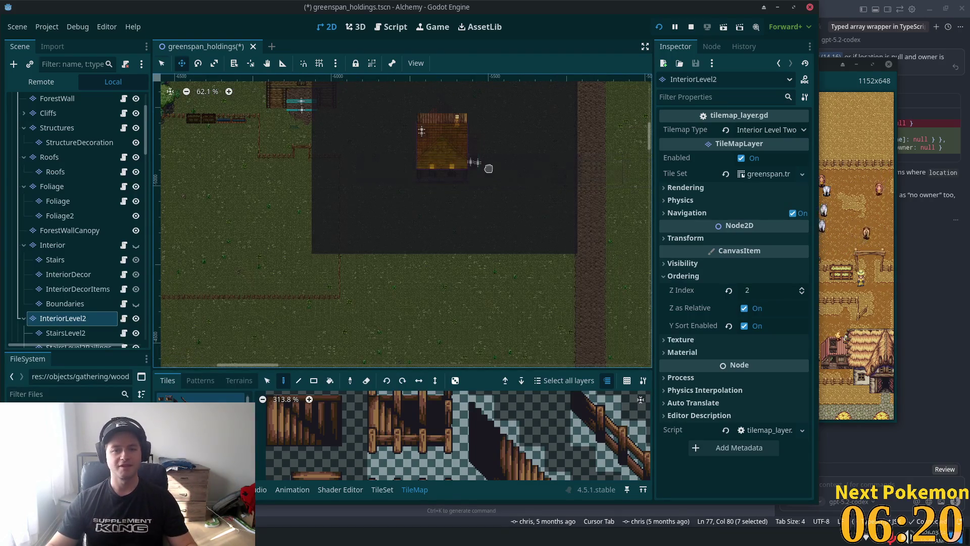
scroll(556, 182, "down", 1)
key("w")
scroll(96, 253, "down", 5)
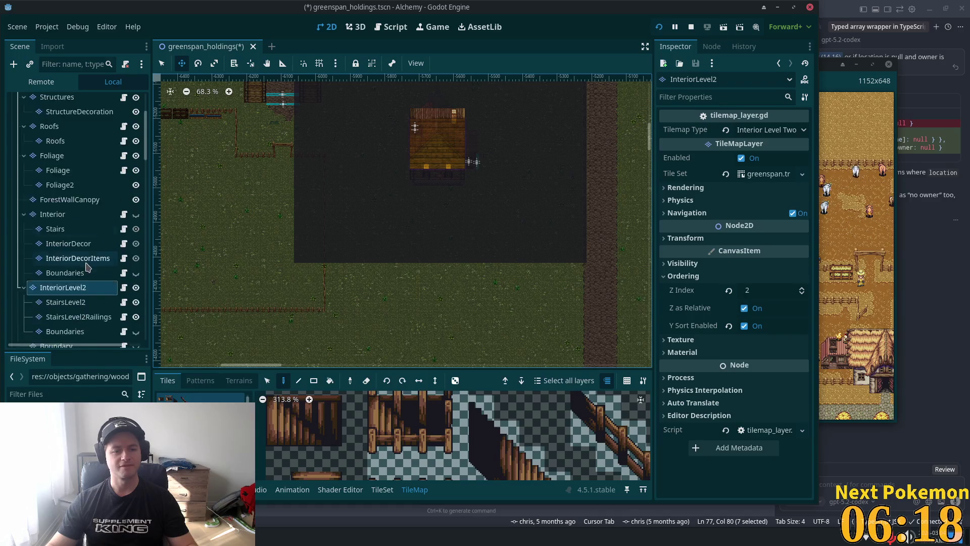
scroll(208, 187, "up", 1)
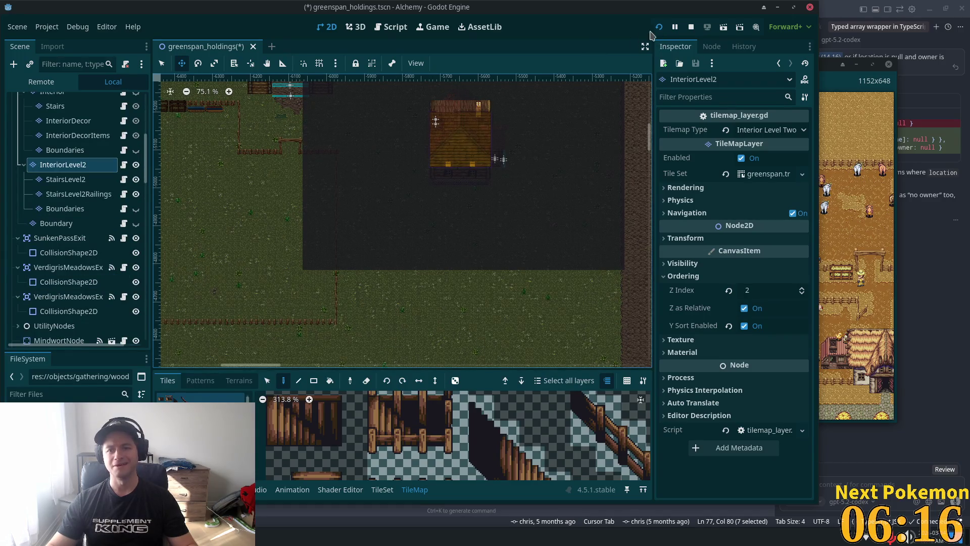
Step: Hide the InteriorLevel2 layer, save and run the game, and walk out of the house
left_click(135, 165)
left_click(660, 27)
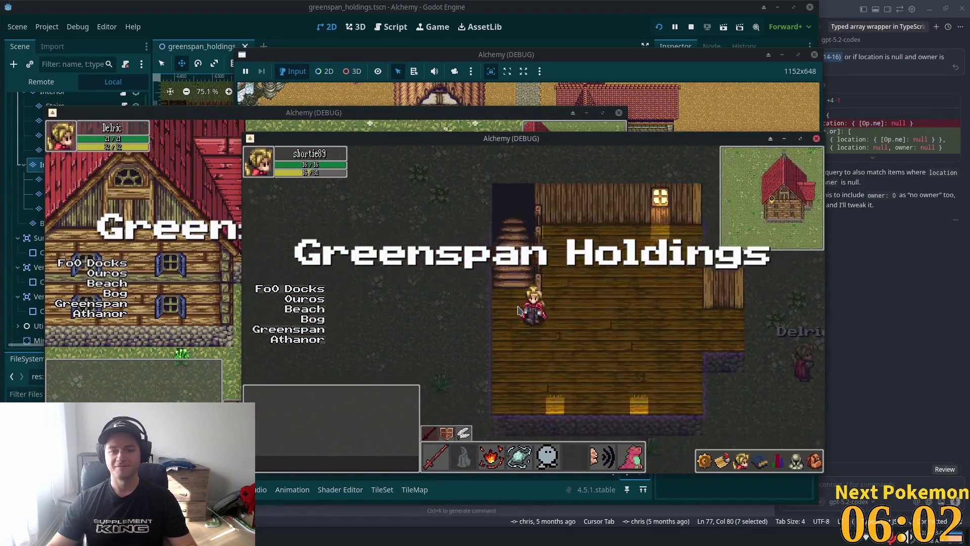
key("Right")
key("Left")
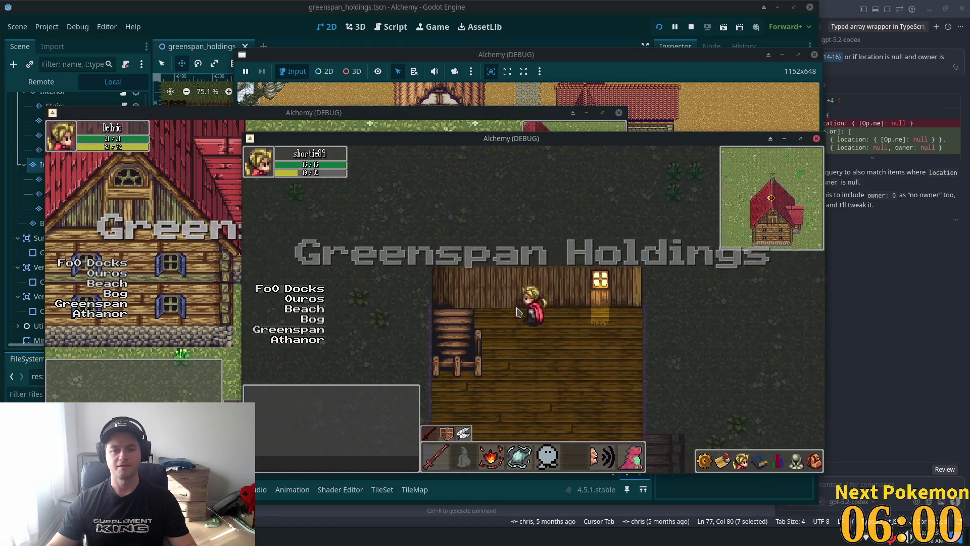
key("Right")
key("Down")
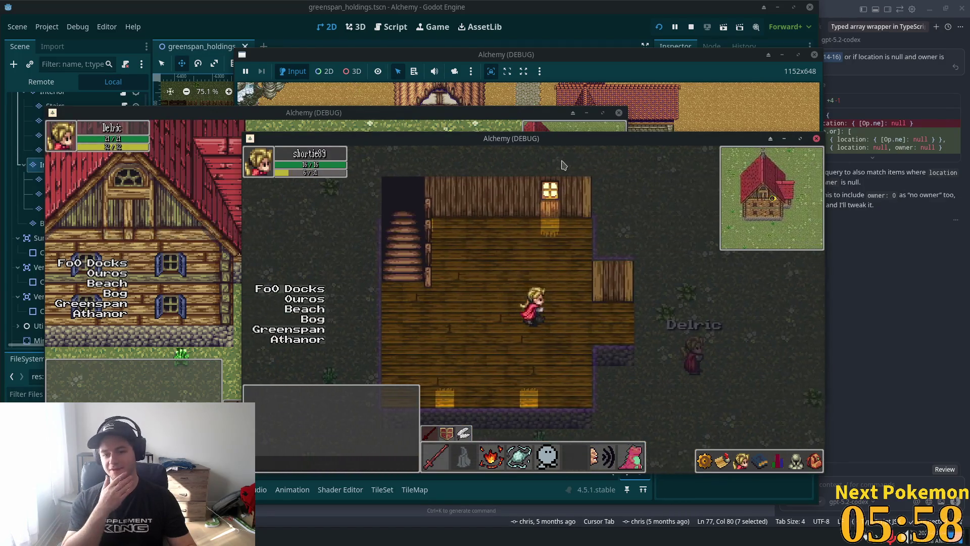
key("Right")
Step: Walk left past the house, enter the interior, and walk back out onto the grass
key("Left")
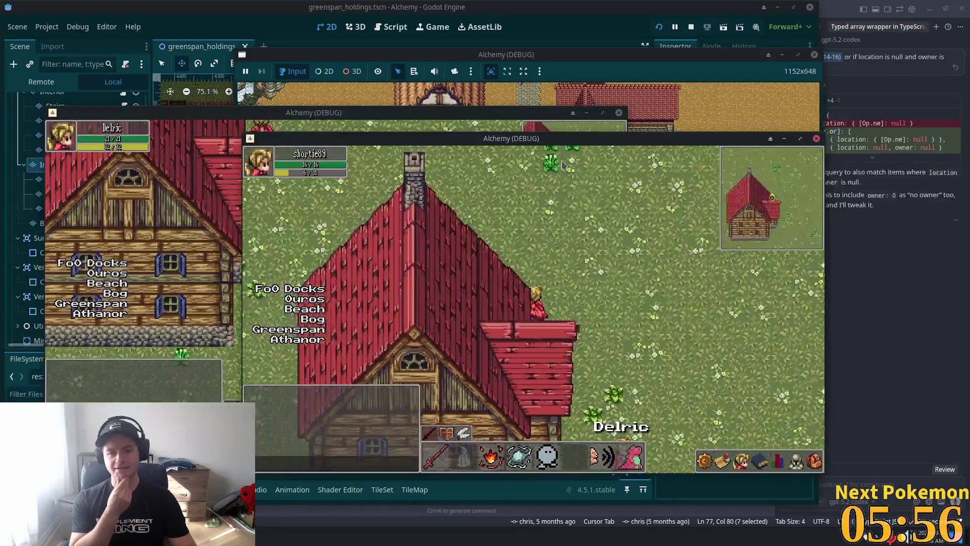
key("Left")
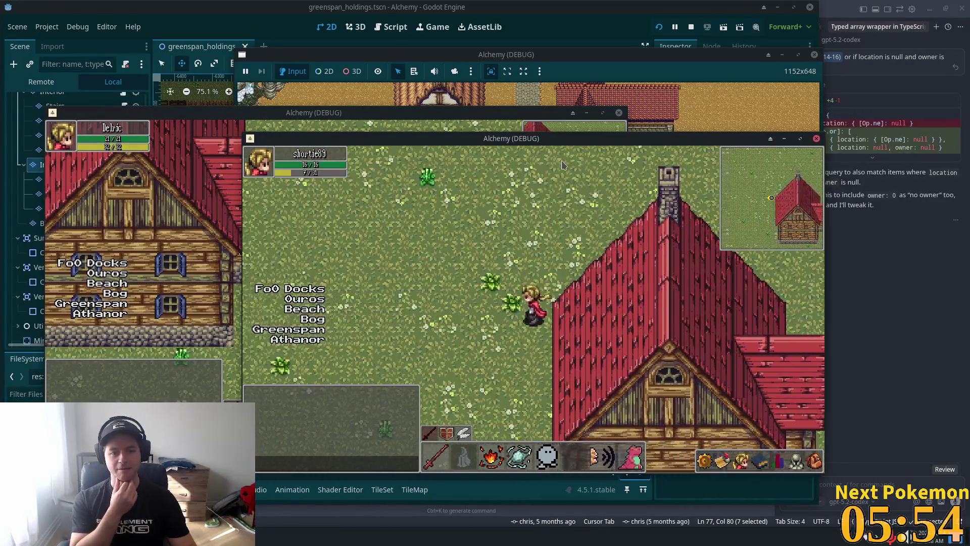
key("Up")
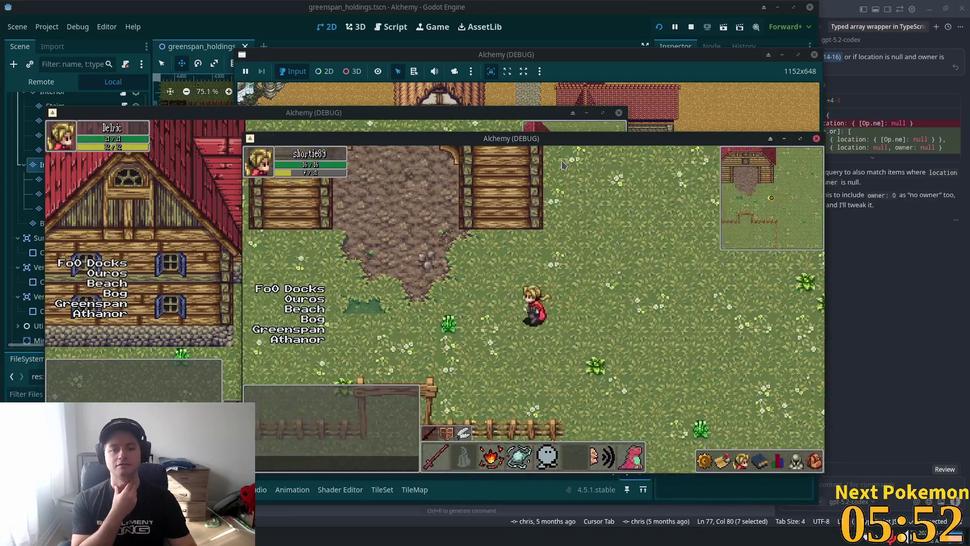
key("Up")
key("Right")
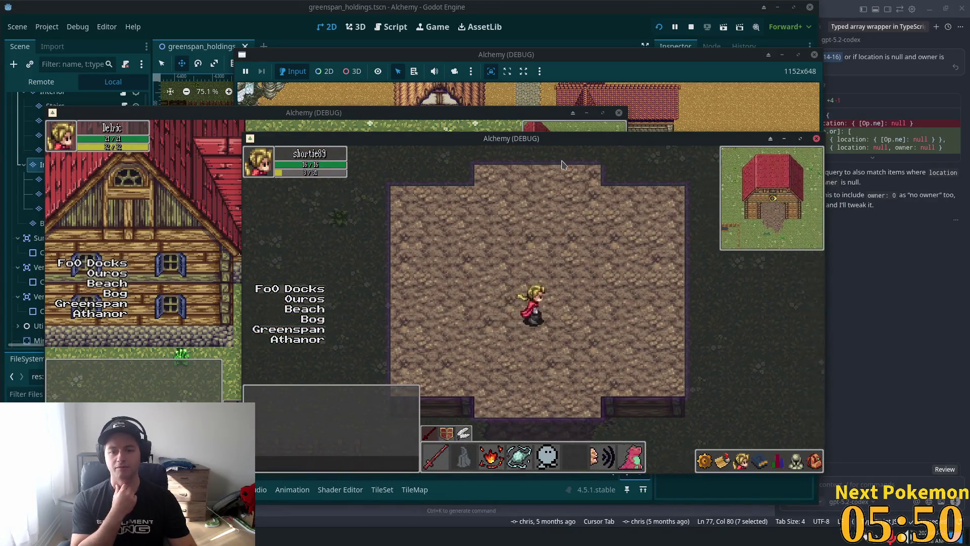
key("Down")
key("Left")
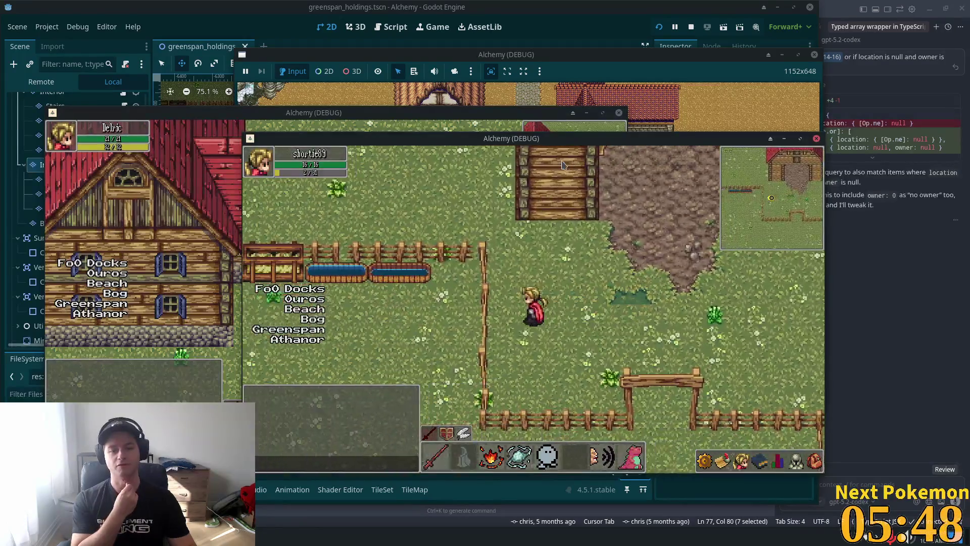
key("Left")
Step: Walk the player around the field, then stop the game with F8
key("Right")
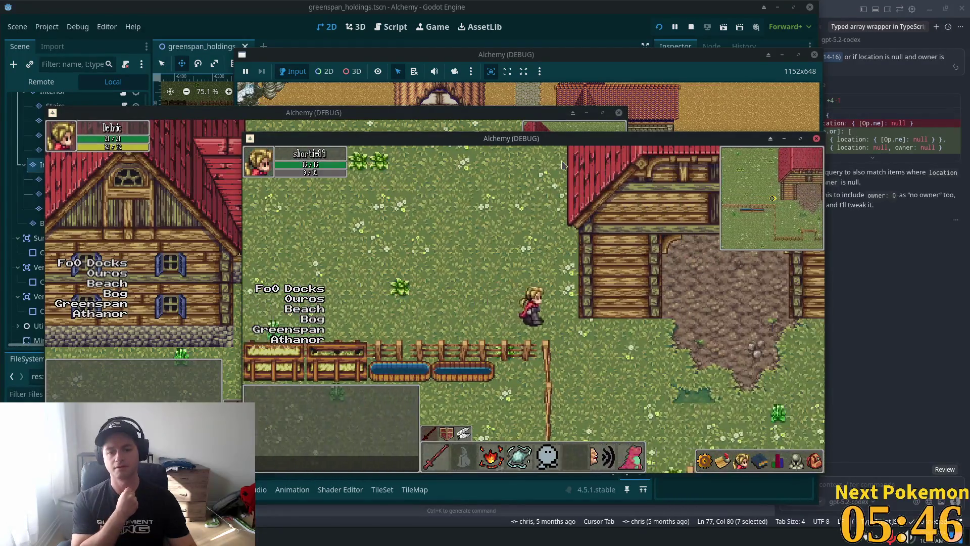
key("Down")
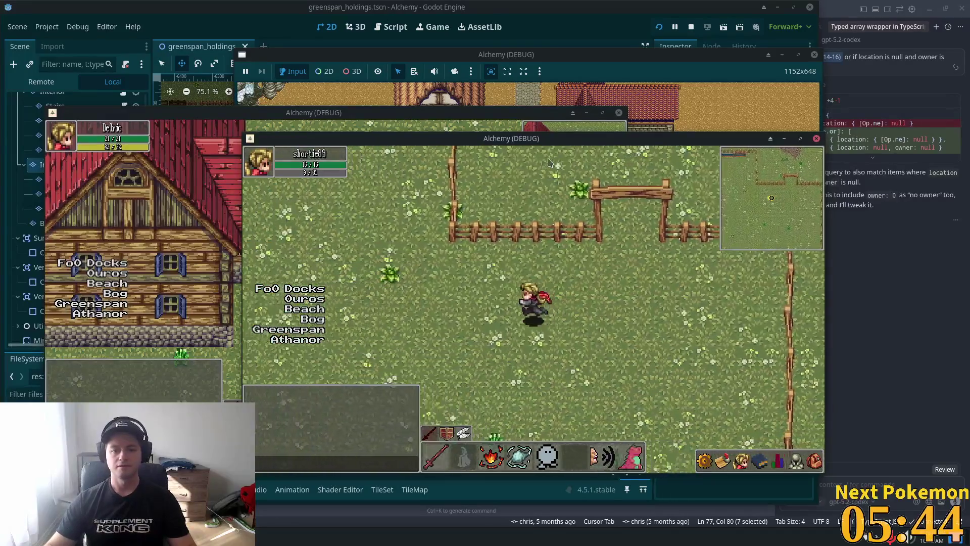
key("Up")
key("Left")
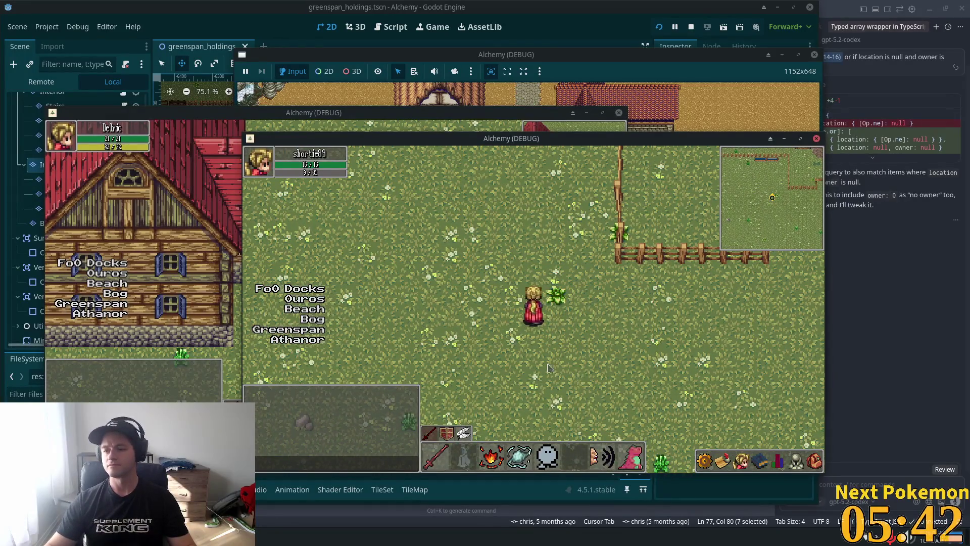
key("Down")
key("Right")
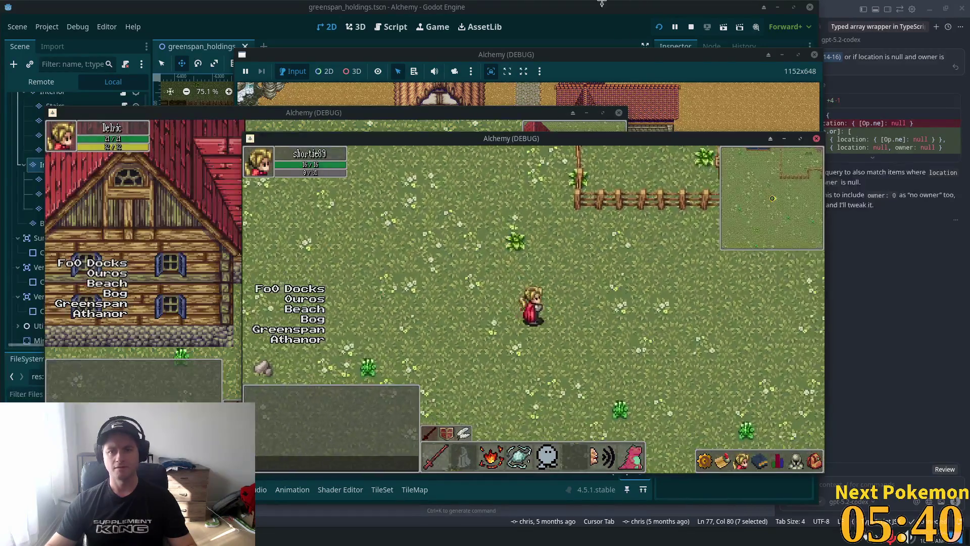
key("F8")
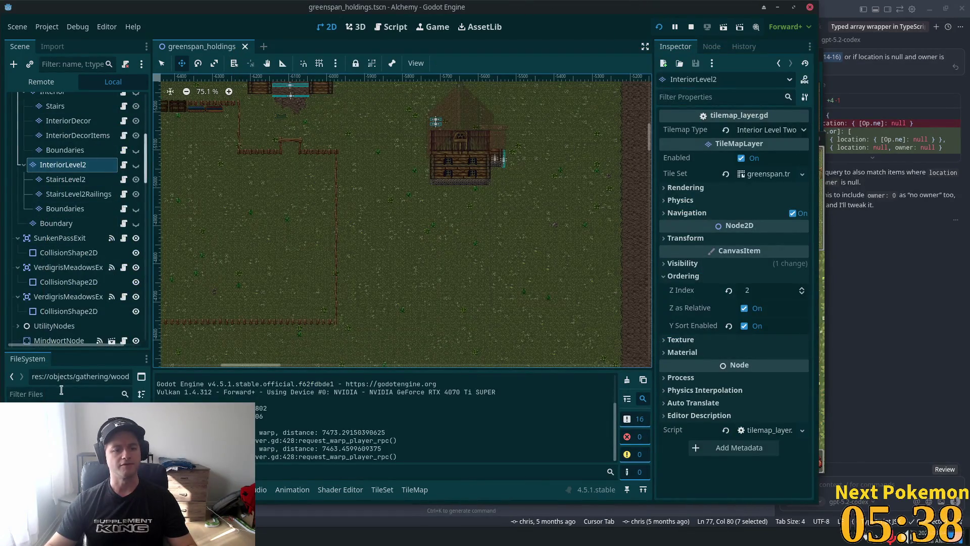
Step: Find the cow scene in the FileSystem and duplicate it as horse
left_click(52, 393)
type("horse")
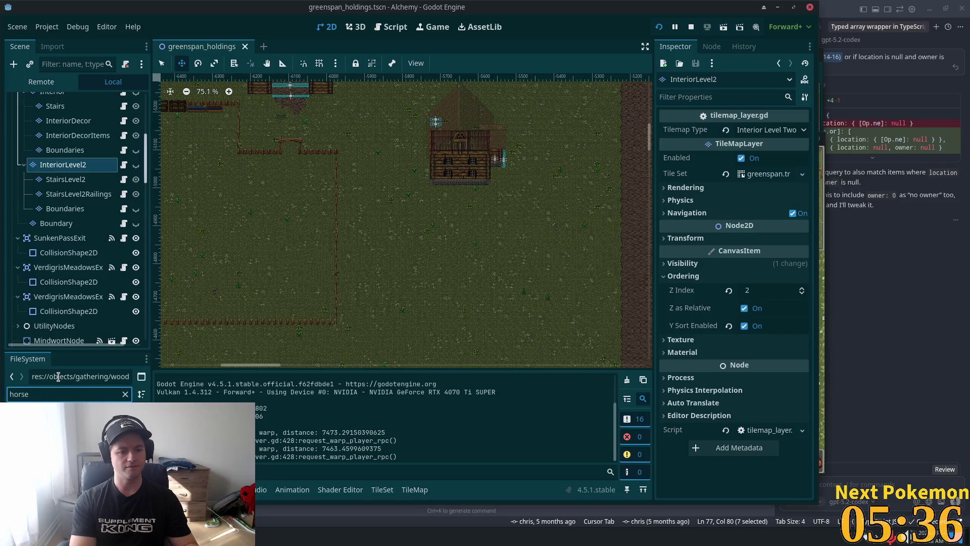
key("BackSpace")
key("BackSpace")
key("BackSpace")
type("cow")
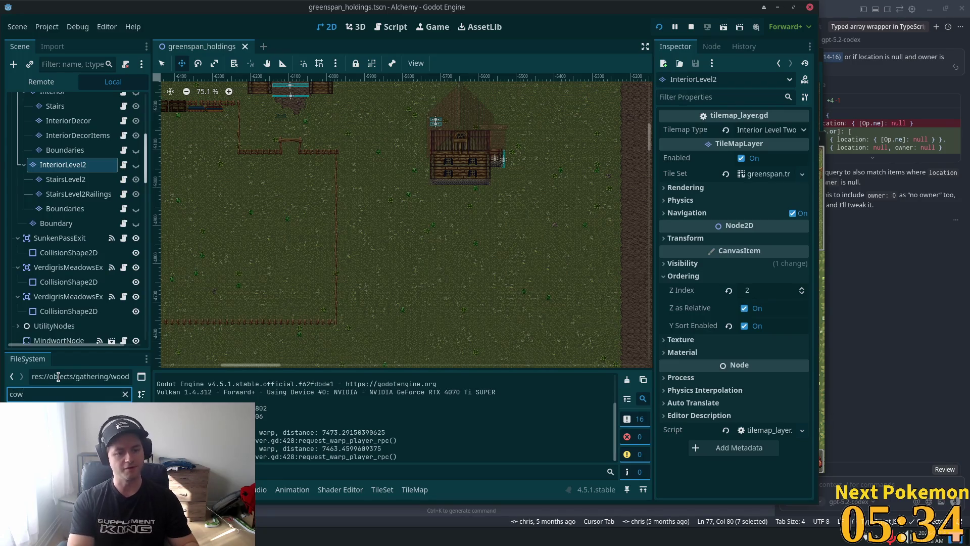
left_click(56, 425)
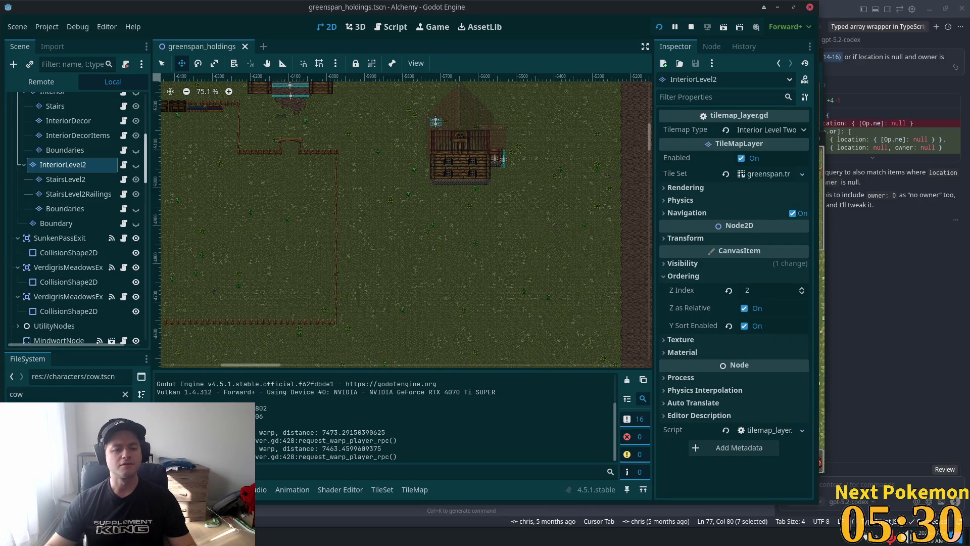
key("ctrl+d")
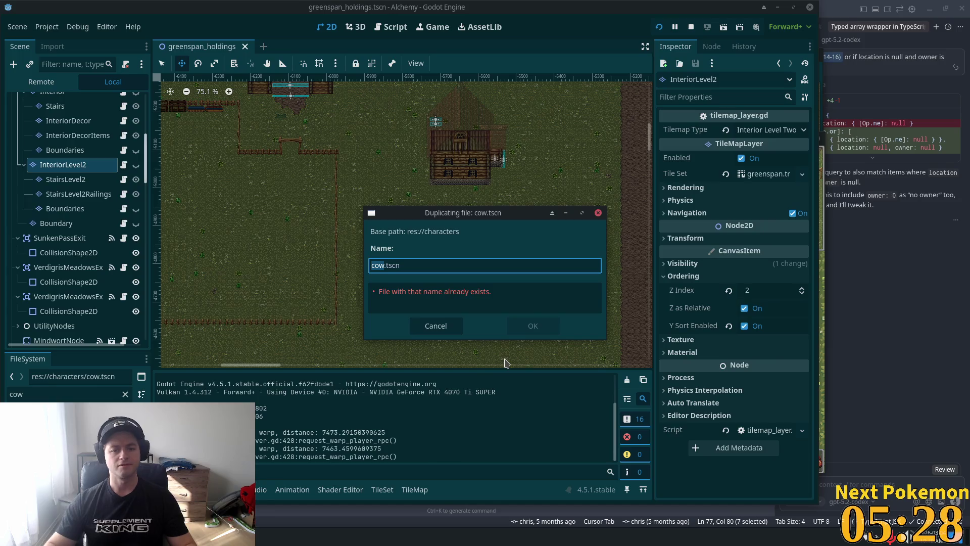
type("horse")
key("Return")
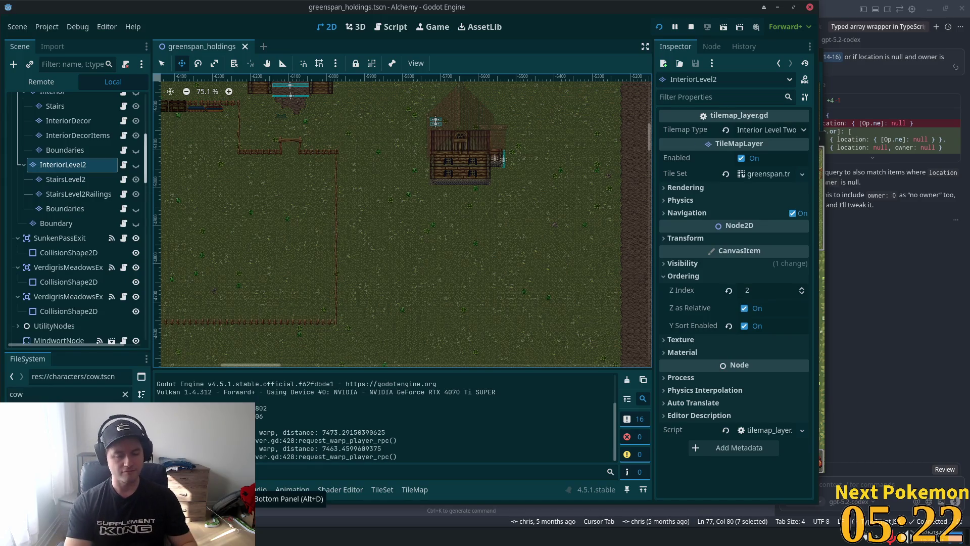
Step: Quick-open horse.tscn by searching 'ho'
key("shift+alt+o")
type("ho")
key("Return")
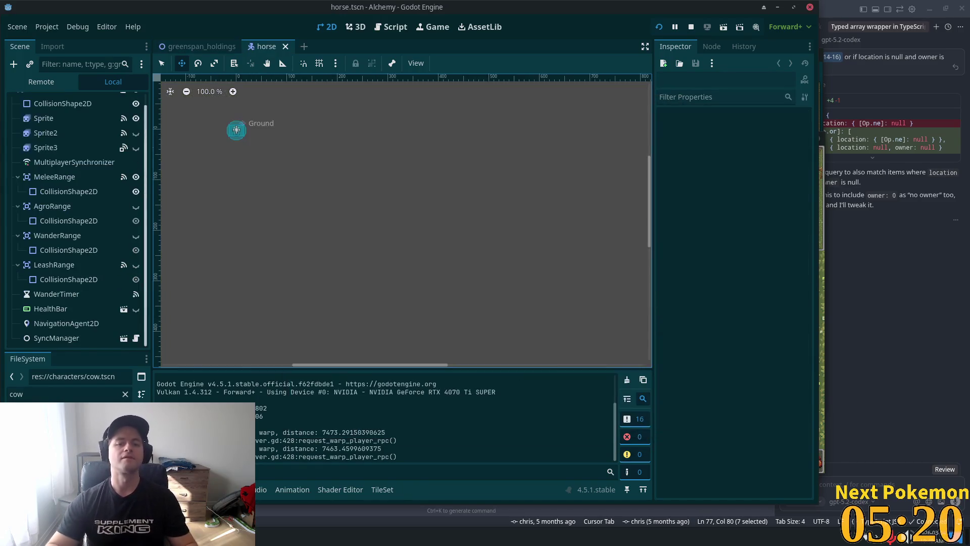
Step: Rename the root node to Horse and set its Npc Name to Horse
left_click(43, 101)
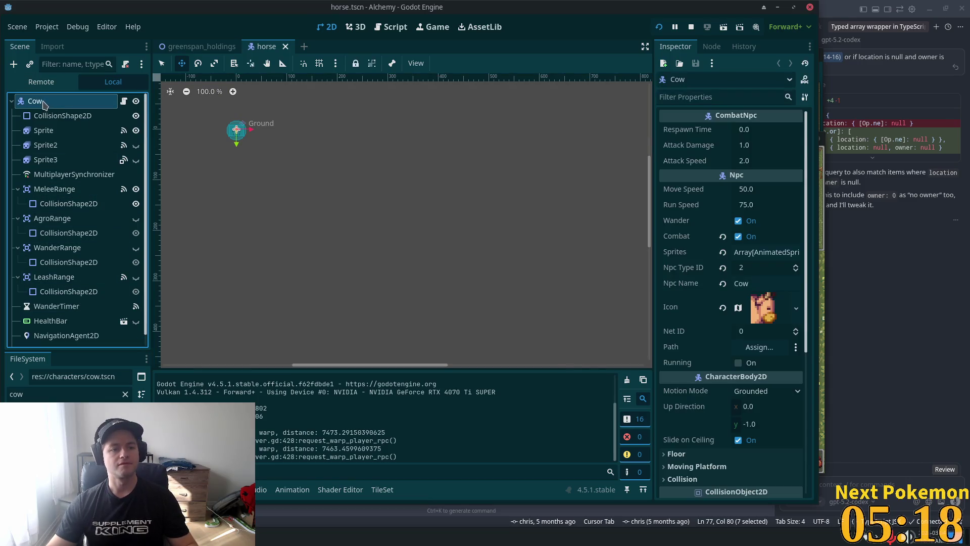
left_click(45, 103)
type("orse")
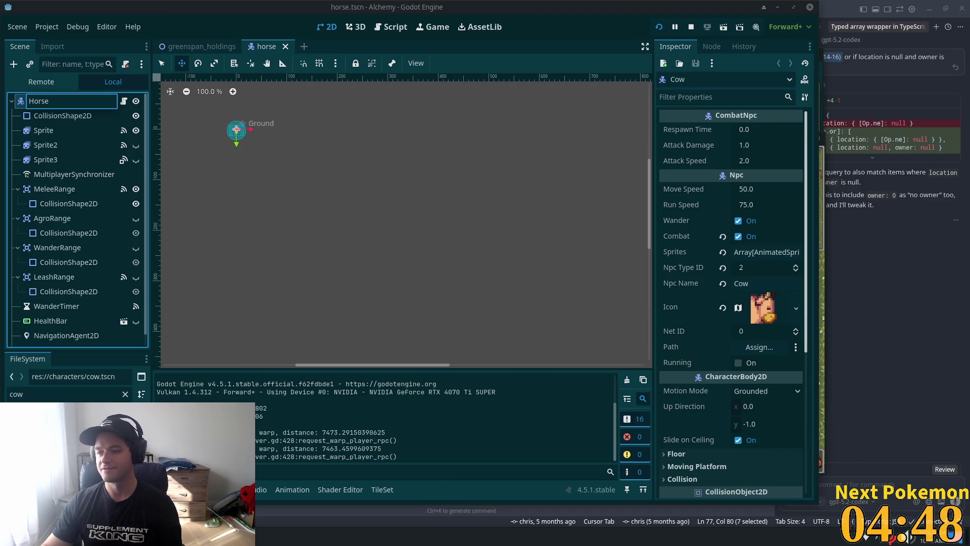
scroll(392, 192, "down", 4)
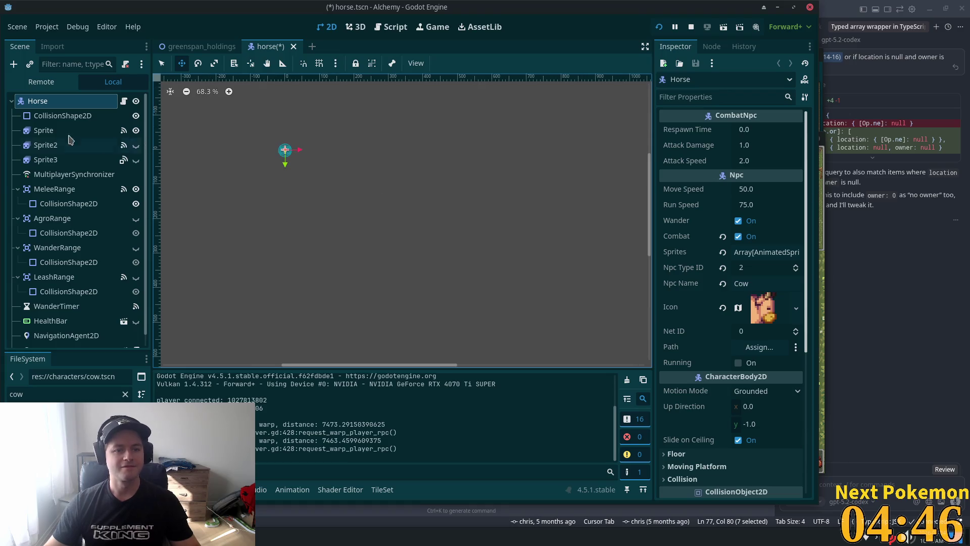
left_click(753, 282)
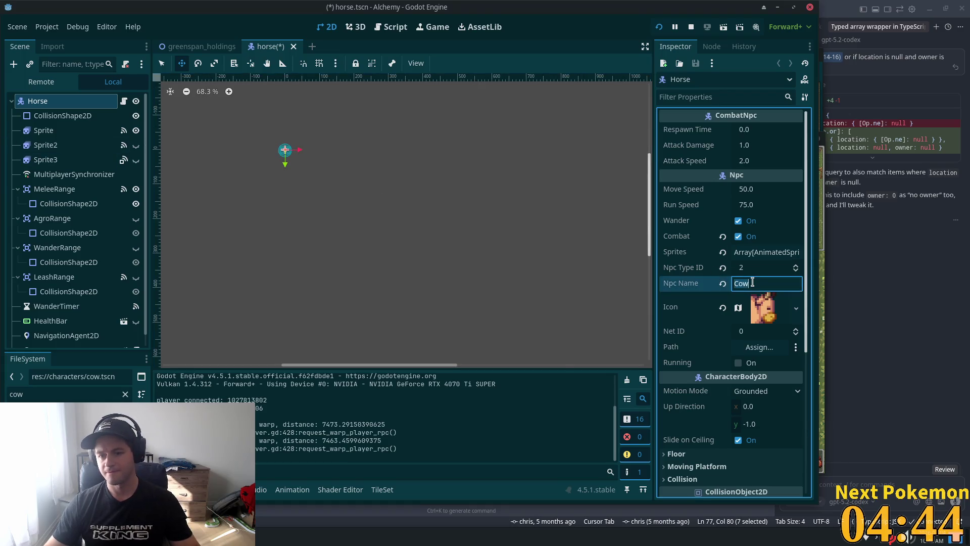
type("Horse")
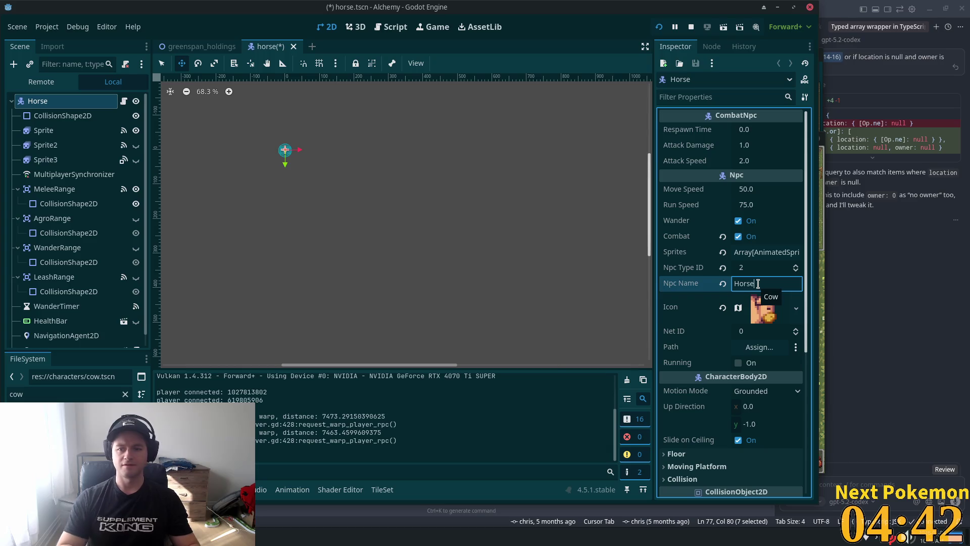
key("Tab")
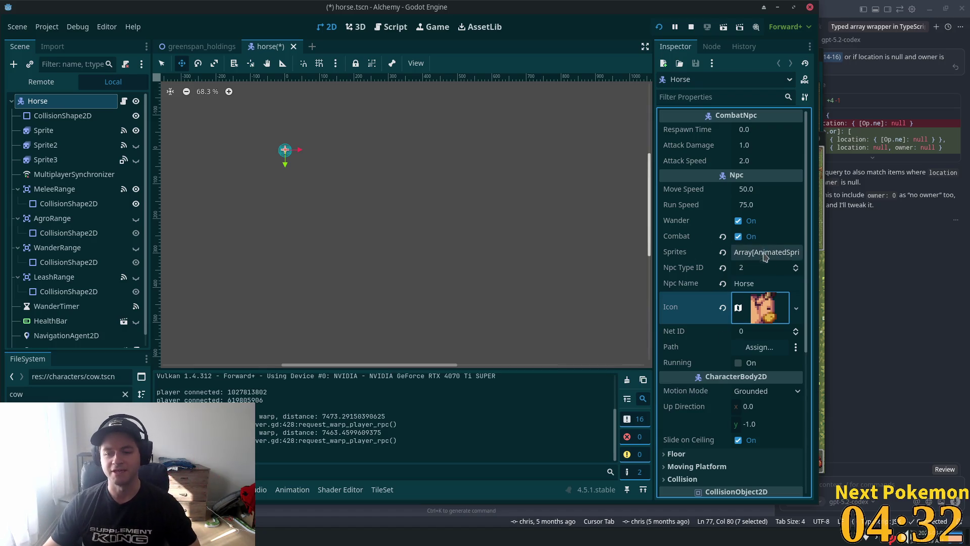
Step: Clear the cow filter, go to the assets folder, and open the application launcher
double_click(88, 388)
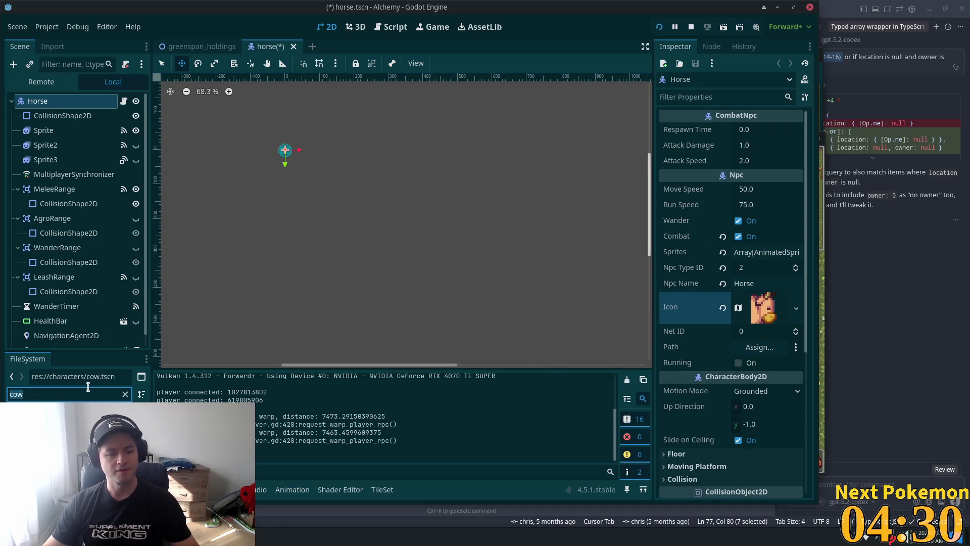
left_click(23, 394)
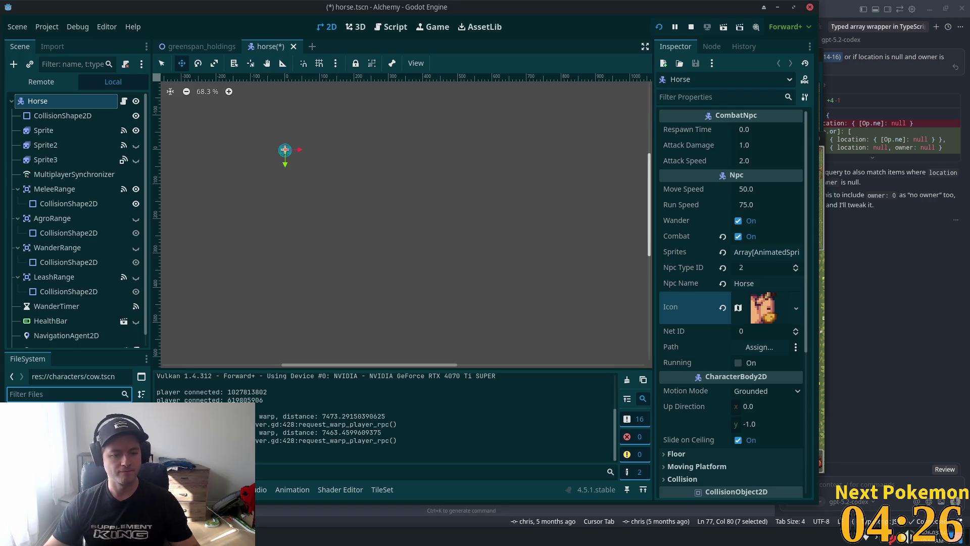
left_click(30, 422)
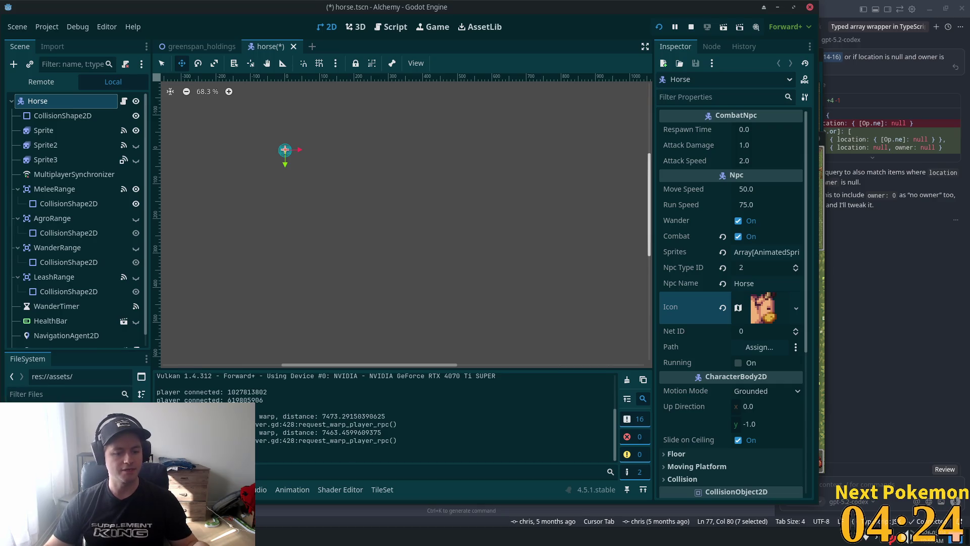
key("super")
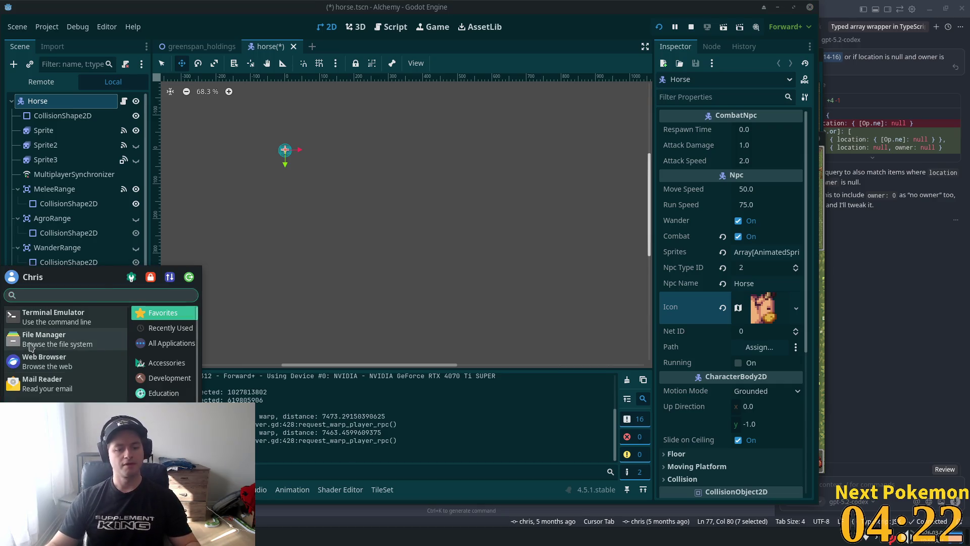
Step: Open the file manager at the Game Assets folder and scroll through its asset packs
left_click(43, 339)
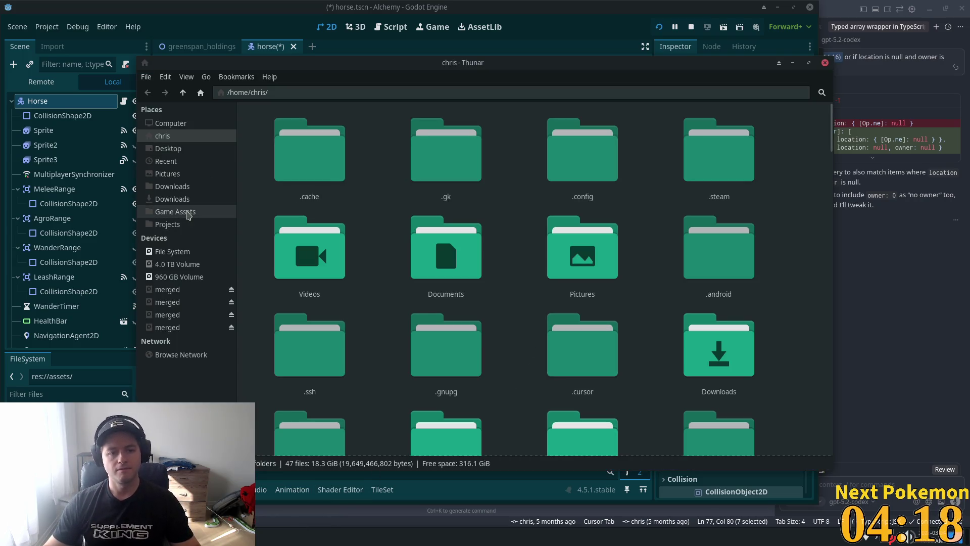
left_click(186, 210)
scroll(542, 288, "down", 2)
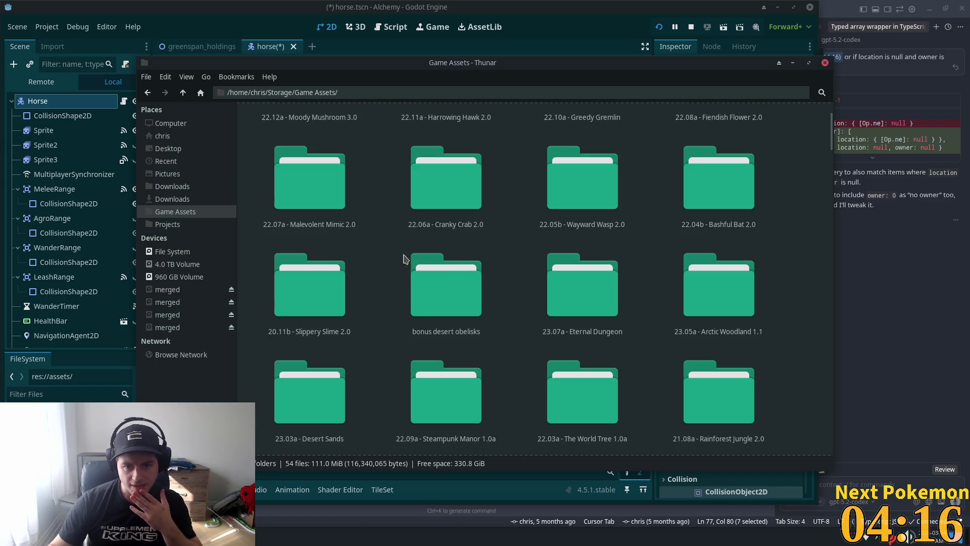
scroll(406, 260, "up", 3)
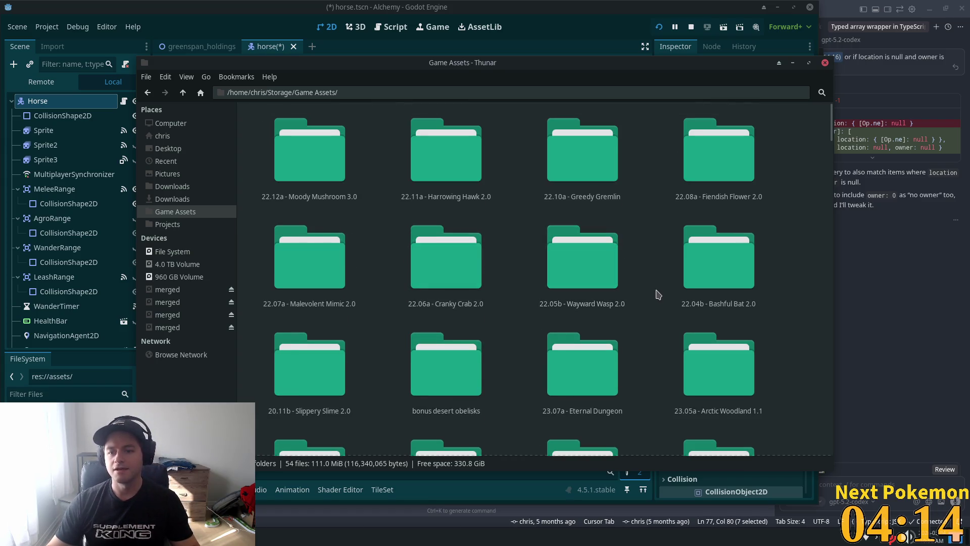
scroll(655, 301, "down", 3)
scroll(650, 308, "down", 1)
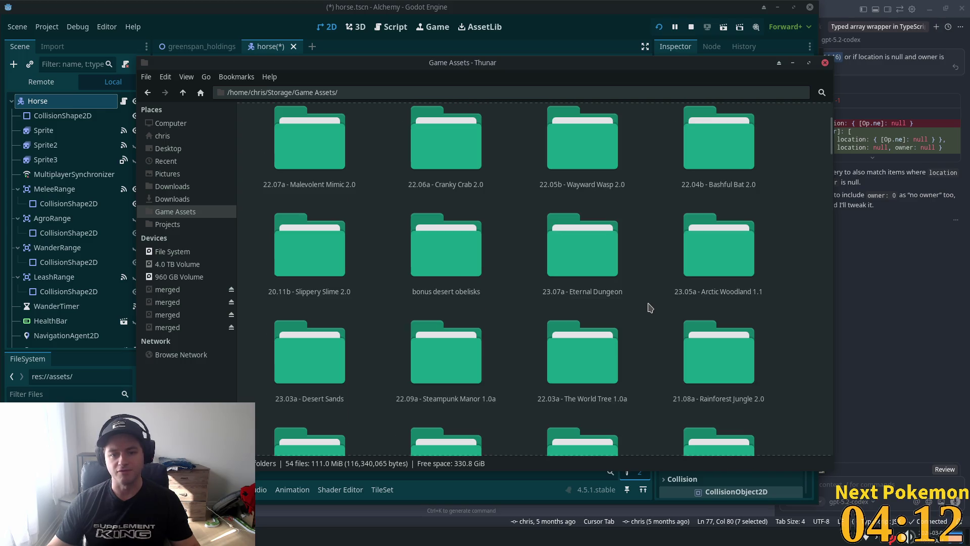
scroll(650, 308, "down", 2)
scroll(650, 311, "down", 2)
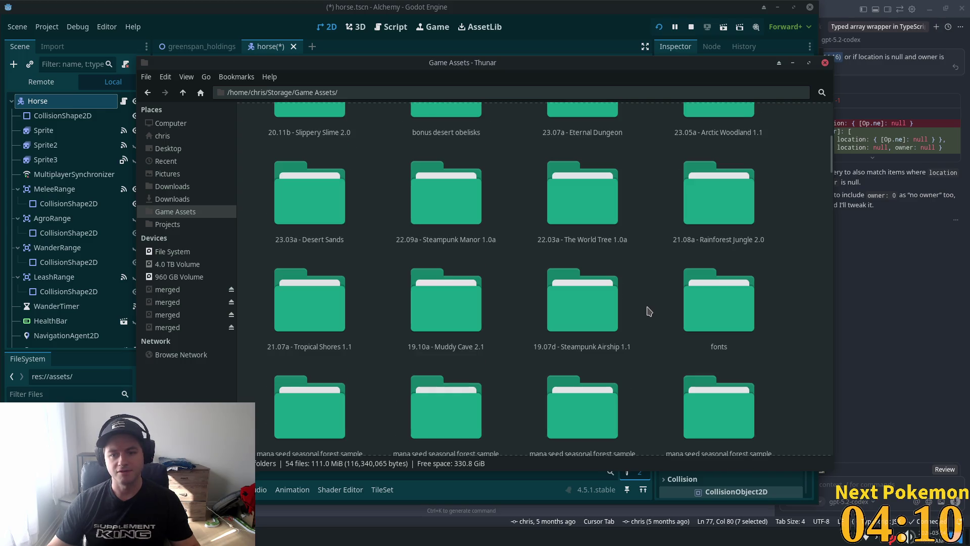
scroll(649, 311, "down", 2)
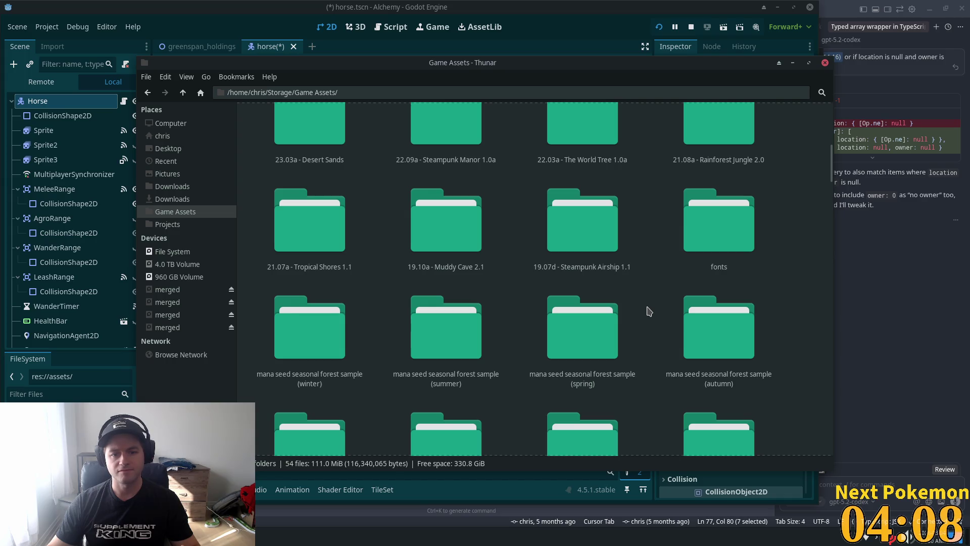
scroll(649, 311, "down", 4)
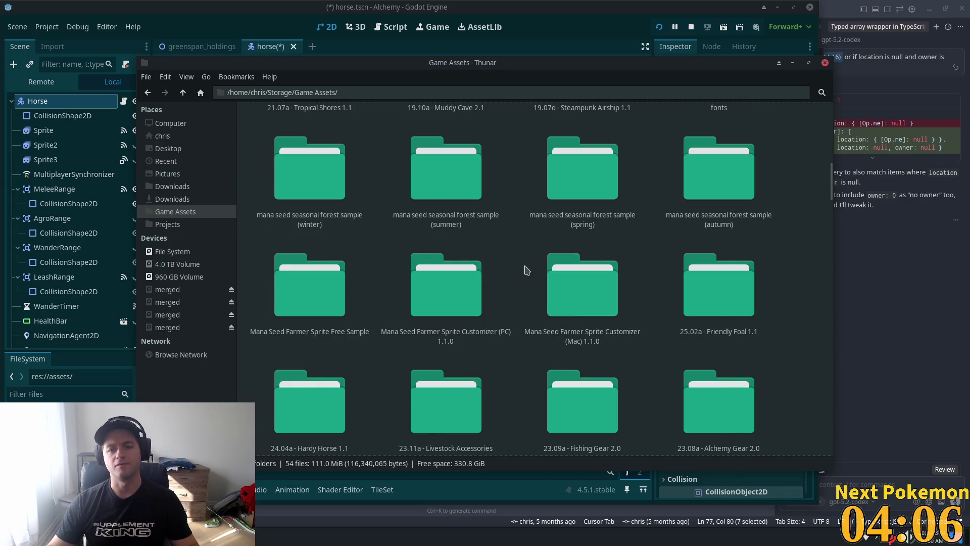
scroll(500, 228, "down", 2, "ctrl")
scroll(511, 225, "up", 10)
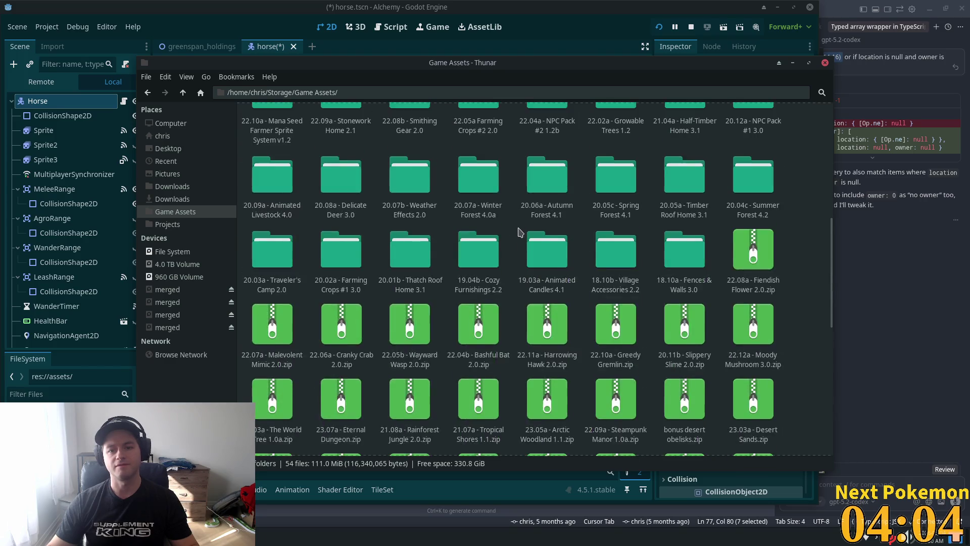
Step: Switch the folder to List View and select the 25.02a - Friendly Foal 1.1 folder
left_click(188, 77)
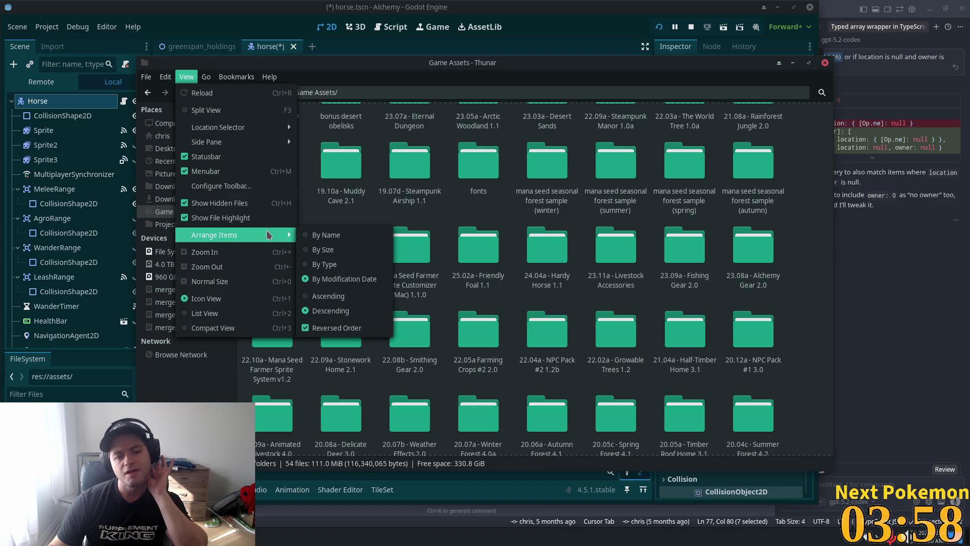
left_click(213, 313)
scroll(427, 250, "down", 5)
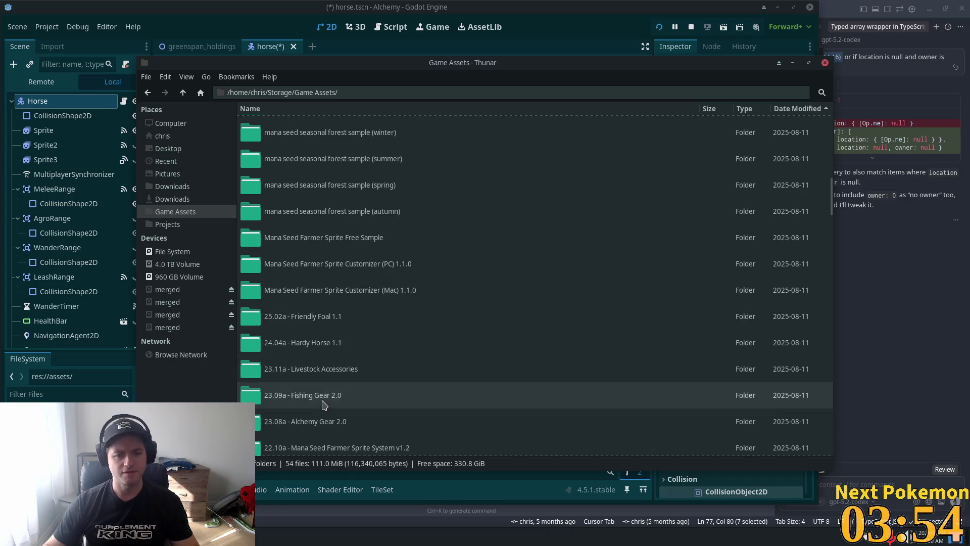
left_click(346, 320)
Step: Open the 25.02a - Friendly Foal 1.1 folder and preview the foal v17.png sprite sheet
double_click(329, 319)
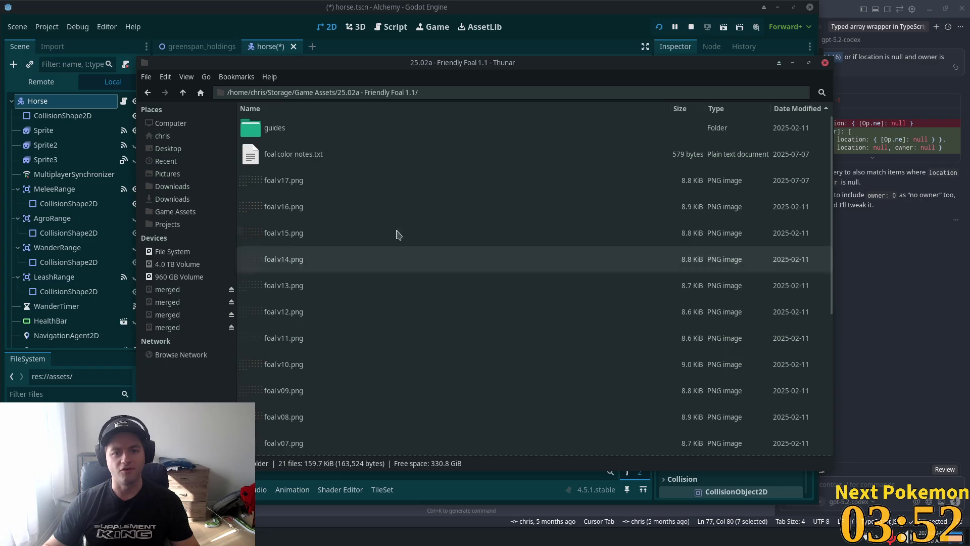
double_click(303, 186)
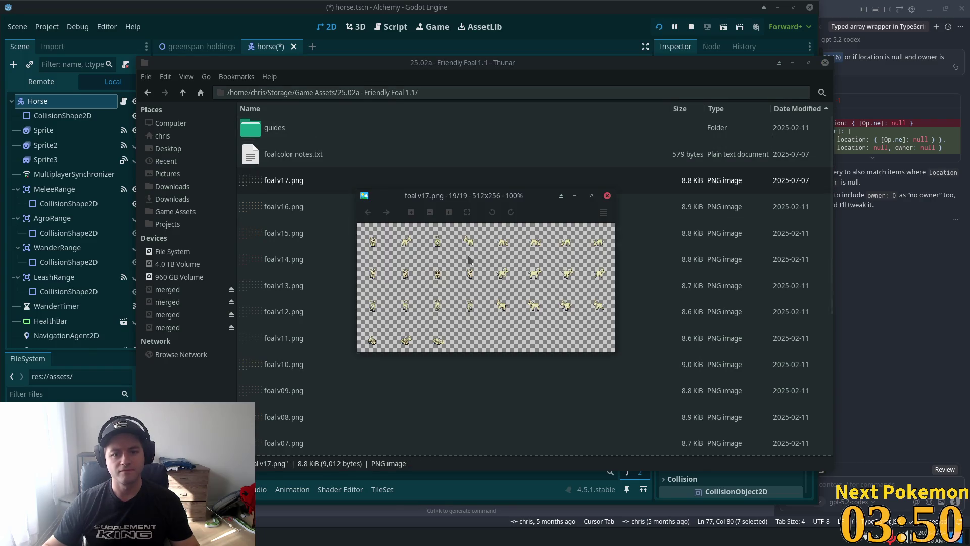
scroll(468, 256, "up", 7)
scroll(497, 333, "down", 3)
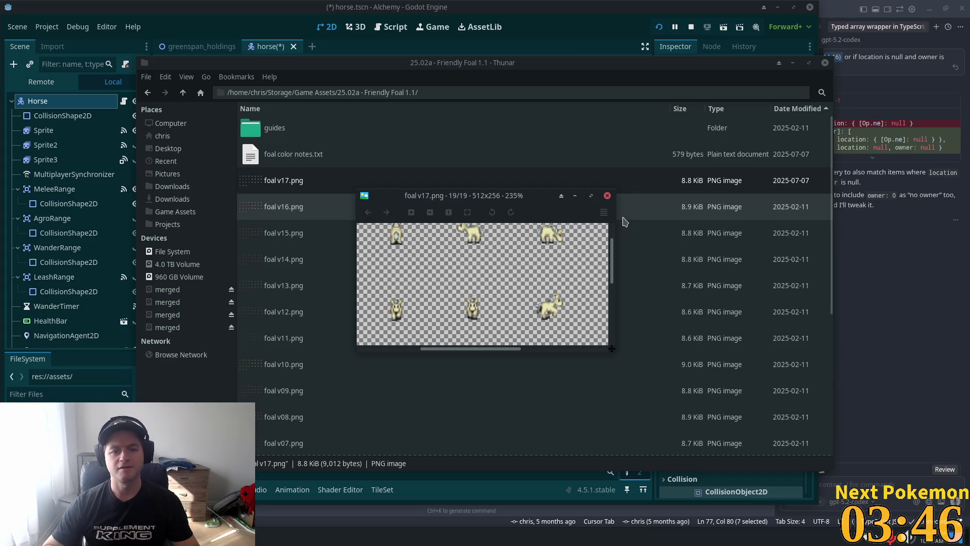
scroll(562, 266, "right", 2)
scroll(546, 286, "down", 9)
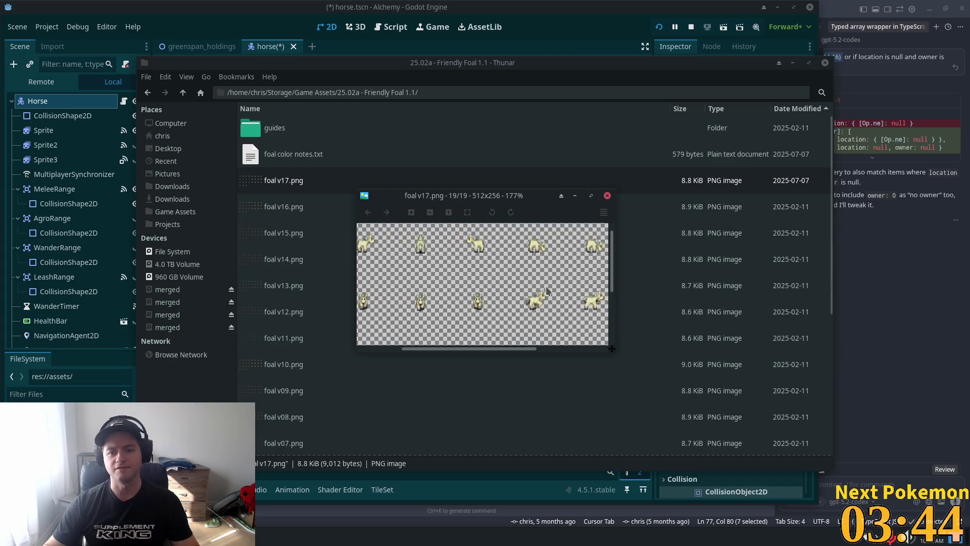
scroll(544, 280, "down", 1)
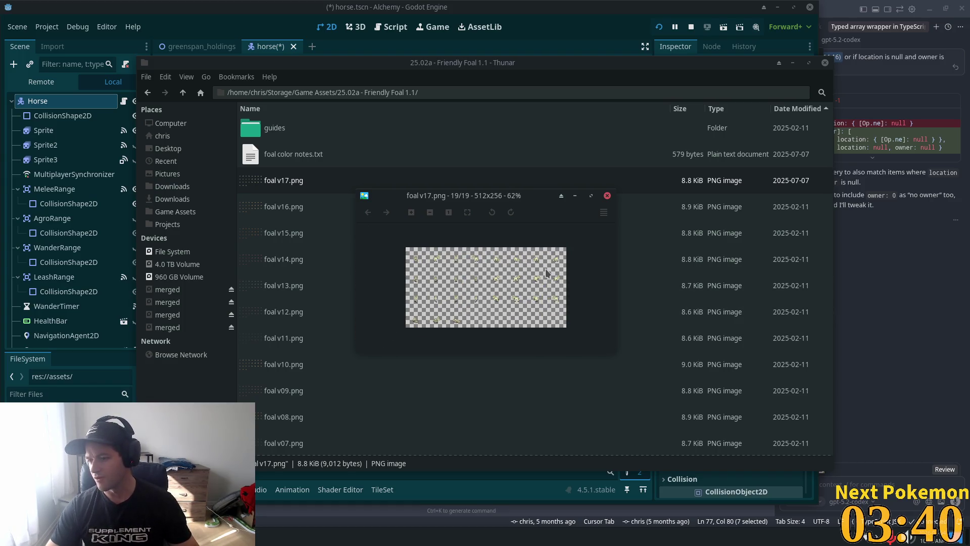
Step: Look over the foal colour variants, then open the 24.04a - Hardy Horse 1.1 folder
key("Right")
key("Right")
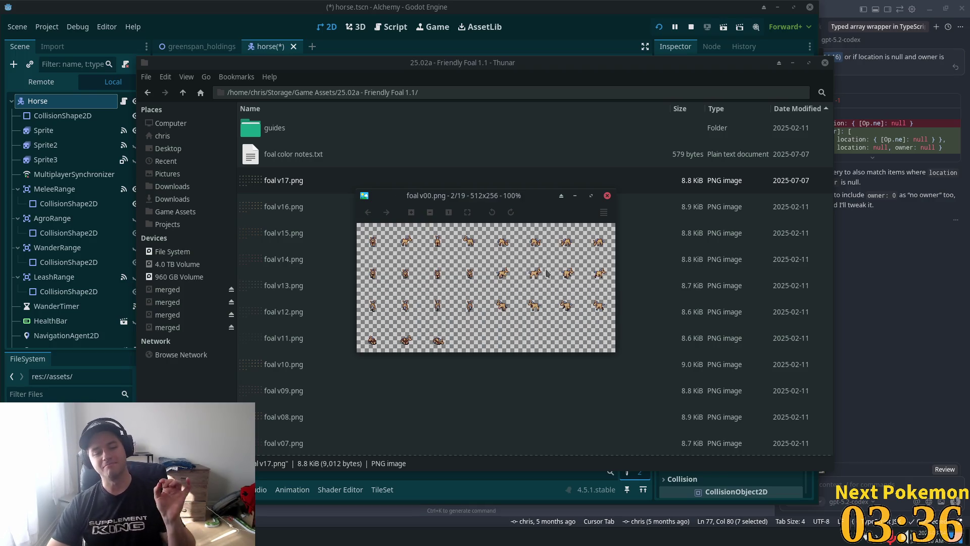
scroll(546, 274, "down", 1)
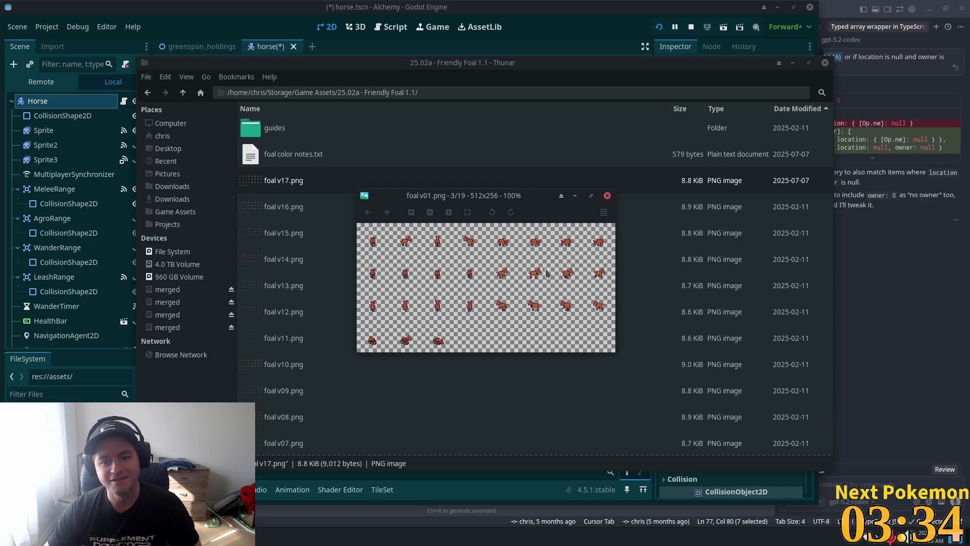
scroll(546, 273, "down", 4)
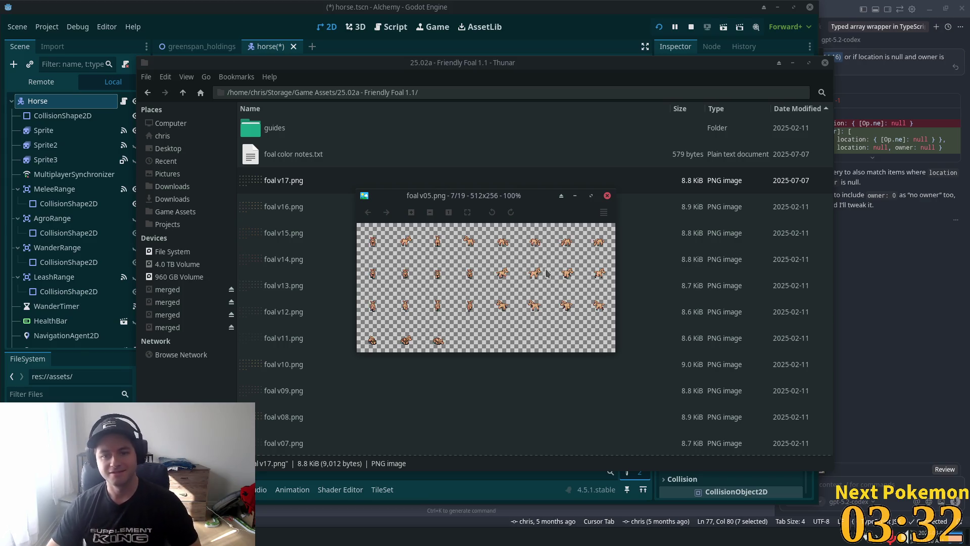
scroll(546, 273, "up", 1)
scroll(547, 273, "down", 1)
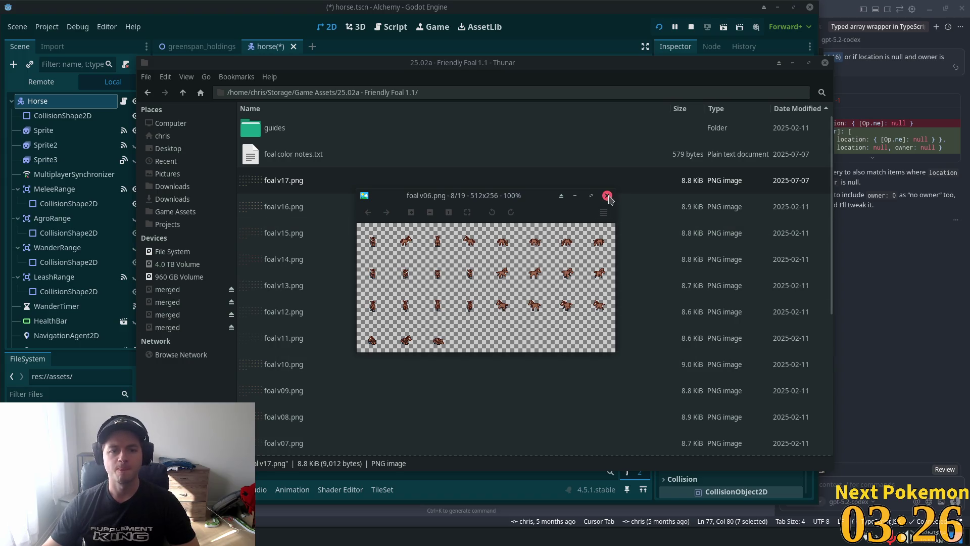
left_click(607, 196)
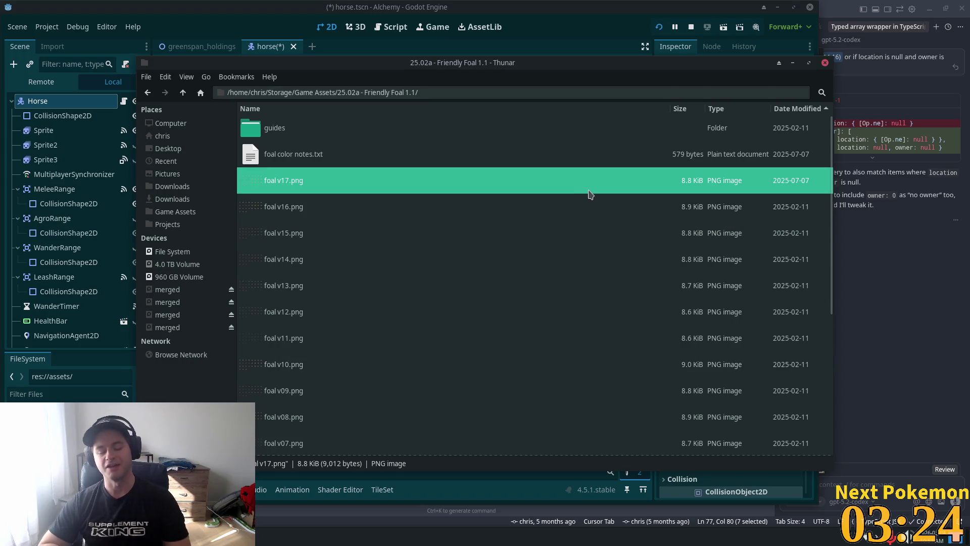
left_click(183, 92)
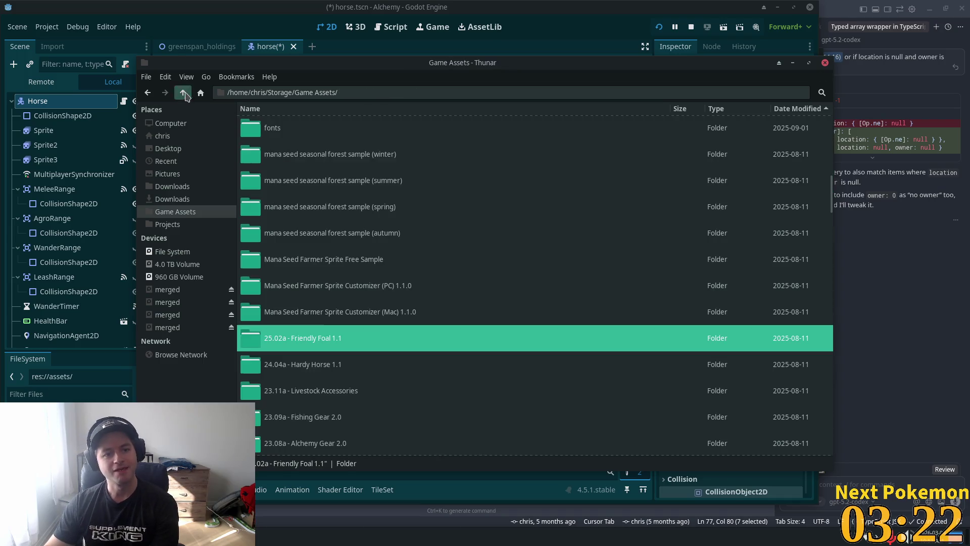
double_click(395, 370)
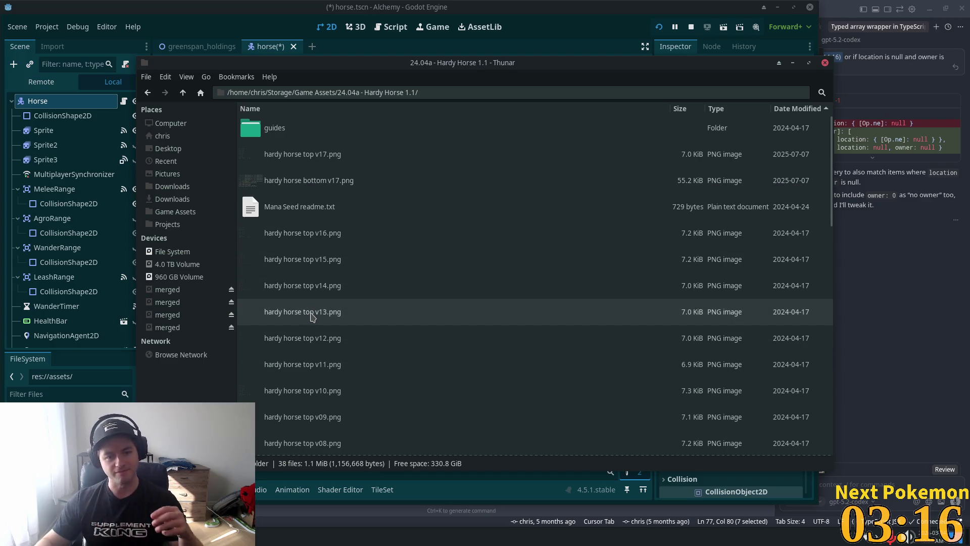
left_click(319, 234)
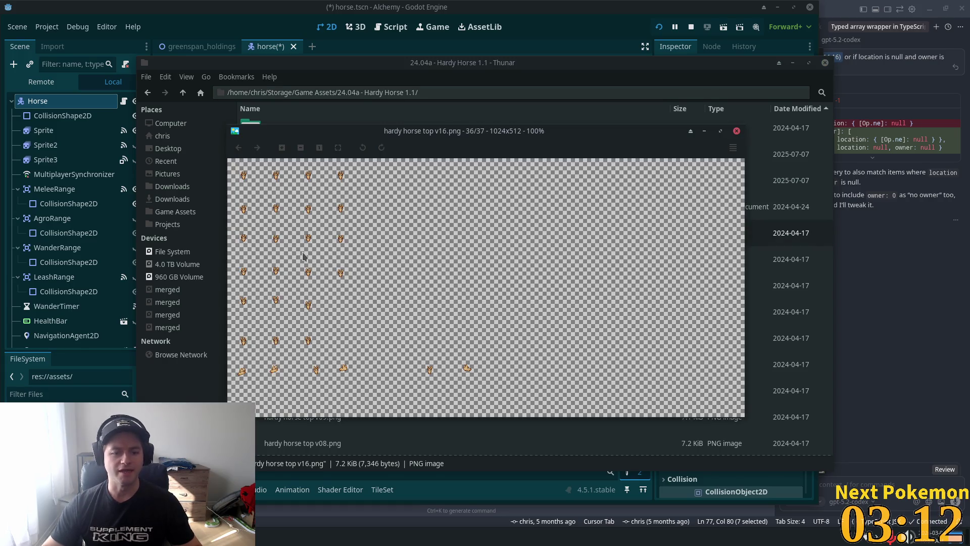
scroll(303, 257, "down", 3)
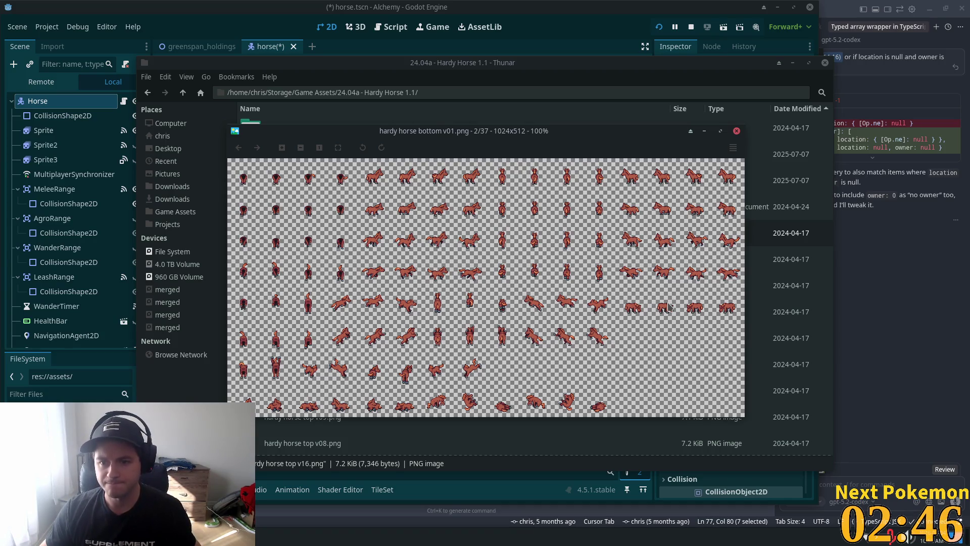
key("Right")
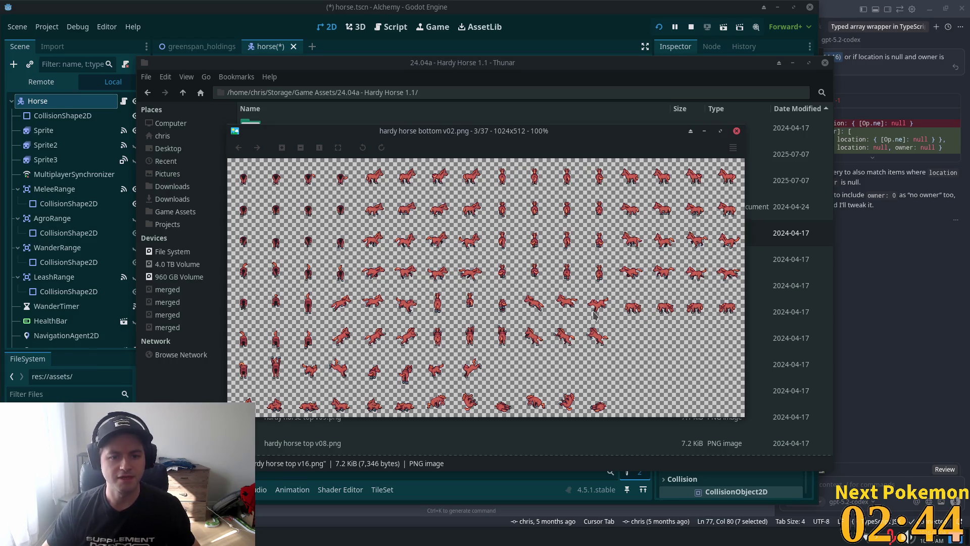
key("Right")
key("Right")
key("Right")
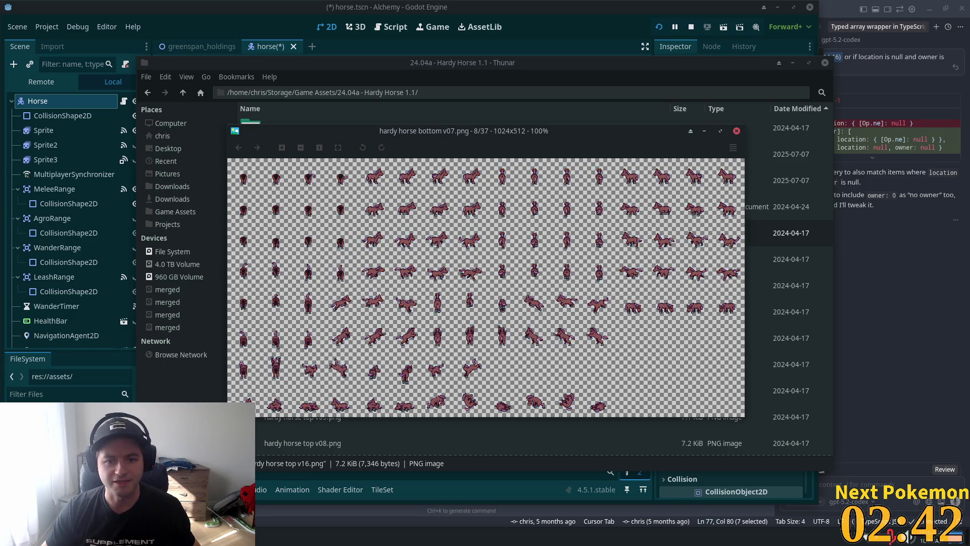
key("Right")
key("Right")
key("Right")
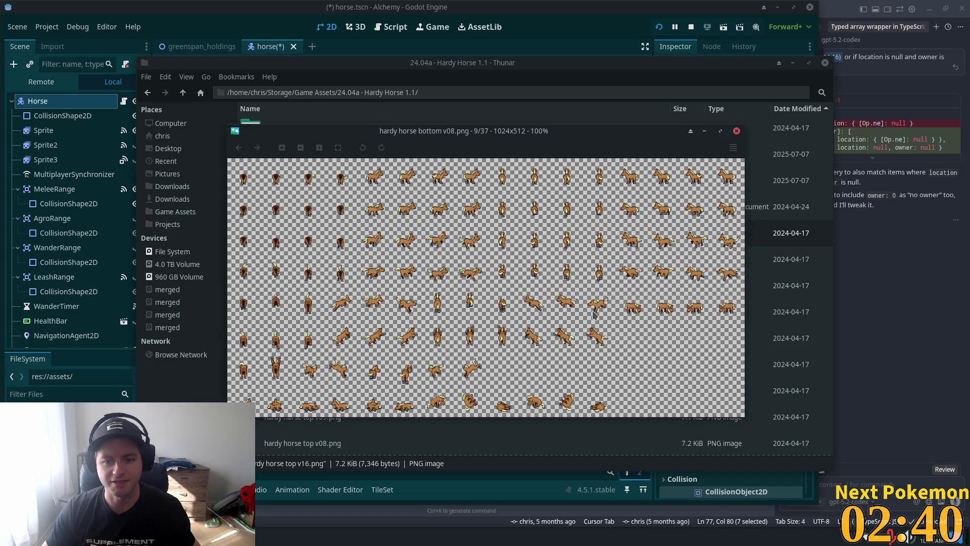
key("Right")
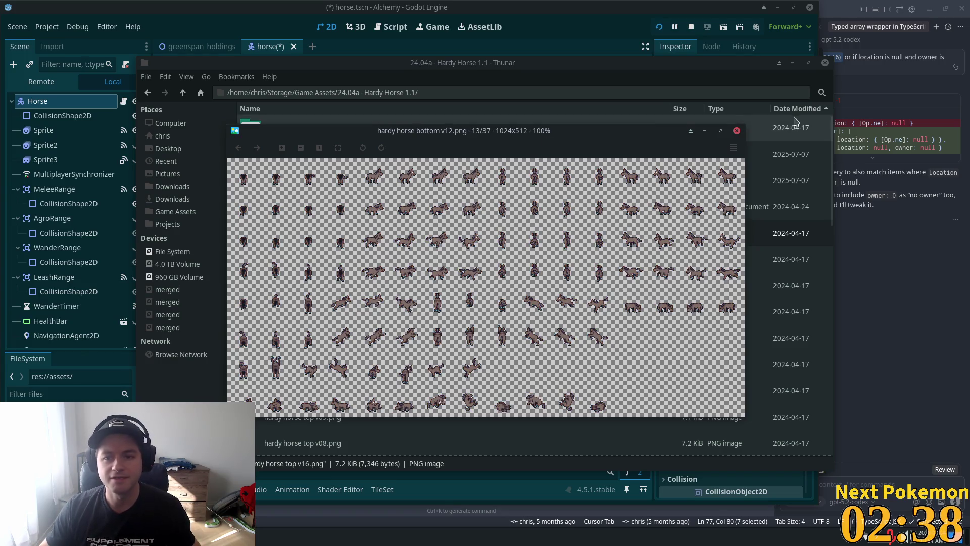
left_click(737, 131)
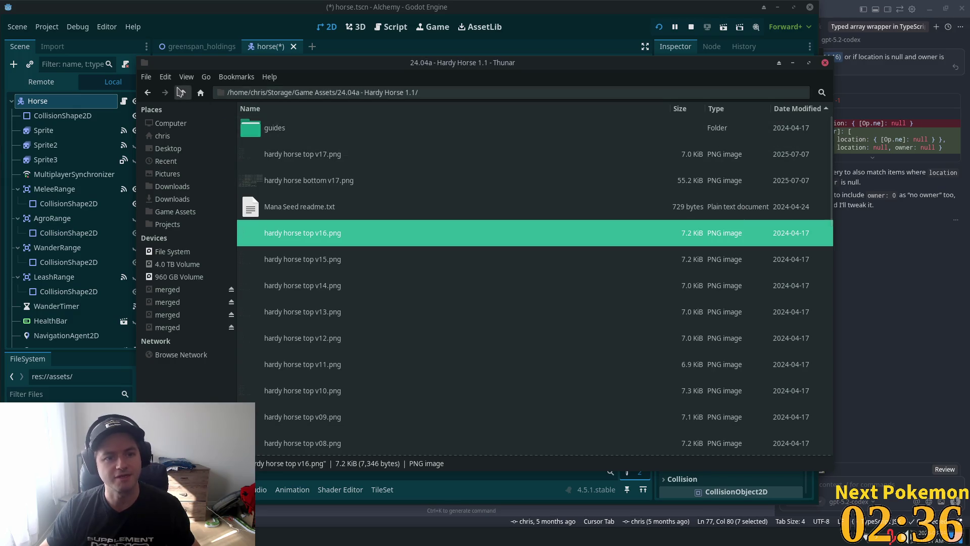
Step: Reopen 25.02a - Friendly Foal 1.1 and view foal v17.png's red and tan colour variants
left_click(183, 92)
double_click(296, 364)
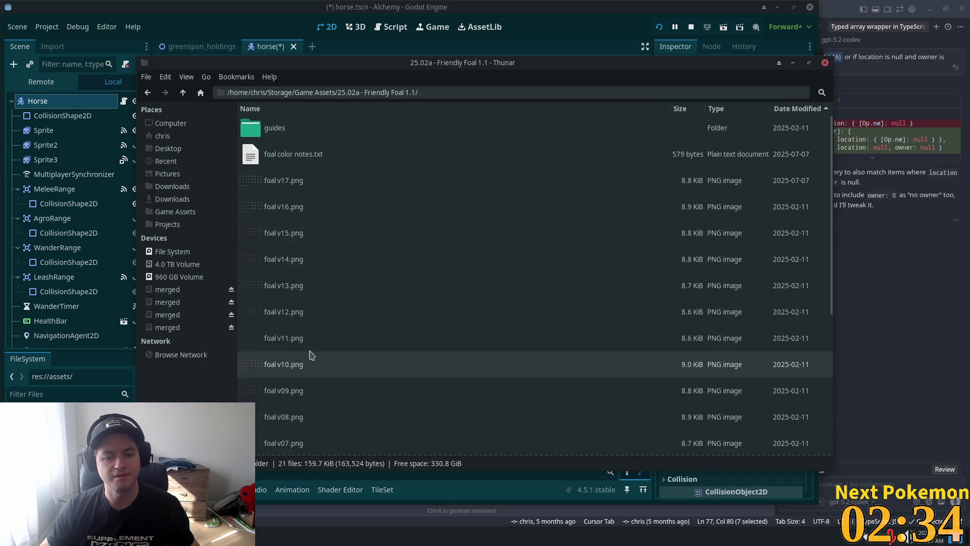
double_click(295, 186)
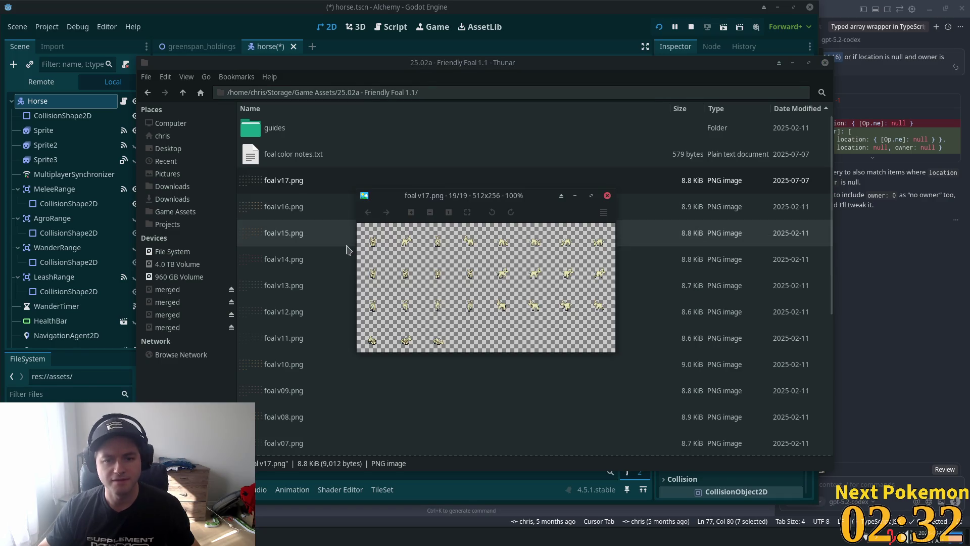
key("Home")
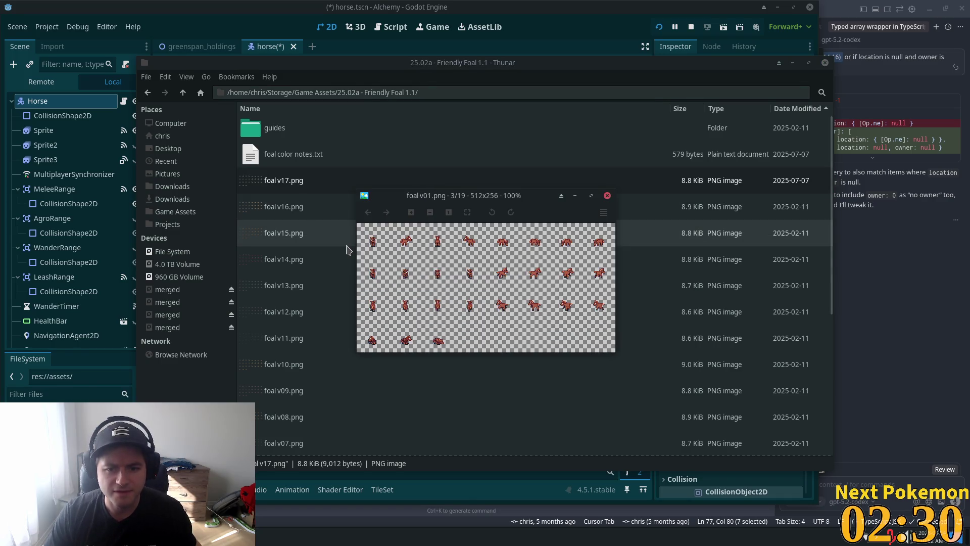
key("Right")
key("Right")
key("Right")
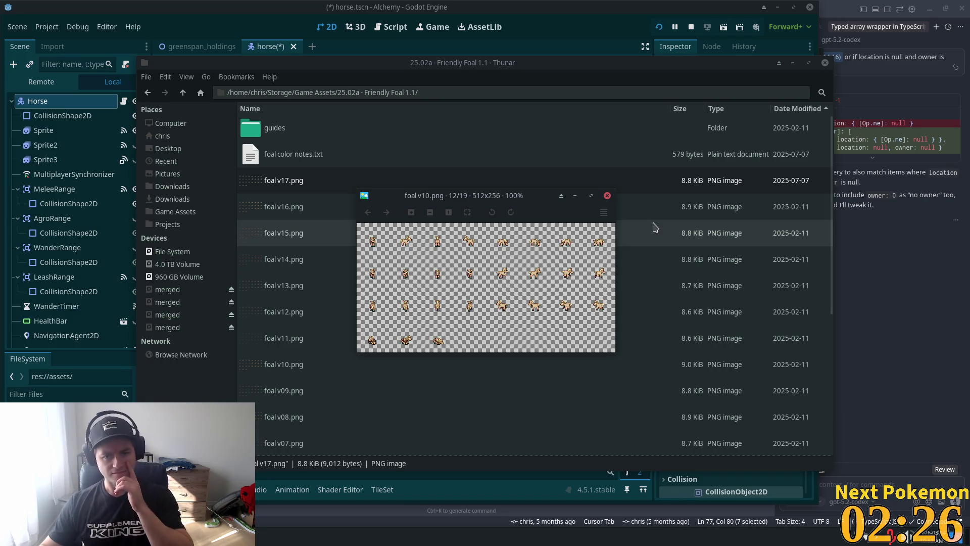
left_click(607, 196)
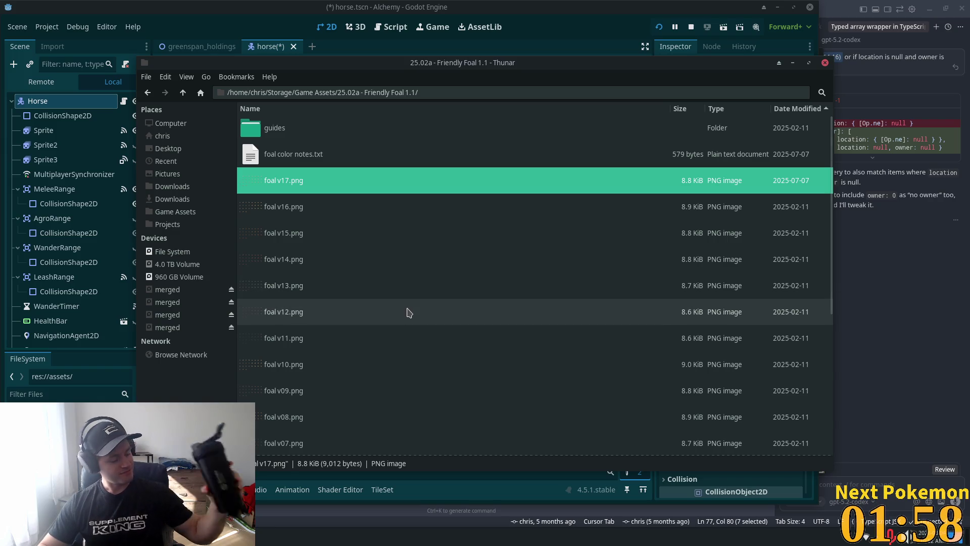
Step: Return up to the Game Assets folder listing
scroll(319, 251, "down", 5)
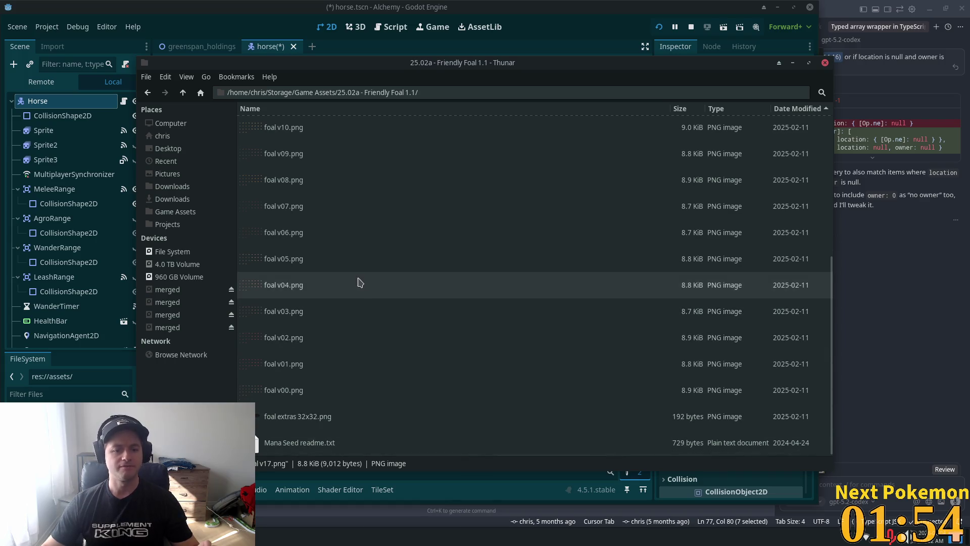
scroll(374, 292, "up", 3)
scroll(374, 293, "up", 3)
left_click(178, 97)
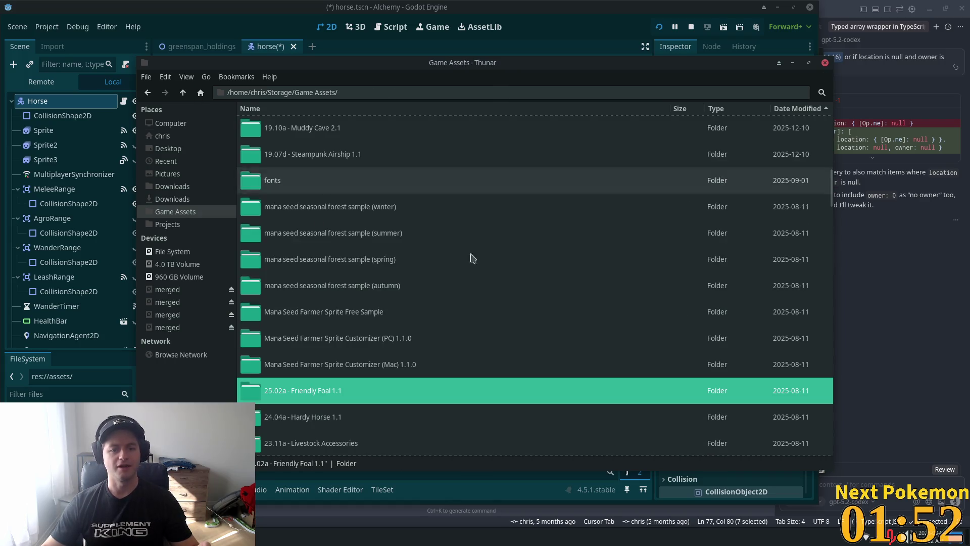
Step: Open the 24.04a - Hardy Horse 1.1 folder and preview hardy horse top v16.png
scroll(470, 255, "down", 4)
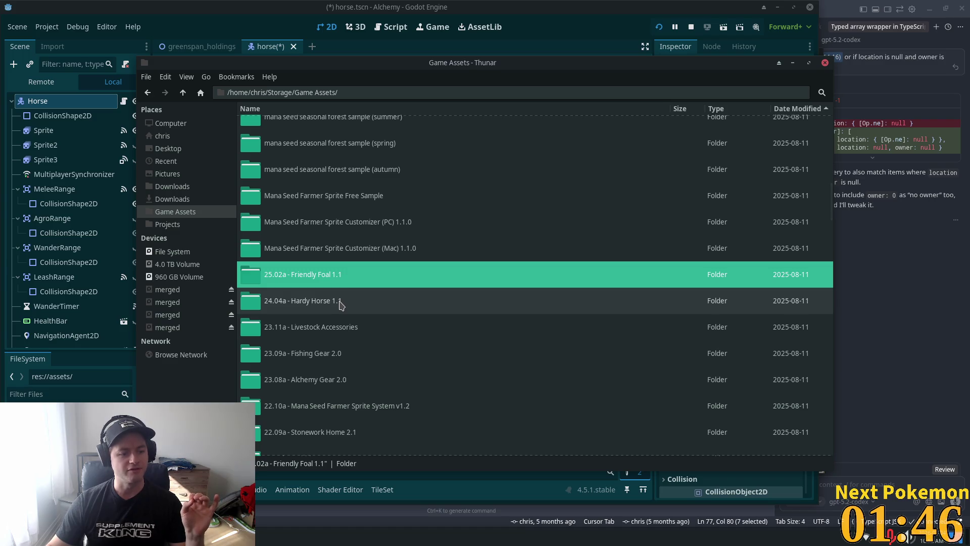
double_click(339, 306)
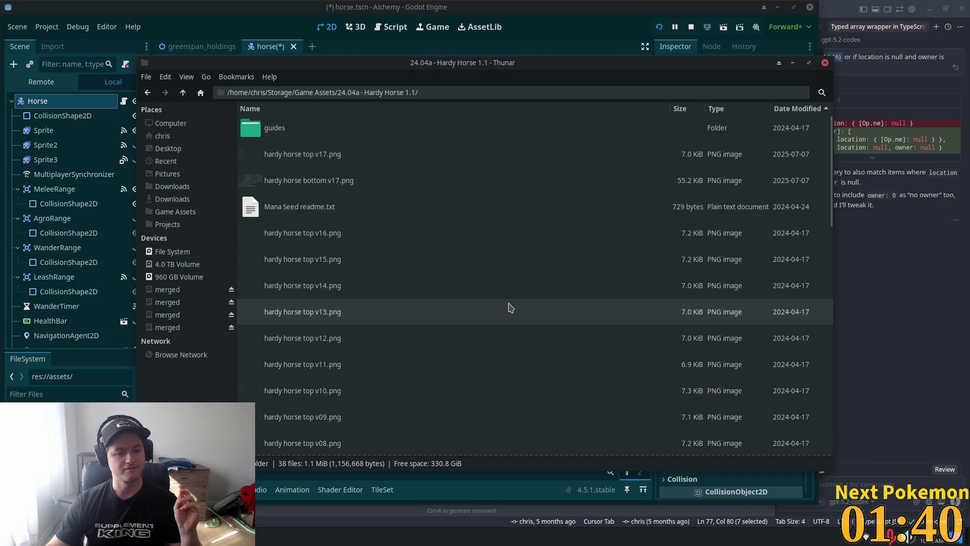
double_click(299, 243)
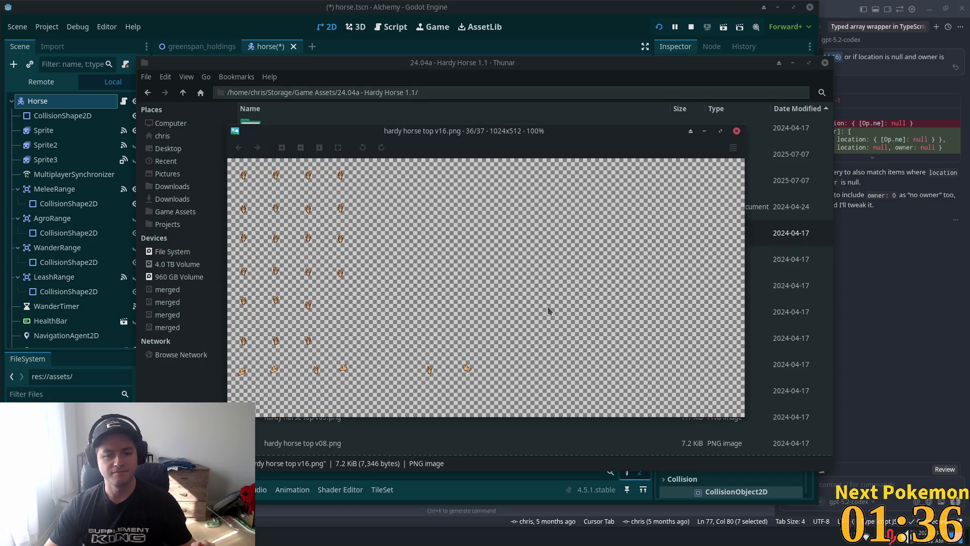
scroll(547, 309, "down", 2)
scroll(547, 310, "up", 1)
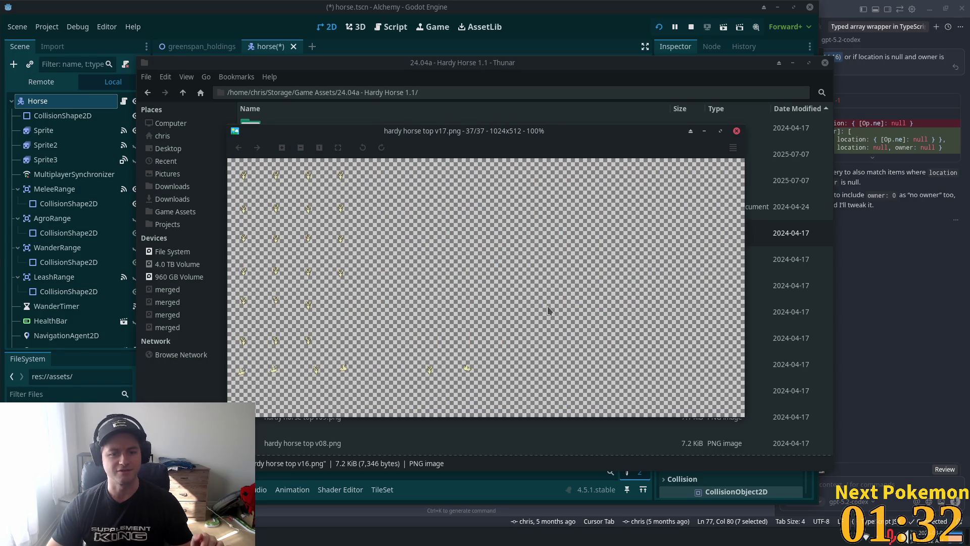
scroll(547, 307, "down", 1)
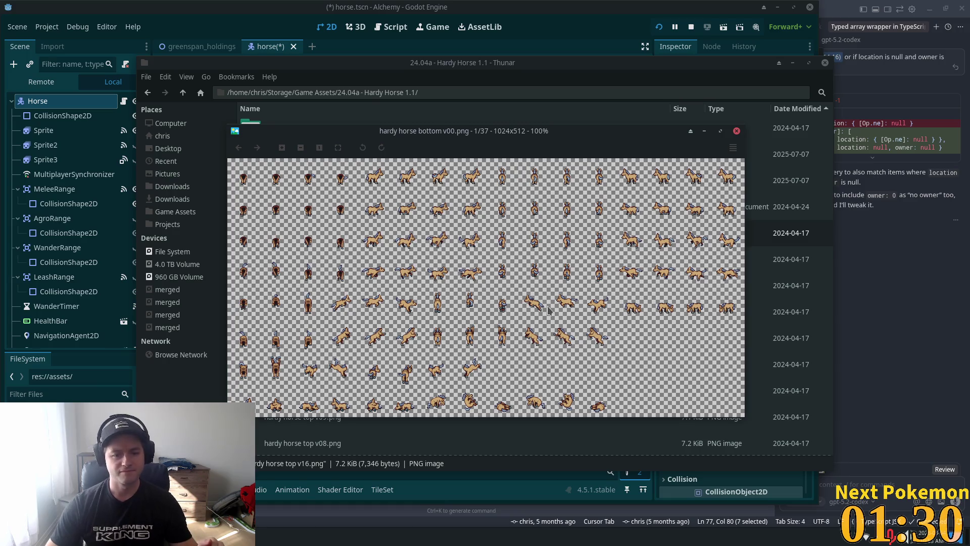
scroll(548, 309, "down", 4)
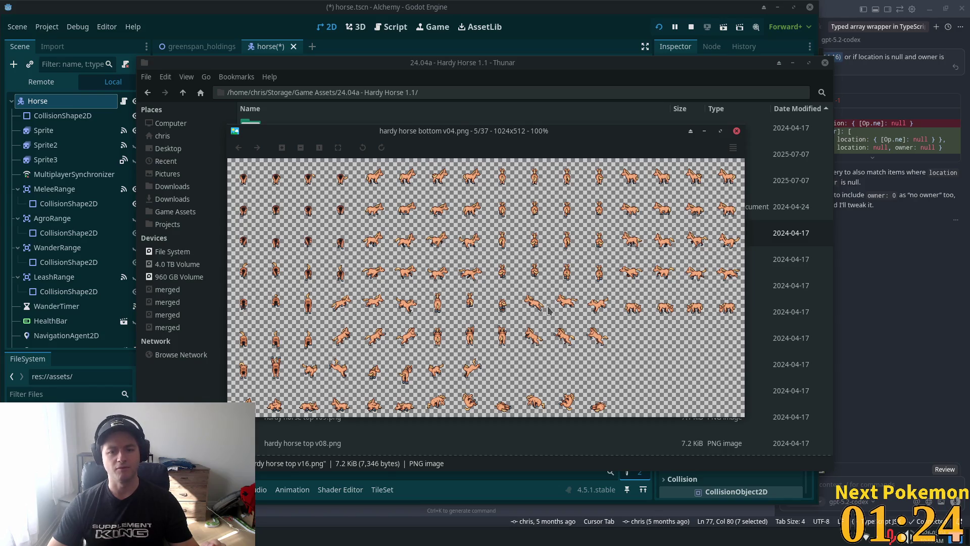
Step: Compare the horse colour sheets v10 through v17, settling on red bottom v14, then close the viewer
key("Left")
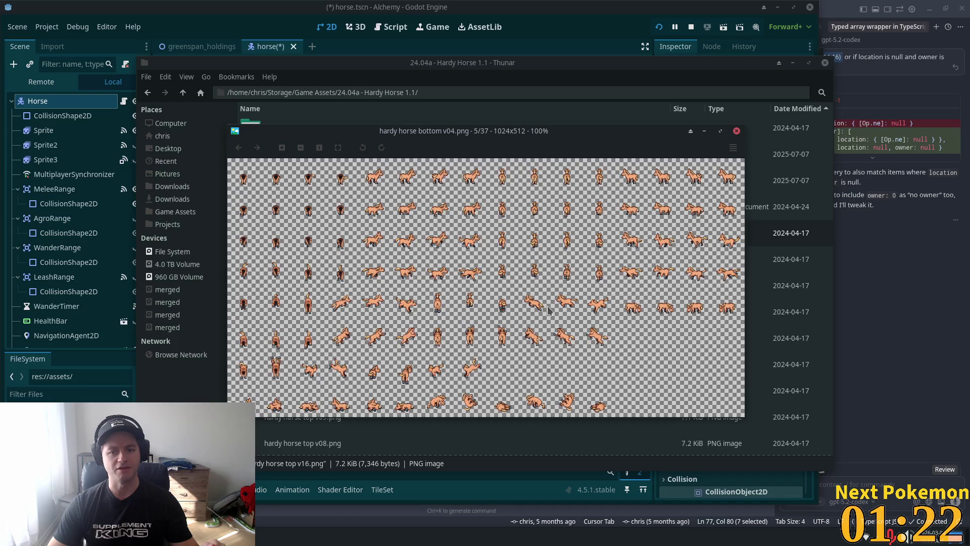
key("Right")
key("Right")
key("Right")
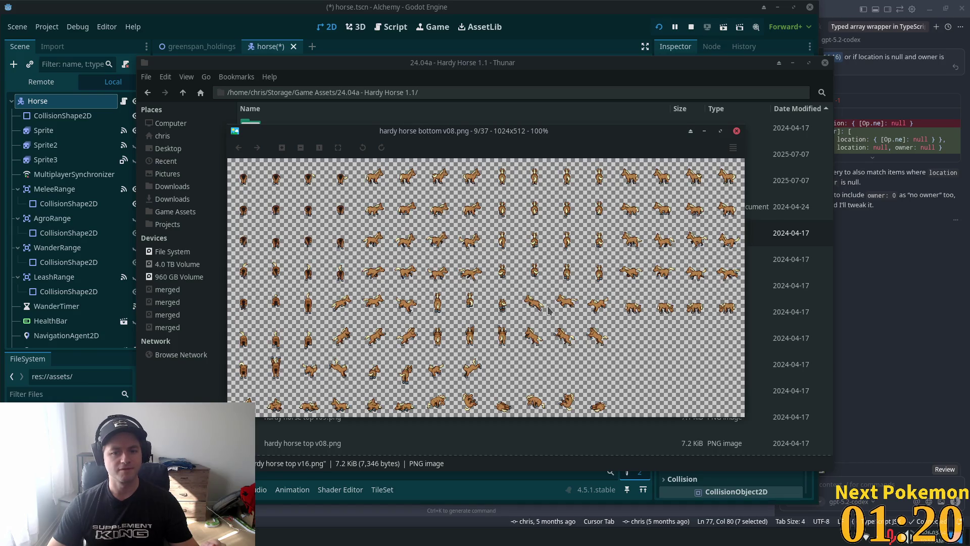
key("Right")
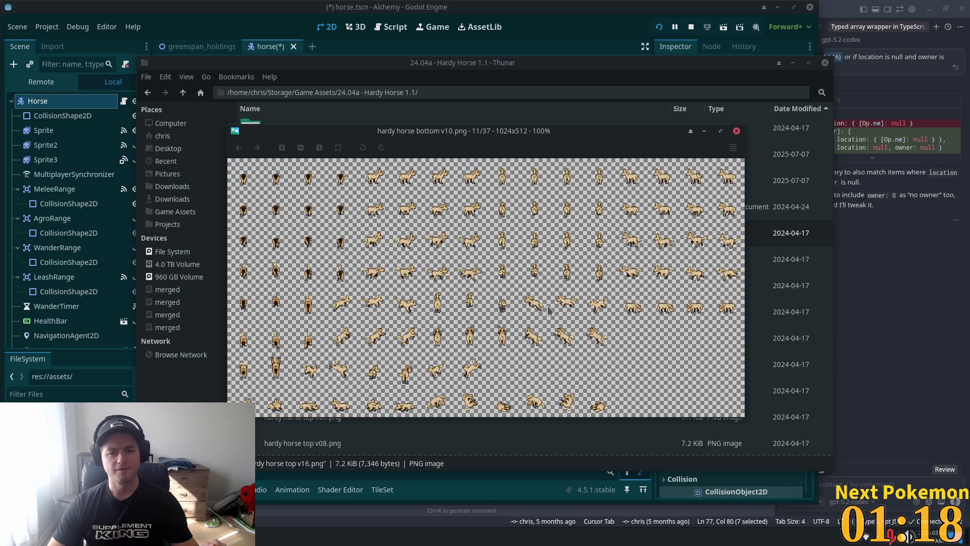
key("Right")
key("Right")
key("Right")
key("Left")
key("Left")
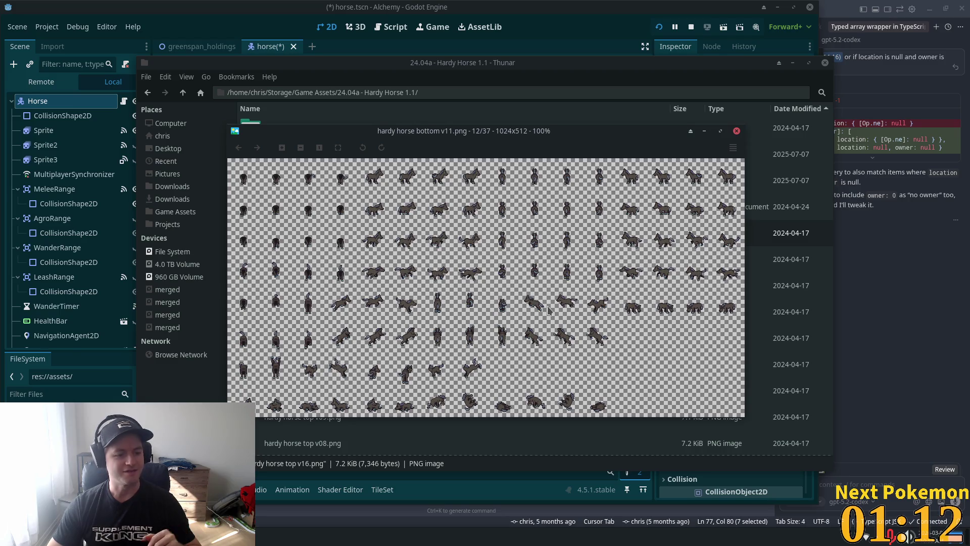
key("Right")
key("Right")
key("Right")
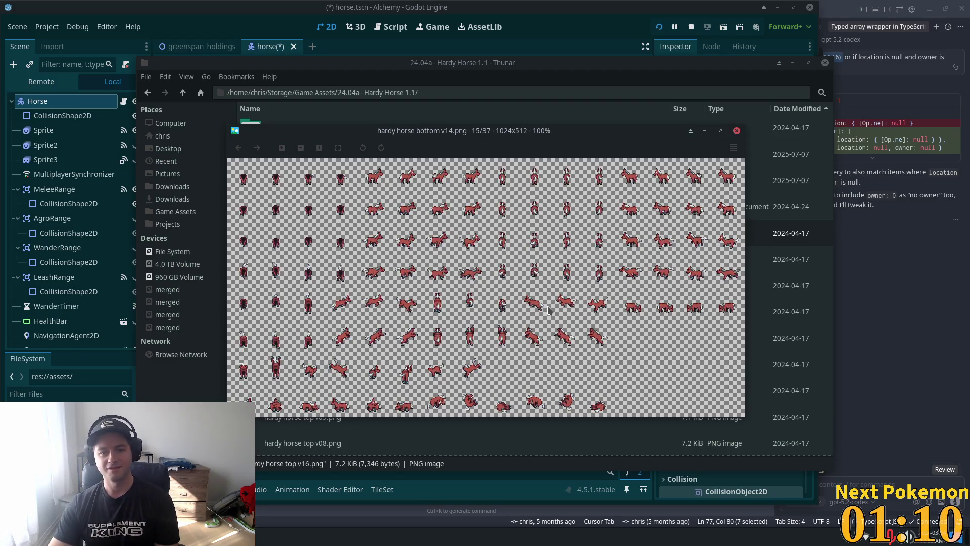
key("Right")
key("Right")
key("Left")
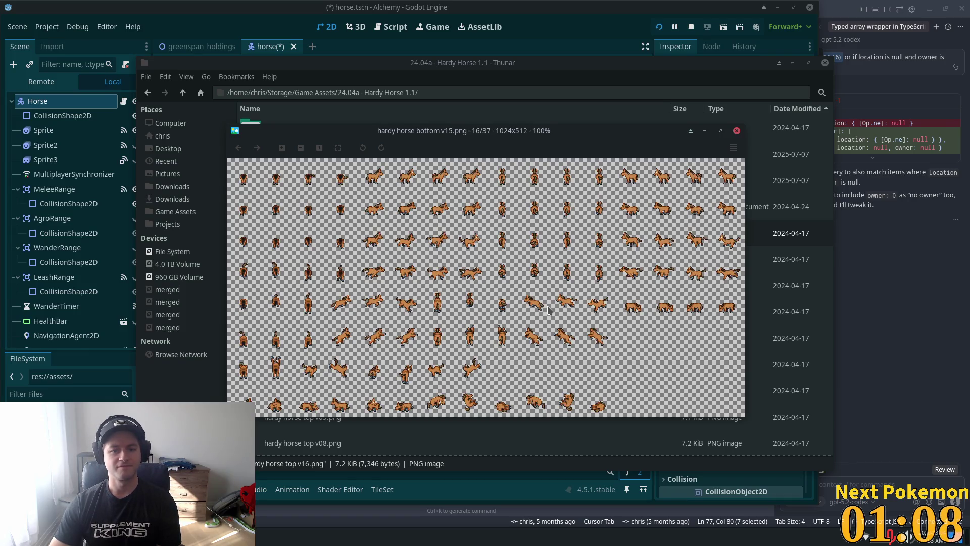
key("Left")
key("Left")
key("Right")
key("Right")
key("Right")
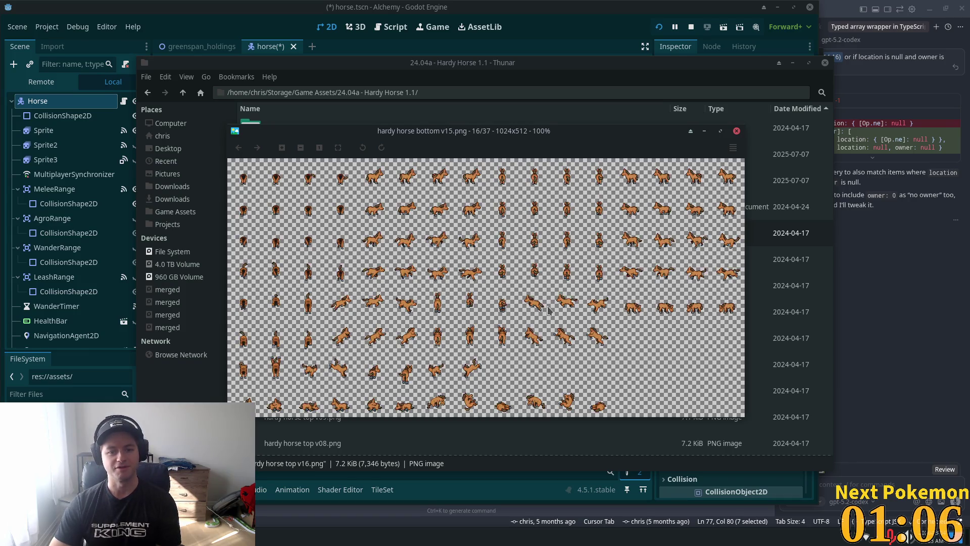
key("Left")
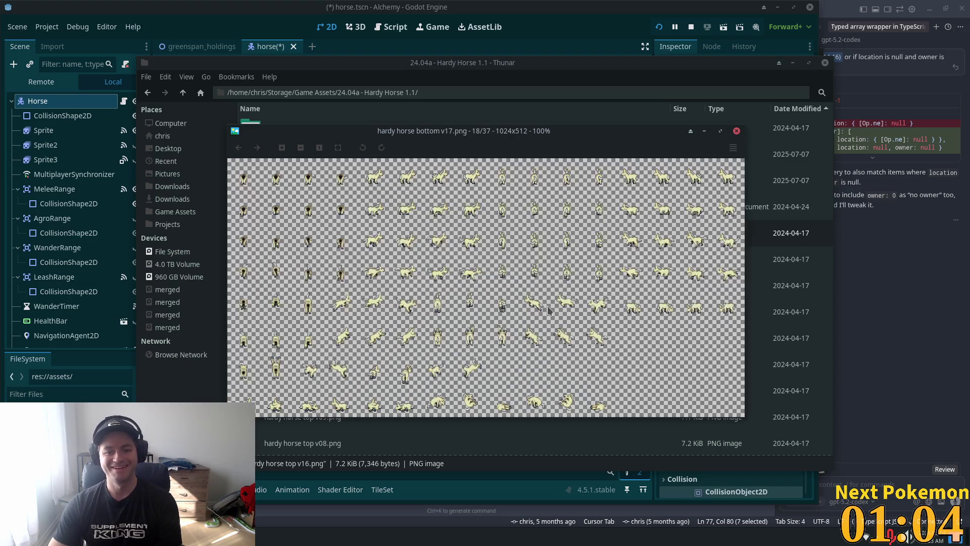
key("Left")
key("Left")
key("Left")
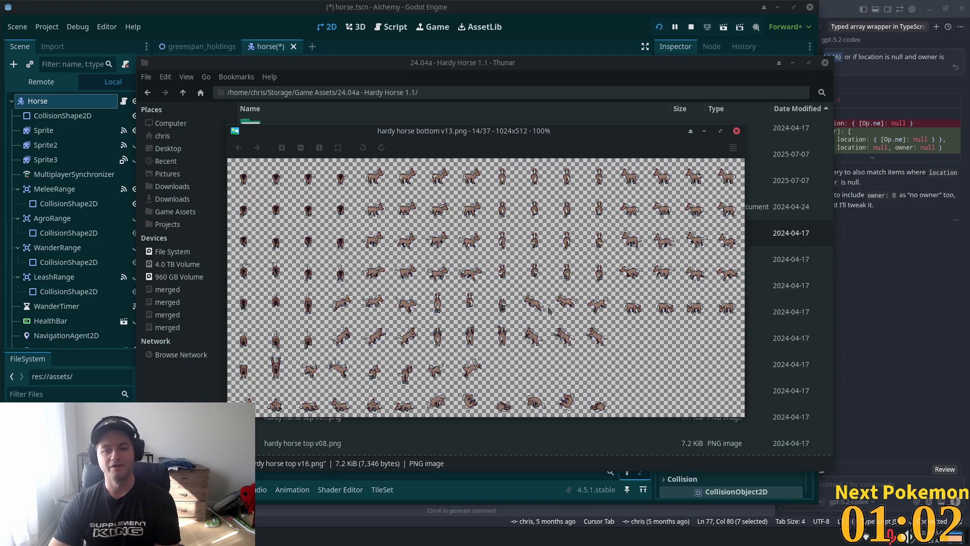
key("Right")
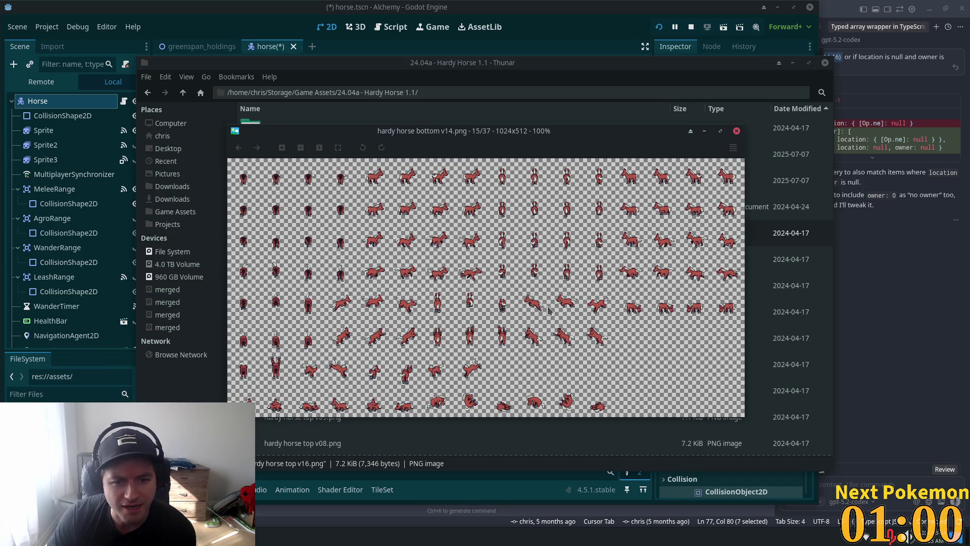
key("Left")
key("Right")
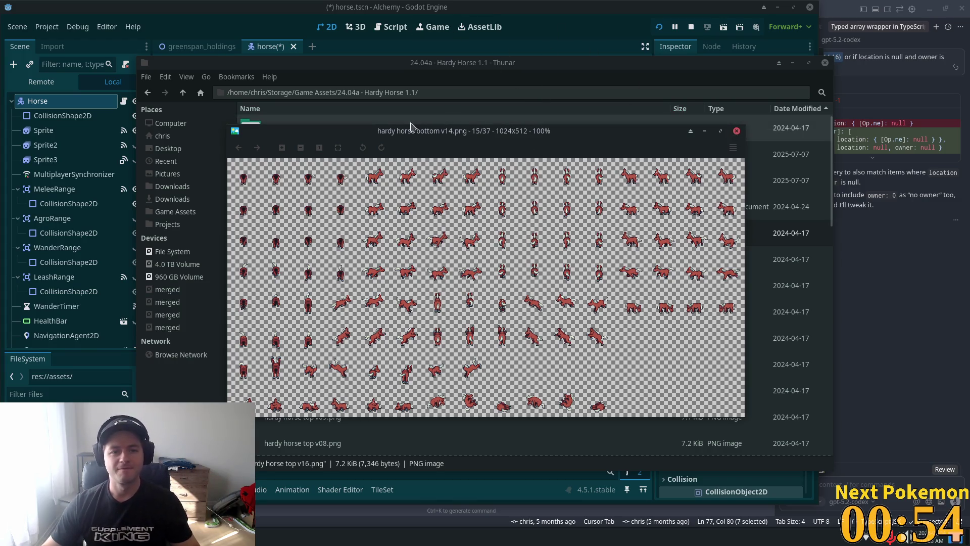
left_click(735, 132)
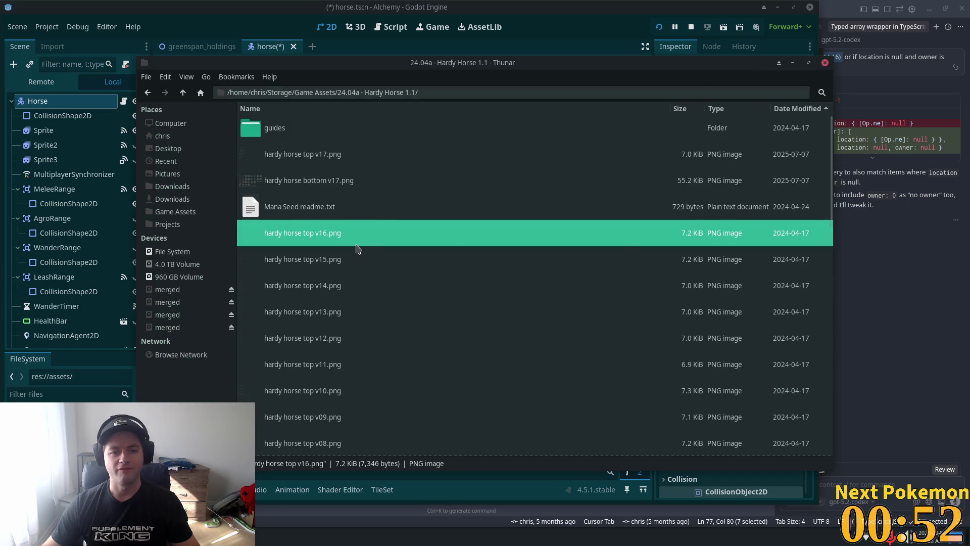
Step: Preview hardy horse bottom v17.png and hardy horse extras 32x32.png, closing each
double_click(280, 169)
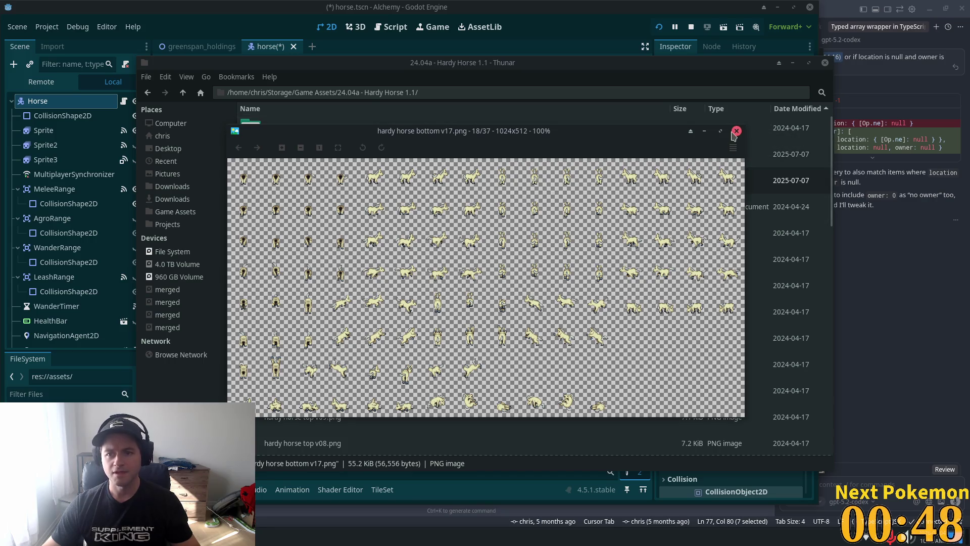
left_click(736, 131)
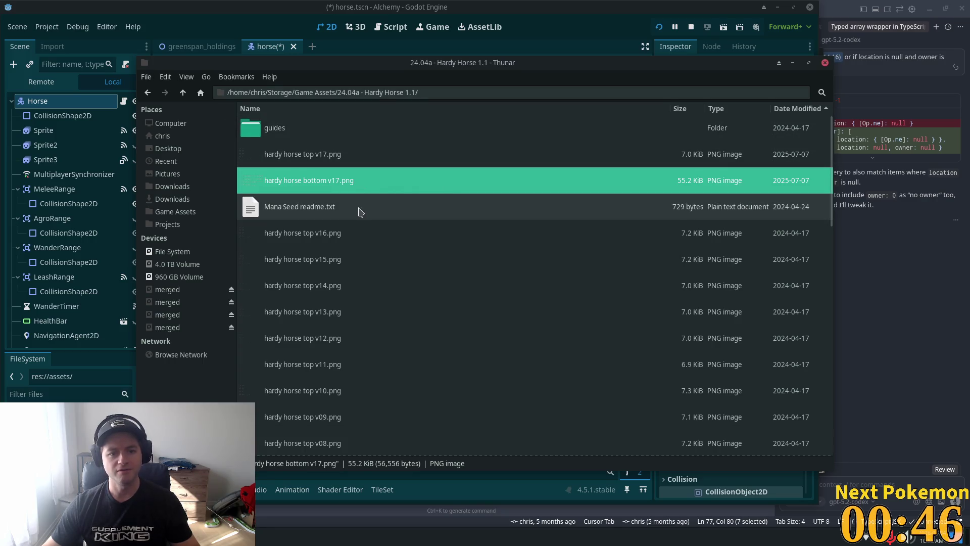
scroll(505, 303, "down", 5)
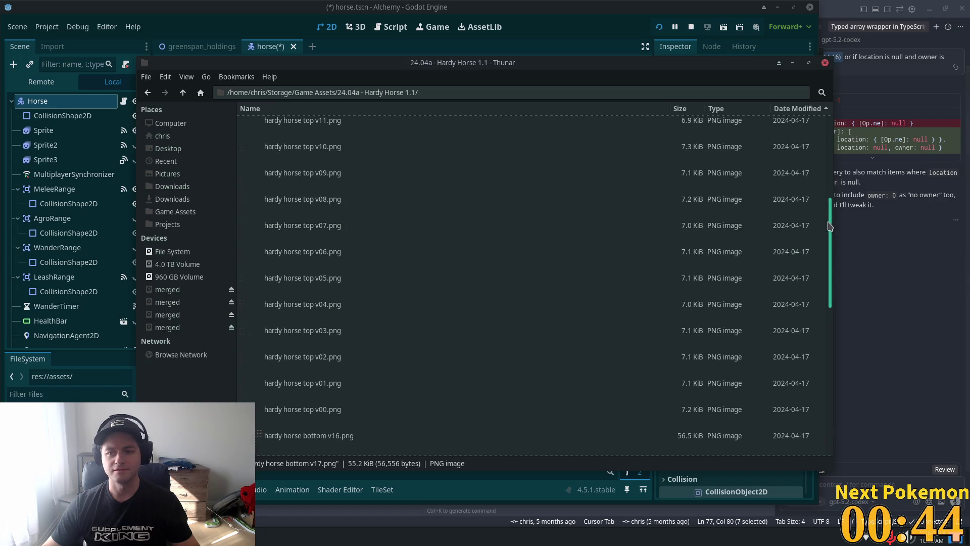
left_click_drag(829, 227, 824, 397)
left_click(380, 422)
double_click(379, 442)
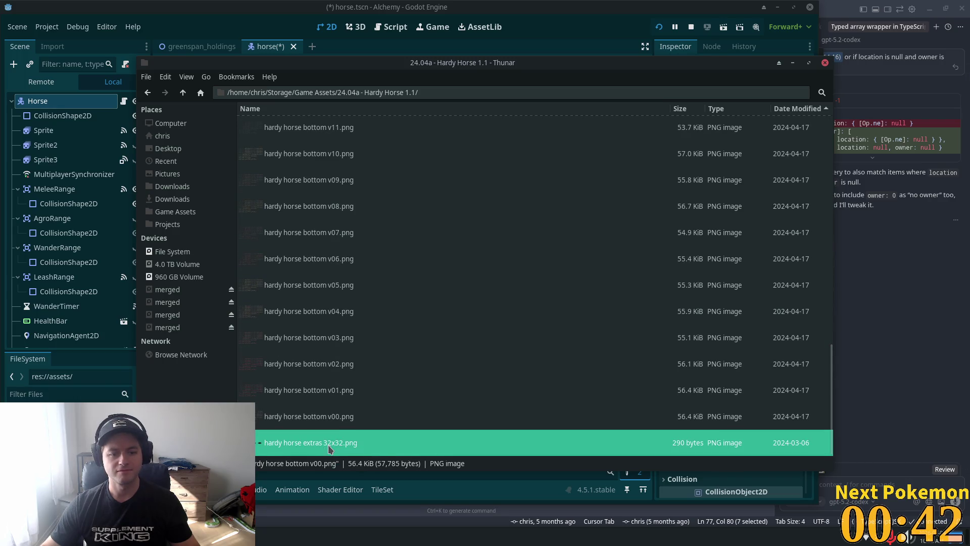
left_click(574, 209)
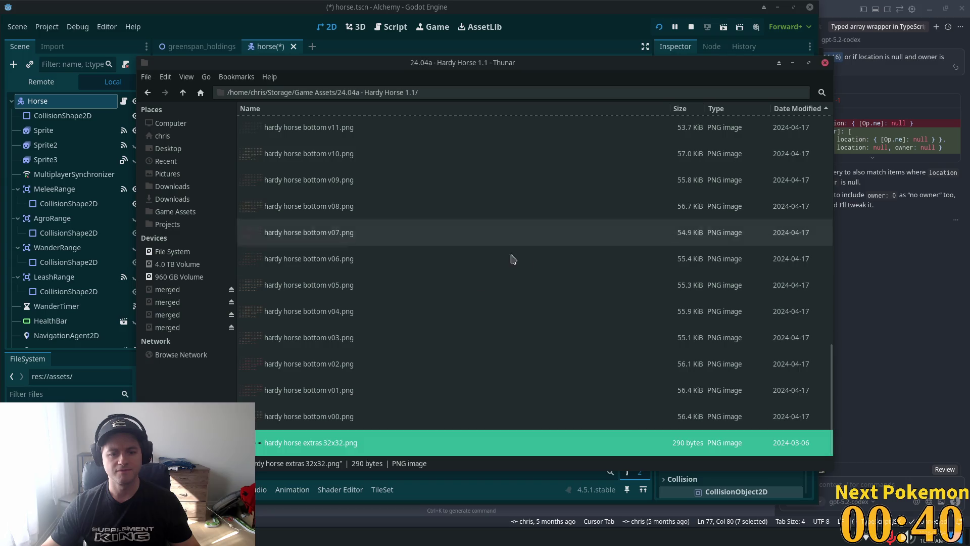
Step: Preview hardy horse bottom v00.png, step through to v02, and select the v02 file
double_click(351, 416)
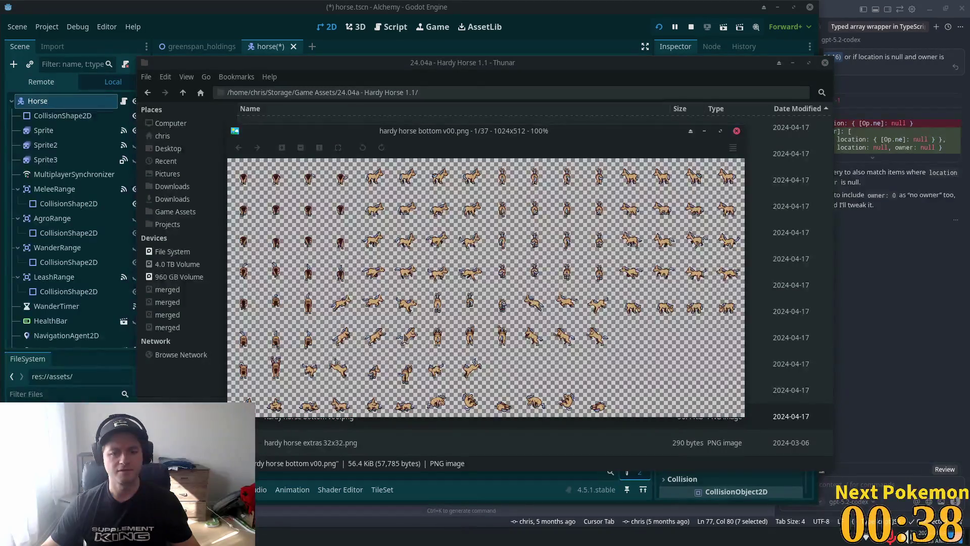
left_click_drag(550, 136, 739, 174)
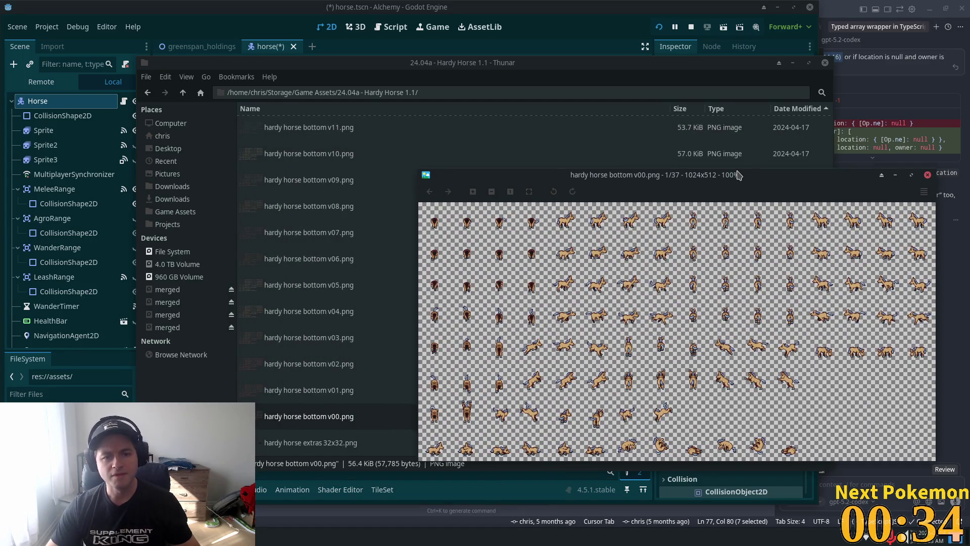
key("Left")
key("Left")
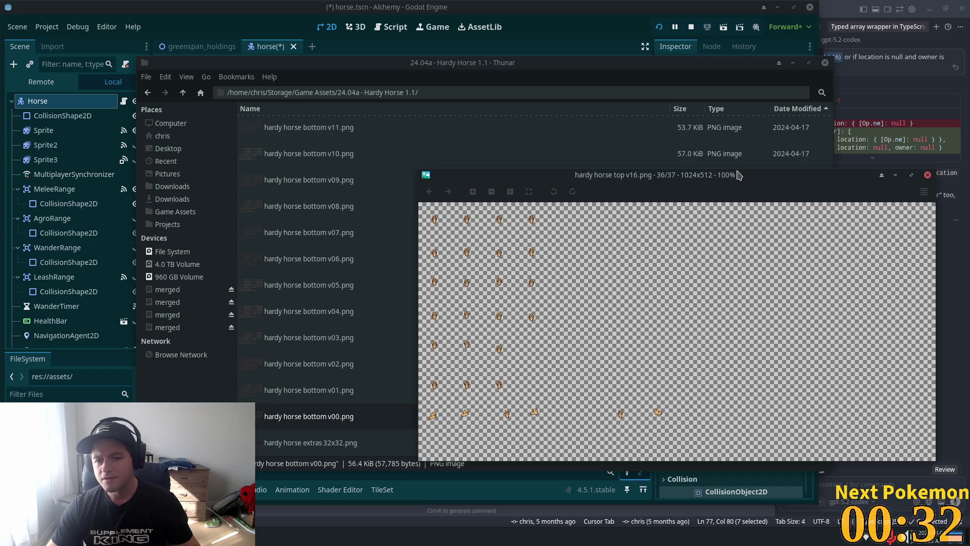
key("Right")
key("Right")
key("Right")
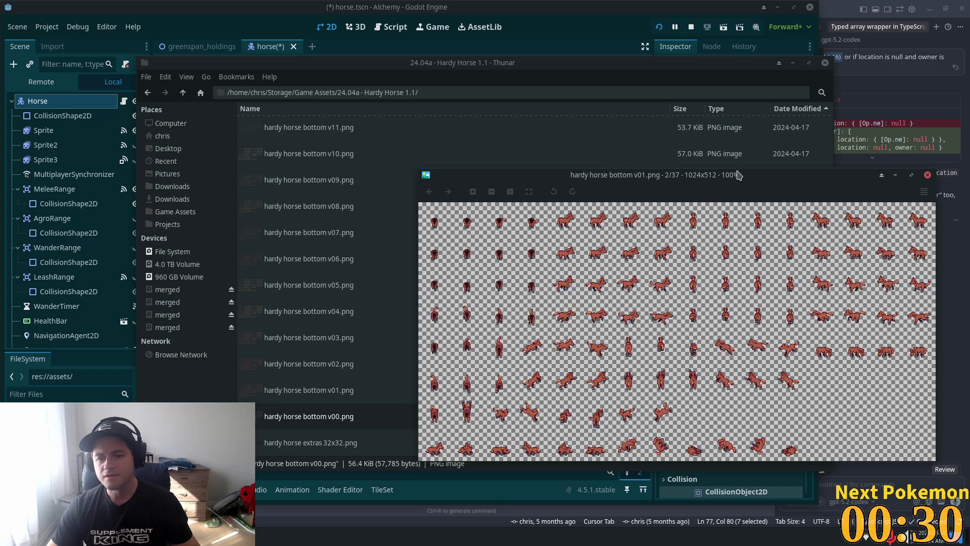
key("Right")
key("Right")
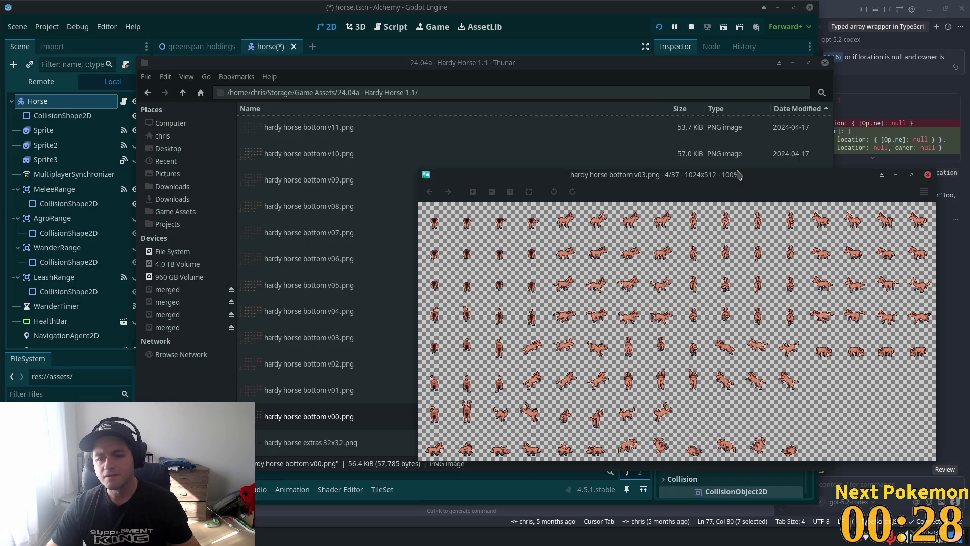
key("Left")
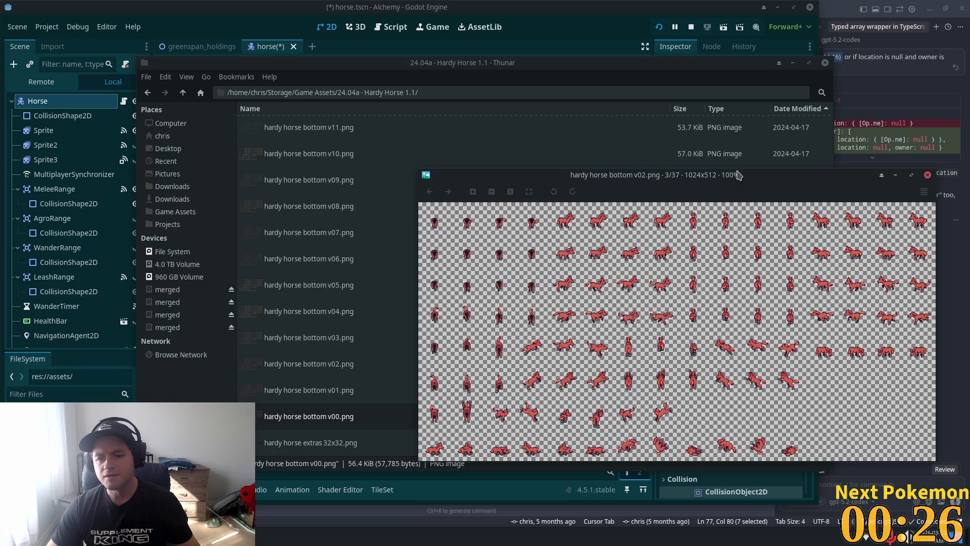
key("Left")
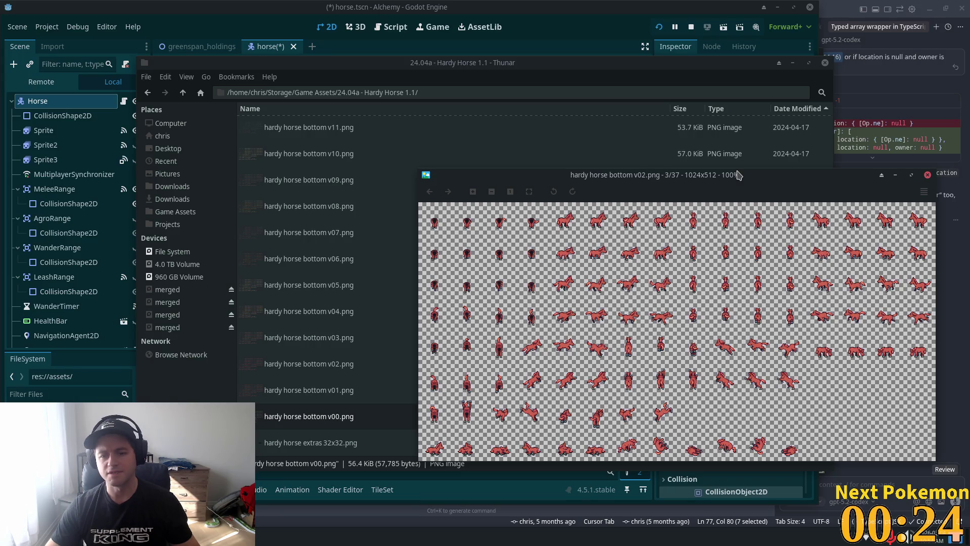
key("Right")
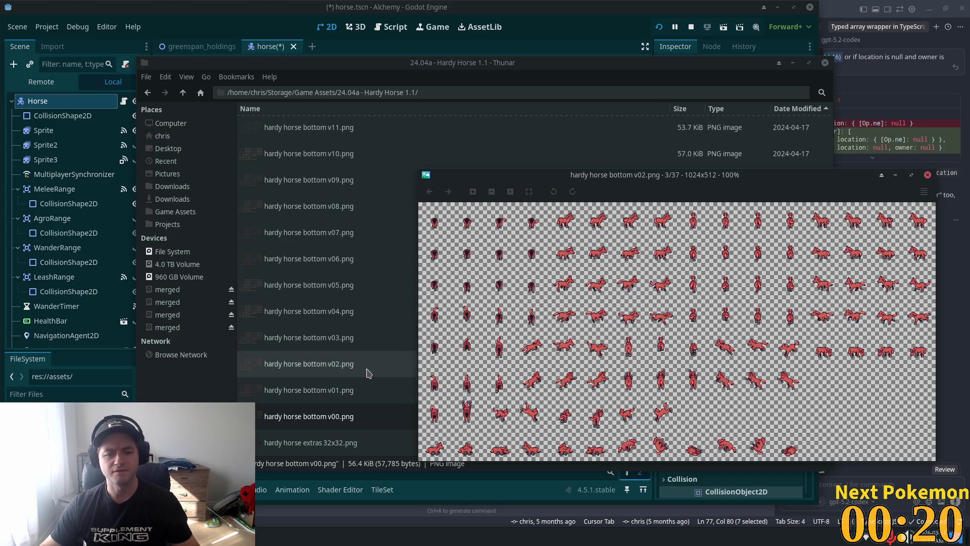
left_click(349, 369)
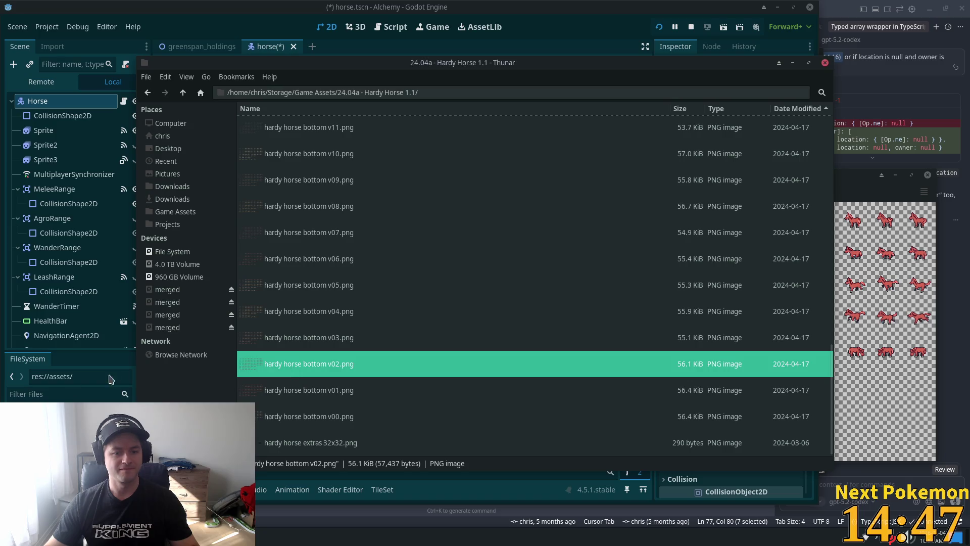
Step: Filter the FileSystem dock by 'horse' and select the hardy horse bottom v02.png sheet
left_click(293, 367)
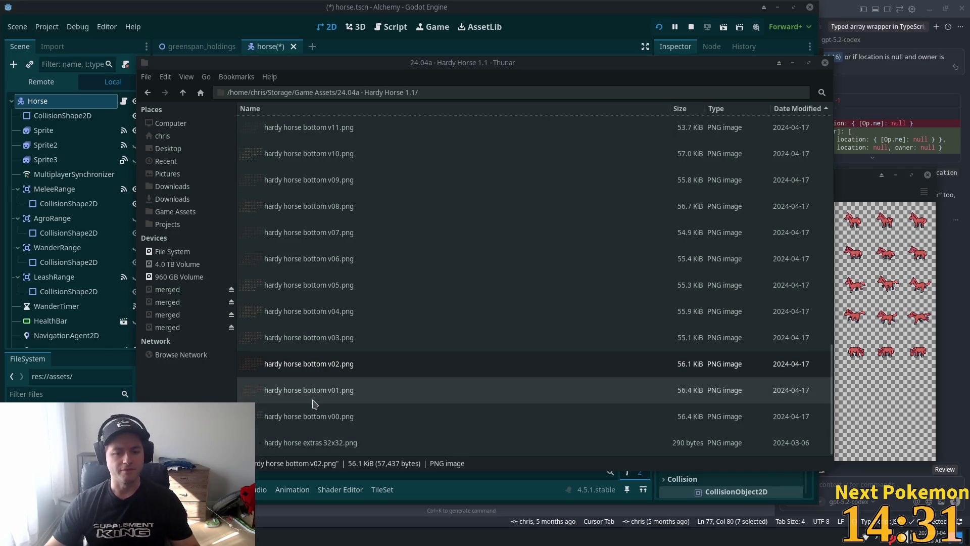
left_click(37, 394)
type("h")
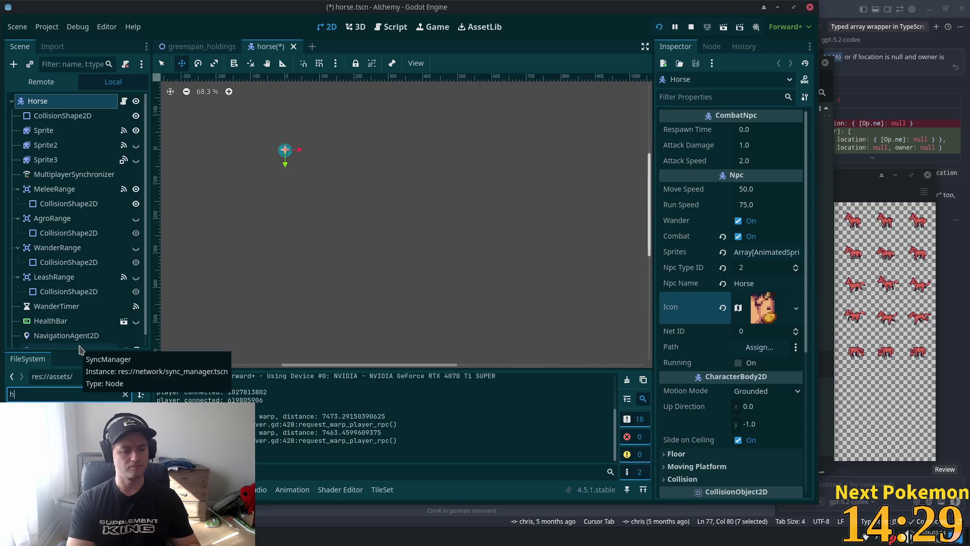
type("orse")
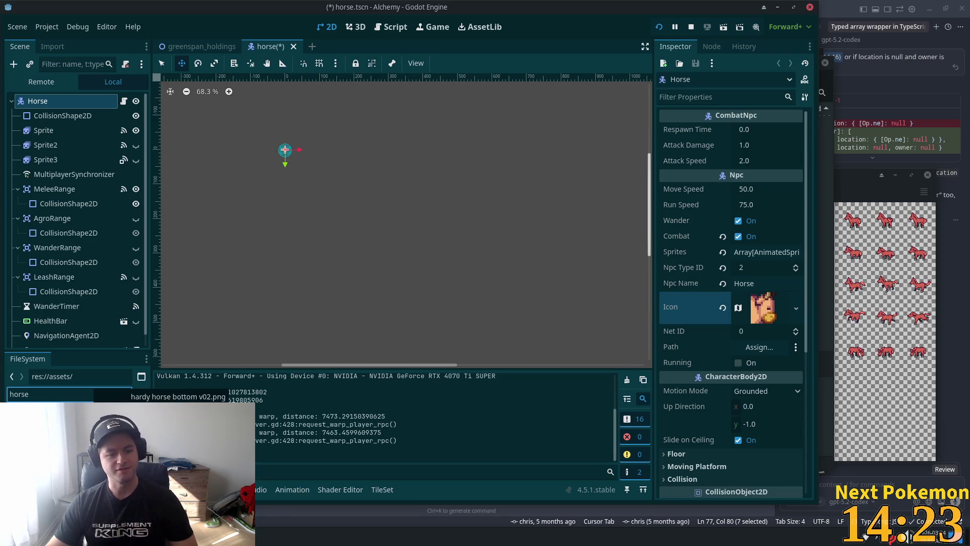
left_click(116, 409)
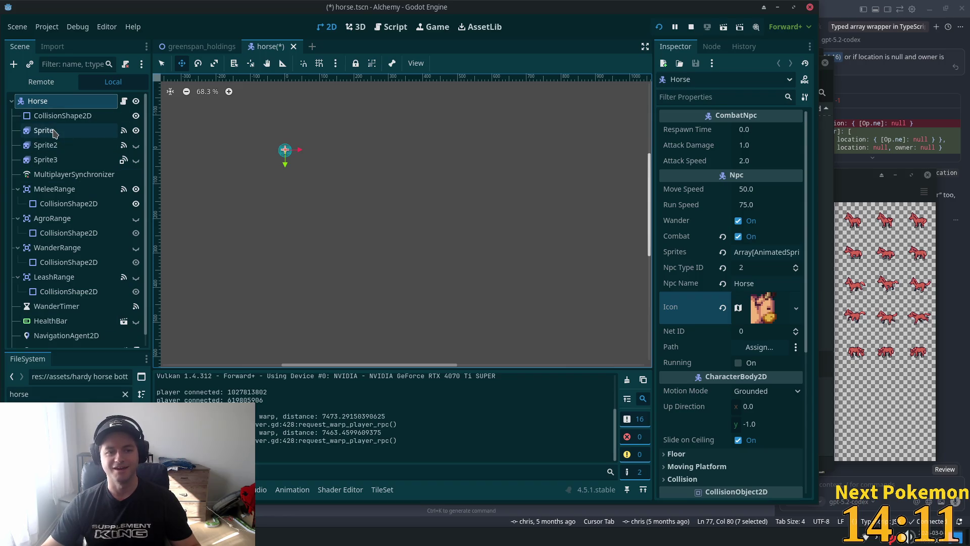
left_click(766, 308)
Step: Open the icon texture's Region Editor and set snapping to pixel snap after trying auto slice
scroll(747, 361, "down", 5)
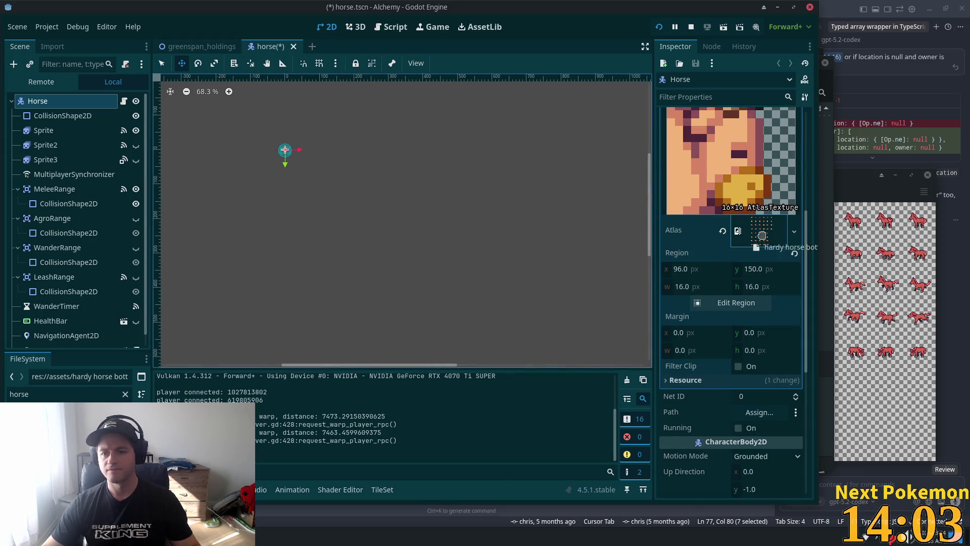
left_click(758, 302)
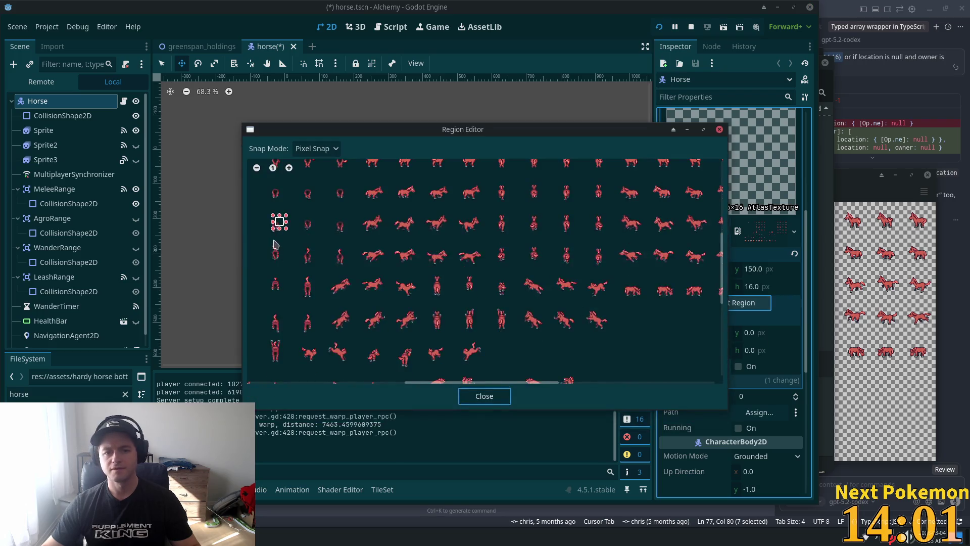
scroll(440, 205, "up", 4)
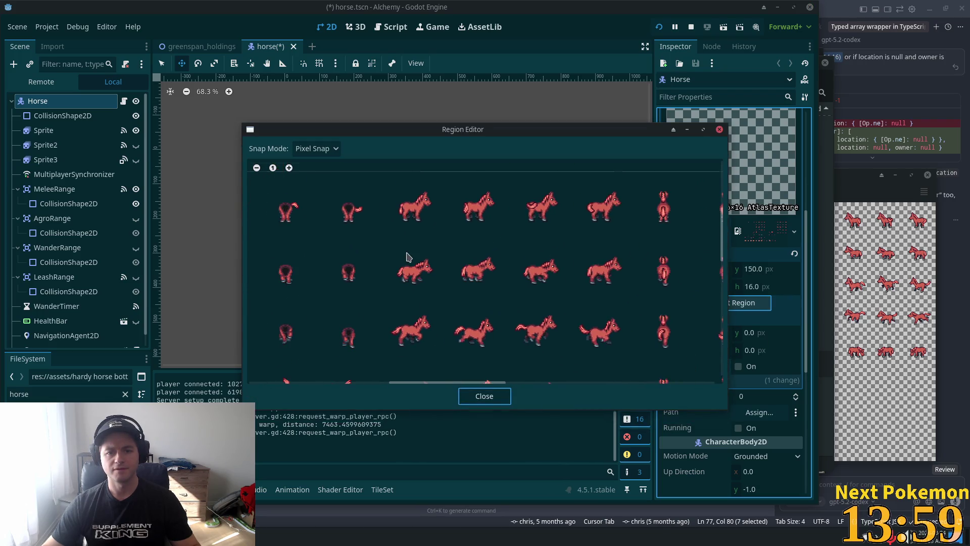
scroll(385, 250, "up", 3)
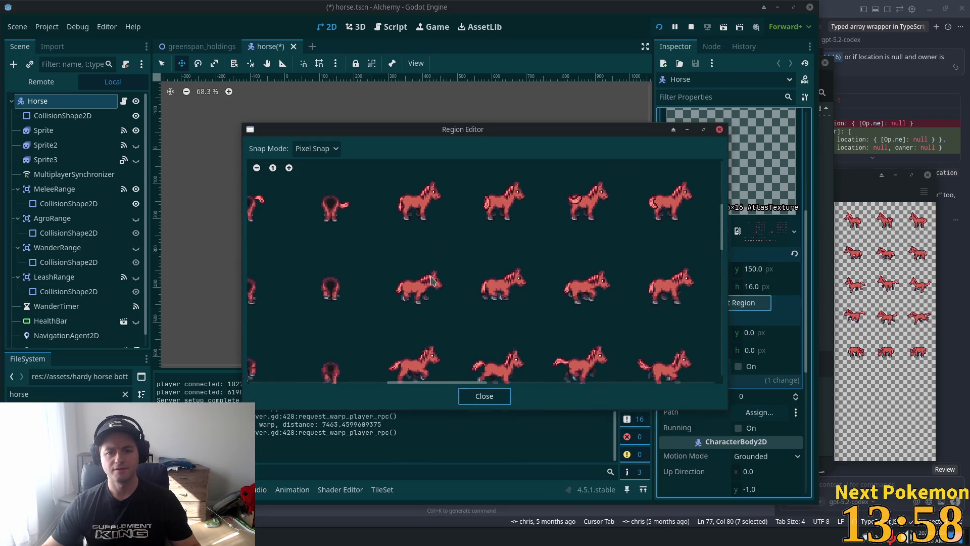
left_click(320, 148)
left_click(312, 206)
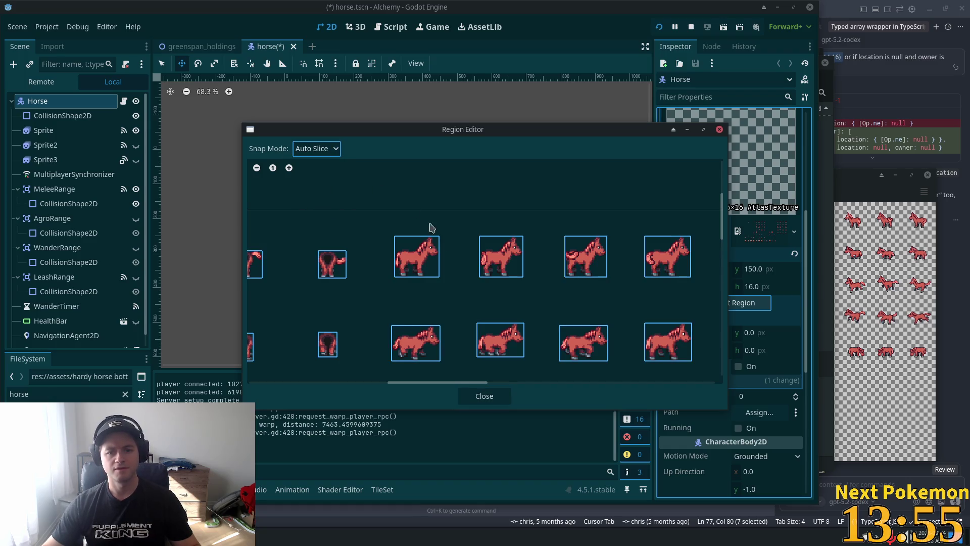
left_click(303, 151)
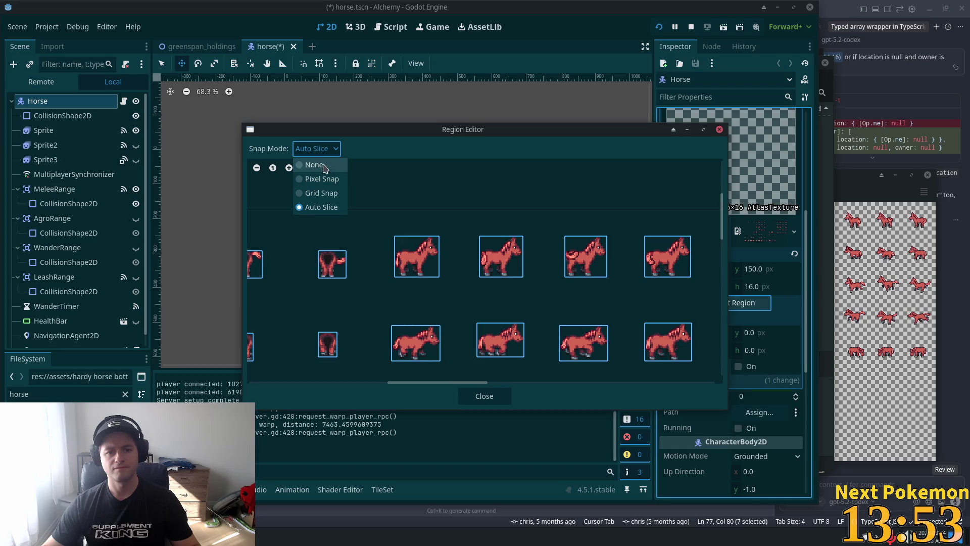
left_click(314, 178)
Step: Drag a 16×16 region over the red horse head at x 291, y 19
scroll(384, 232, "up", 2)
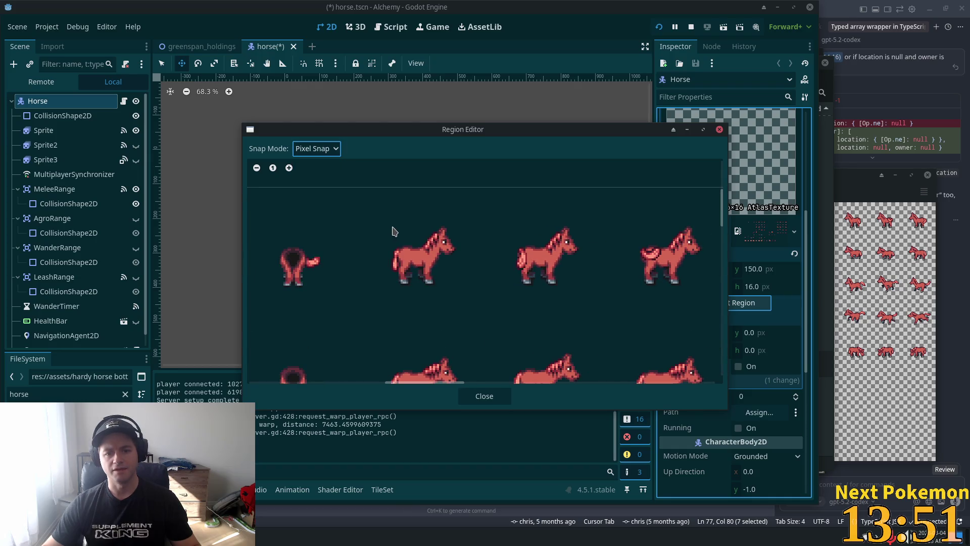
mouse_move(383, 225)
left_mouse_down()
mouse_move(440, 245)
mouse_move(424, 266)
left_mouse_up()
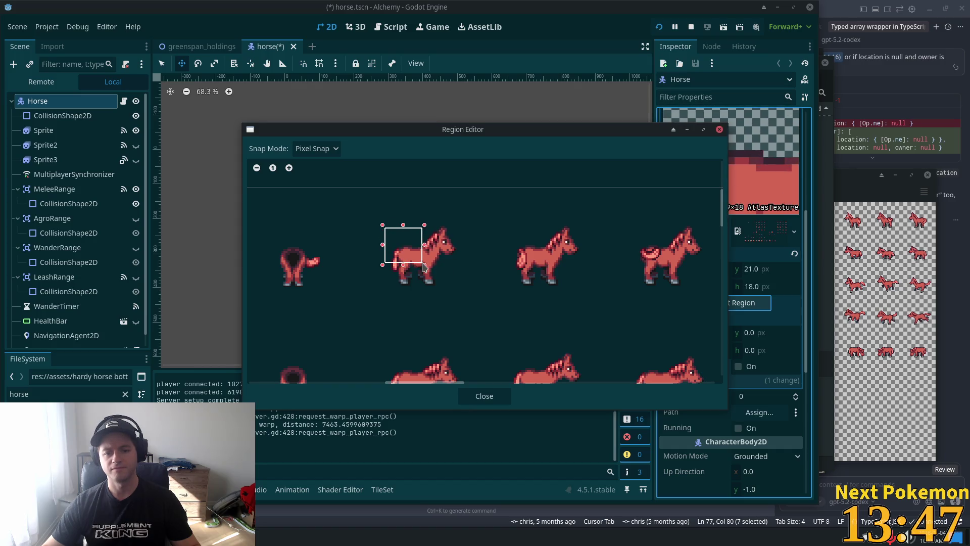
mouse_move(420, 222)
left_mouse_down()
mouse_move(394, 257)
mouse_move(436, 227)
mouse_move(439, 251)
mouse_move(454, 260)
left_mouse_up()
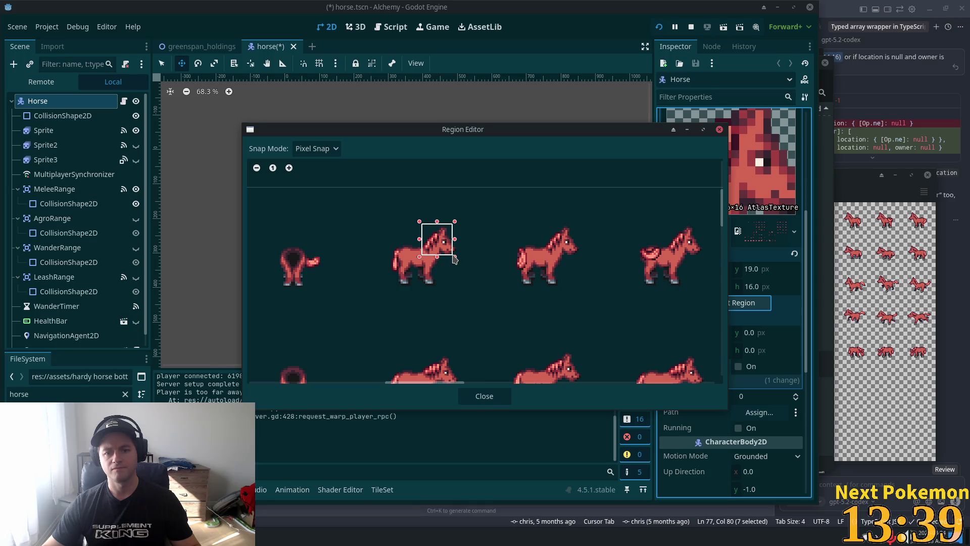
left_click_drag(487, 129, 387, 127)
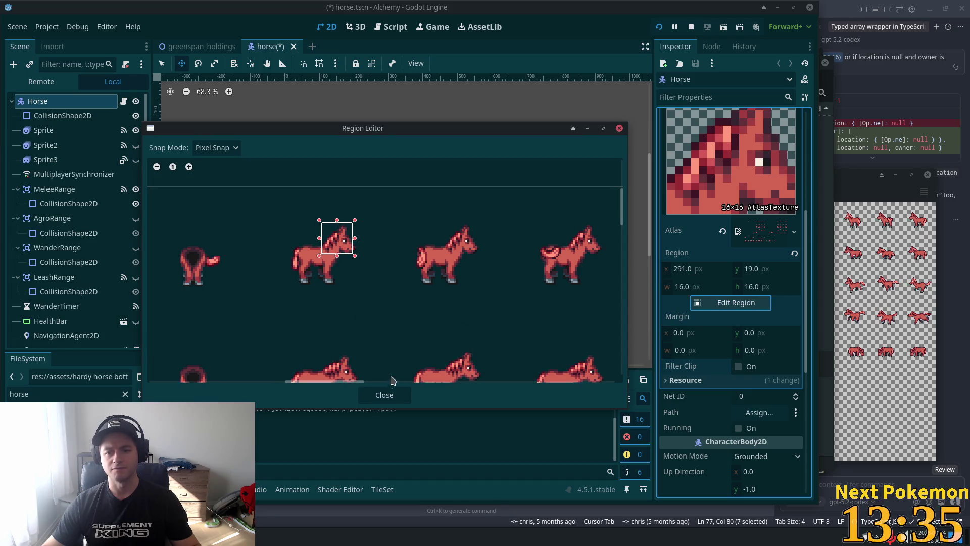
left_click(384, 394)
Step: Set the atlas region to x 293 and y 20 in the Inspector
left_click(695, 269)
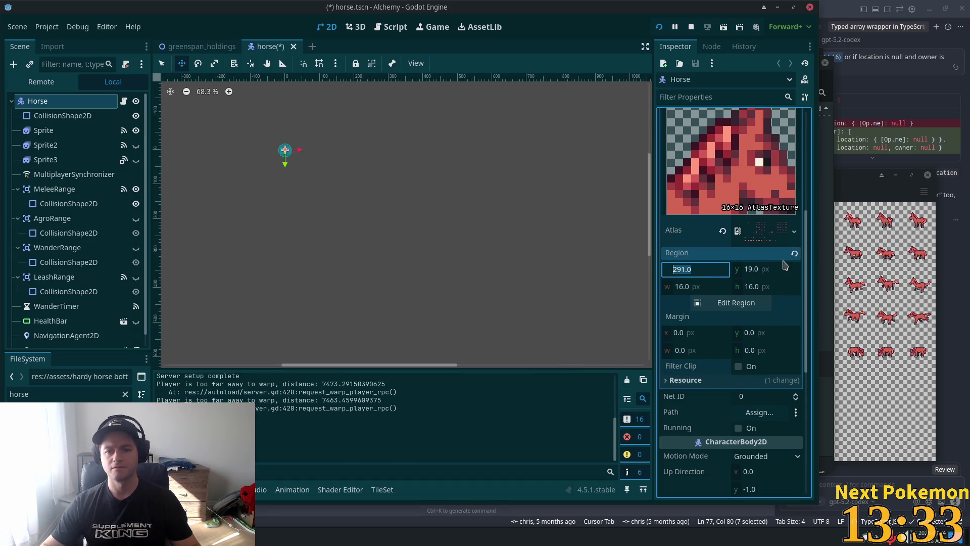
type("293")
key("Return")
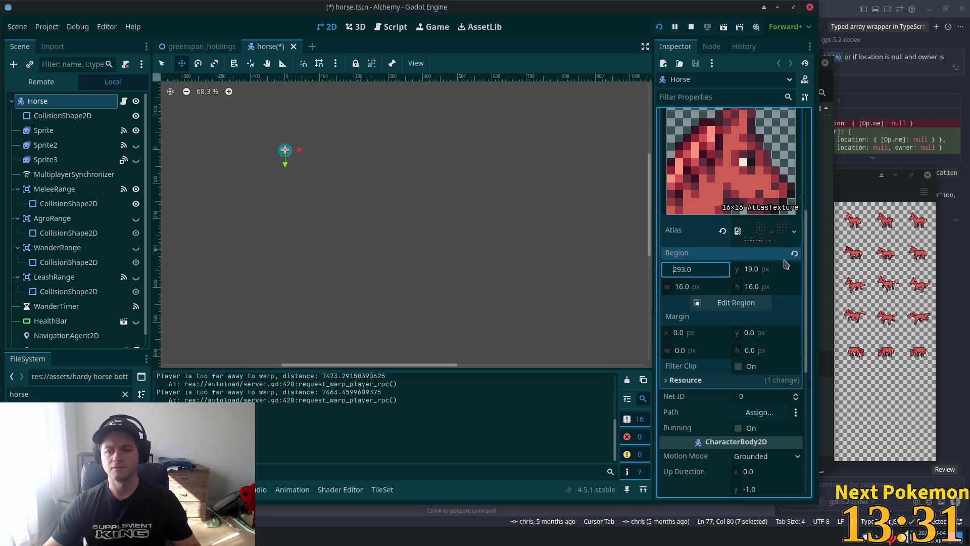
left_click(767, 272)
type("18")
key("Return")
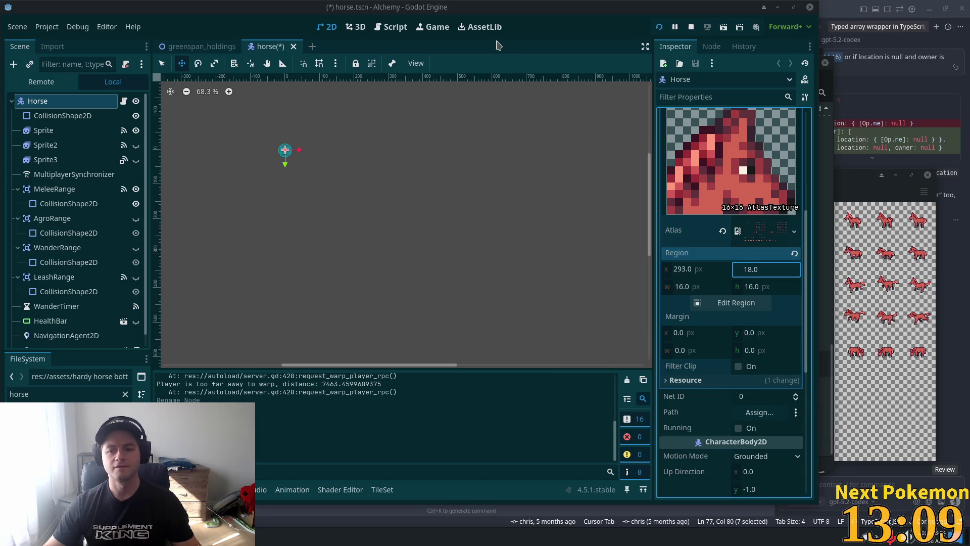
key("Return")
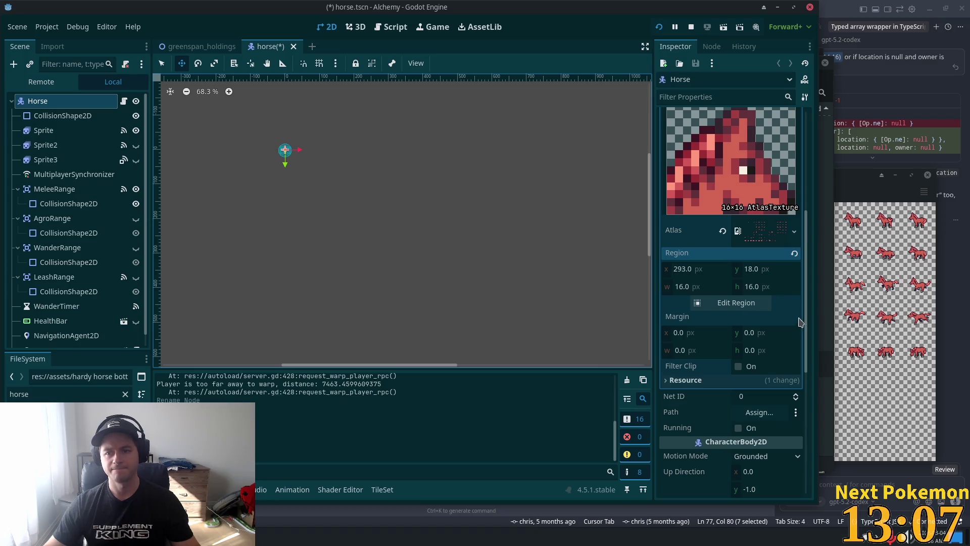
left_click(753, 269)
key("Up")
key("Up")
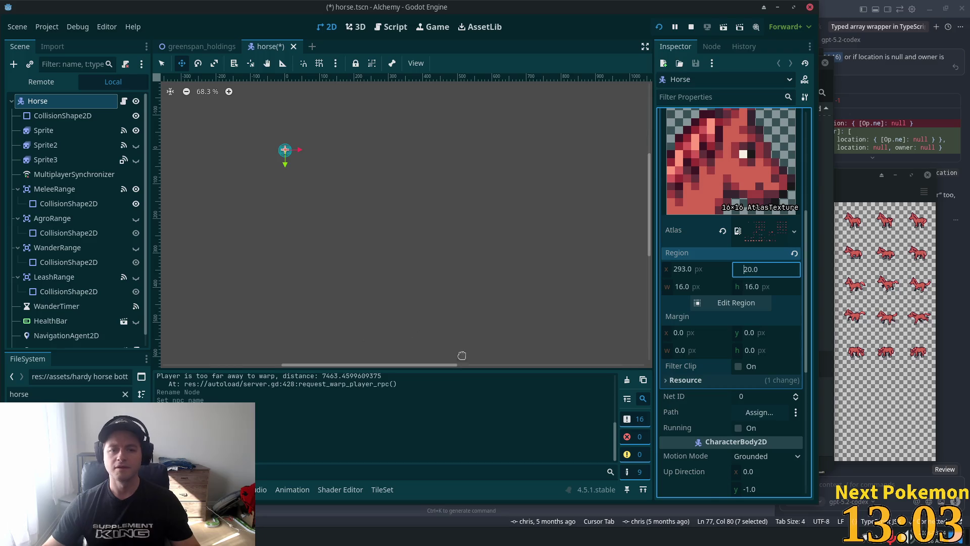
left_click(68, 203)
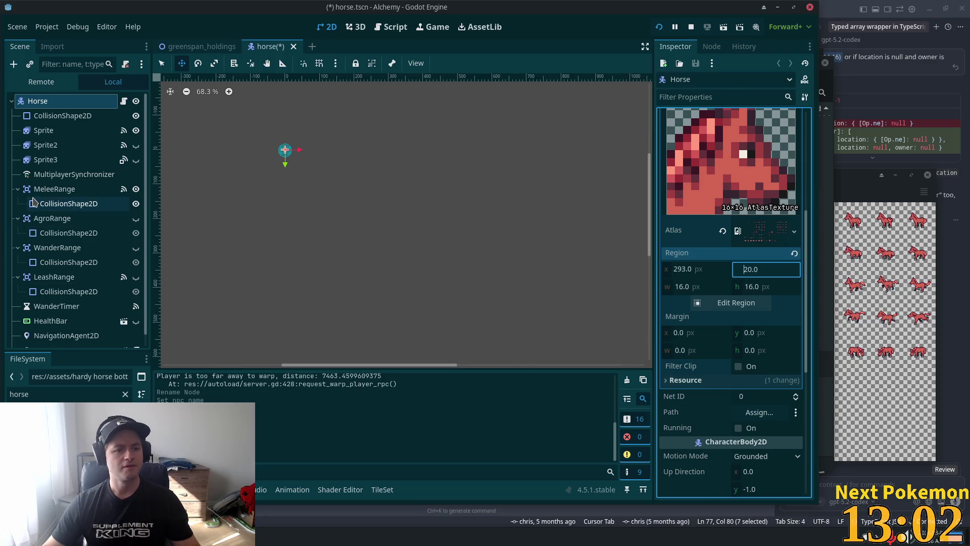
Step: Check Sprite, Sprite2 and Sprite3, then expand Sprite's SpriteFrames to show the idle_up horse frames
left_click(59, 130)
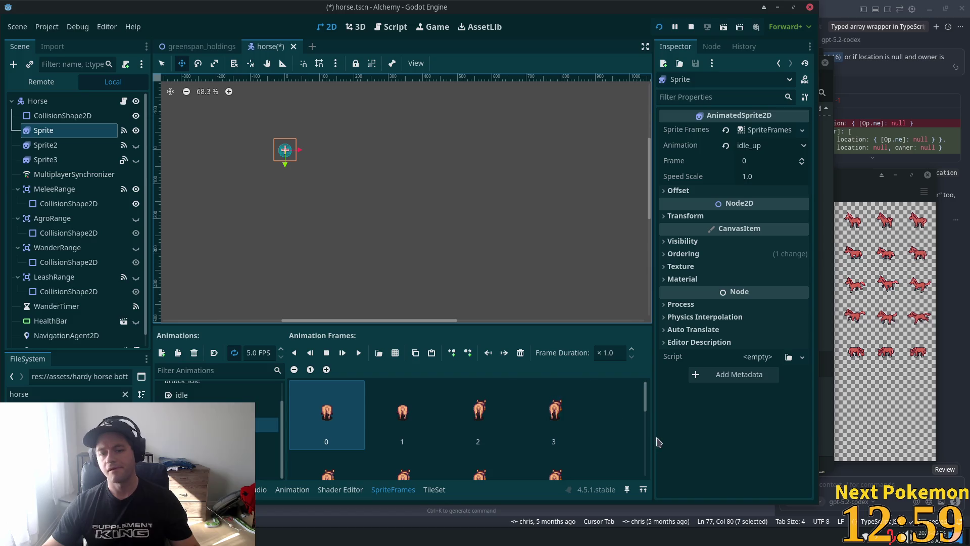
left_click(50, 145)
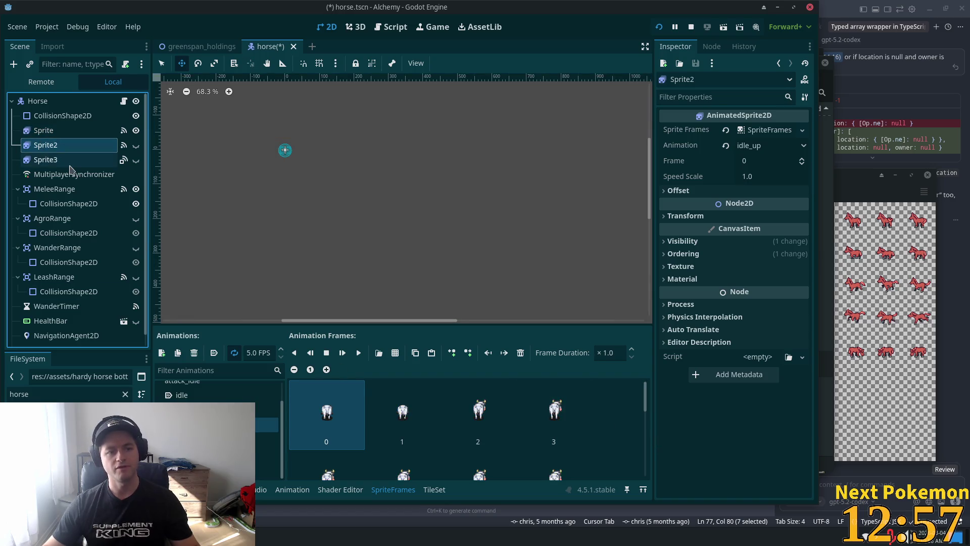
left_click(70, 160)
left_click(59, 145)
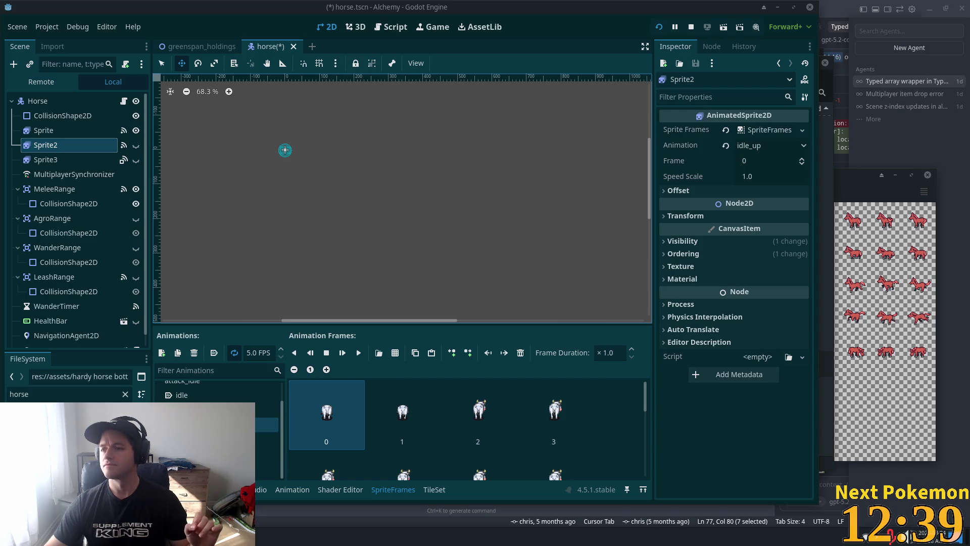
key("Escape")
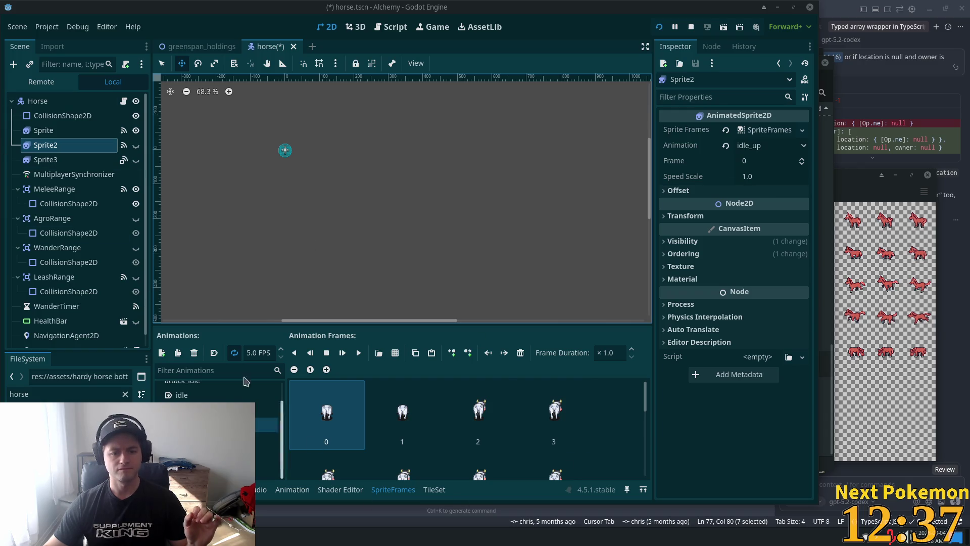
left_click(56, 116)
left_click(45, 130)
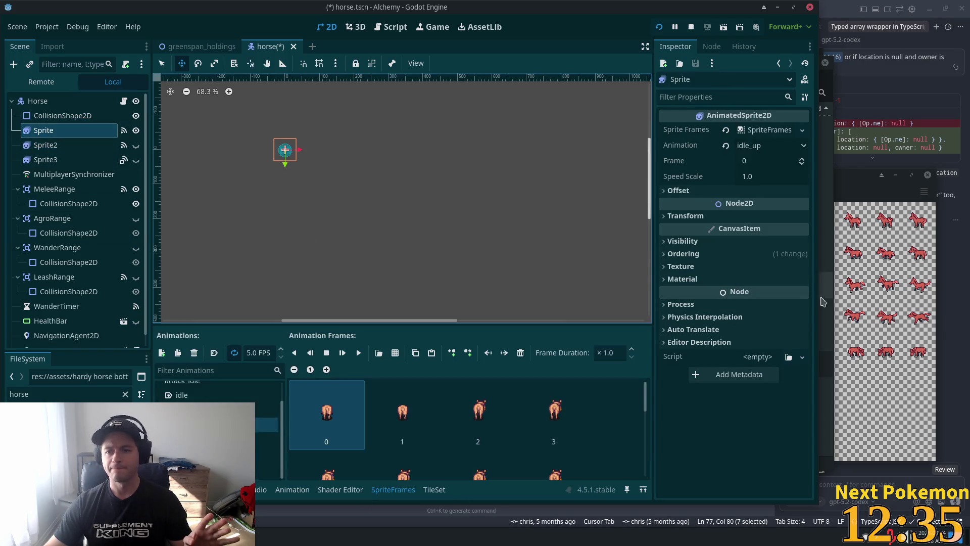
left_click(762, 131)
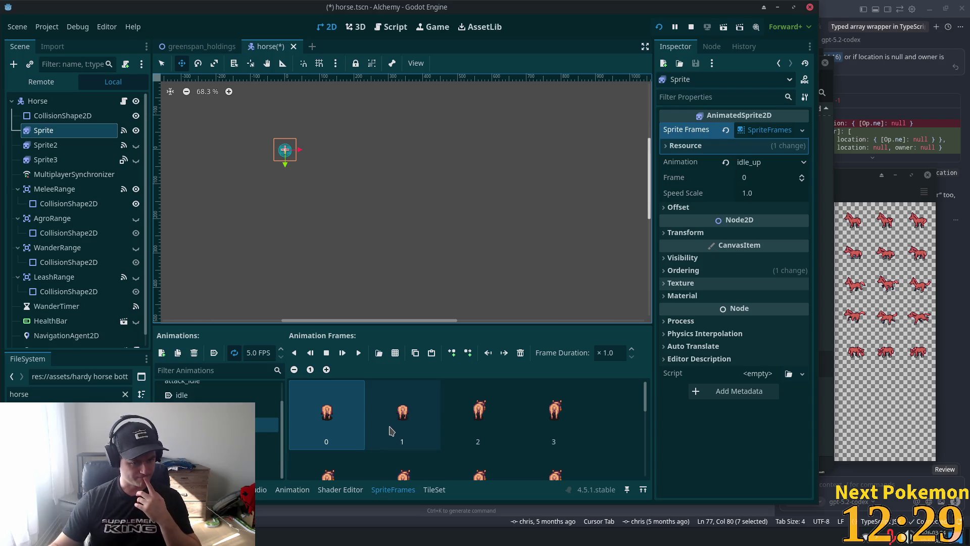
scroll(388, 432, "down", 1)
scroll(389, 440, "down", 1)
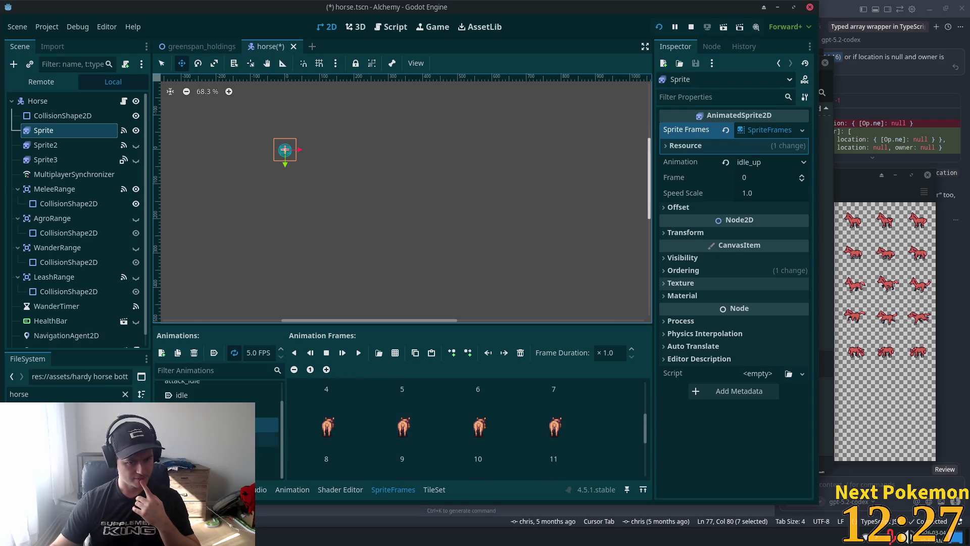
scroll(268, 439, "up", 1)
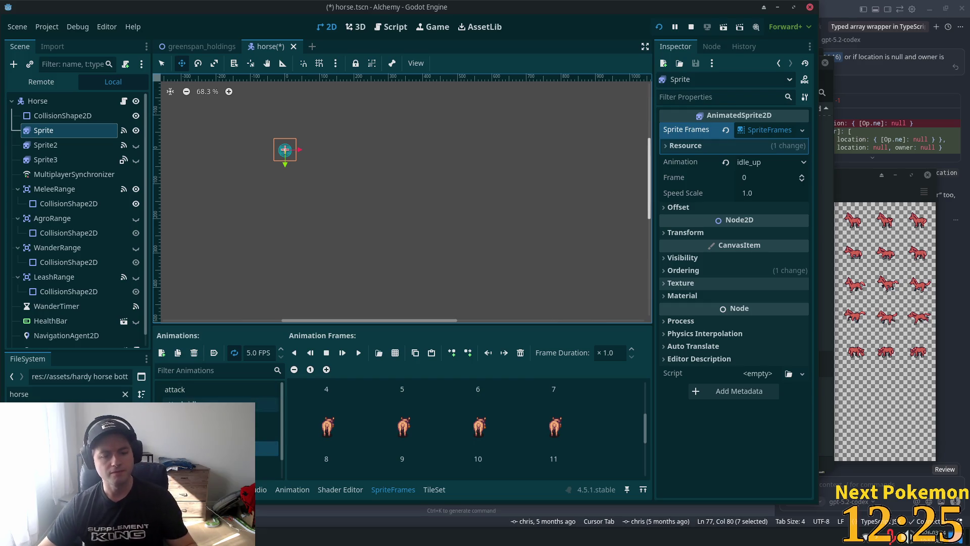
Step: Show the idle animation's cow frames in a taller panel and select all of them
left_click(217, 419)
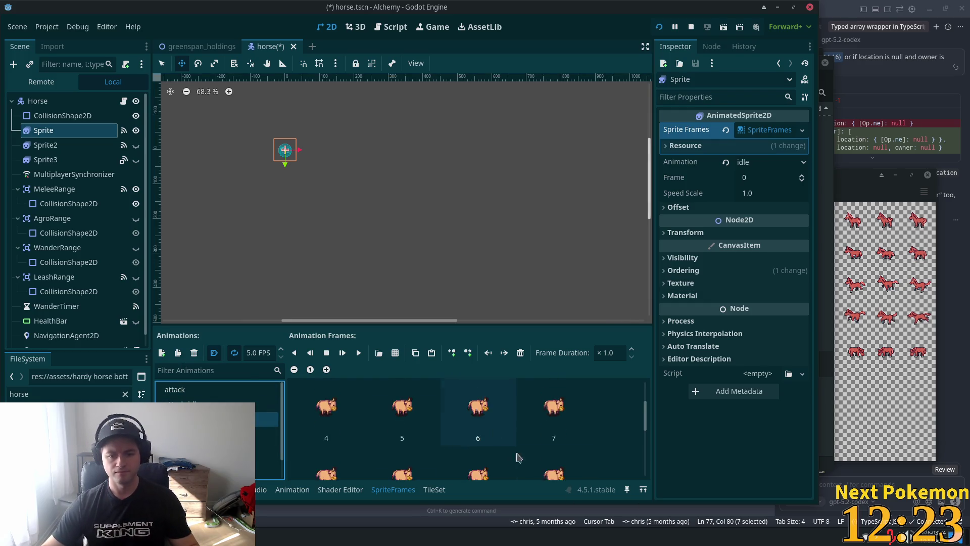
left_click_drag(468, 325, 470, 216)
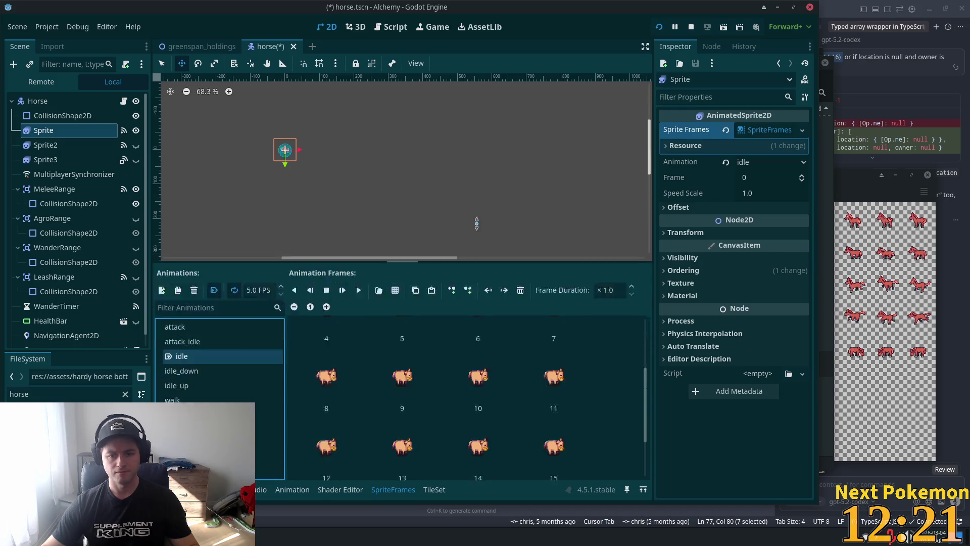
scroll(500, 378, "up", 1)
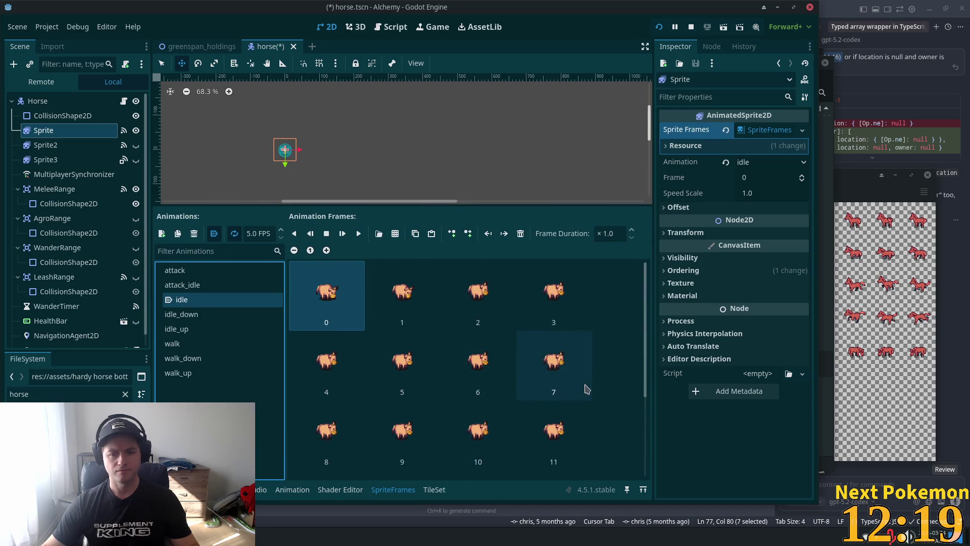
scroll(376, 357, "down", 1)
scroll(376, 357, "down", 1)
left_click(357, 433)
key("ctrl+a")
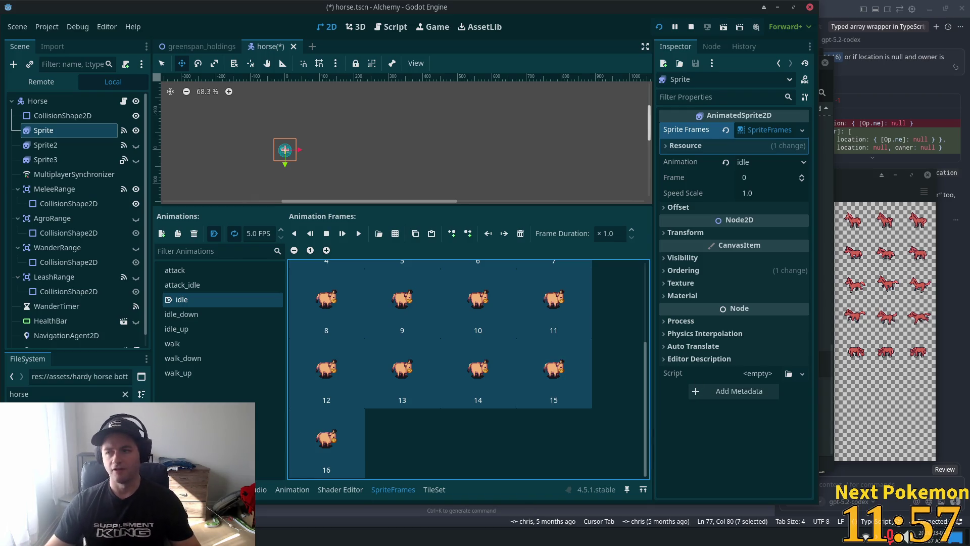
Step: Delete the idle animation, confirm, then undo the deletion with Ctrl+Z
left_click(948, 26)
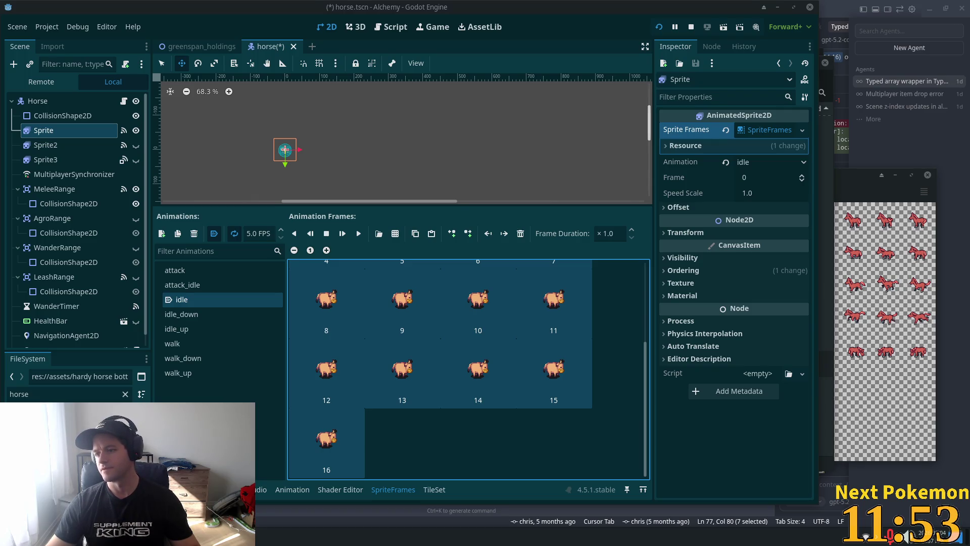
left_click(907, 81)
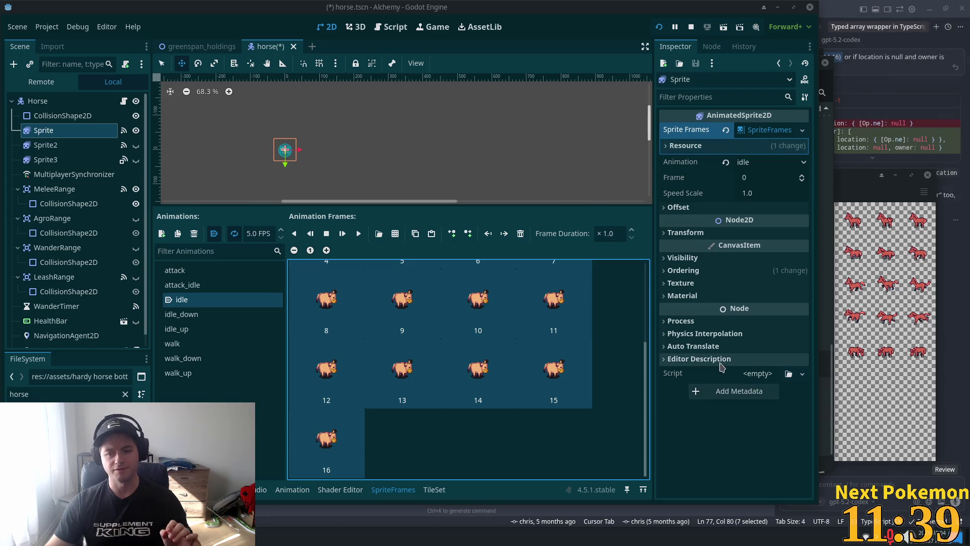
left_click_drag(647, 376, 653, 291)
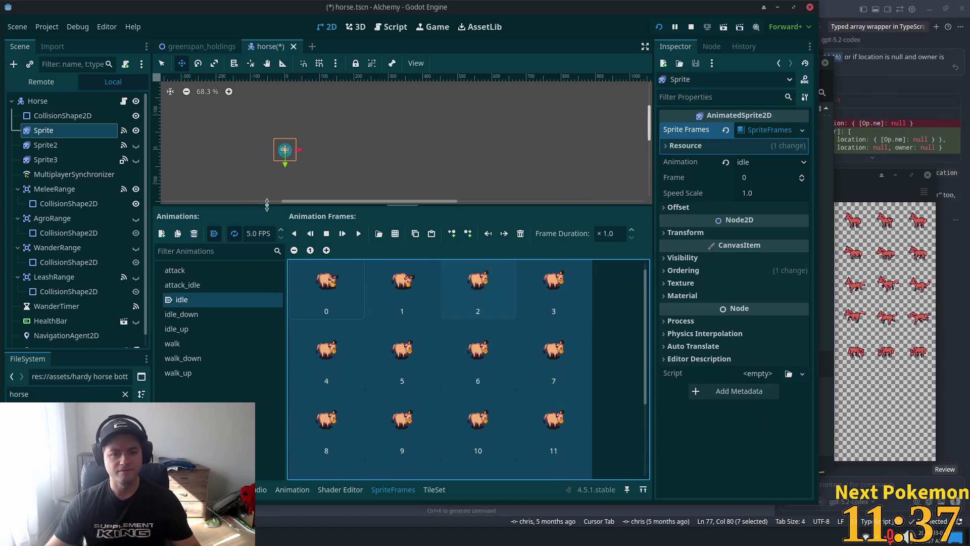
left_click(194, 234)
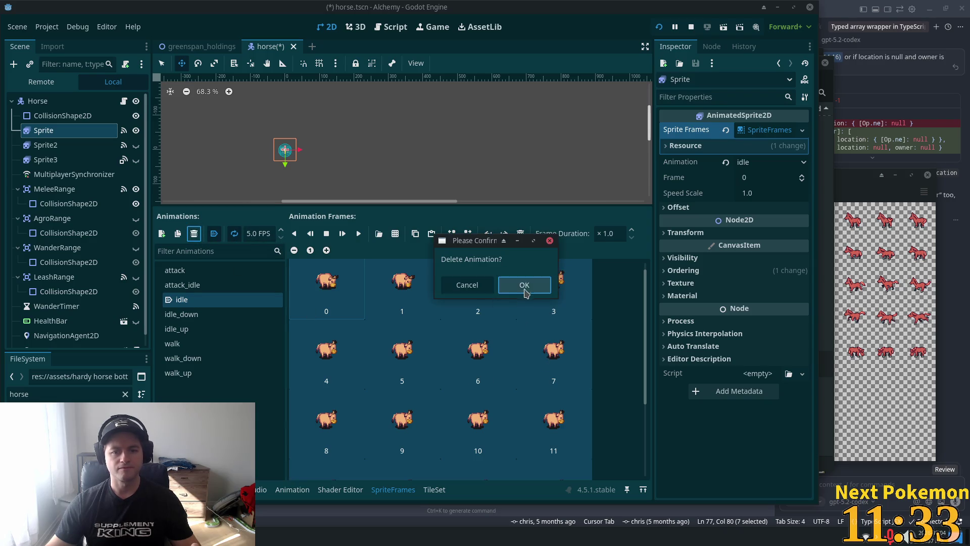
left_click(524, 285)
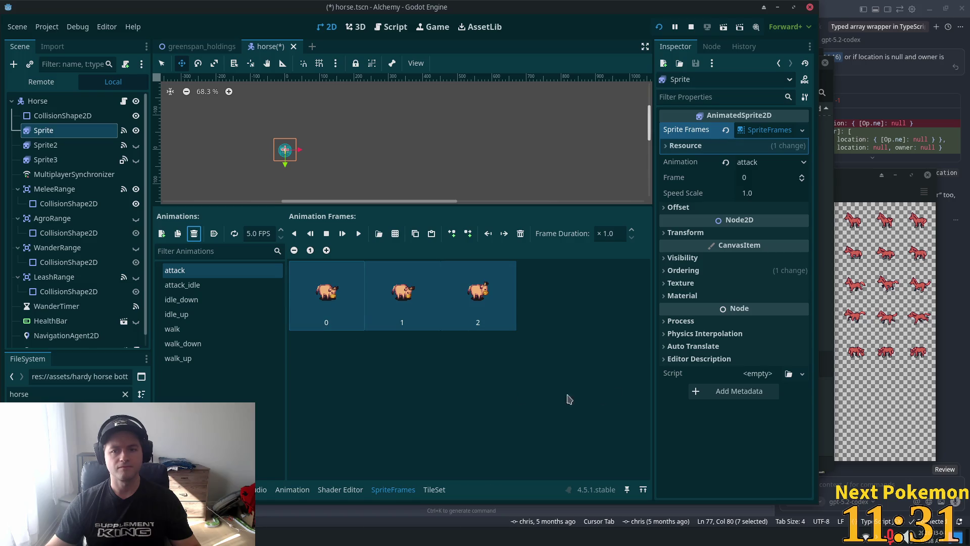
key("ctrl+z")
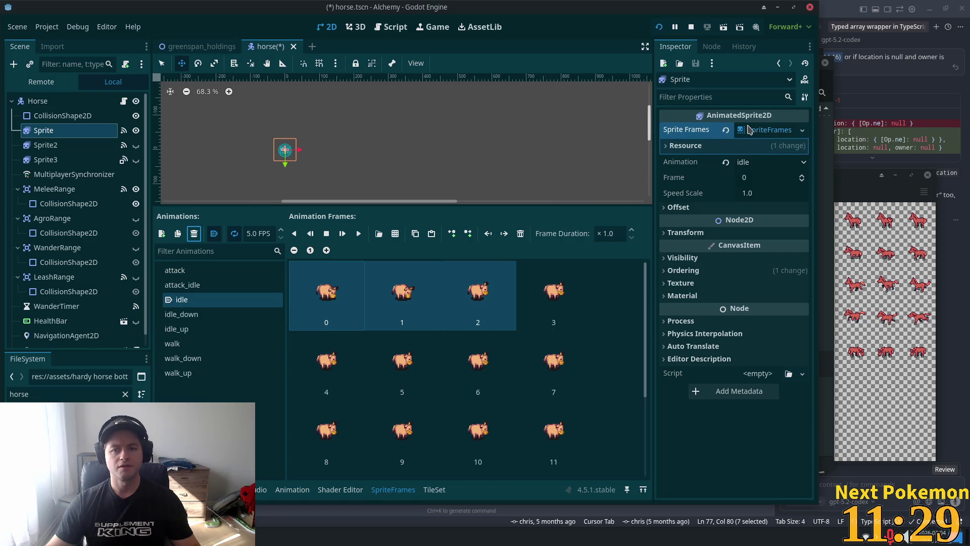
Step: Make the horse's SpriteFrames resource unique and start selecting frames in the idle animation
left_click(749, 130)
left_click(781, 223)
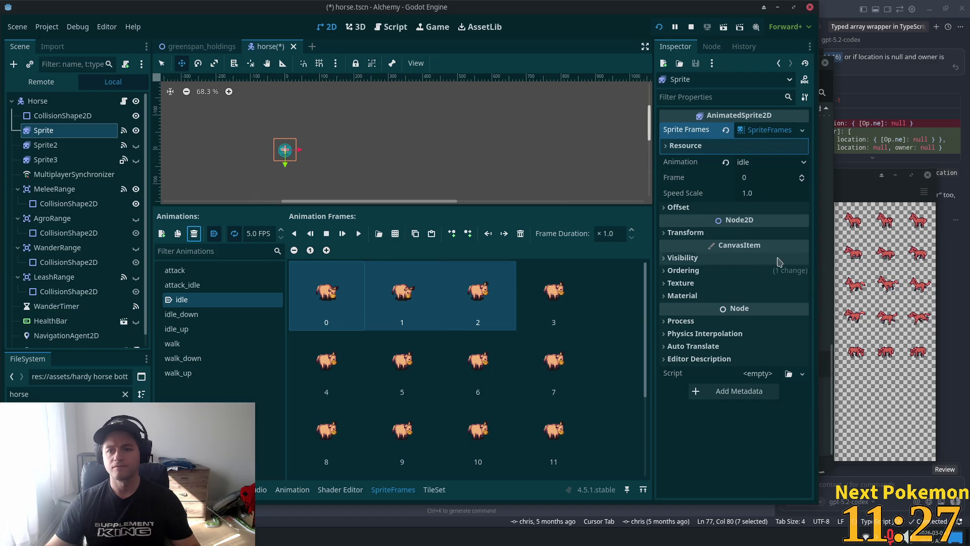
left_click(478, 434)
left_click(554, 434)
scroll(596, 426, "down", 2)
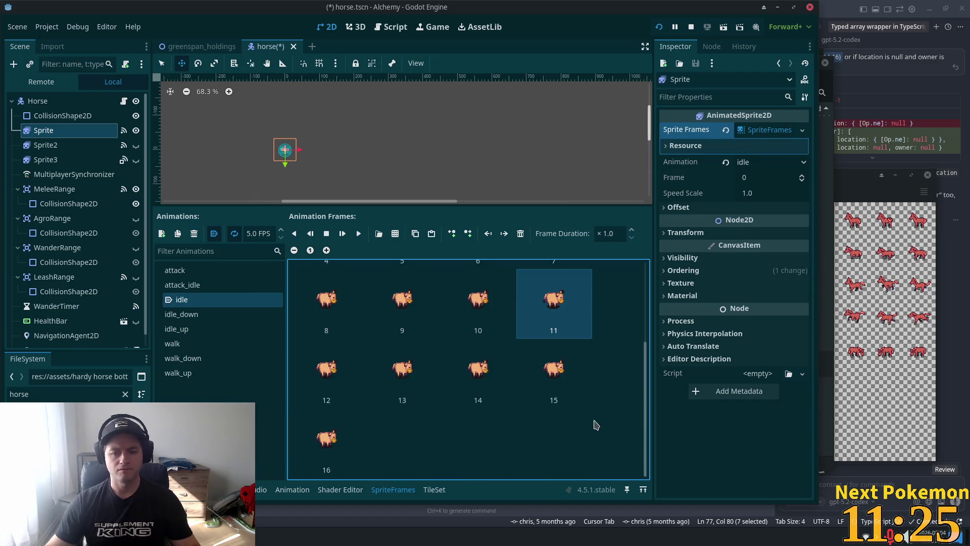
left_click(308, 439)
scroll(412, 349, "up", 3)
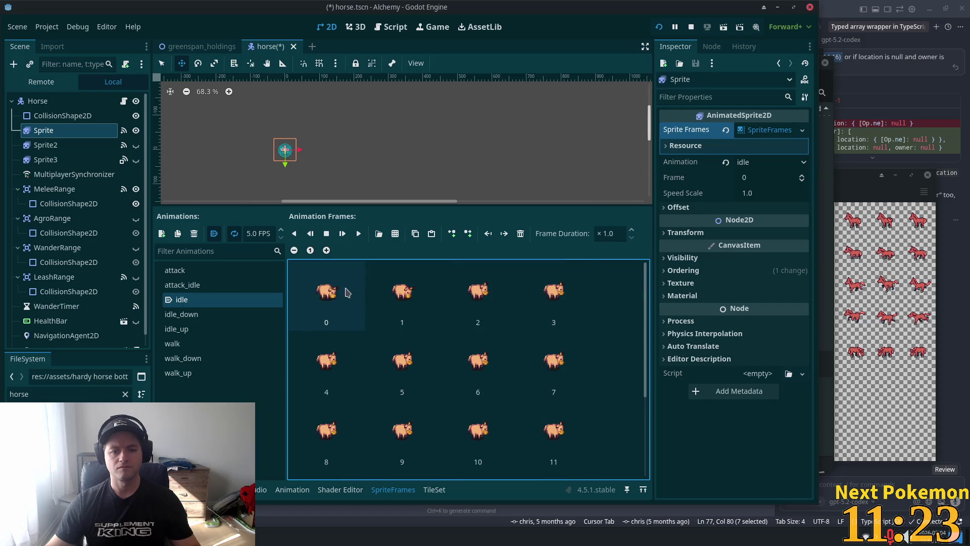
Step: Accidentally delete the whole idle animation, then restore it with undo
key("ctrl+a")
left_click(216, 235)
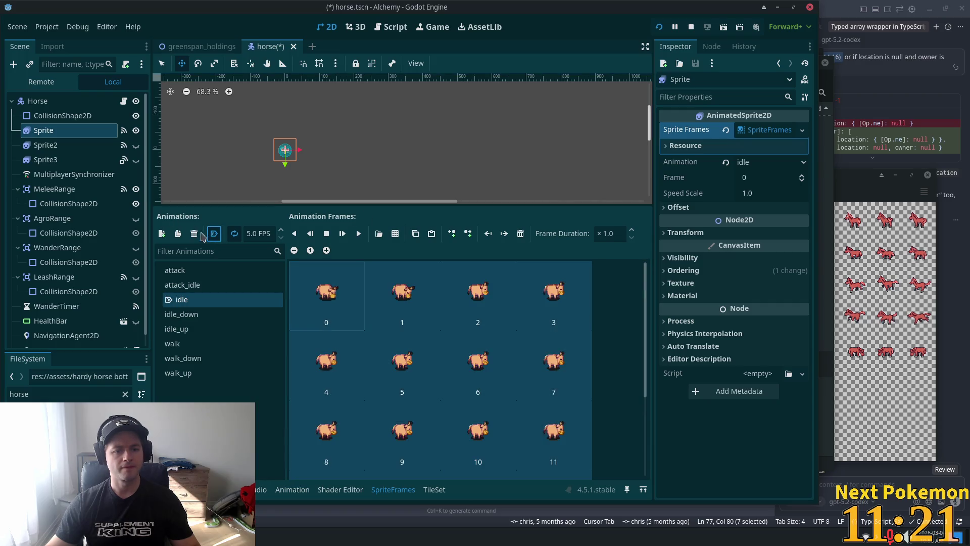
left_click(194, 233)
left_click(515, 297)
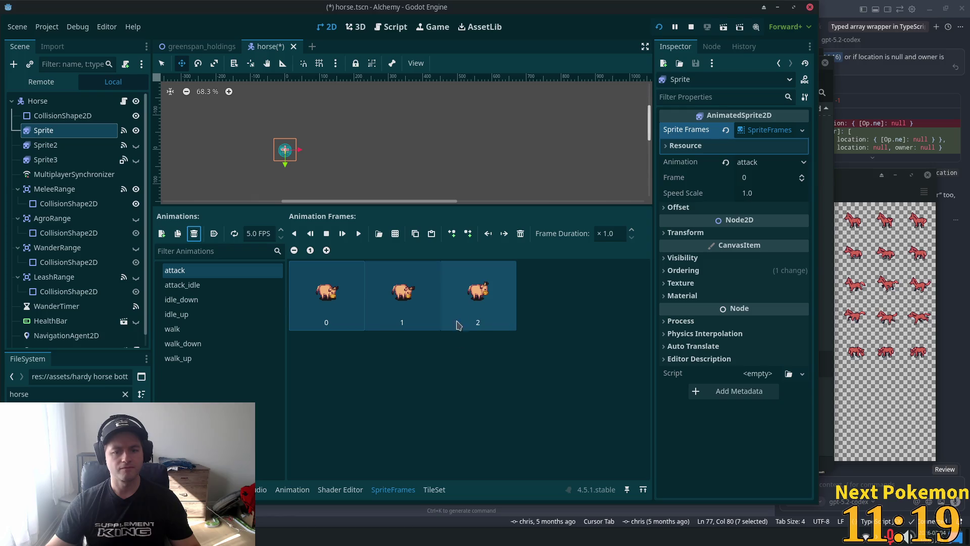
key("ctrl+z")
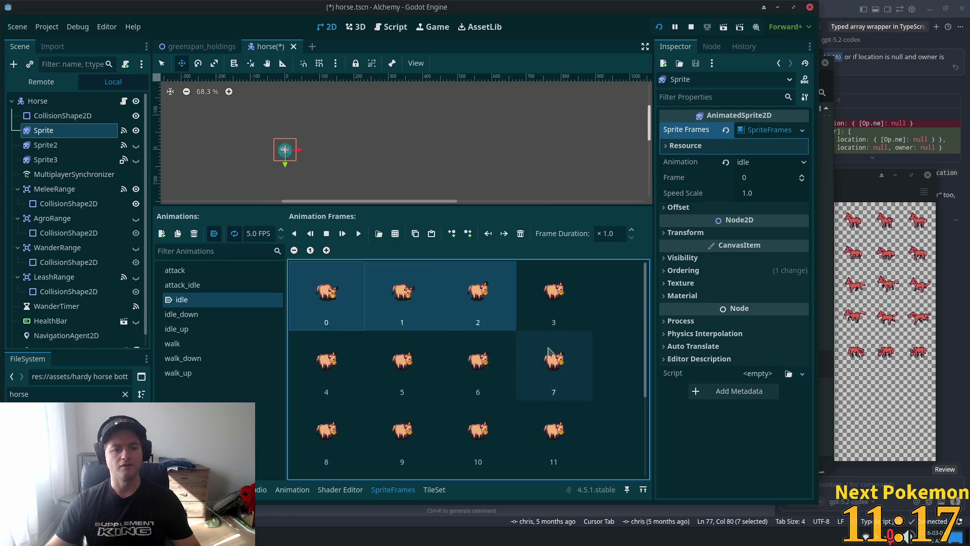
Step: Select every frame in idle and delete all the cow frames
left_click(573, 428)
scroll(577, 430, "down", 3)
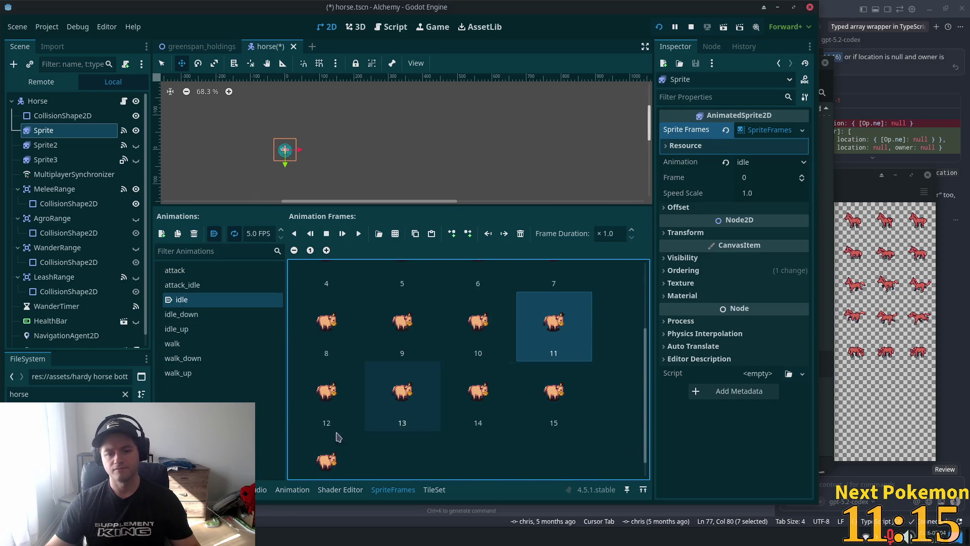
left_click(334, 456)
key("ctrl+a")
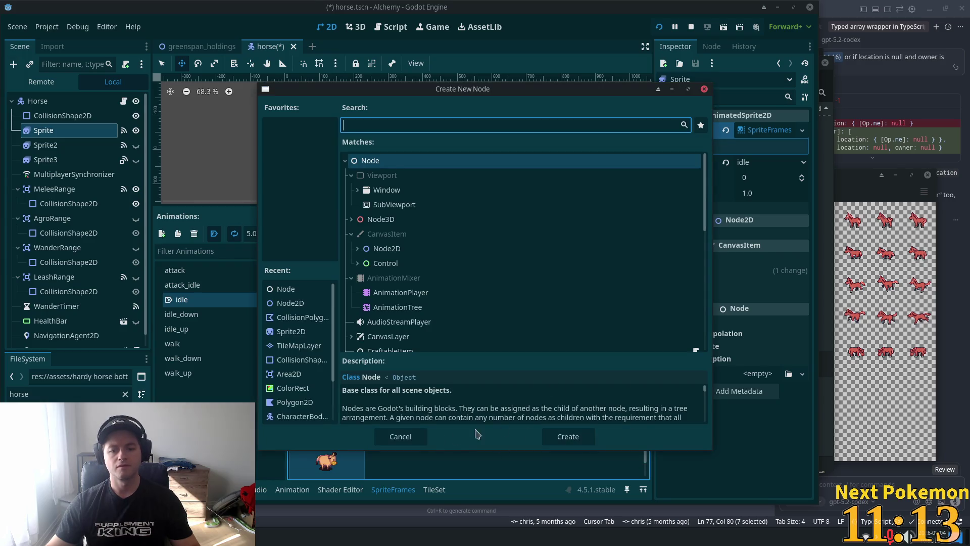
key("Escape")
scroll(506, 353, "up", 5)
left_click(301, 303)
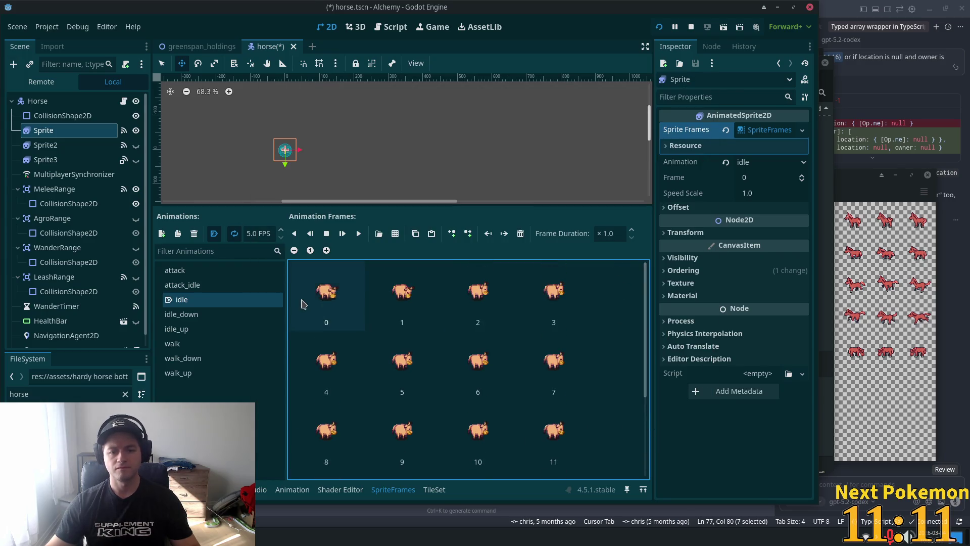
key("ctrl+a")
left_click(522, 234)
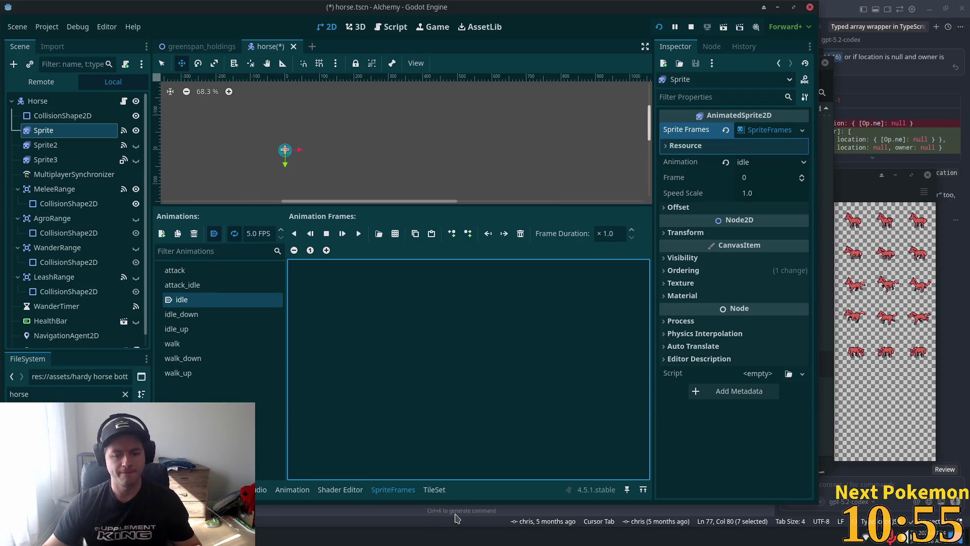
left_click(434, 490)
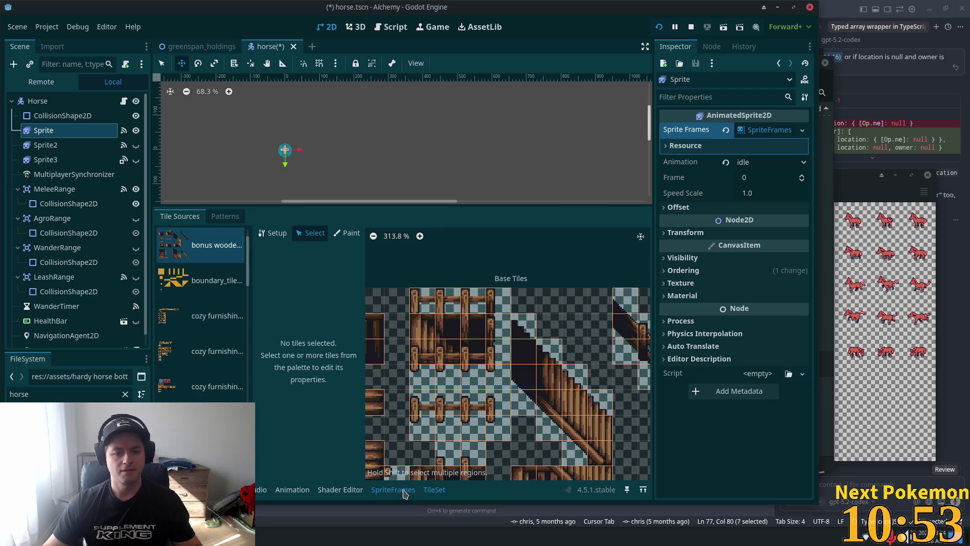
Step: Browse the sprite-sheet picker into res://assets/character_sheets, then close it without choosing
left_click(404, 494)
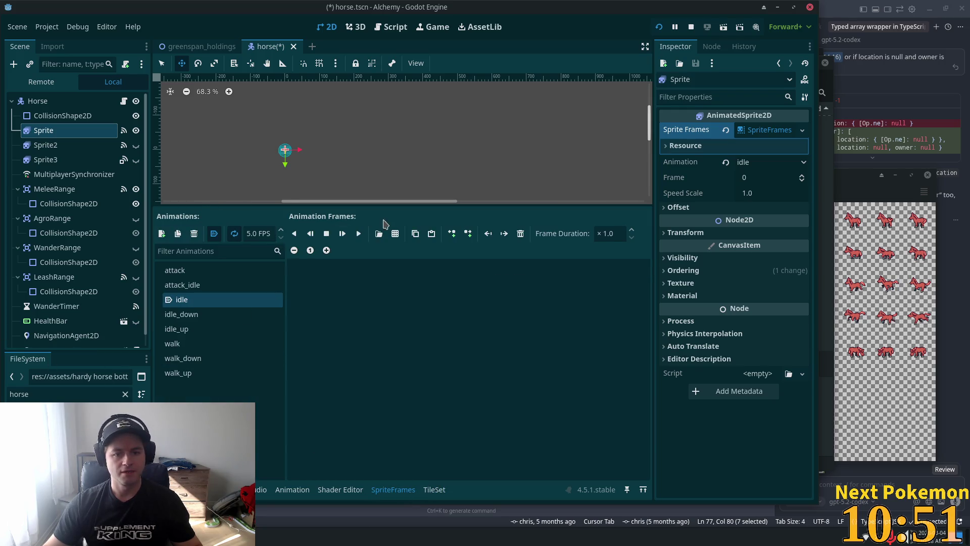
left_click(395, 234)
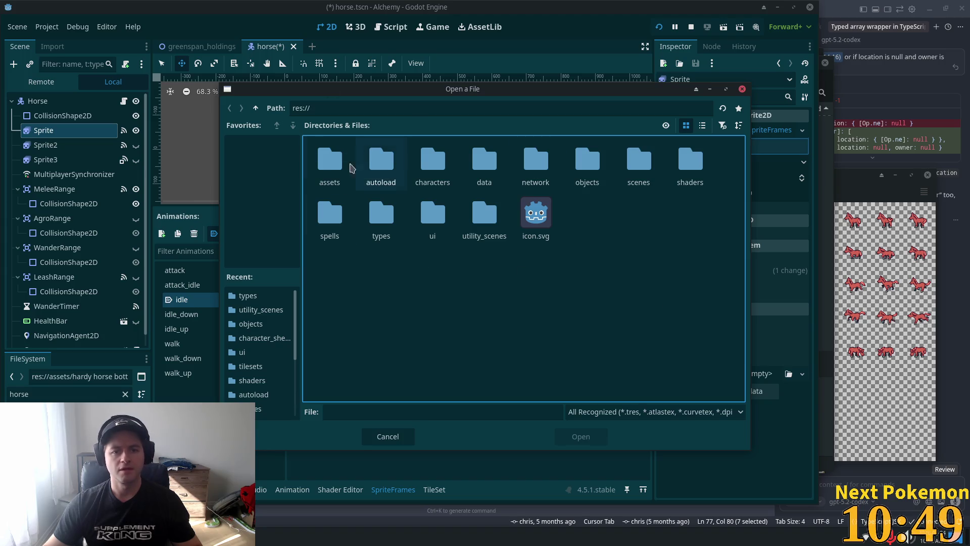
double_click(343, 172)
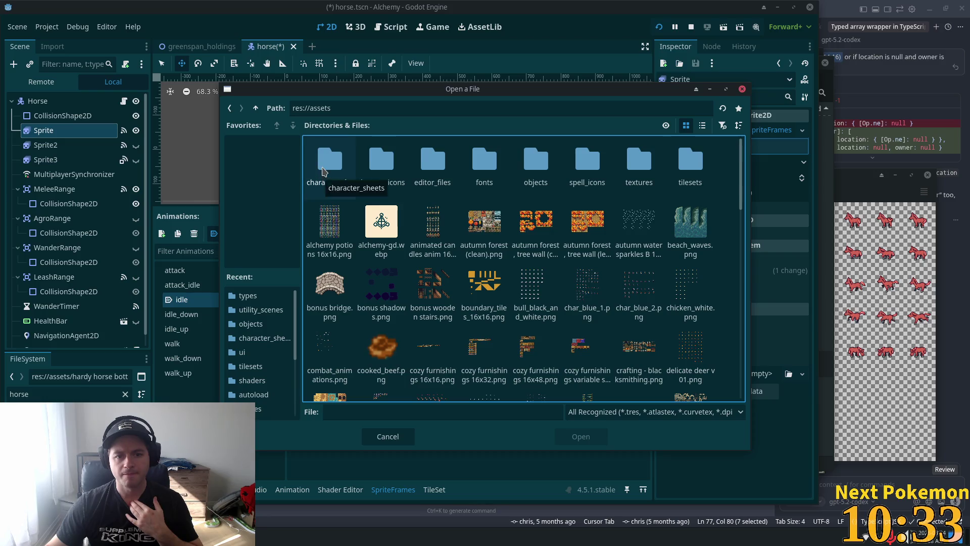
double_click(325, 176)
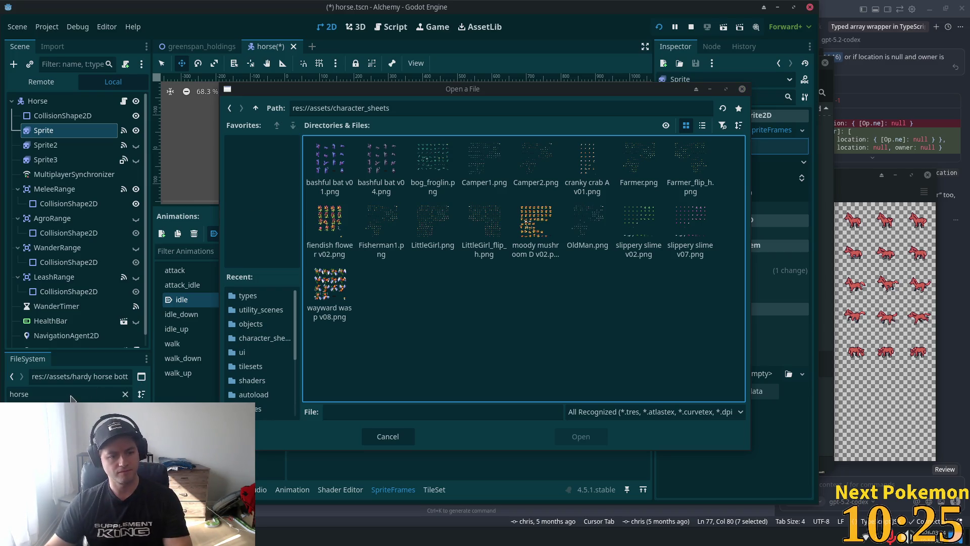
left_click(384, 437)
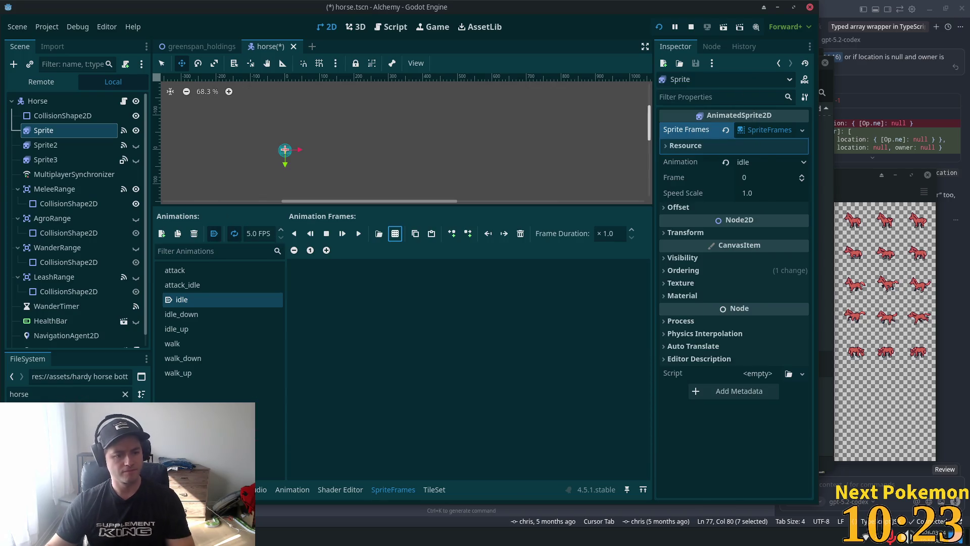
Step: Clear the horse file filter and select hardy horse bottom v02.png in the sprite-sheet picker
left_click(123, 395)
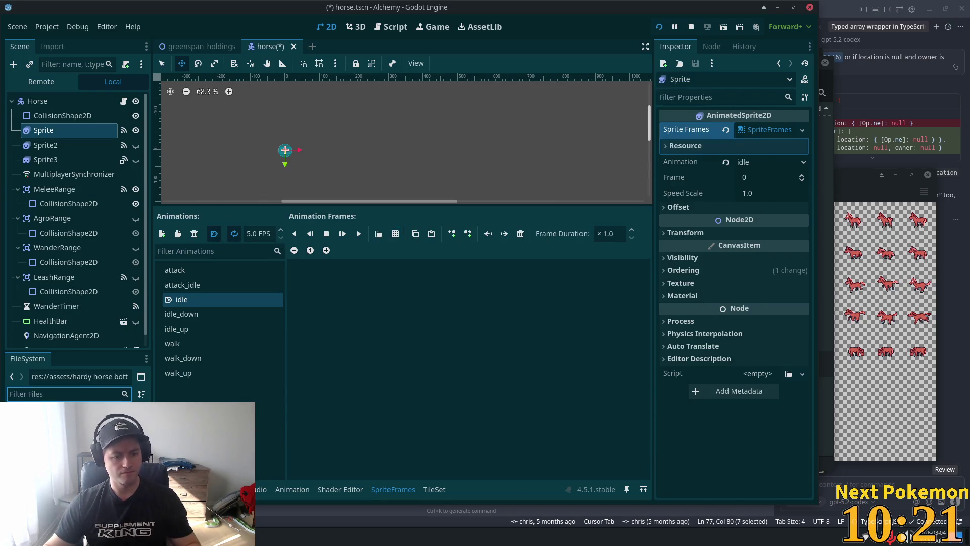
key("Escape")
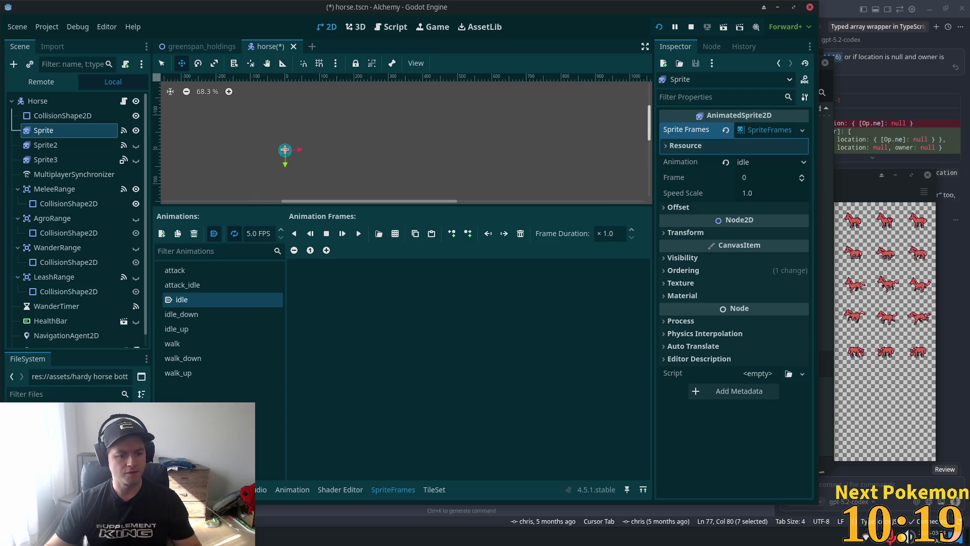
left_click_drag(71, 416, 77, 395)
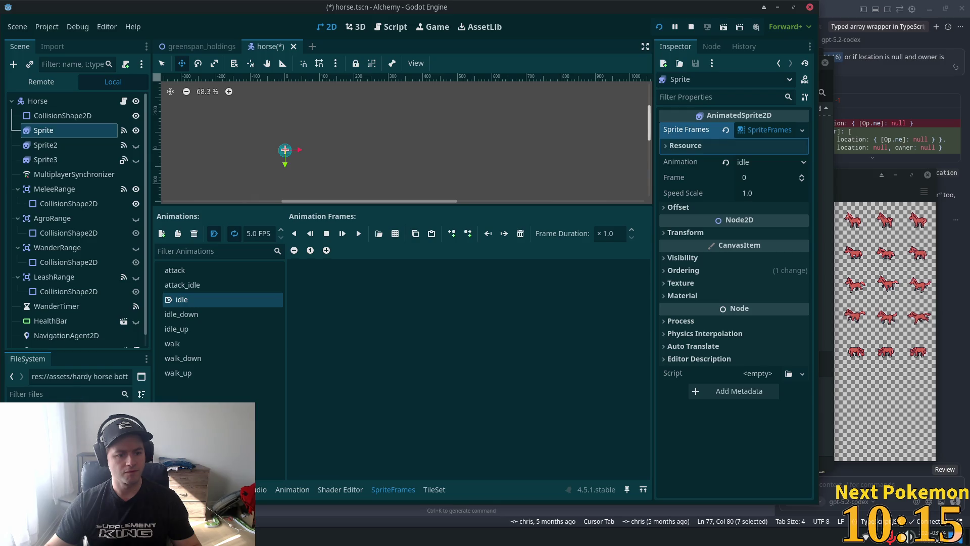
left_click(395, 233)
left_click(438, 229)
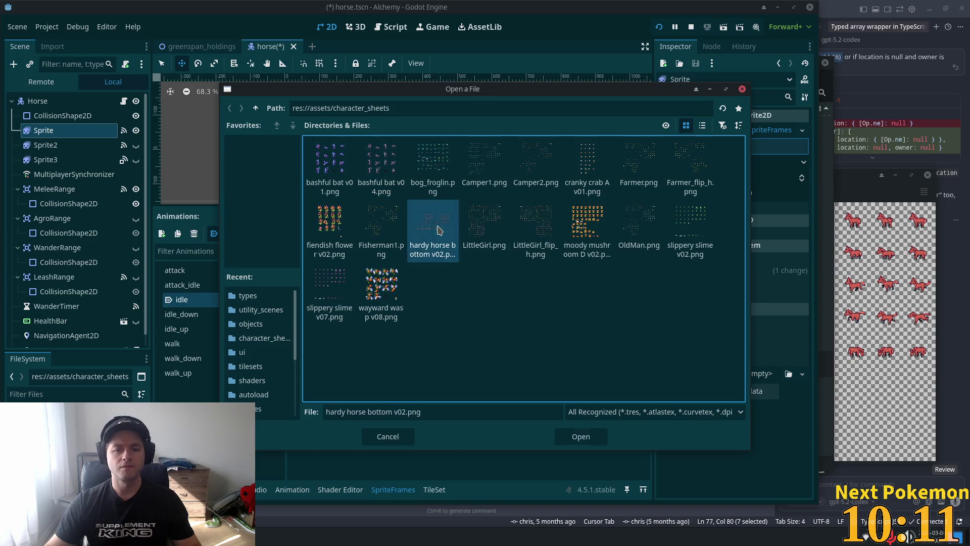
Step: Auto-slice the hardy horse sheet into 64 px cells and add four top-row frames to idle
double_click(438, 229)
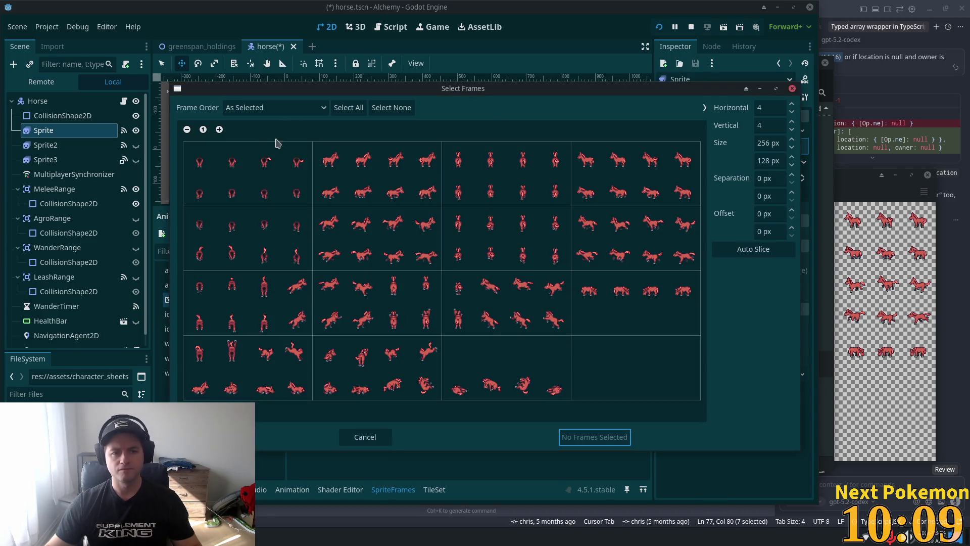
left_click(753, 250)
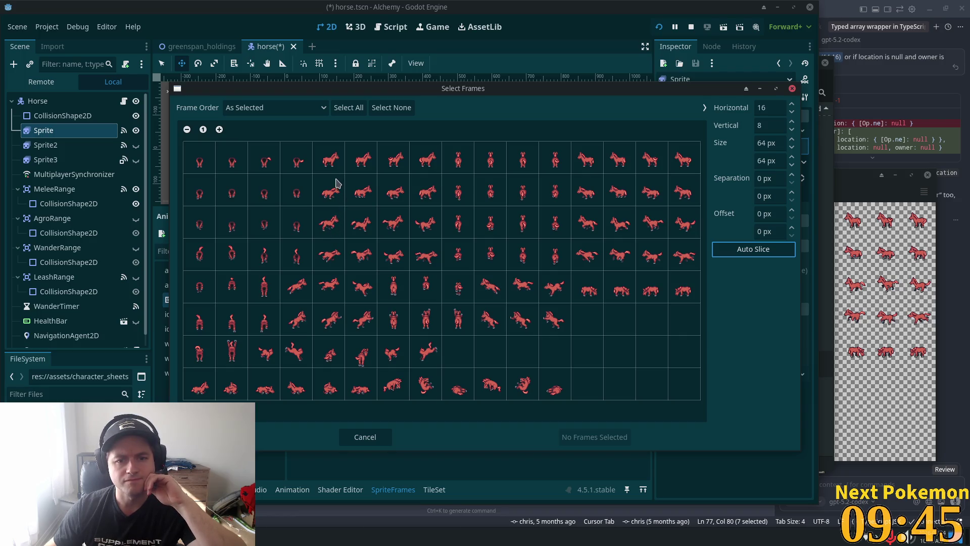
left_click(329, 163)
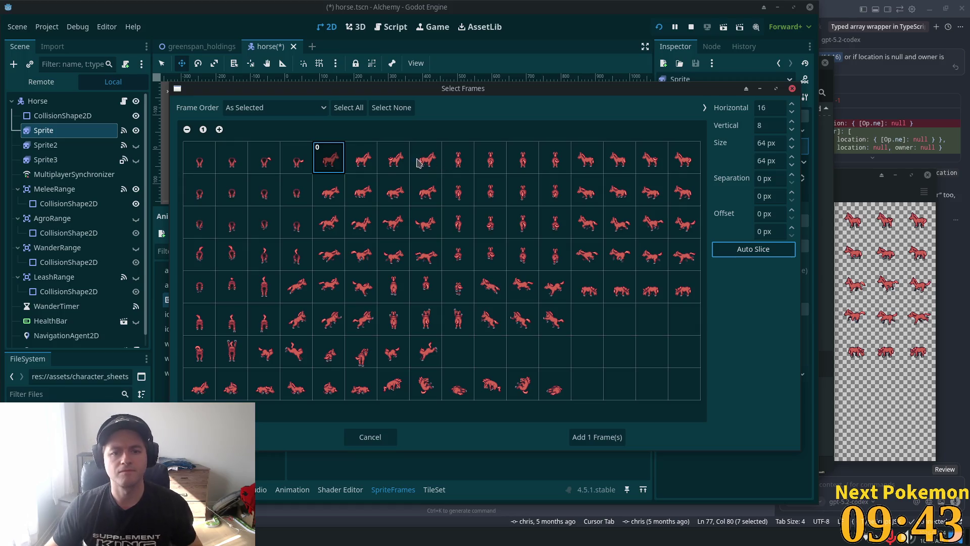
left_click_drag(374, 162, 428, 162)
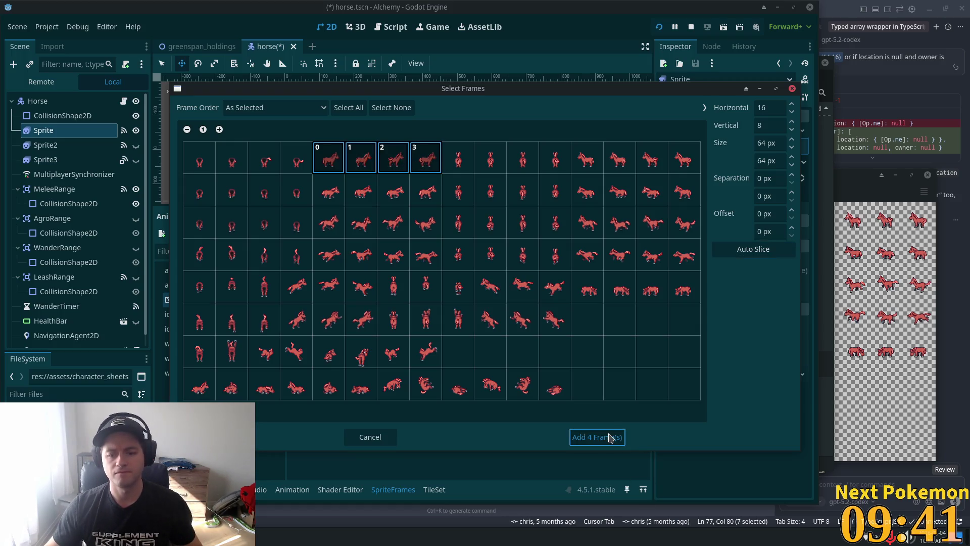
left_click(610, 438)
Step: Play the idle animation to preview the horse frames, then reopen the sprite-sheet picker
scroll(251, 137, "up", 4)
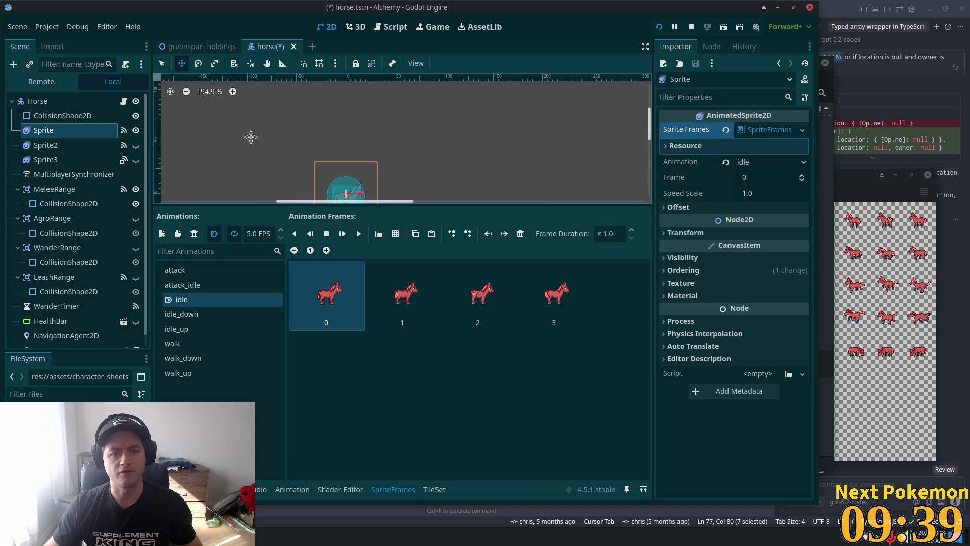
scroll(298, 151, "down", 2)
scroll(321, 117, "up", 5)
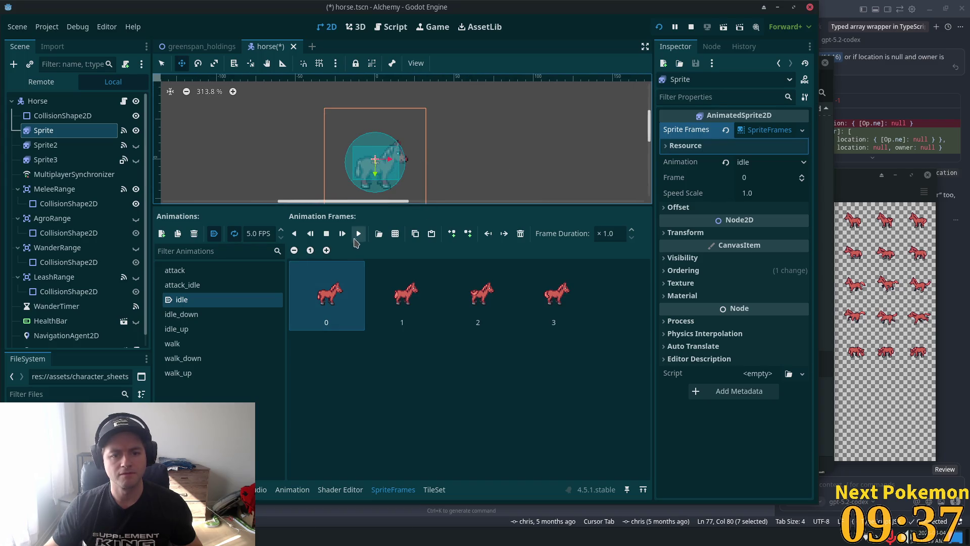
left_click(360, 234)
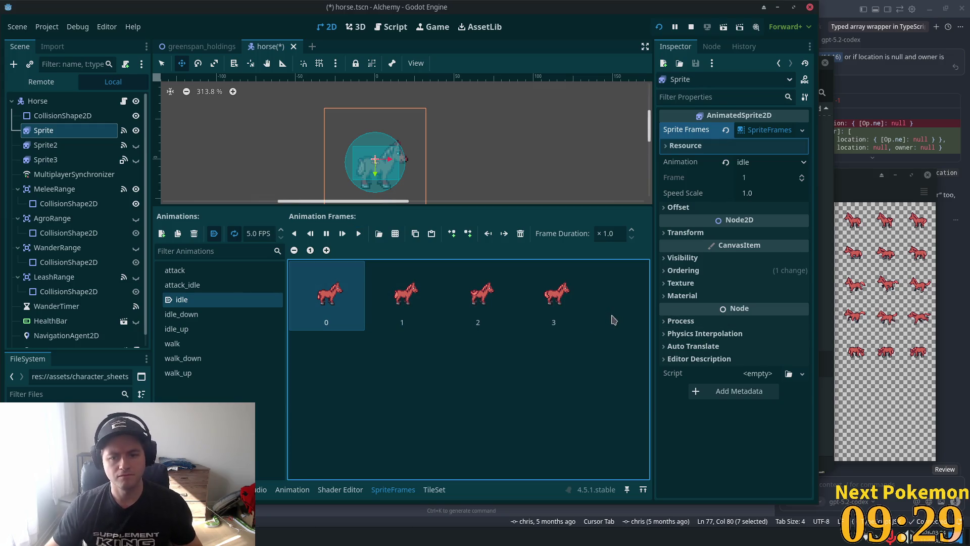
left_click(396, 235)
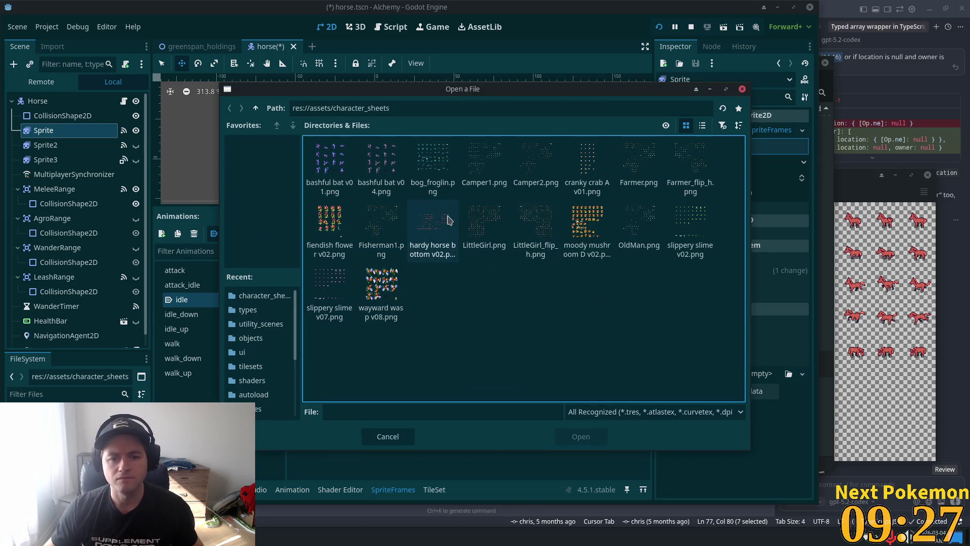
Step: Dismiss the frame picker and delete all the cow frames from idle_down
double_click(434, 225)
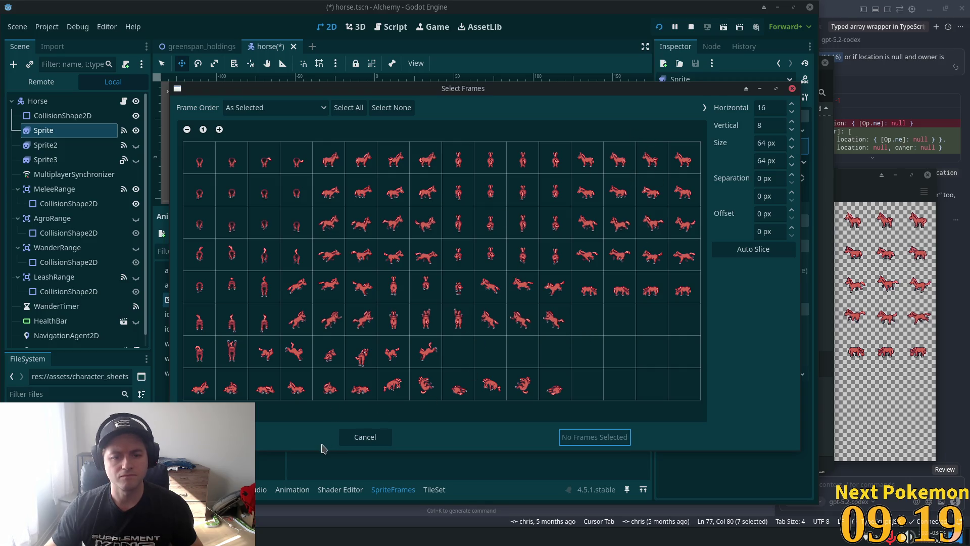
left_click(344, 442)
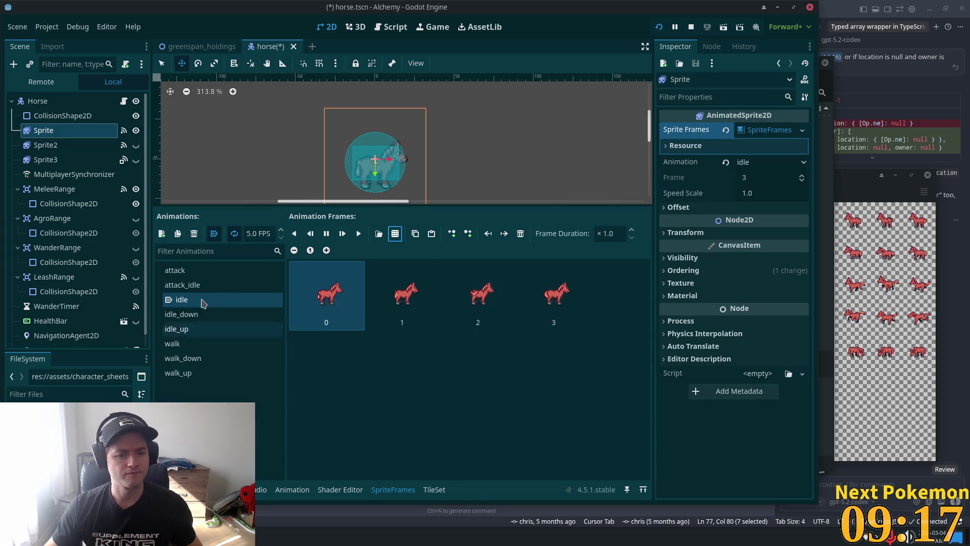
left_click(183, 314)
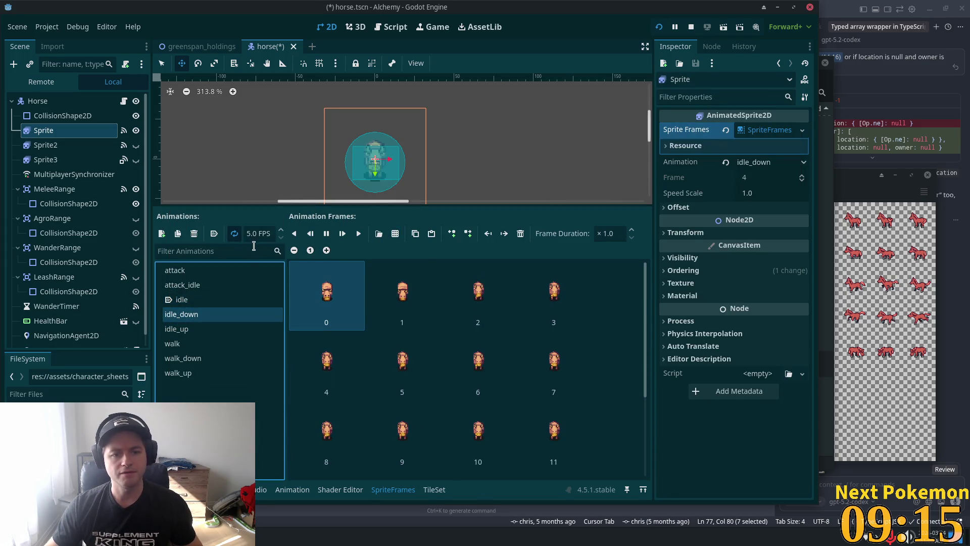
scroll(582, 364, "down", 3)
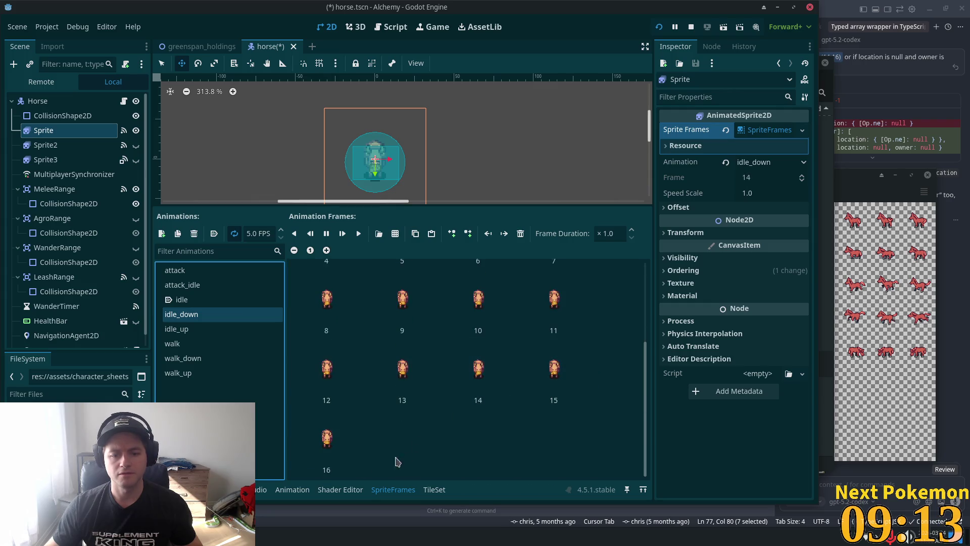
left_click(305, 458, "shift")
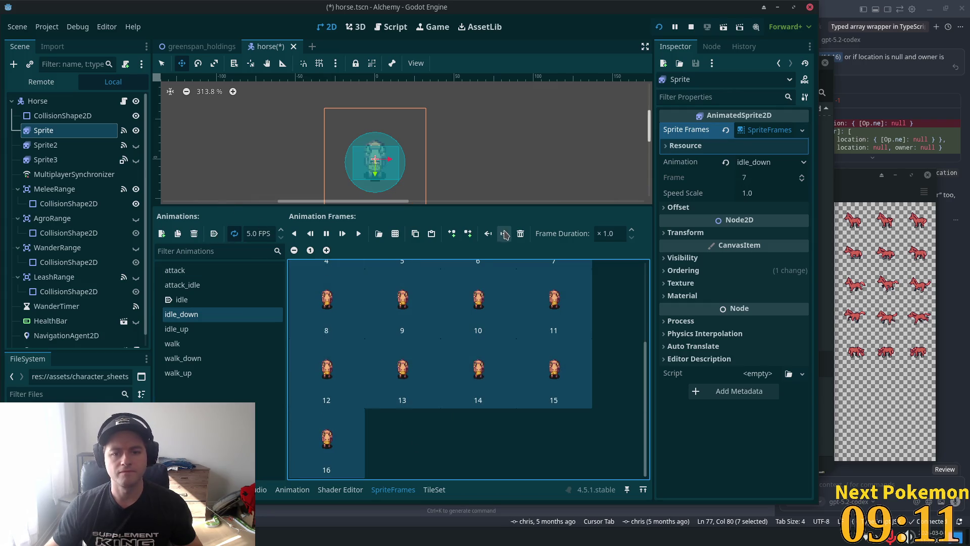
left_click(520, 233)
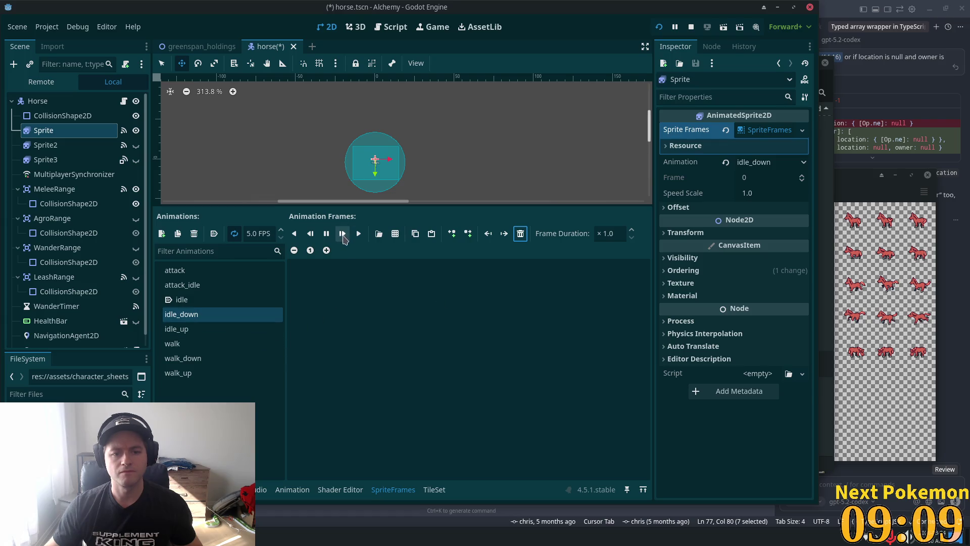
Step: Open hardy horse bottom v02.png in the frame picker for idle_down
left_click(395, 234)
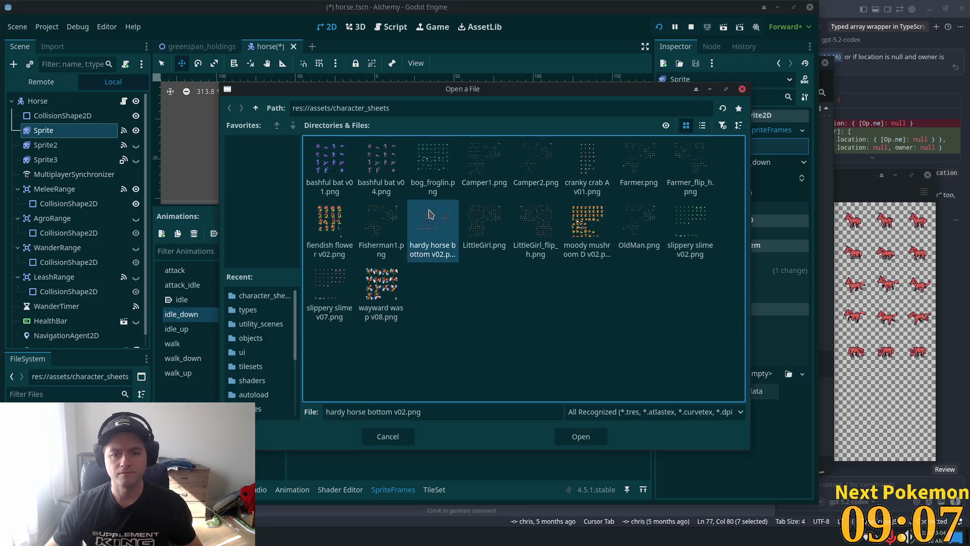
double_click(434, 230)
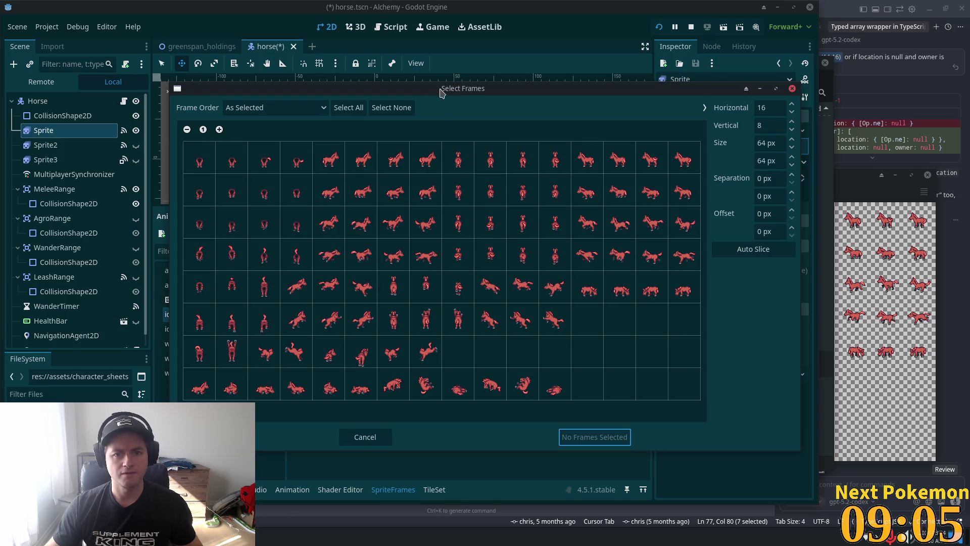
mouse_move(442, 92)
left_mouse_down()
mouse_move(687, 90)
mouse_move(359, 89)
mouse_move(375, 129)
left_mouse_up()
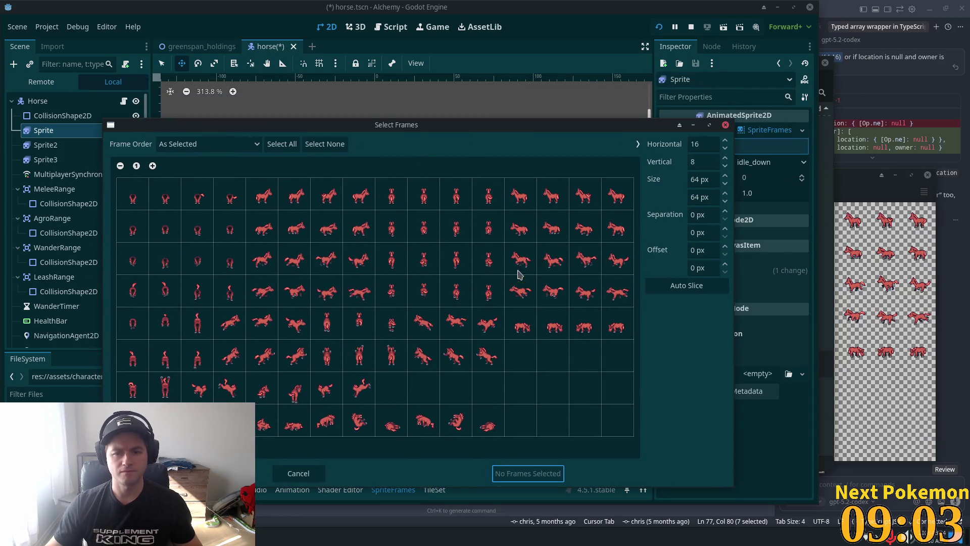
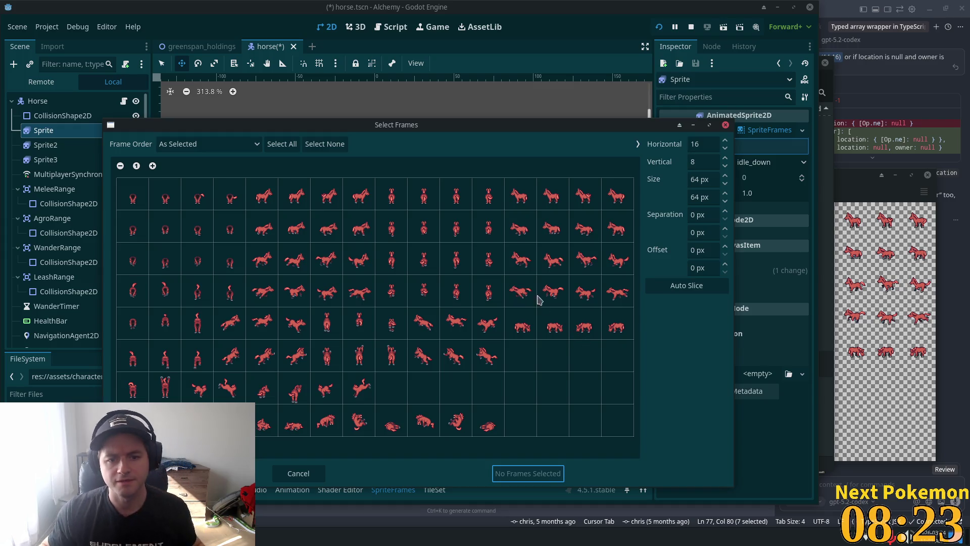
Step: Add four top-row horse frames to idle_down, then delete all of idle_up's old frames
left_click_drag(262, 194, 356, 194)
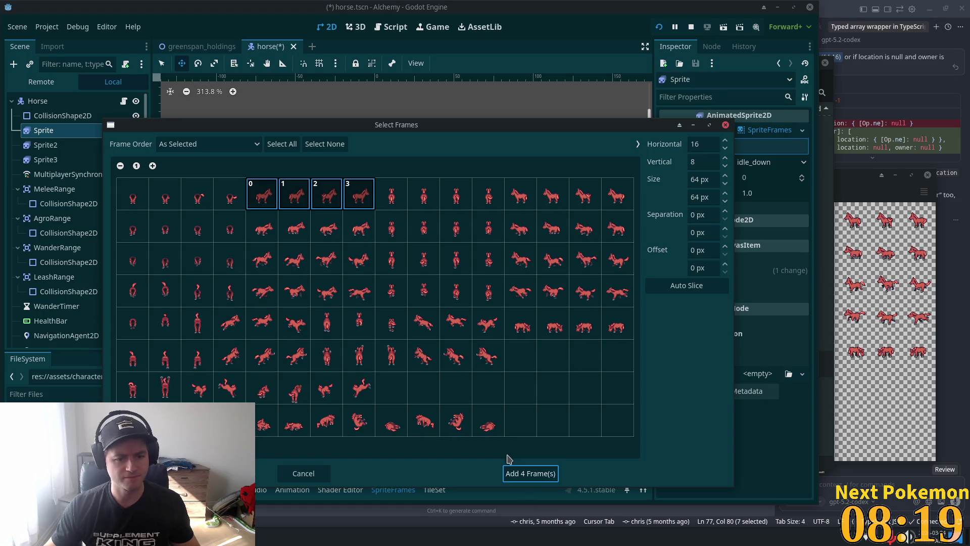
left_click(526, 473)
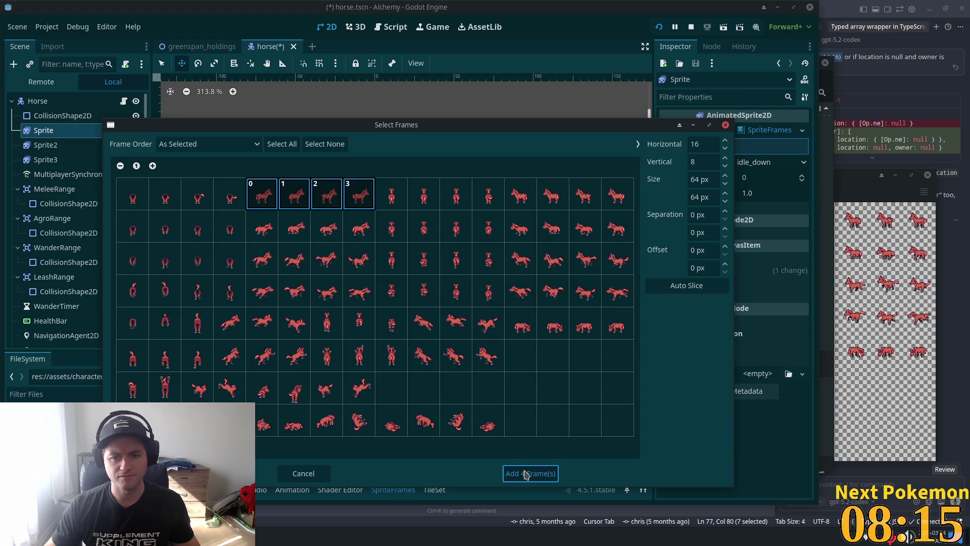
left_click(246, 329)
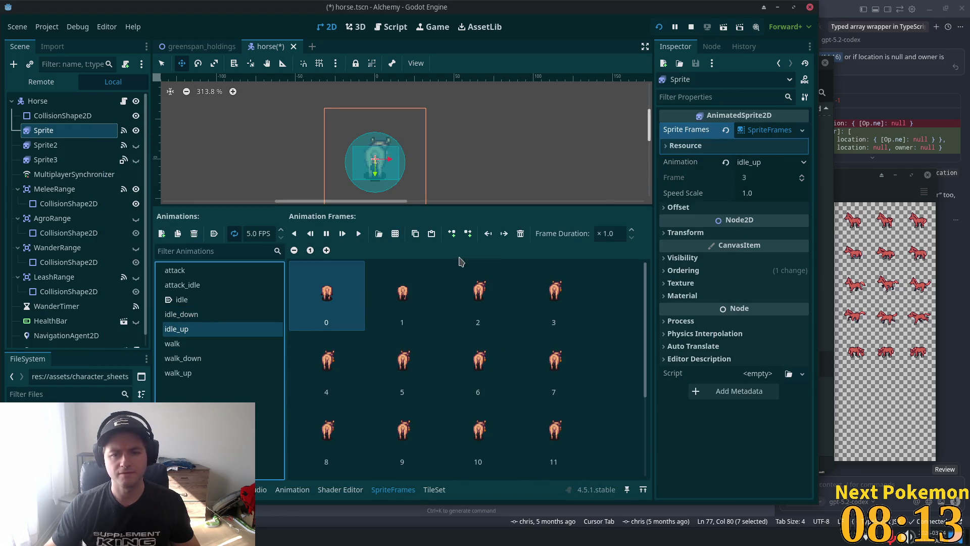
scroll(393, 435, "down", 3)
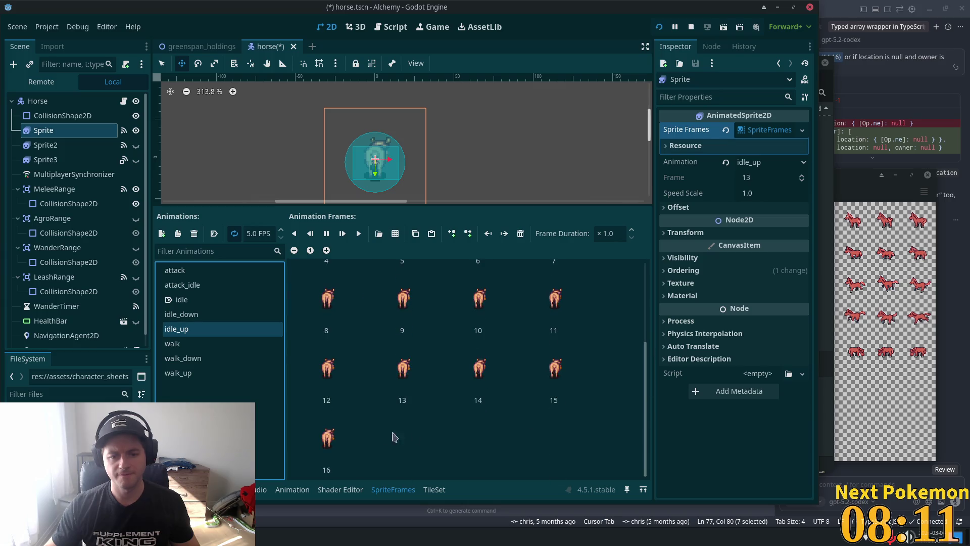
left_click(379, 398, "shift")
left_click(213, 233)
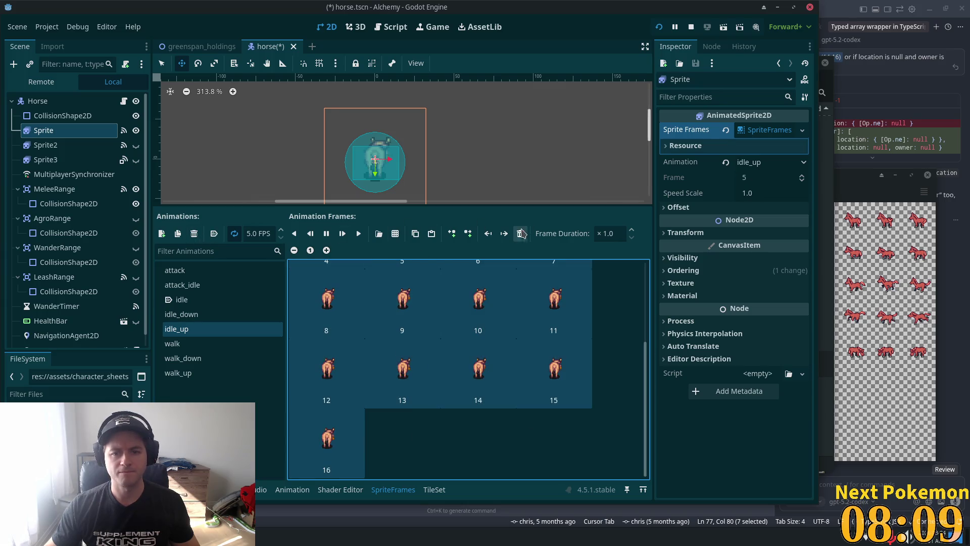
left_click(521, 233)
Step: Fill idle_up with four standing top-row frames from hardy horse bottom v02.png and save horse.tscn
left_click(379, 234)
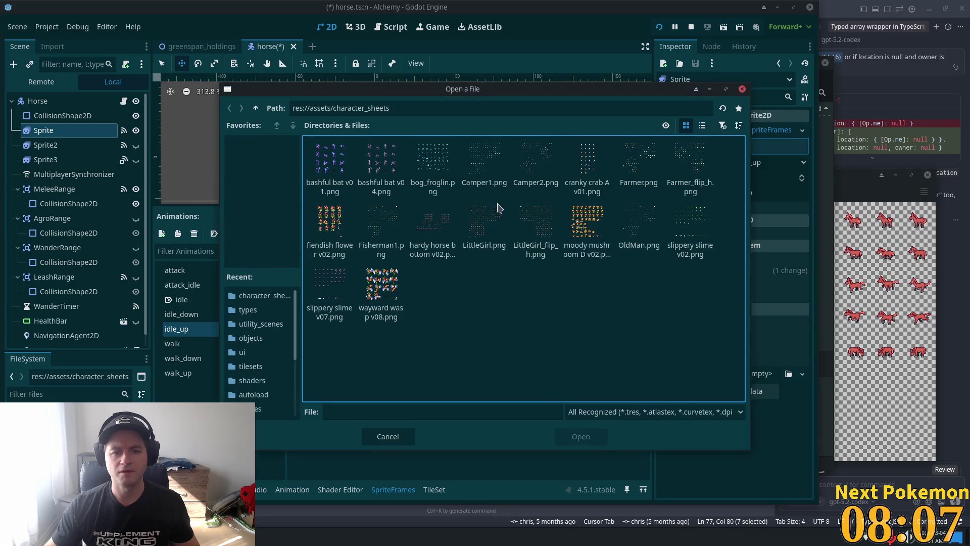
left_click(452, 233)
double_click(453, 233)
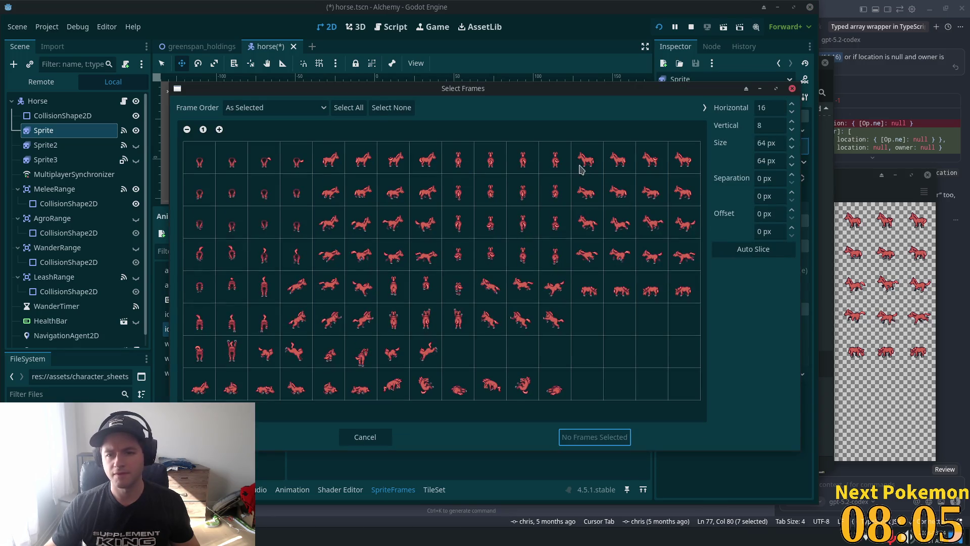
left_click_drag(458, 161, 555, 162)
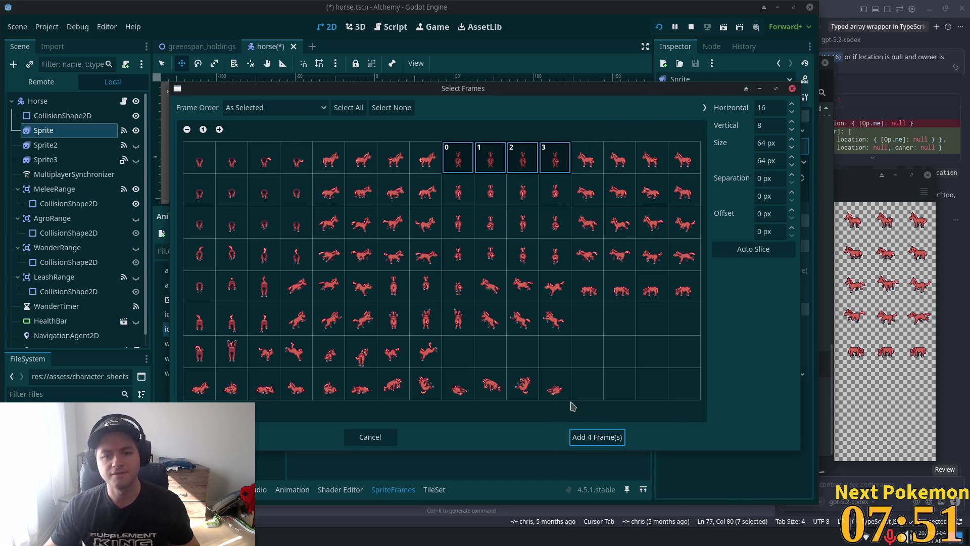
left_click(587, 437)
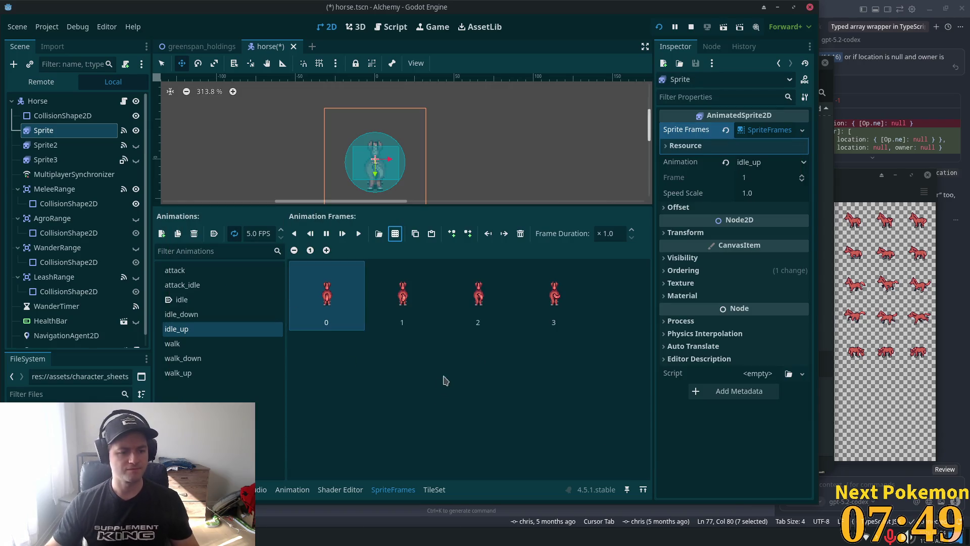
key("ctrl+s")
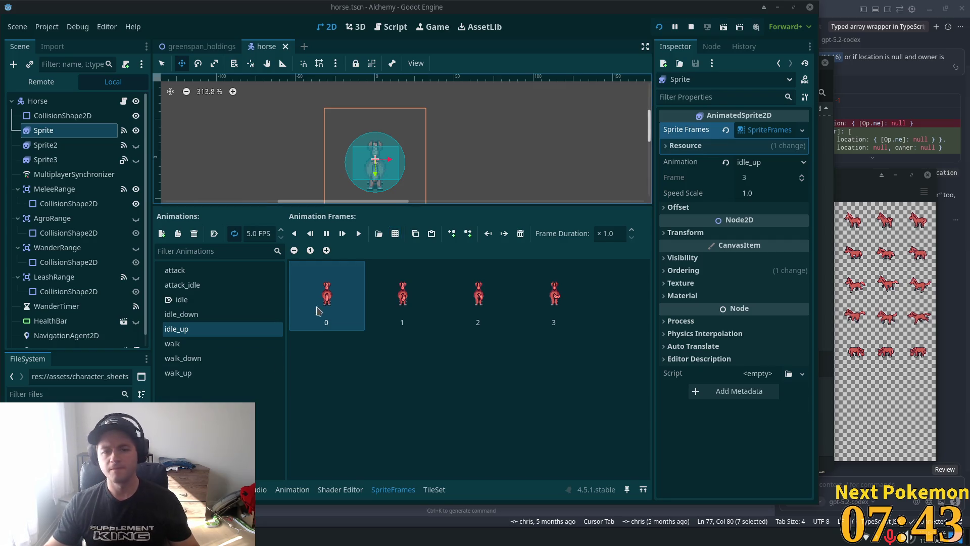
Step: Delete all four old frames from the walk animation
left_click(480, 335)
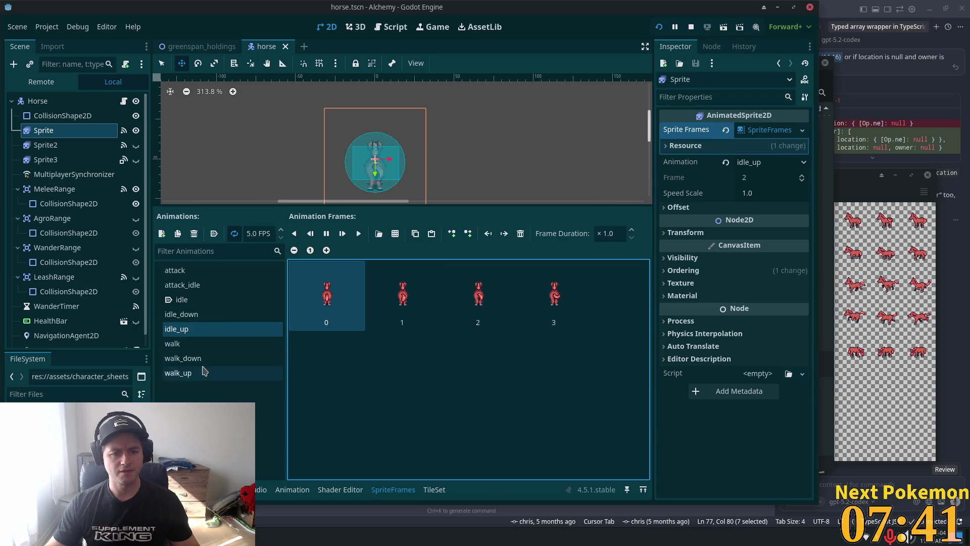
left_click(194, 350)
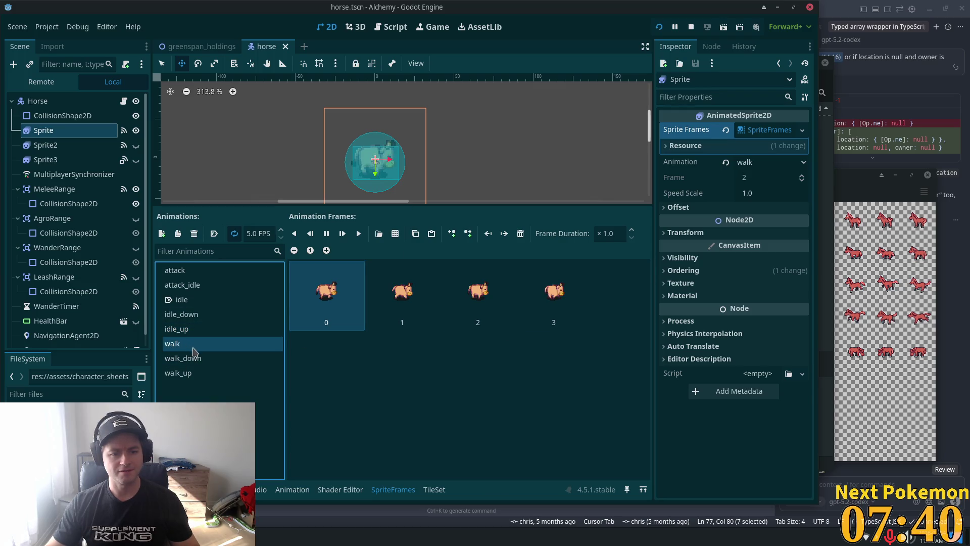
left_click(566, 293, "shift")
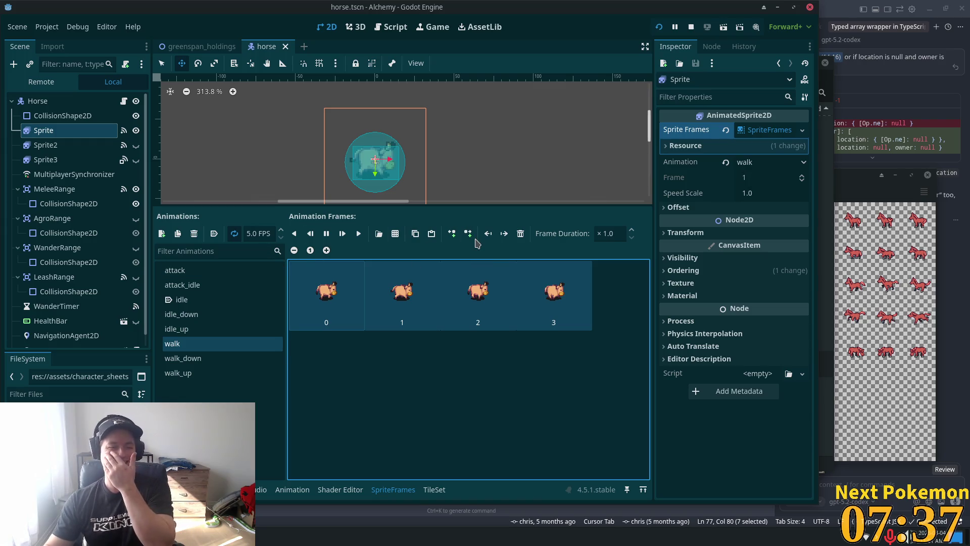
left_click(522, 234)
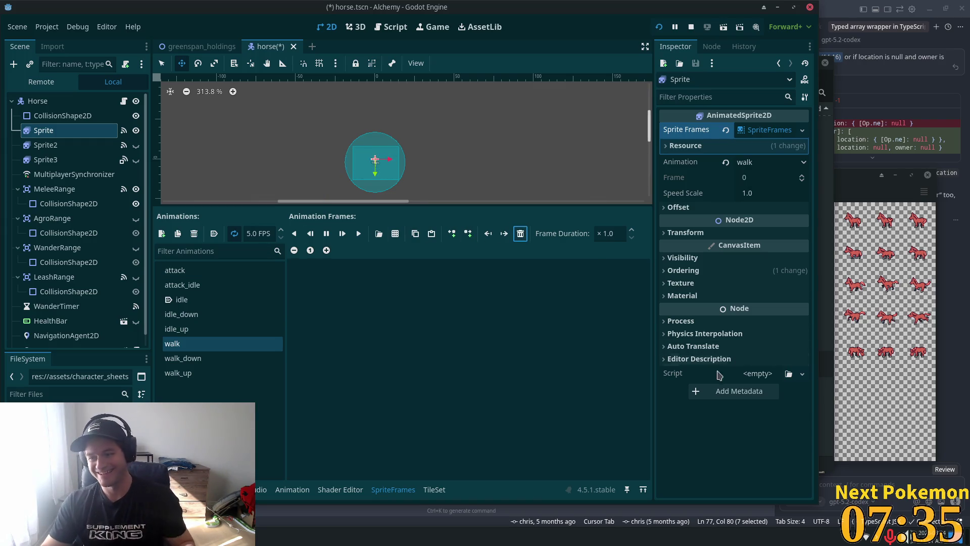
Step: Add four side-view second-row frames from hardy horse bottom v02.png to walk
left_click(395, 234)
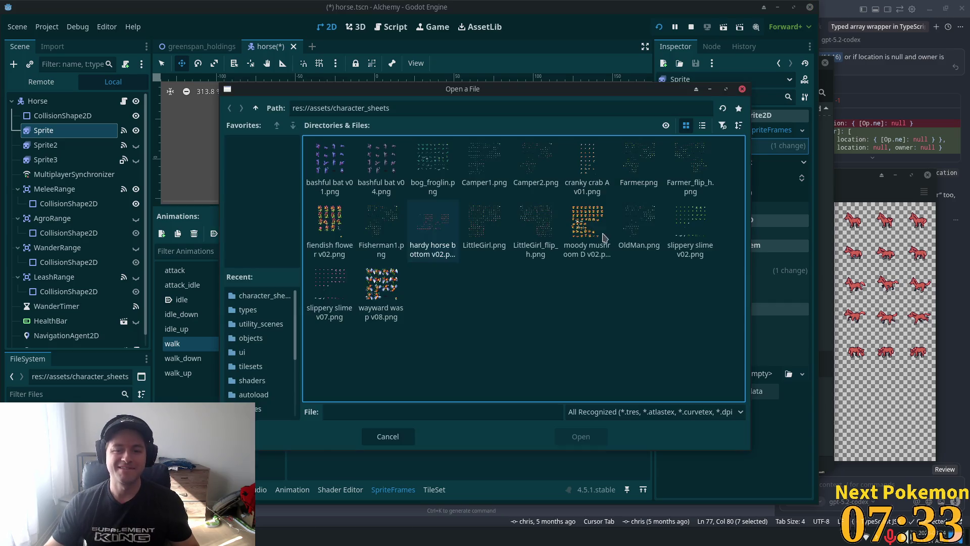
double_click(413, 215)
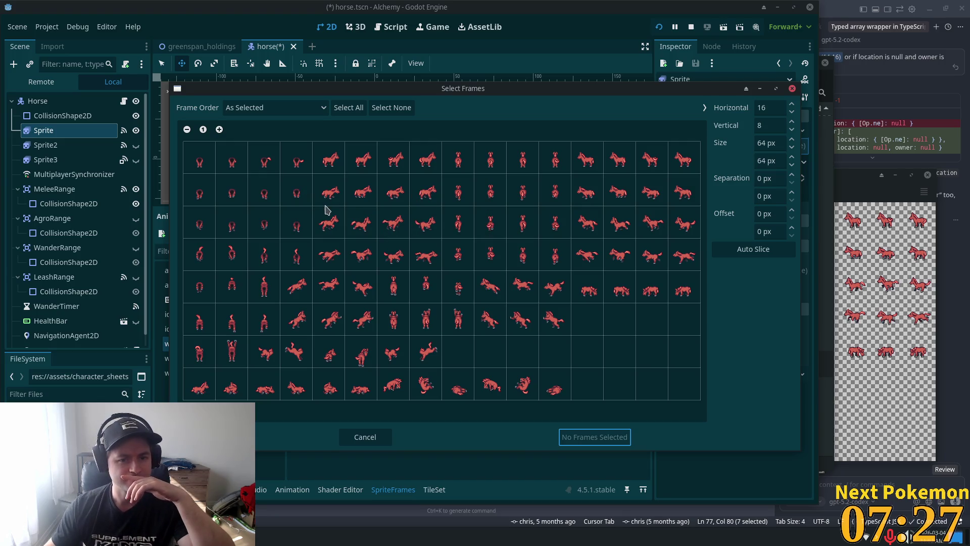
left_click_drag(328, 192, 427, 192)
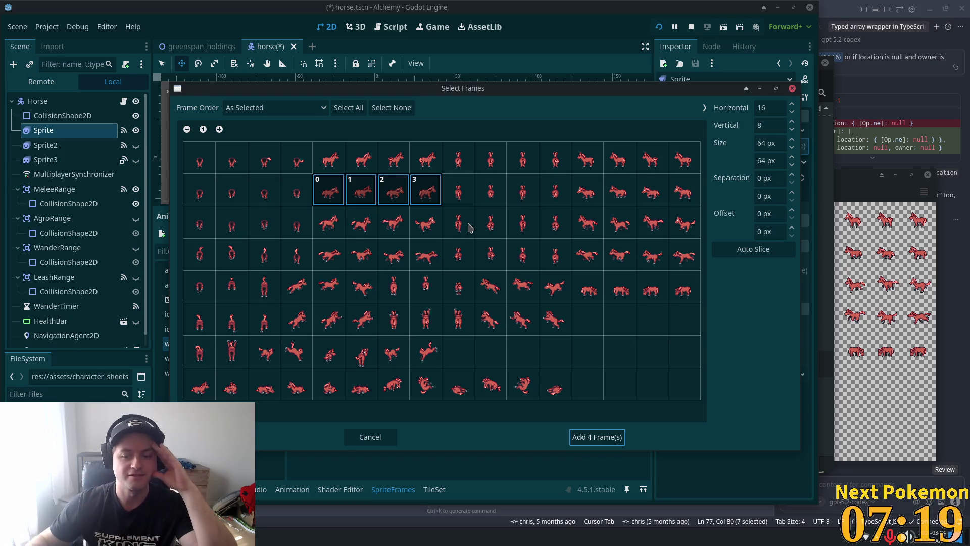
left_click(607, 438)
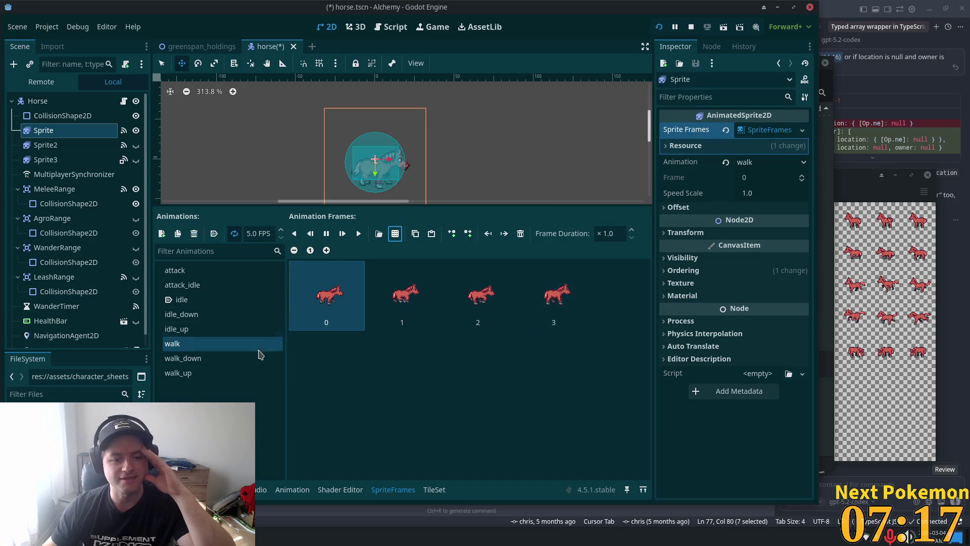
Step: Delete all four old frames from the walk_up animation
left_click(184, 372)
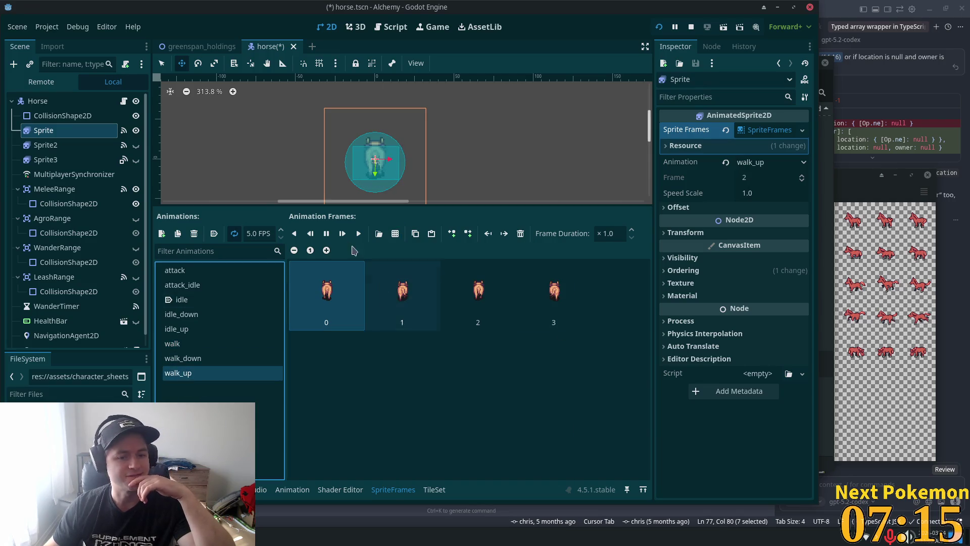
left_click(553, 294, "shift")
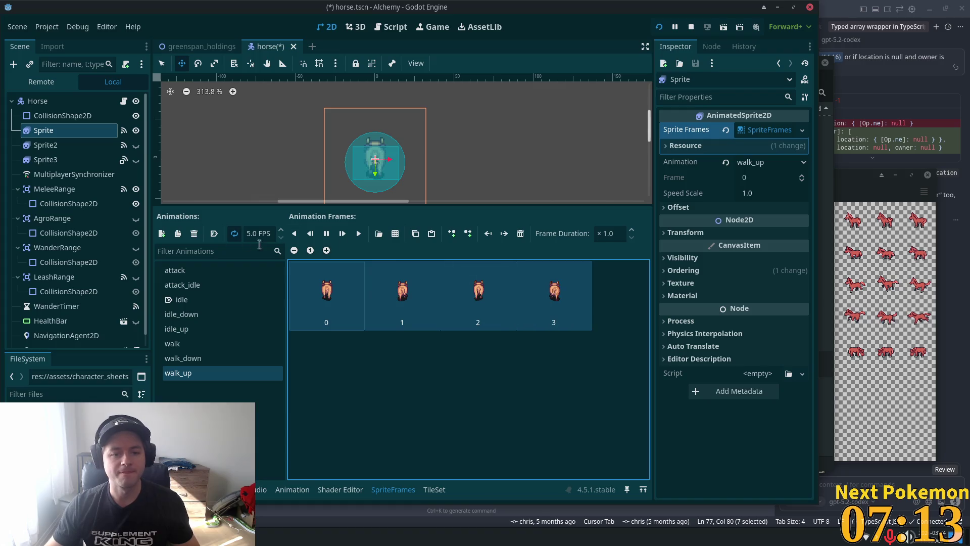
left_click(521, 233)
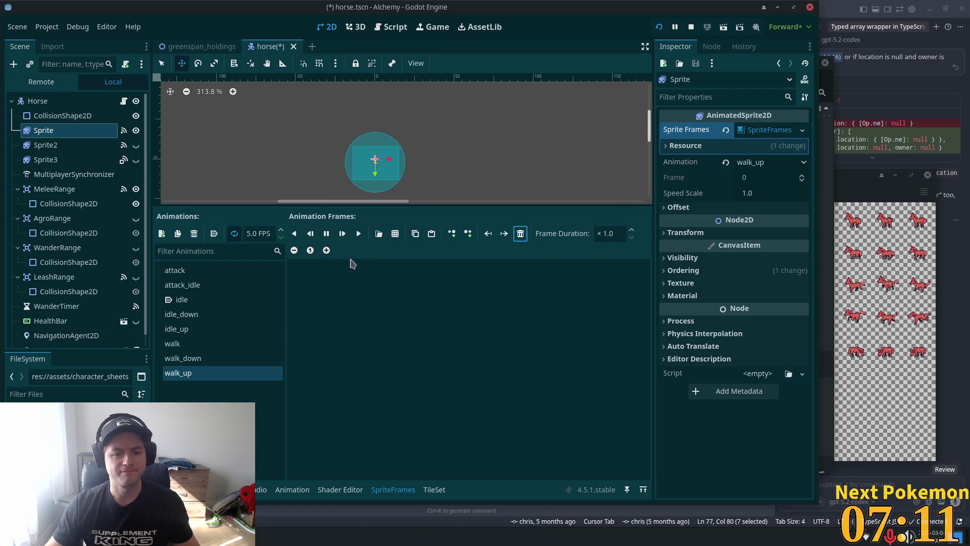
Step: Add the rear-view second-row frames from hardy horse bottom v02.png to walk_up
left_click(396, 234)
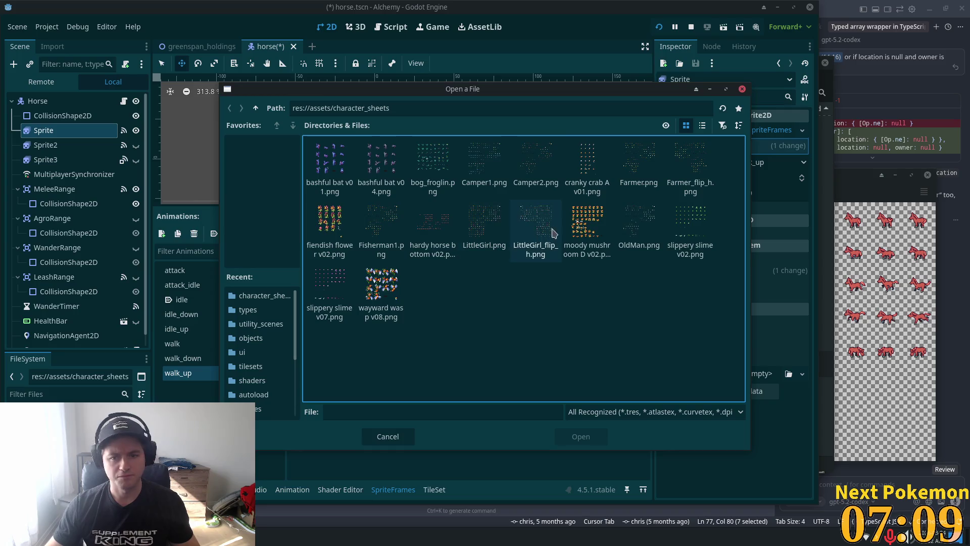
double_click(433, 223)
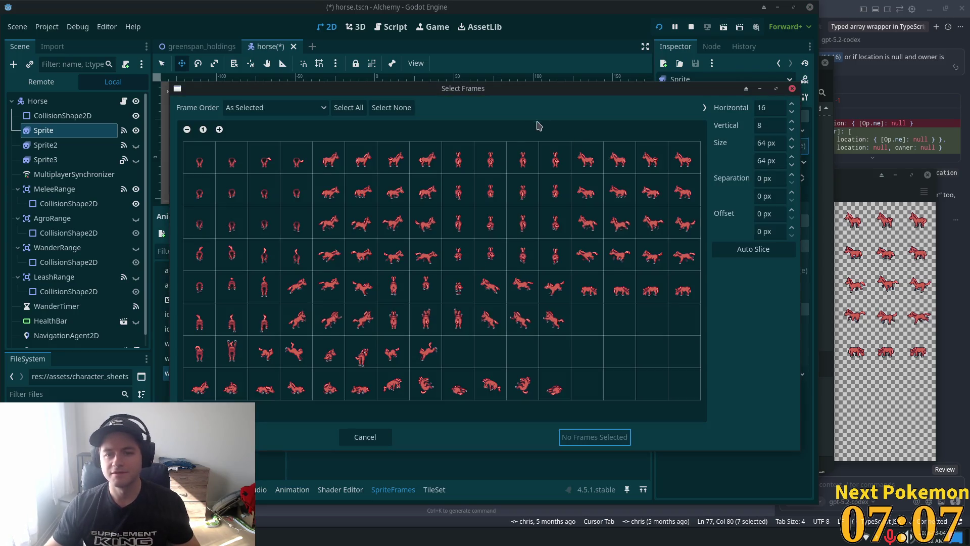
left_click_drag(458, 191, 548, 192)
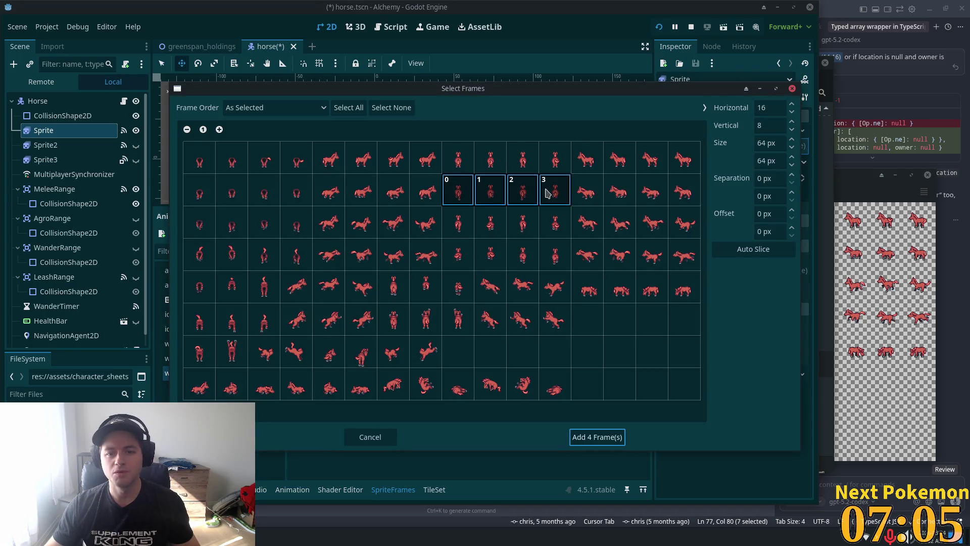
left_click(574, 201)
key("Return")
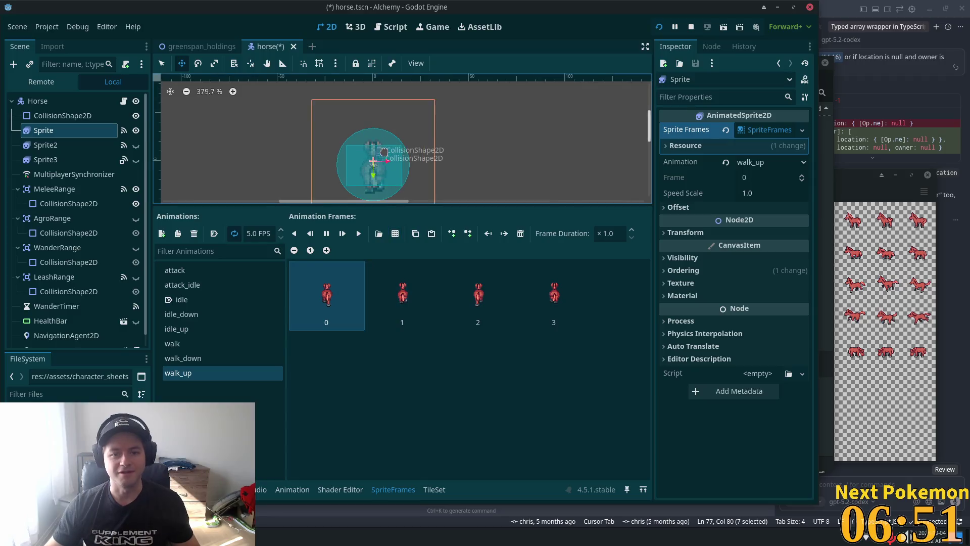
Step: Enlarge the 2D viewport and zoom and pan to centre the horse sprite
left_click_drag(397, 206, 397, 320)
scroll(325, 187, "up", 2)
scroll(325, 188, "up", 2)
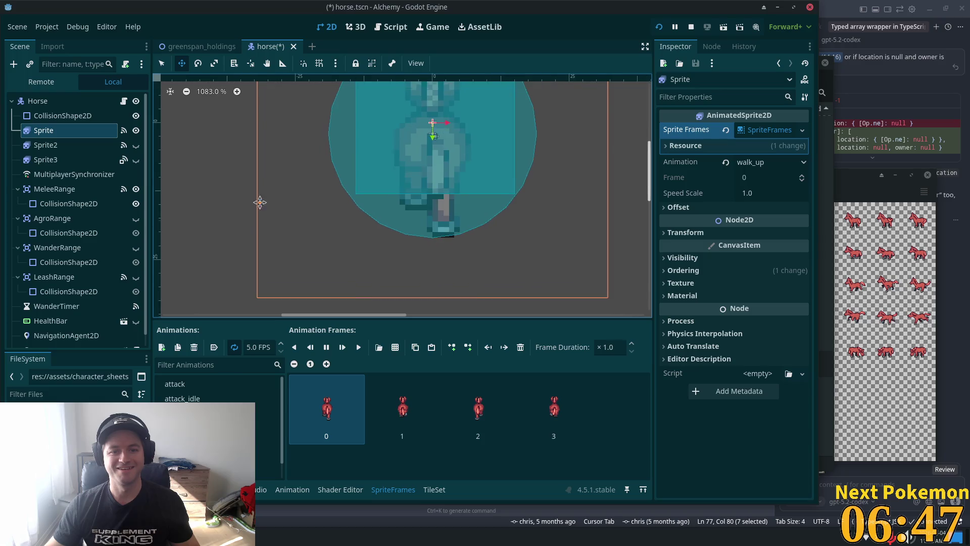
left_click_drag(260, 202, 220, 279)
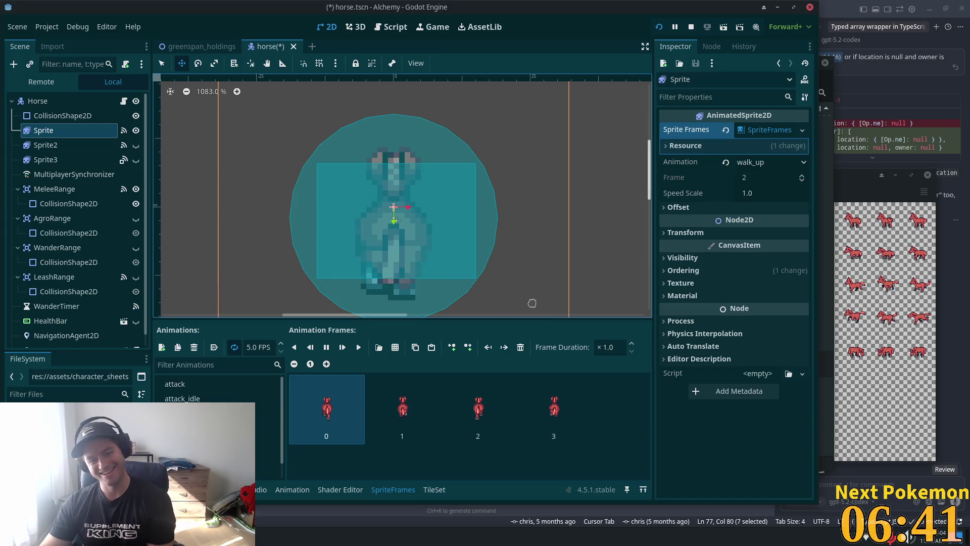
scroll(518, 258, "down", 2)
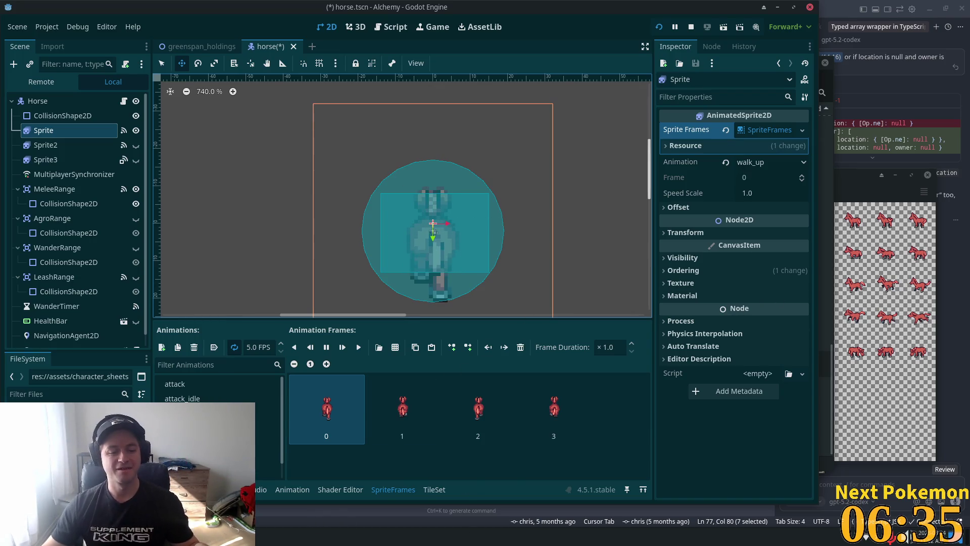
Step: Scroll through the file manager's horse assets, then return to the Godot editor
key("alt+Tab")
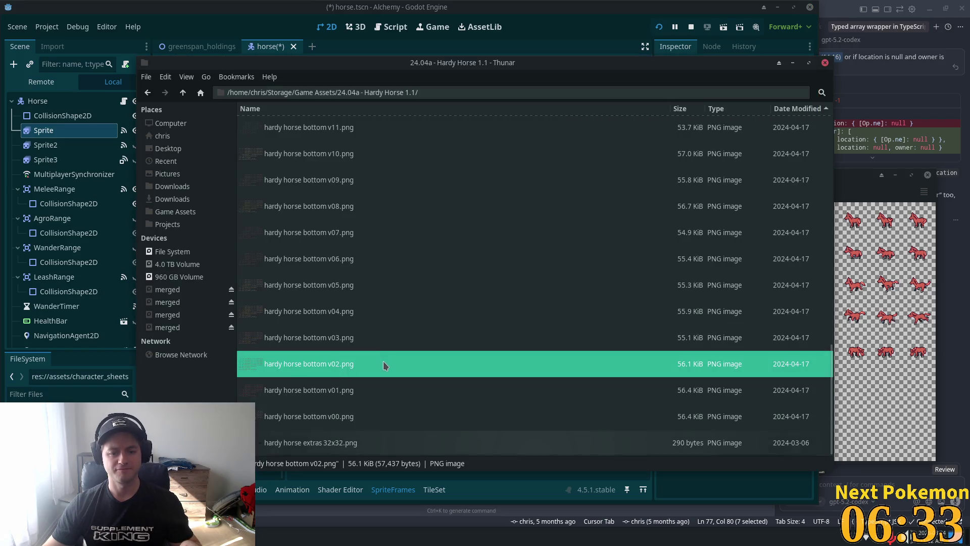
scroll(592, 348, "up", 5)
left_click_drag(825, 335, 829, 106)
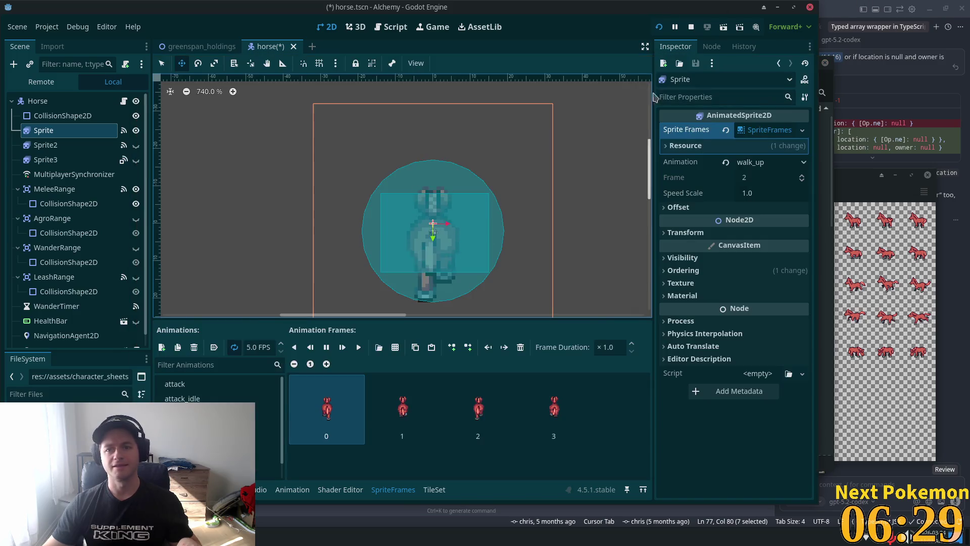
key("alt+Tab")
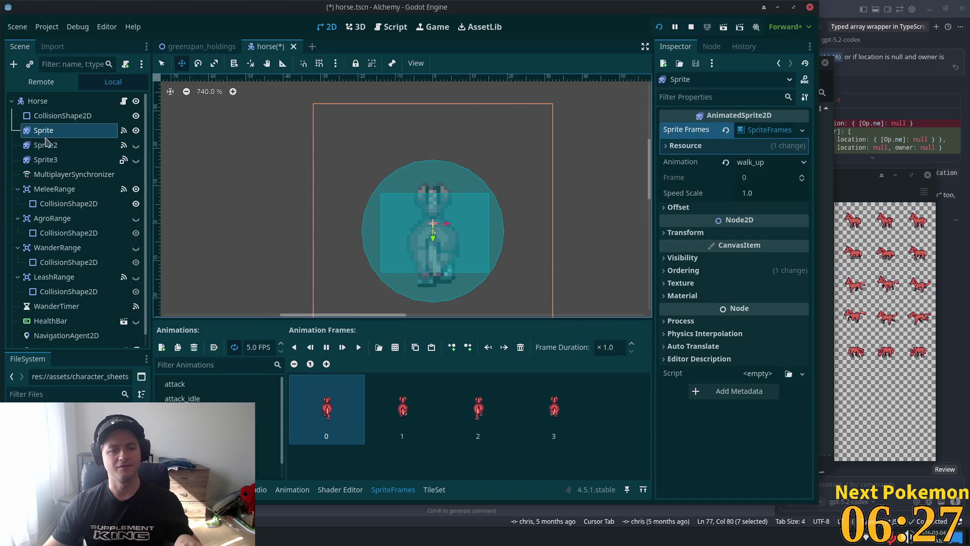
Step: Delete all the old frames from the attack animation
left_click(200, 385)
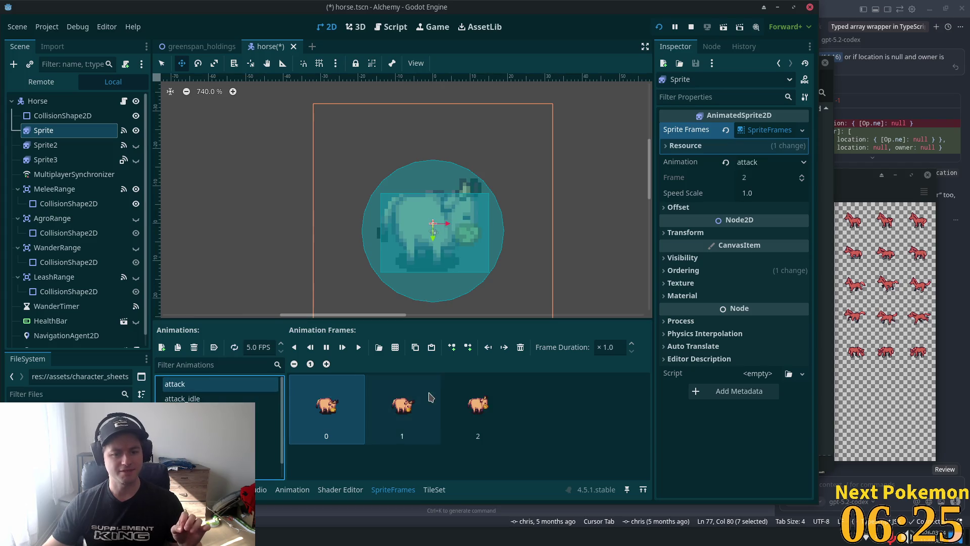
left_click(476, 415, "shift")
left_click(521, 347)
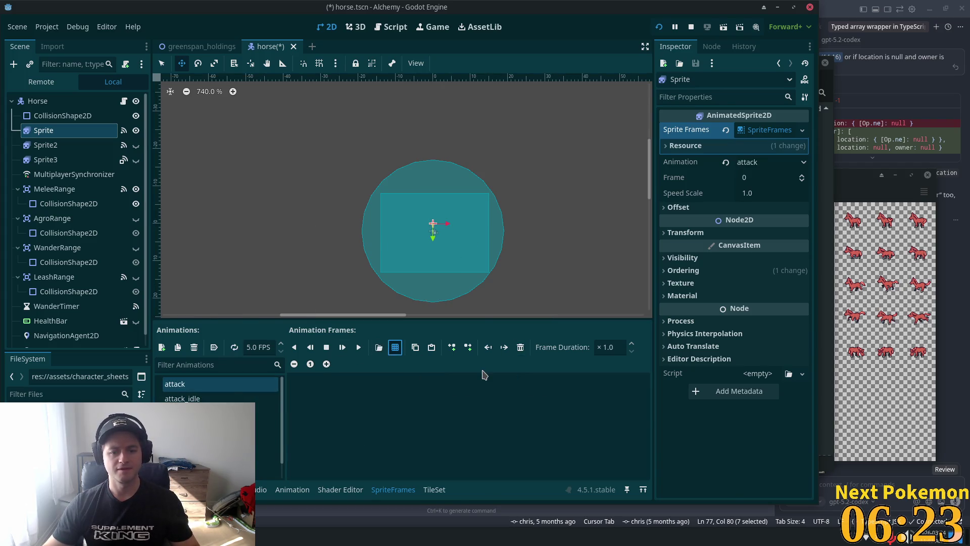
Step: Add three sixth-row running-horse frames from hardy horse bottom v02.png to attack
left_click(396, 347)
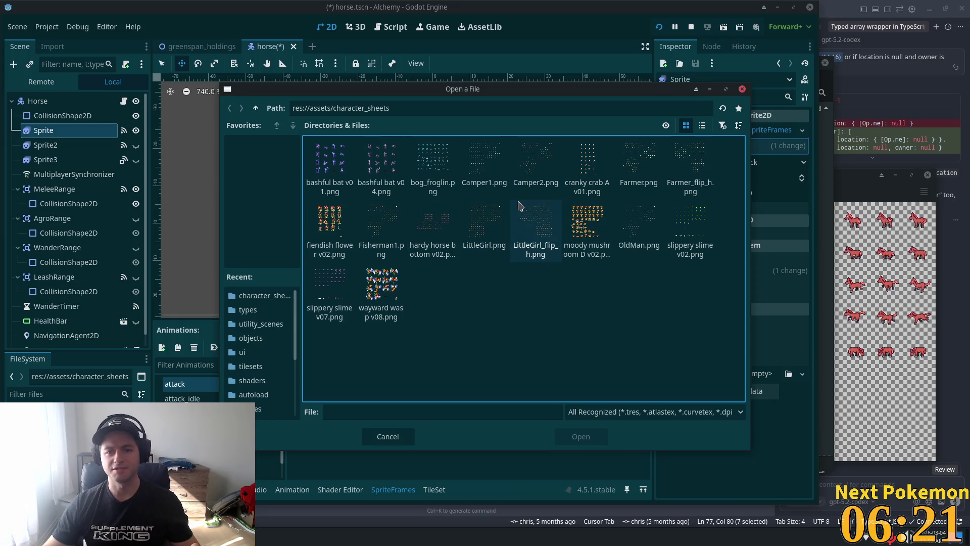
double_click(411, 237)
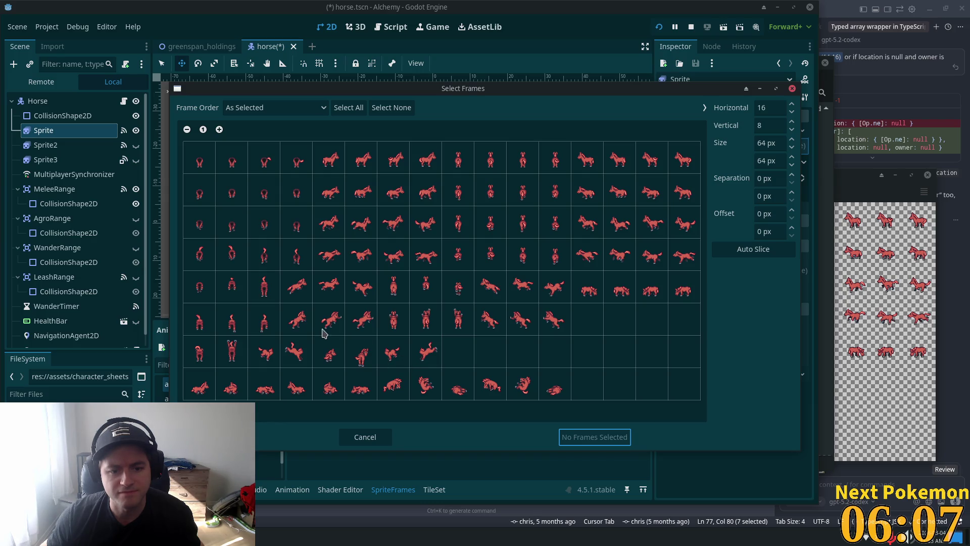
left_click_drag(297, 327, 359, 329)
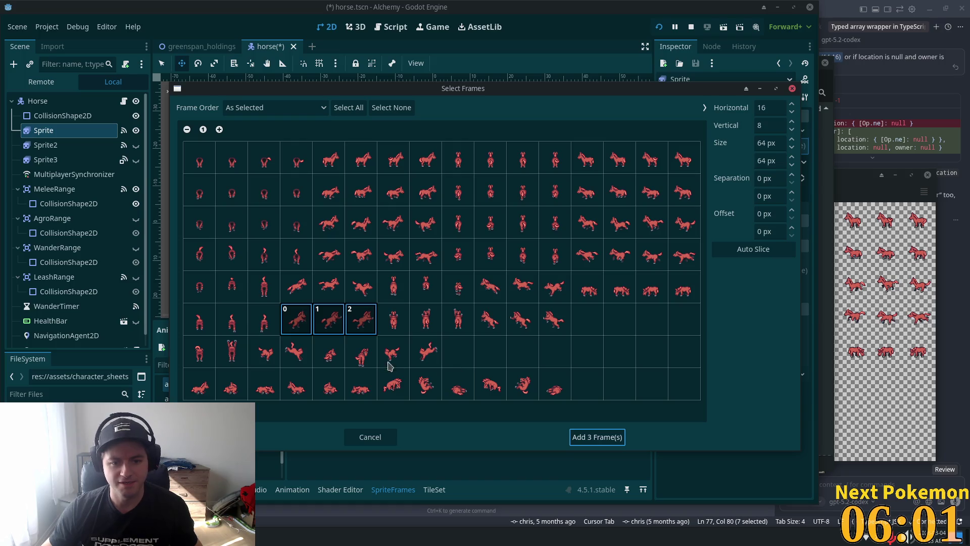
left_click(597, 437)
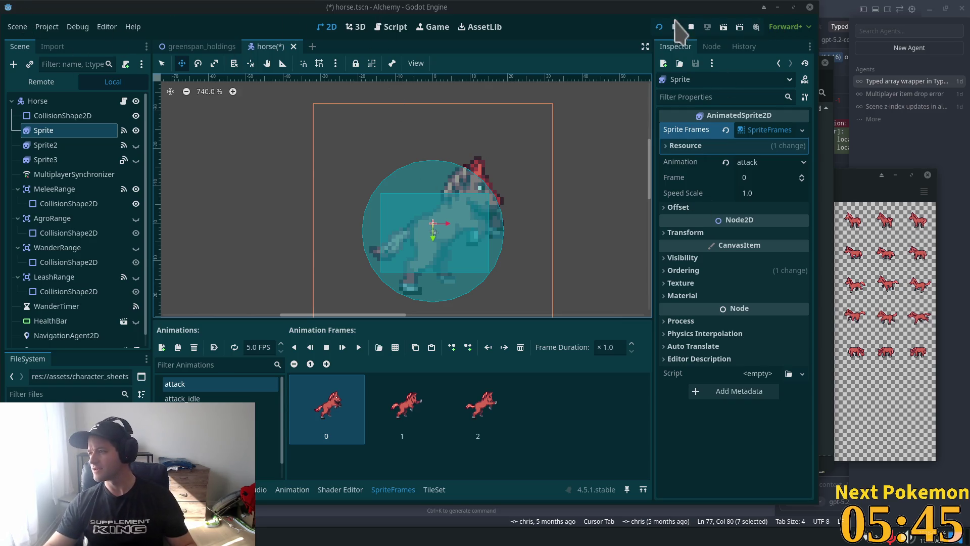
key("alt+Tab")
Step: Reposition the browser window on the Seliel the Shaper itch.io page and select its address
mouse_move(869, 233)
left_mouse_down()
mouse_move(615, 213)
mouse_move(170, 3)
left_mouse_up()
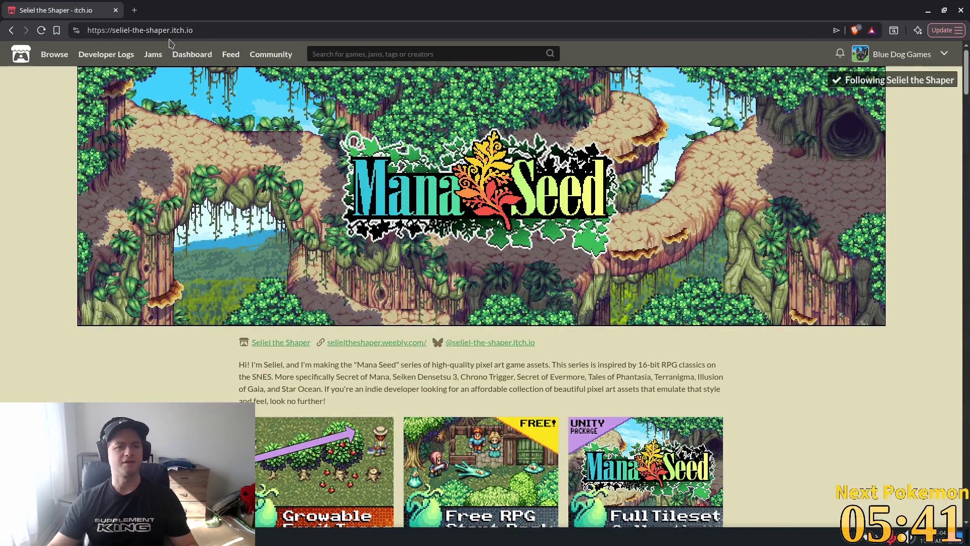
left_click(156, 30)
key("alt+Tab")
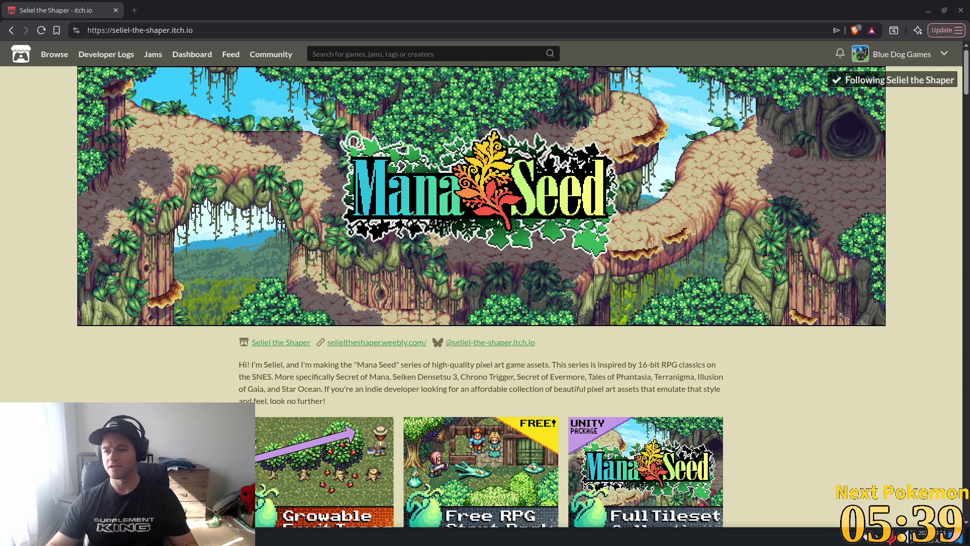
left_click(434, 545)
Step: Scroll through the page's Mana Seed asset packs, then close the browser
scroll(509, 263, "down", 10)
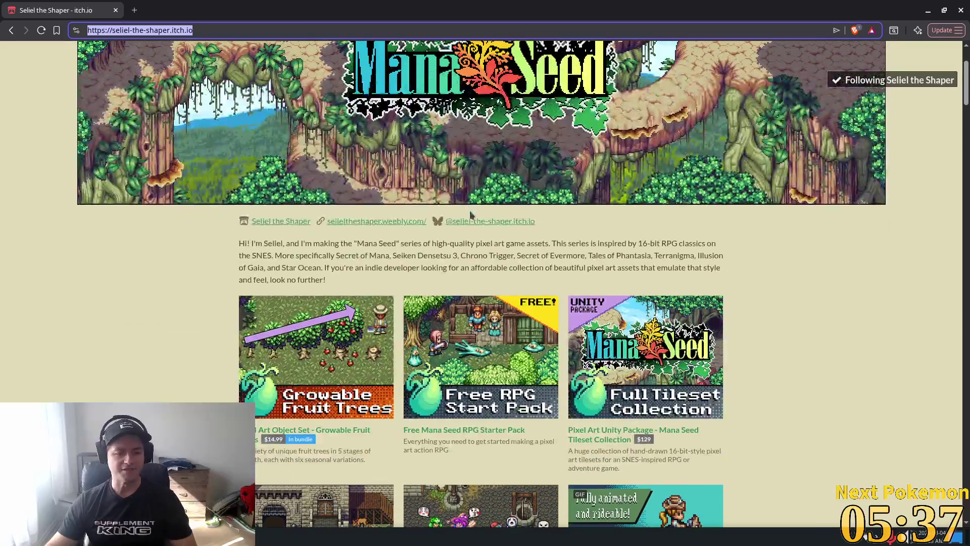
scroll(565, 276, "down", 13)
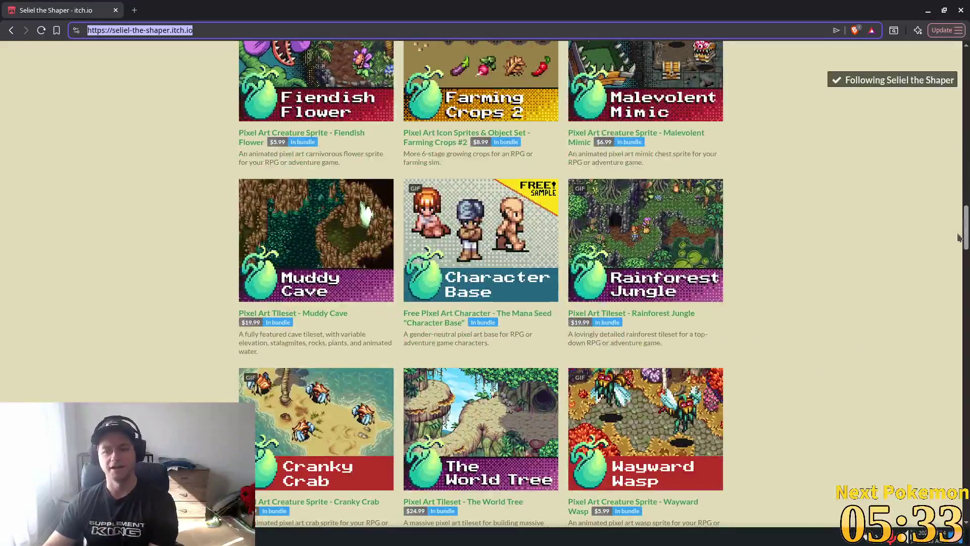
mouse_move(965, 238)
left_mouse_down()
mouse_move(966, 485)
mouse_move(966, 187)
mouse_move(950, 31)
left_mouse_up()
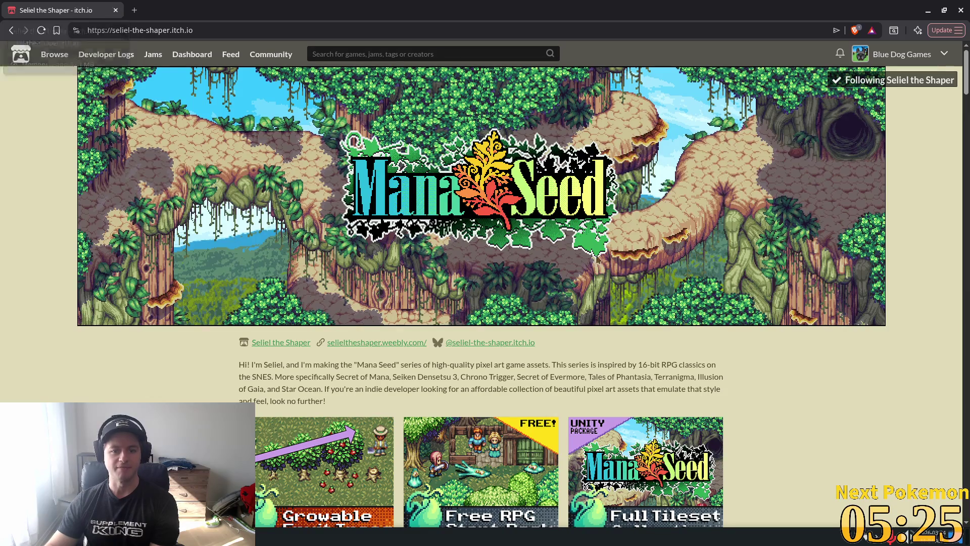
scroll(480, 202, "down", 2)
scroll(790, 183, "down", 10)
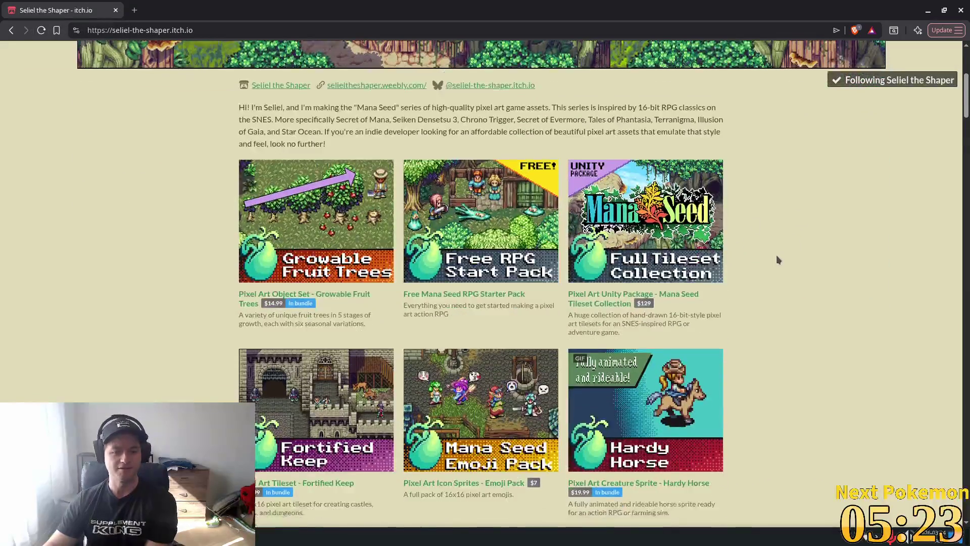
scroll(761, 235, "down", 6)
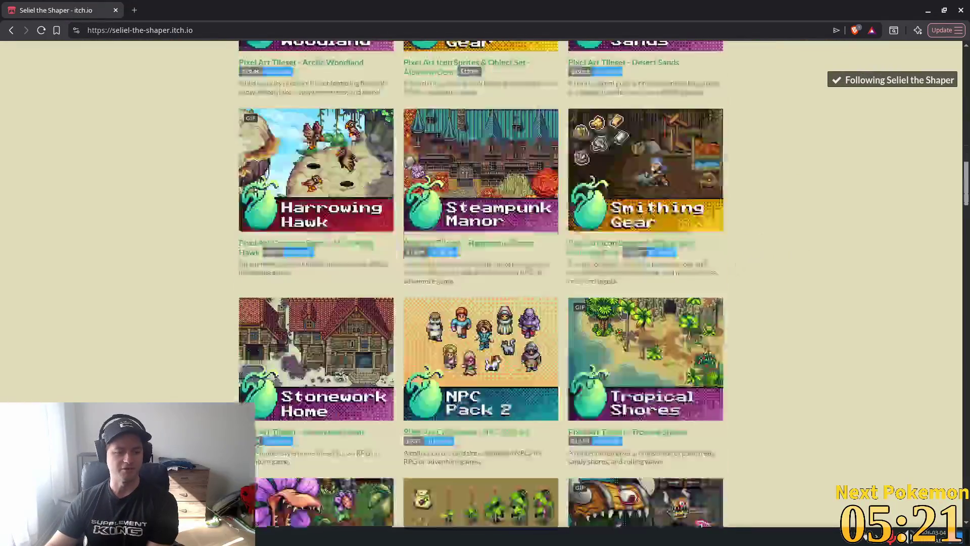
scroll(222, 202, "up", 8)
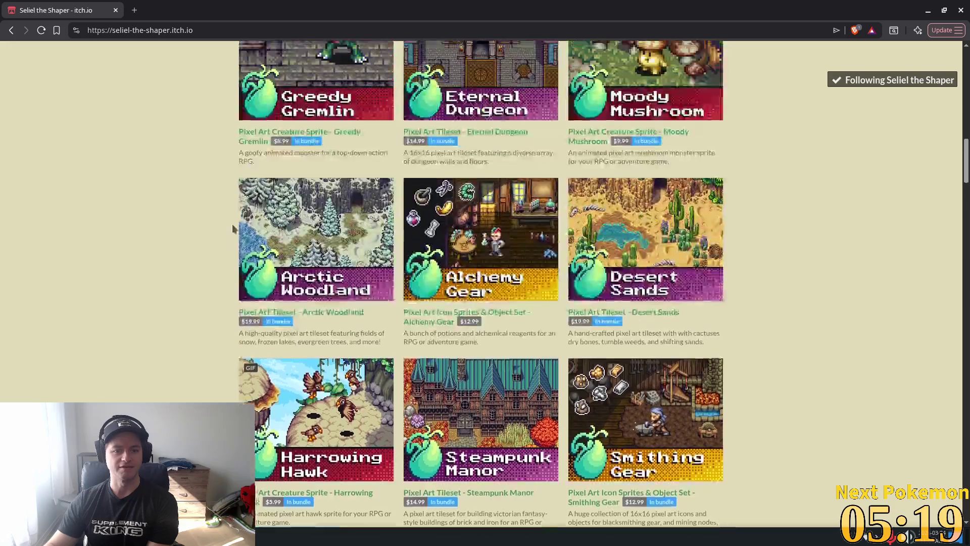
scroll(245, 250, "up", 8)
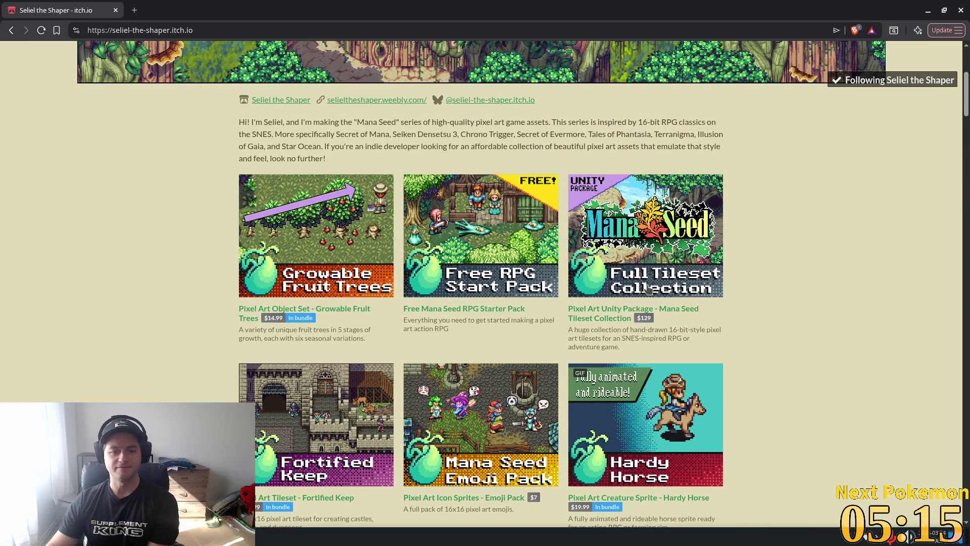
scroll(648, 288, "down", 1)
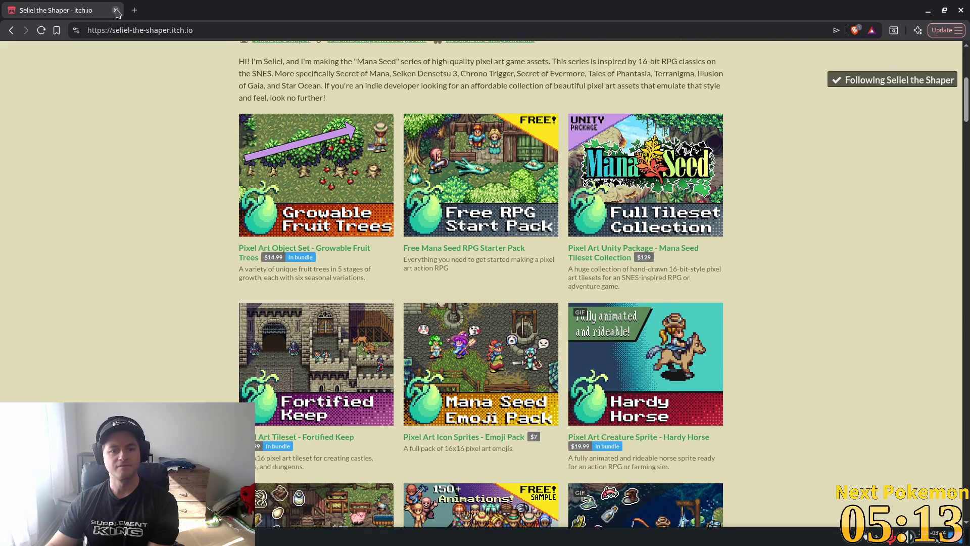
left_click(116, 11)
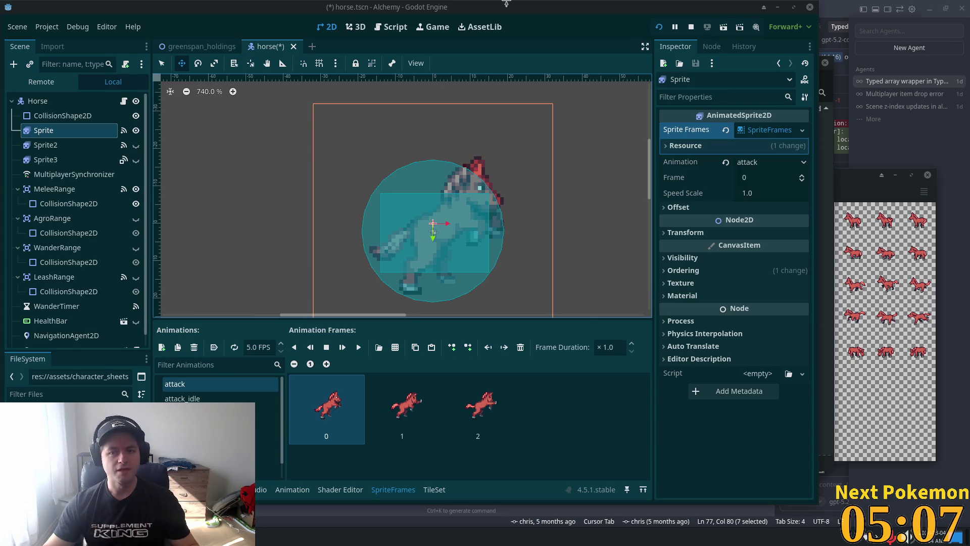
Step: Clear all old frames from attack_idle and open the horse sheet for picking new frames
left_click(175, 398)
scroll(524, 466, "down", 3)
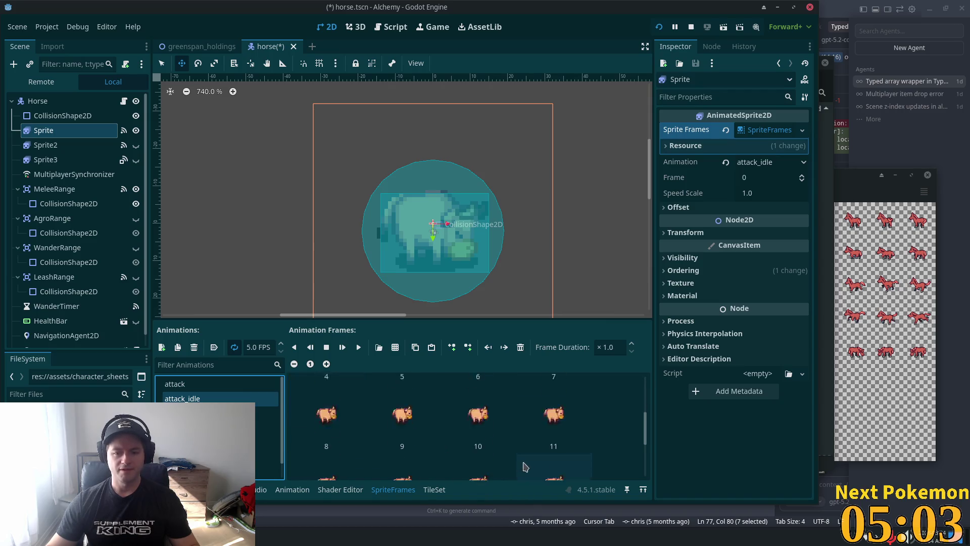
scroll(524, 466, "down", 3)
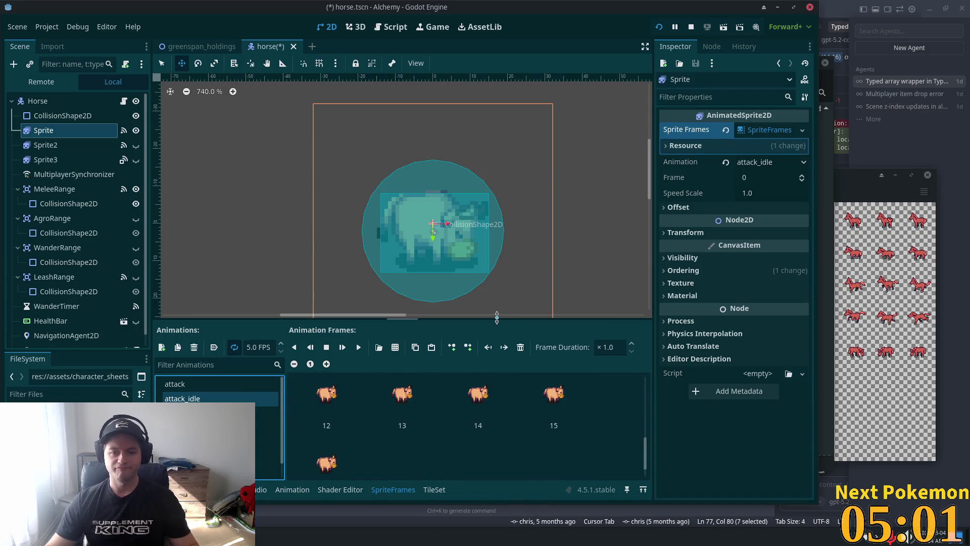
left_click_drag(497, 317, 496, 295)
left_click(343, 438, "shift")
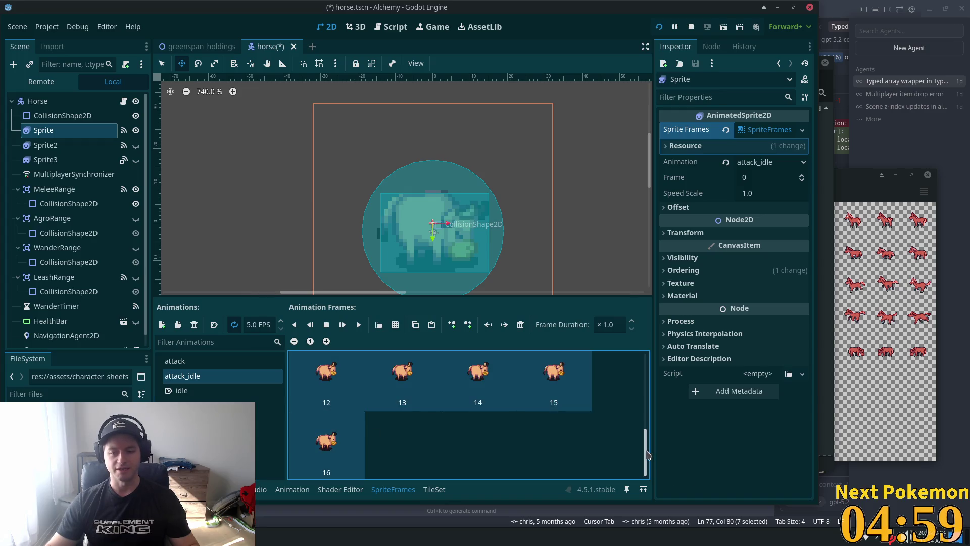
left_click_drag(649, 455, 649, 408)
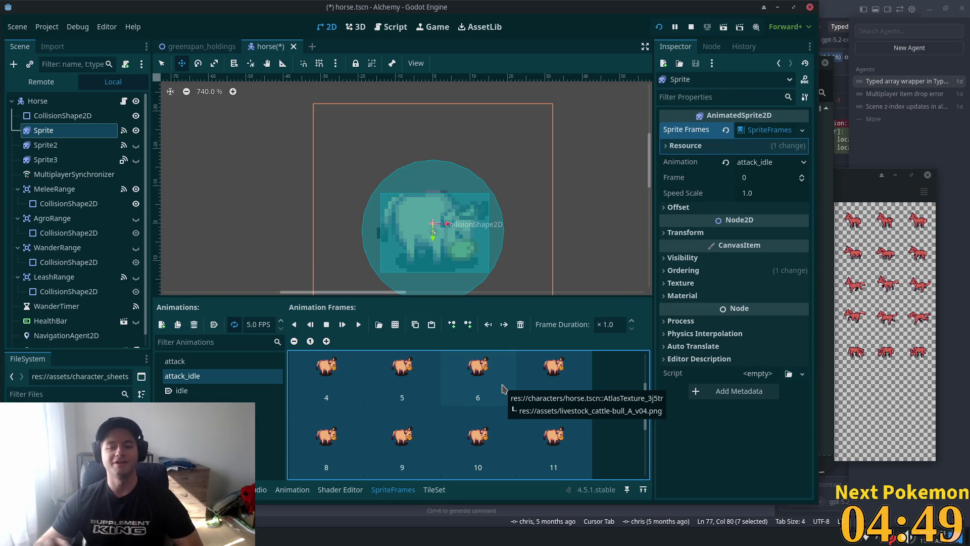
left_click(521, 325)
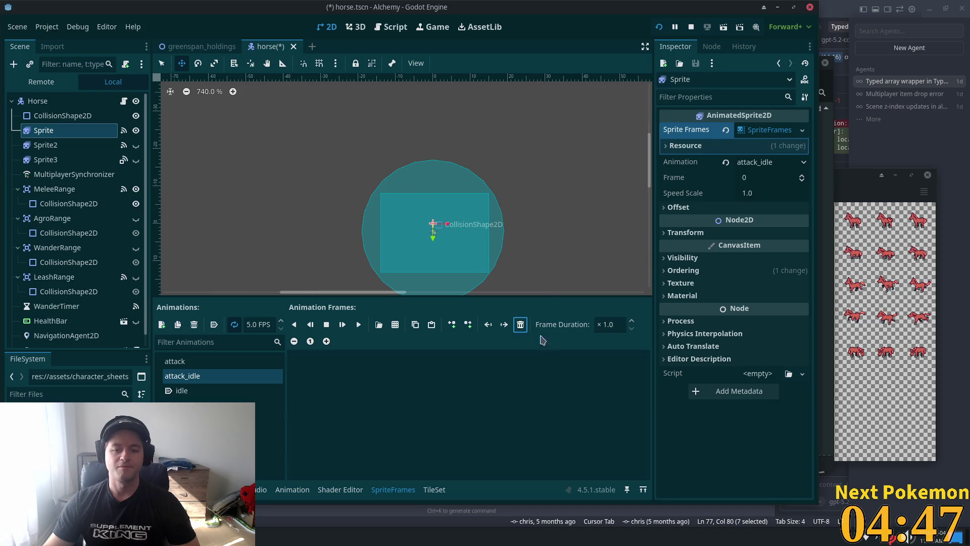
left_click(396, 325)
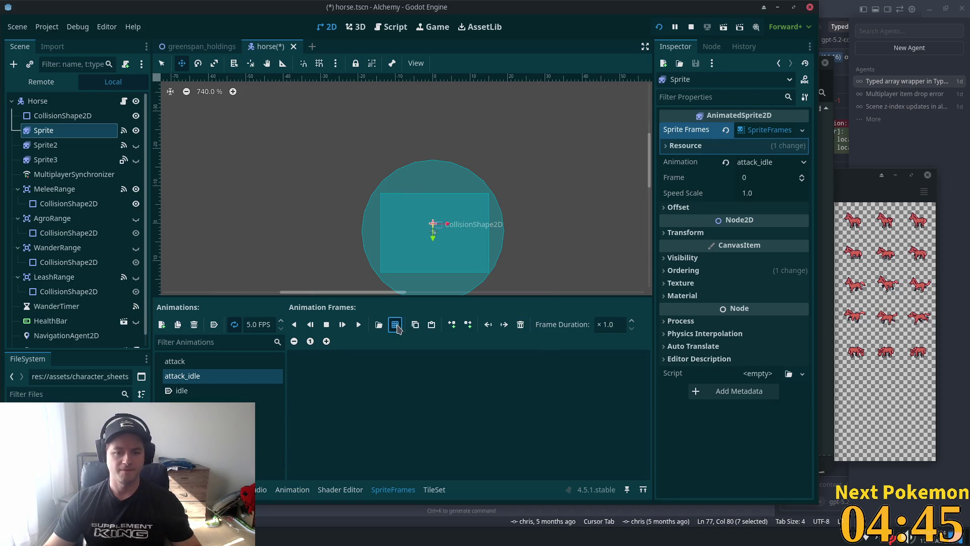
double_click(432, 238)
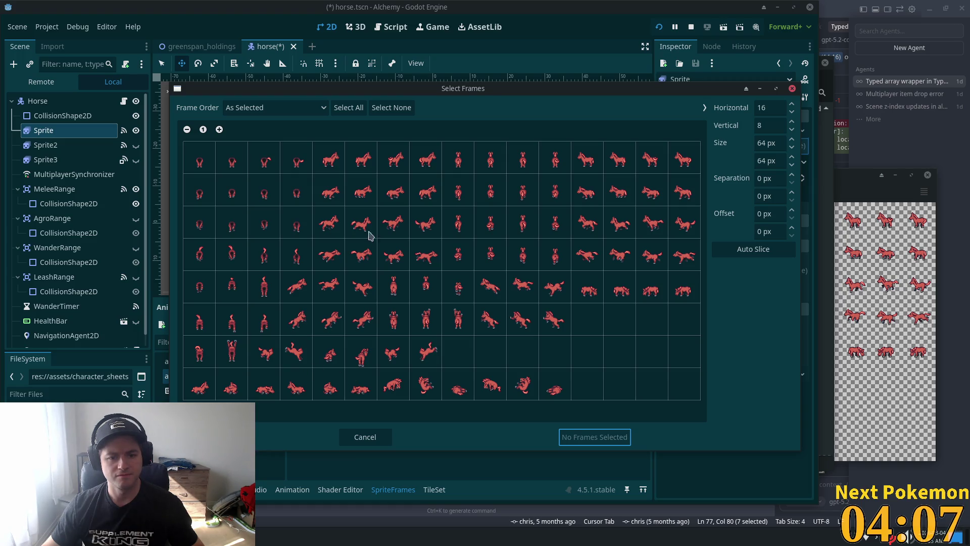
Step: Add the first four row-one standing-horse frames to attack_idle and save horse.tscn
left_click_drag(337, 167, 425, 176)
left_click(586, 438)
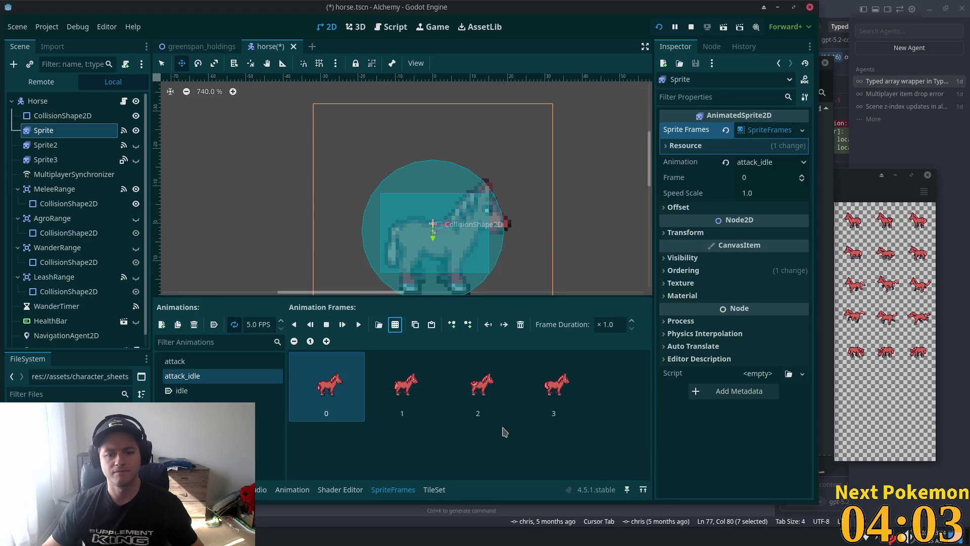
key("ctrl+s")
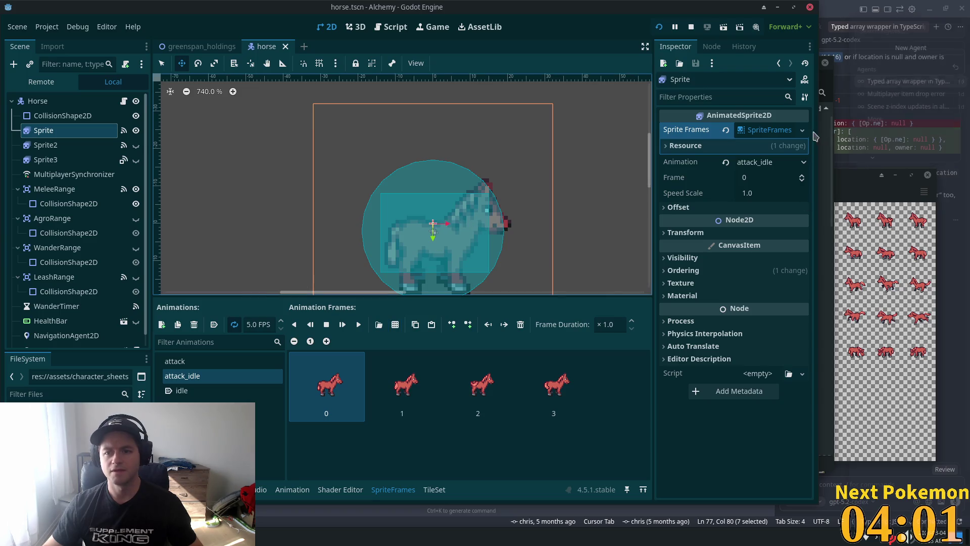
Step: Set the Horse root node's Run Speed to 125 in the Inspector
left_click(56, 116)
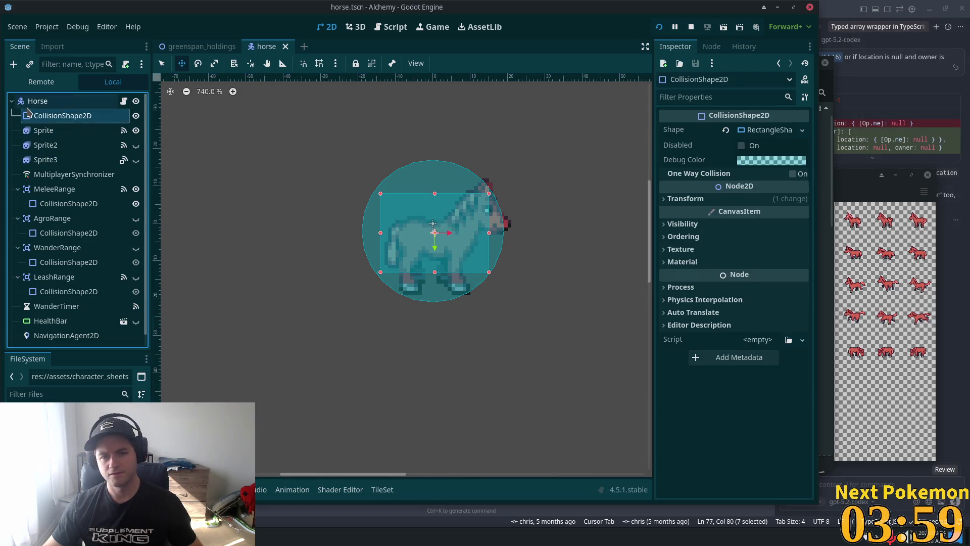
left_click(37, 101)
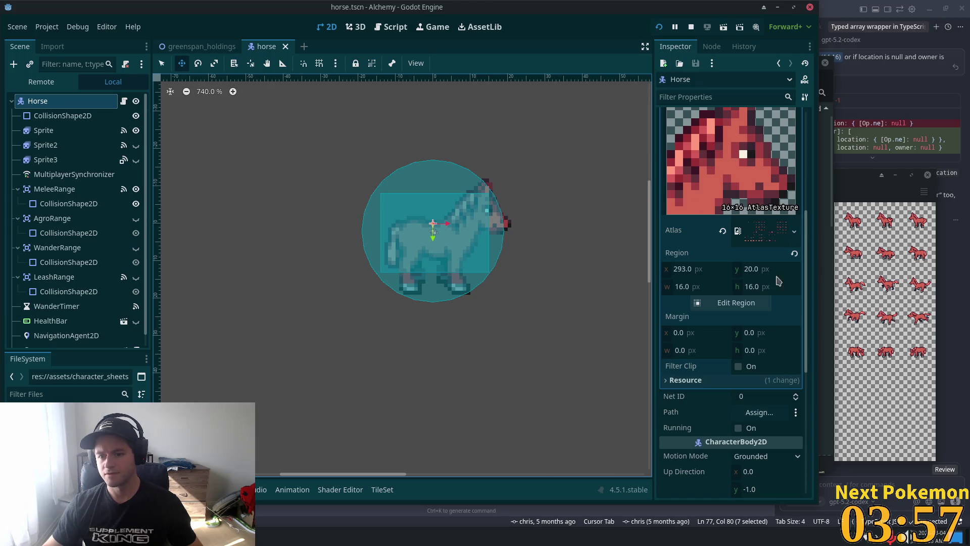
scroll(734, 167, "up", 2)
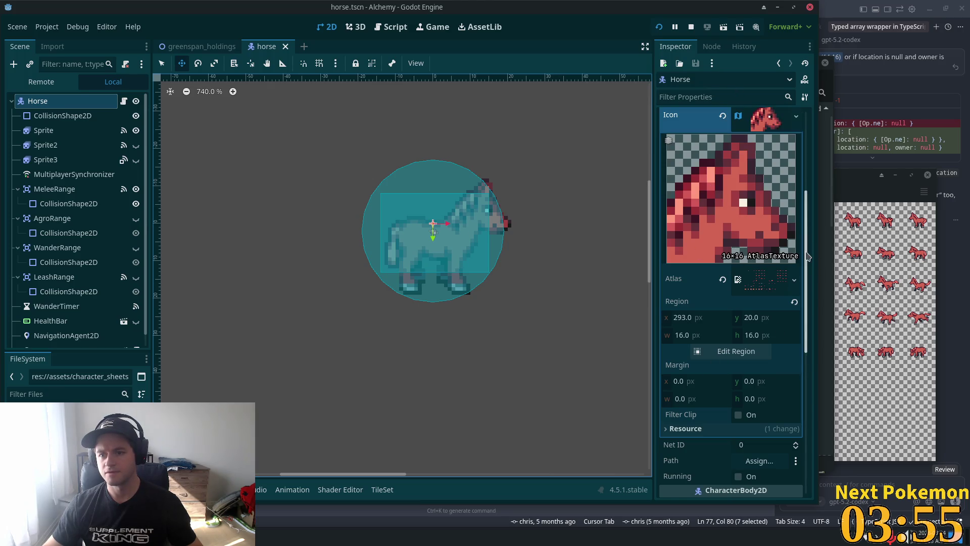
scroll(735, 303, "up", 3)
left_click(754, 311)
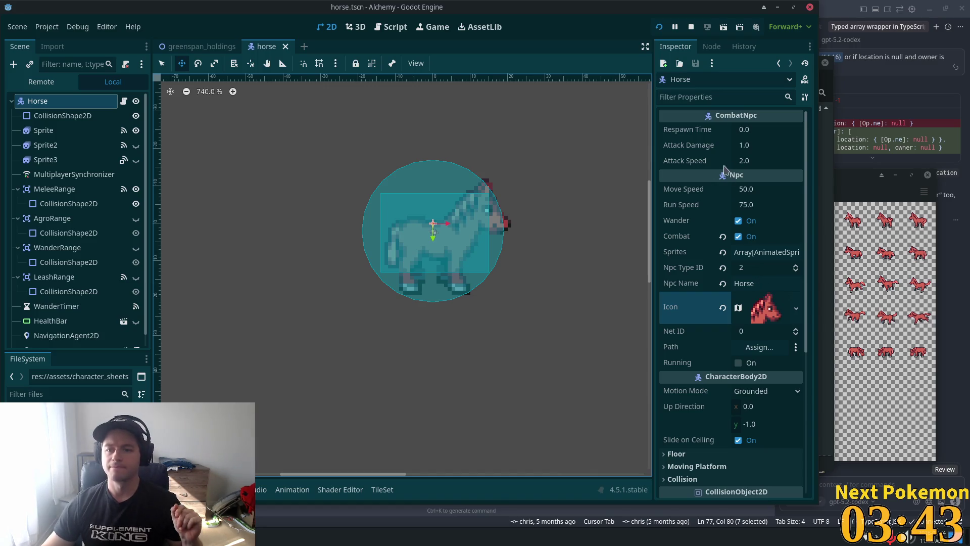
left_click(759, 206)
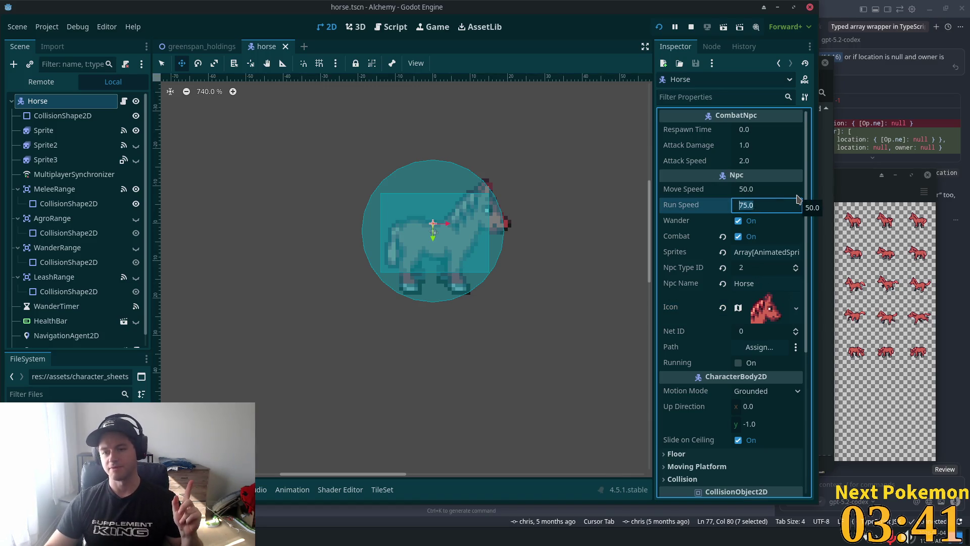
type("125")
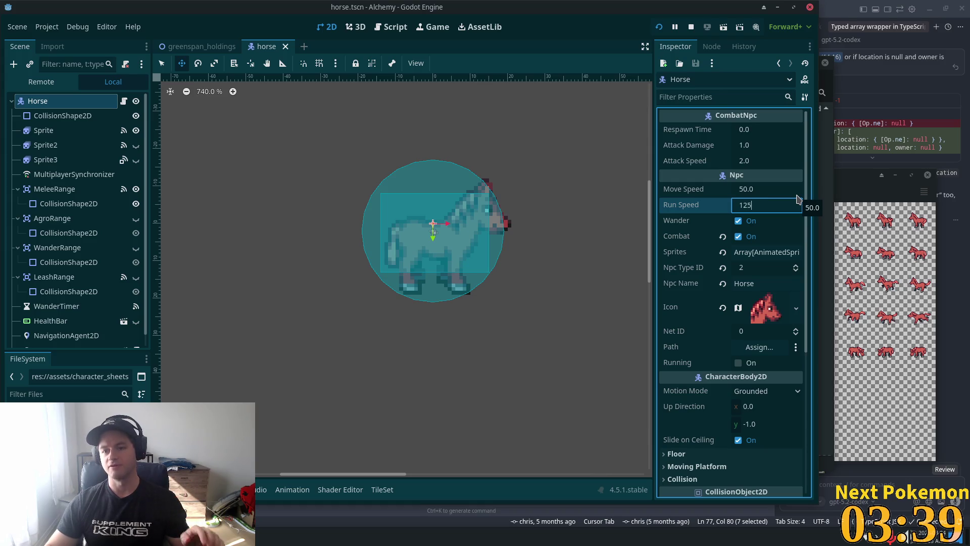
key("Tab")
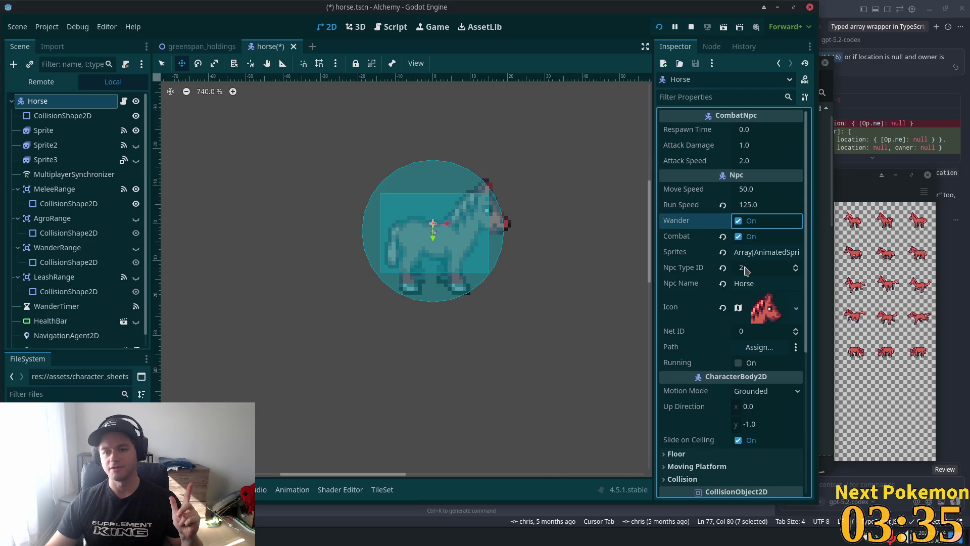
Step: Remove two extra entries so Sprites holds one element, and save horse.tscn
left_click(777, 259)
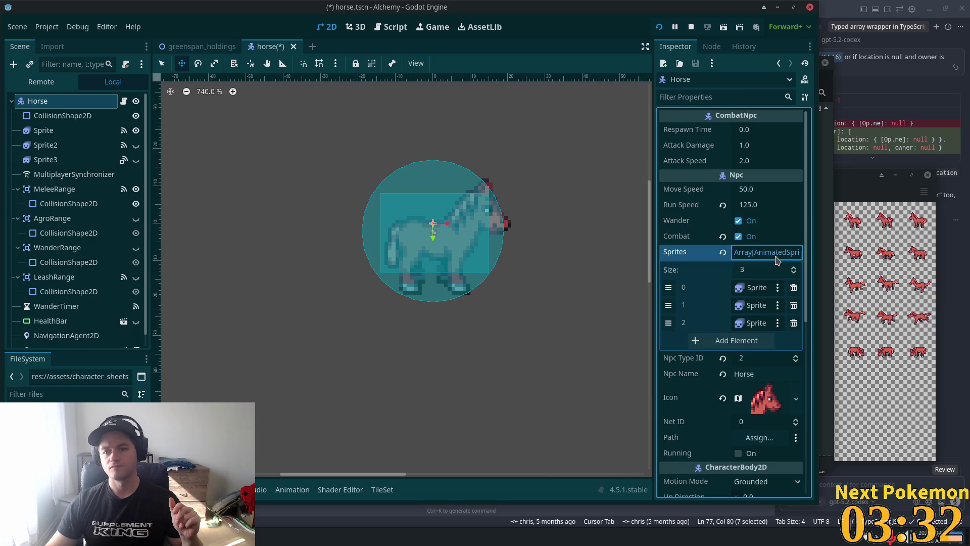
left_click(794, 323)
left_click(794, 306)
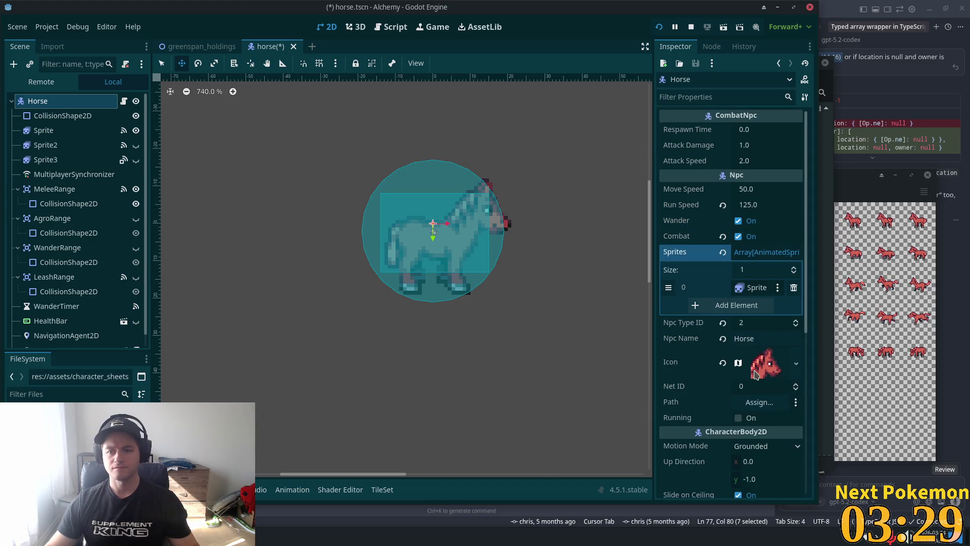
key("ctrl+s")
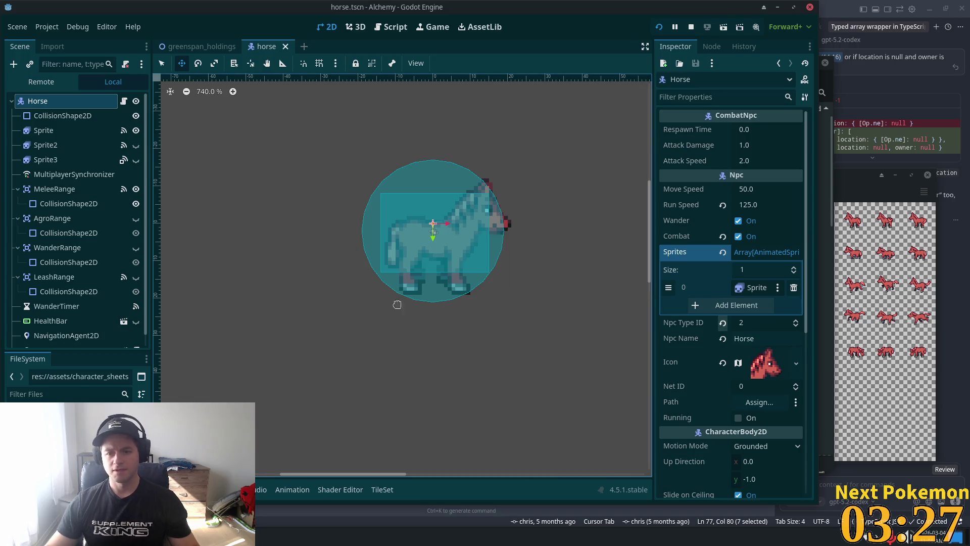
left_click(57, 135)
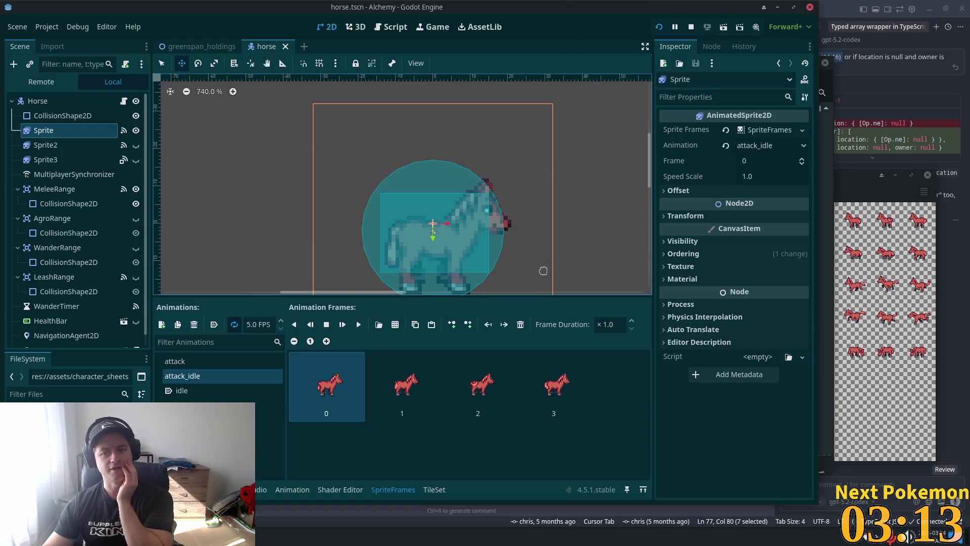
Step: Turn on Running for the Horse node and launch the game to test it
left_click(56, 101)
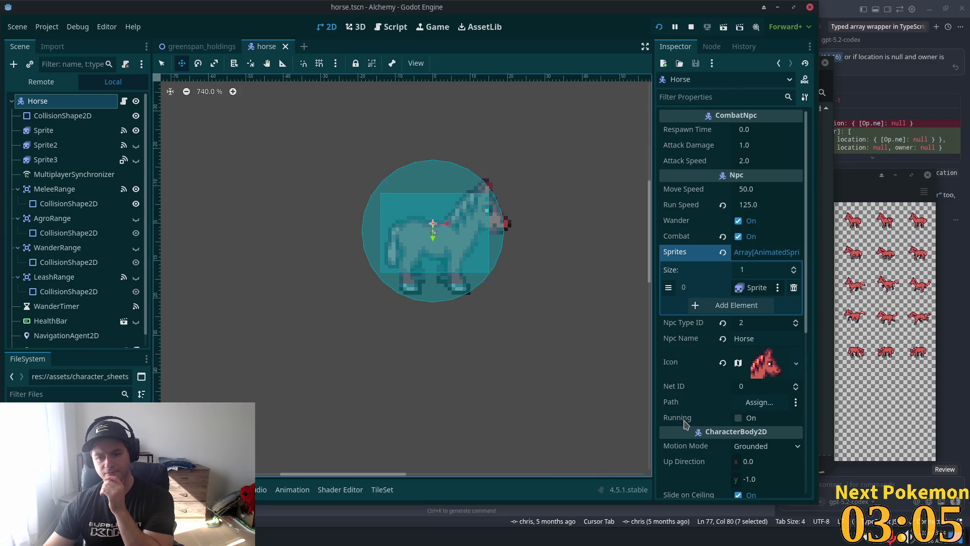
left_click(744, 419)
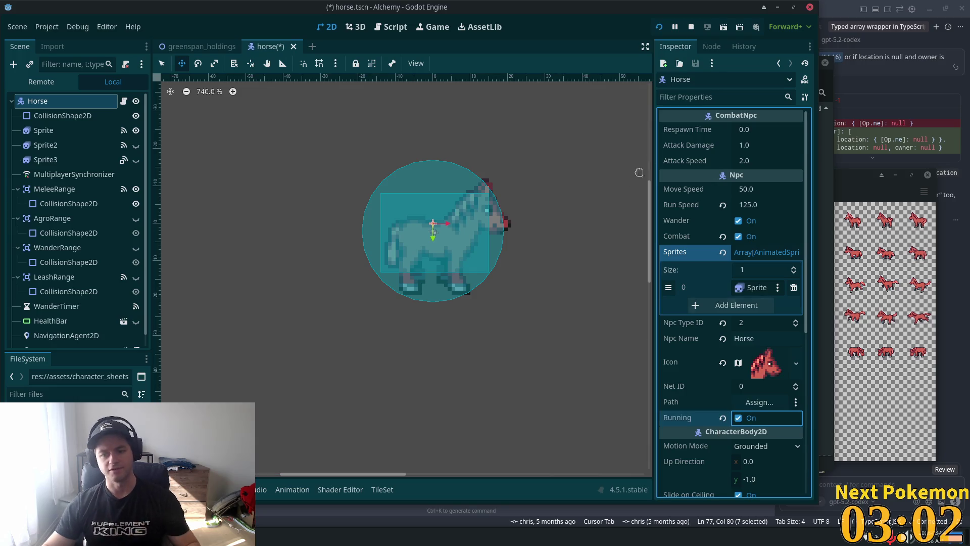
left_click(658, 27)
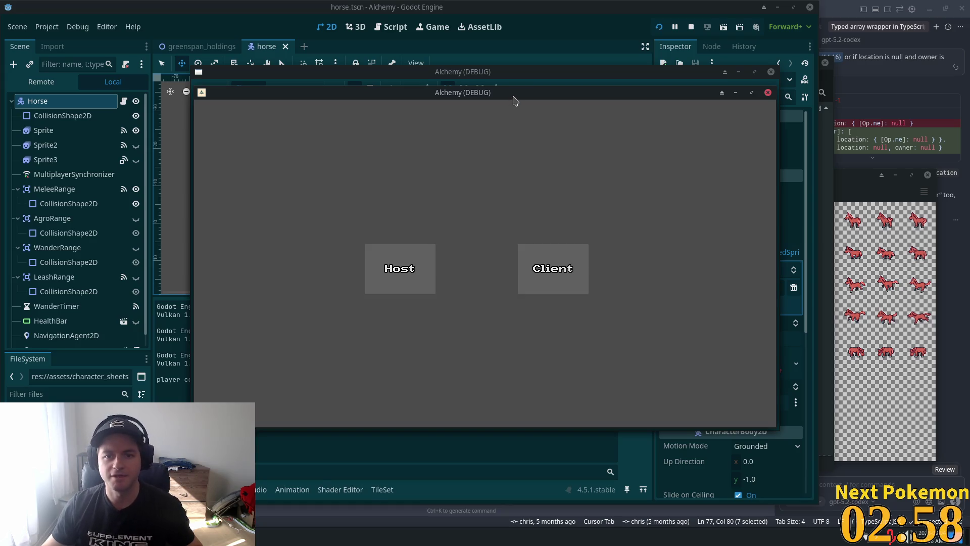
Step: Arrange the two debug windows, then return to the editor's greenspan_holdings scene
mouse_move(513, 102)
left_mouse_down()
mouse_move(494, 130)
mouse_move(312, 143)
mouse_move(329, 106)
left_mouse_up()
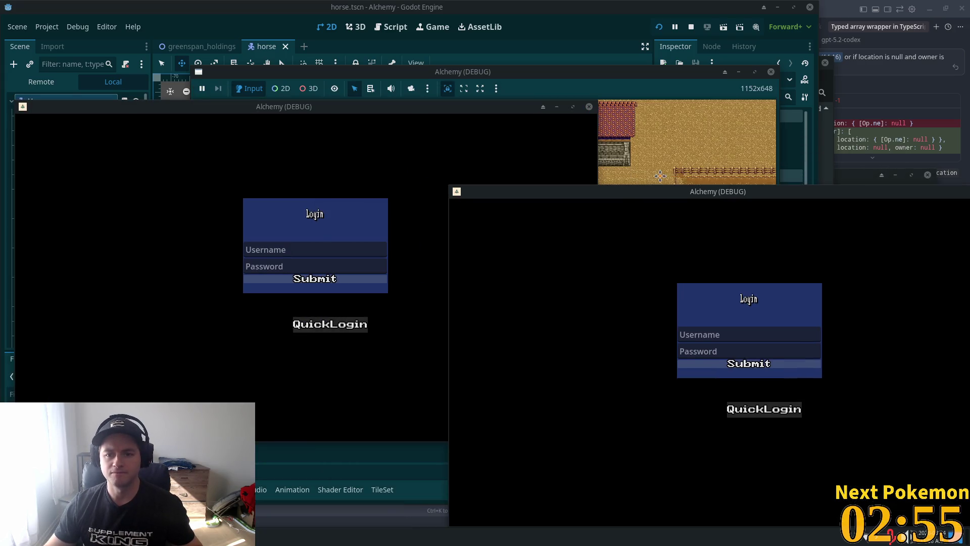
left_click_drag(677, 197, 626, 159)
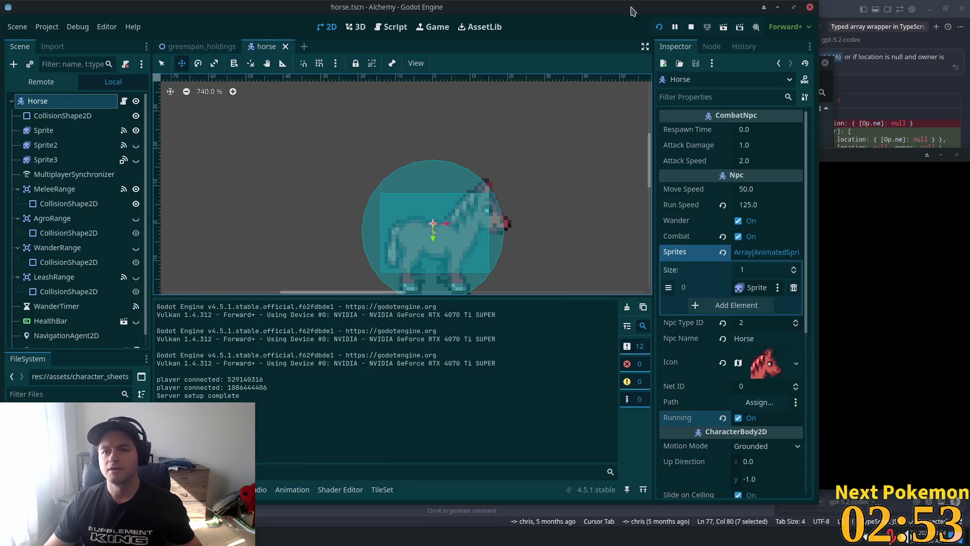
left_click(632, 10)
left_click(202, 46)
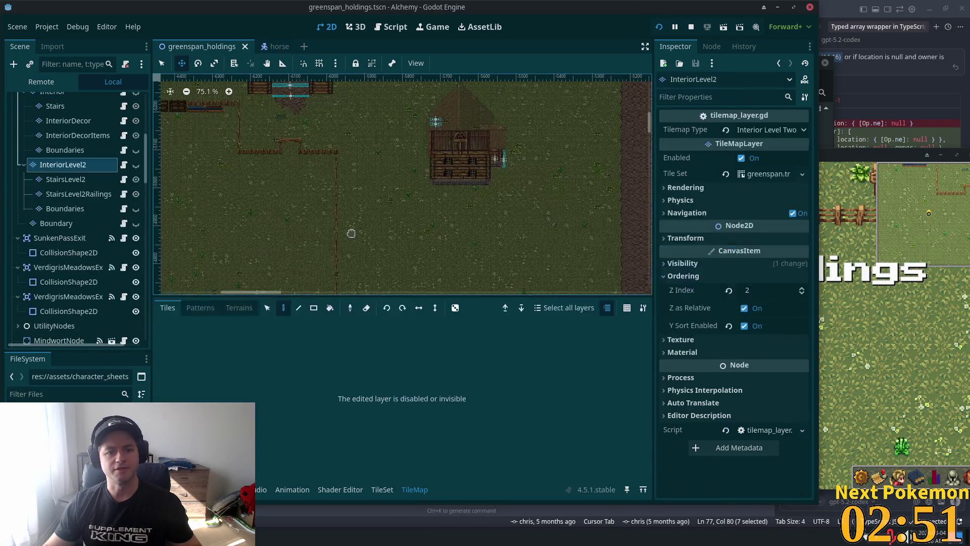
left_click_drag(553, 148, 448, 156)
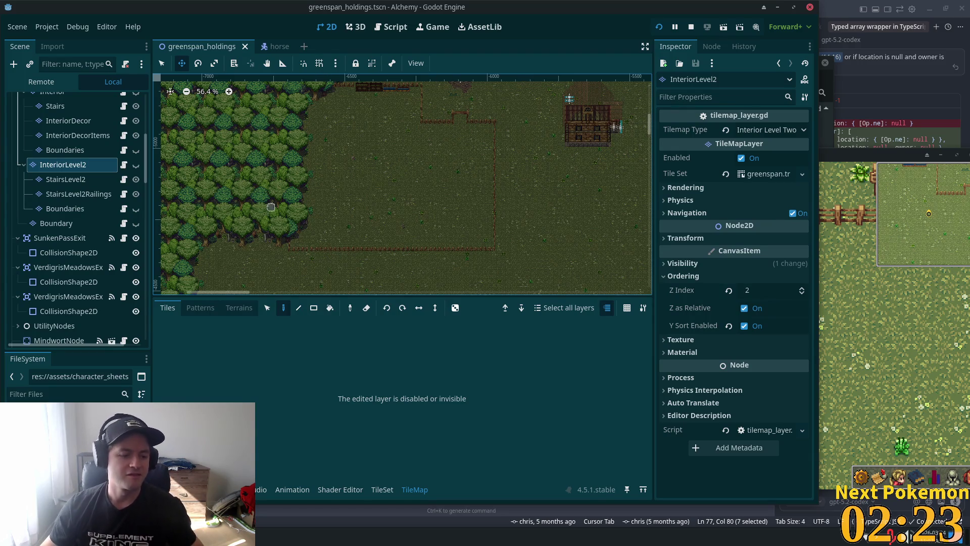
scroll(476, 241, "up", 1)
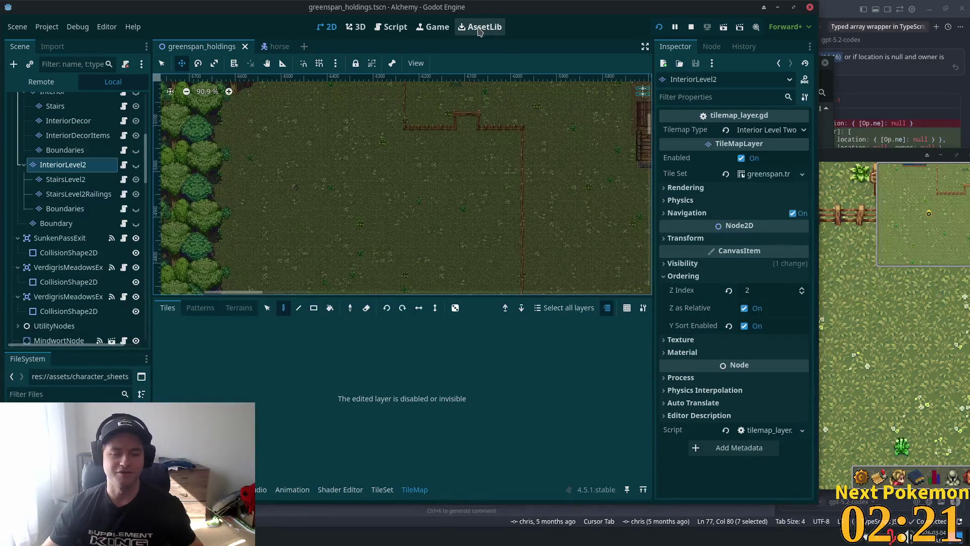
left_click_drag(411, 167, 436, 178)
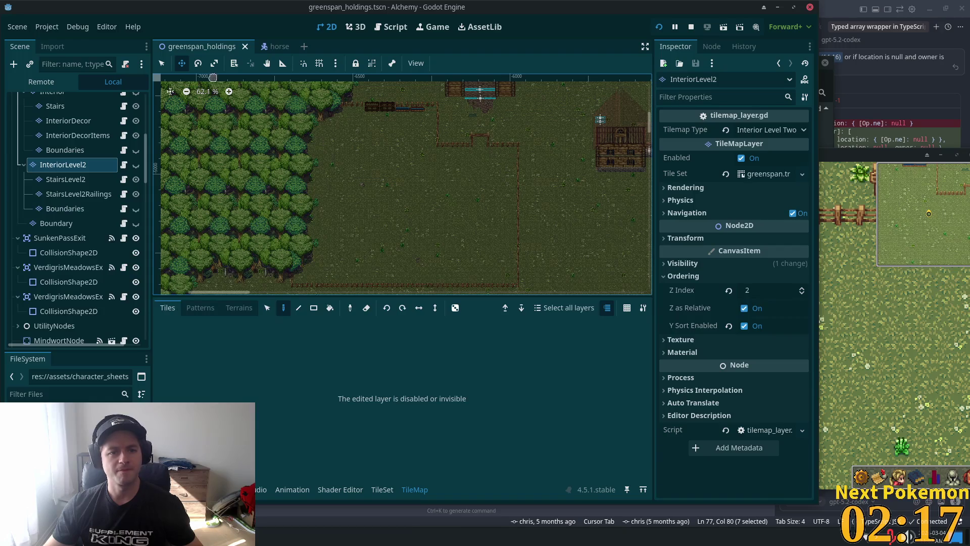
scroll(144, 126, "up", 1)
left_click(55, 105)
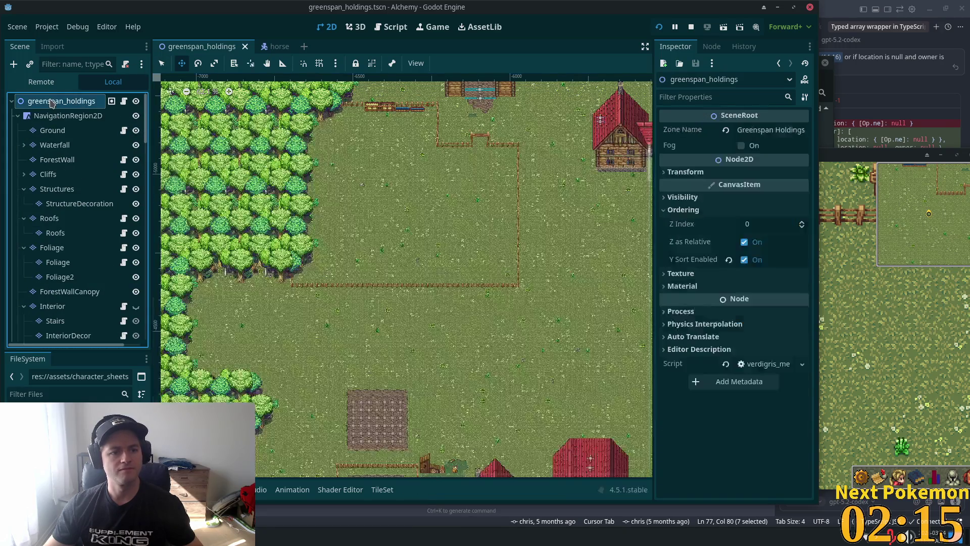
Step: Add a plain Node child named HorseFarm to the root and move it under SouthEastFarm
right_click(51, 102)
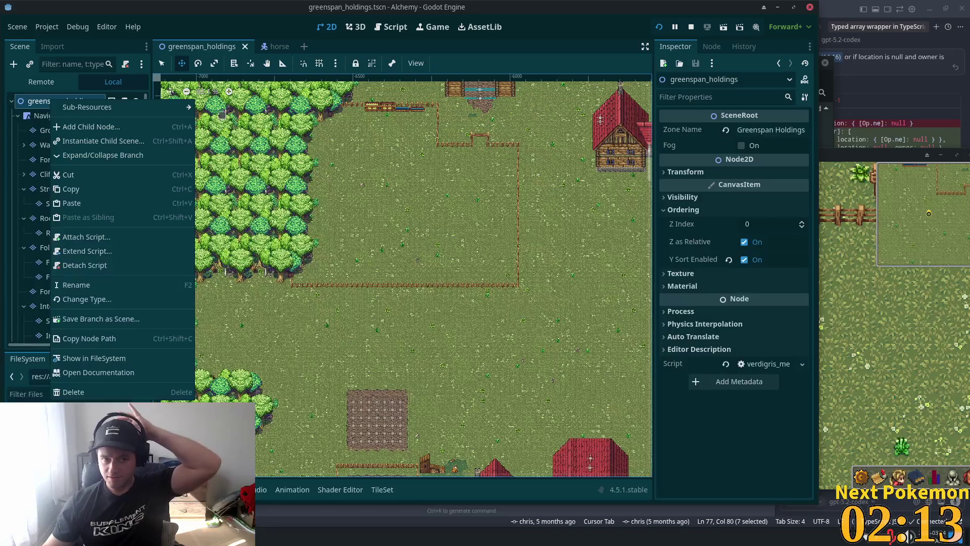
mouse_move(121, 113)
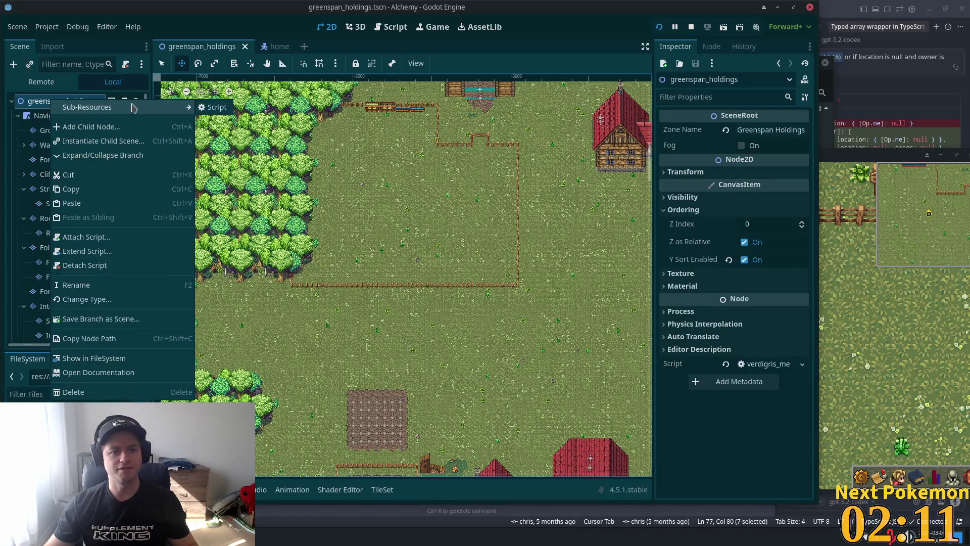
left_click(60, 127)
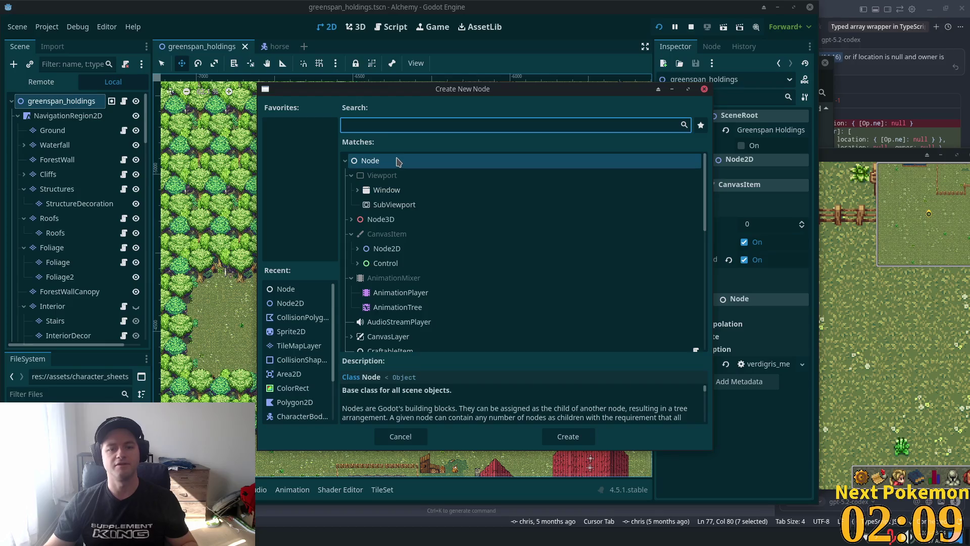
double_click(396, 161)
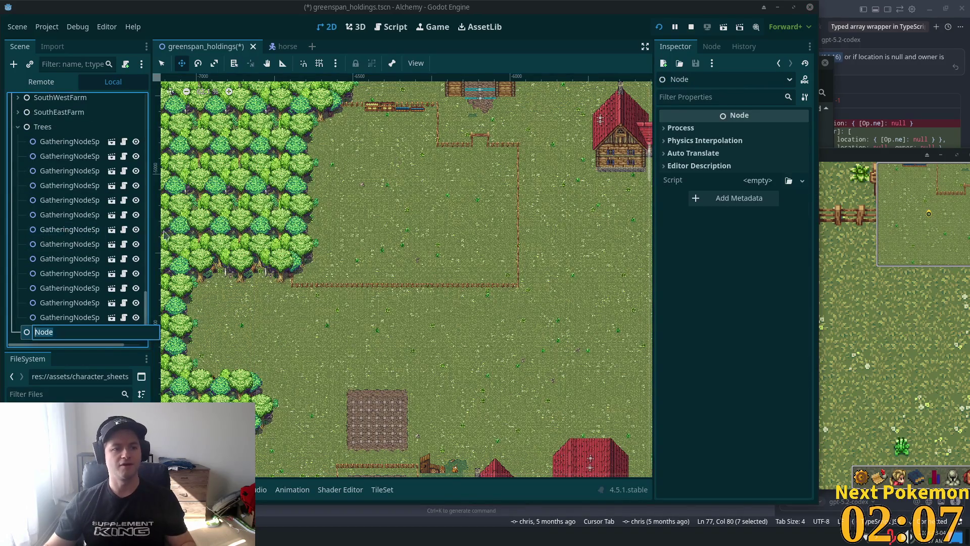
key("BackSpace")
type("Ho")
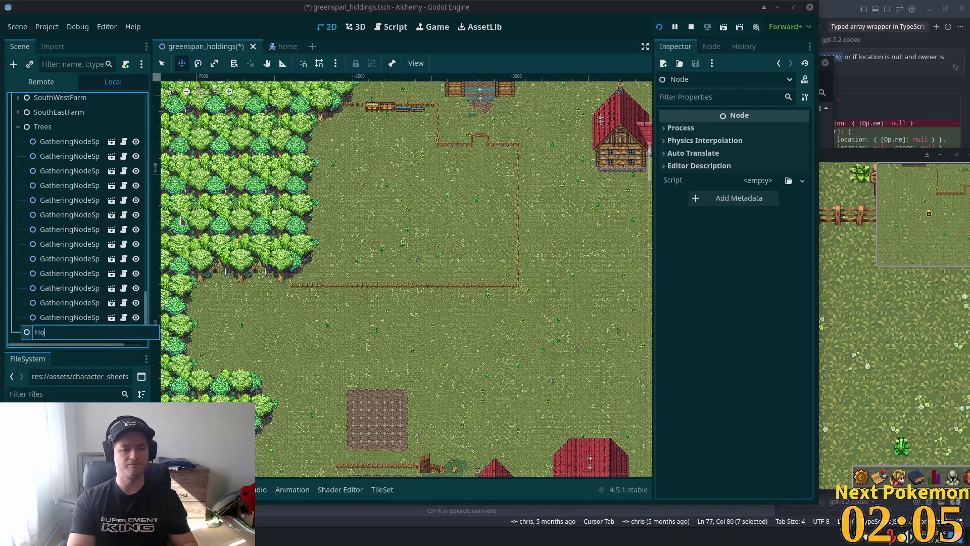
type("rseFarm")
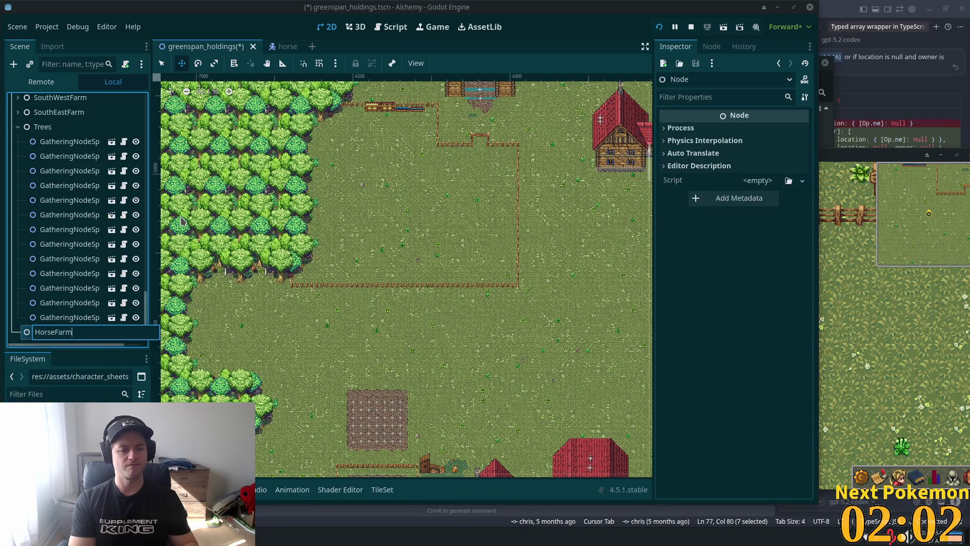
key("Return")
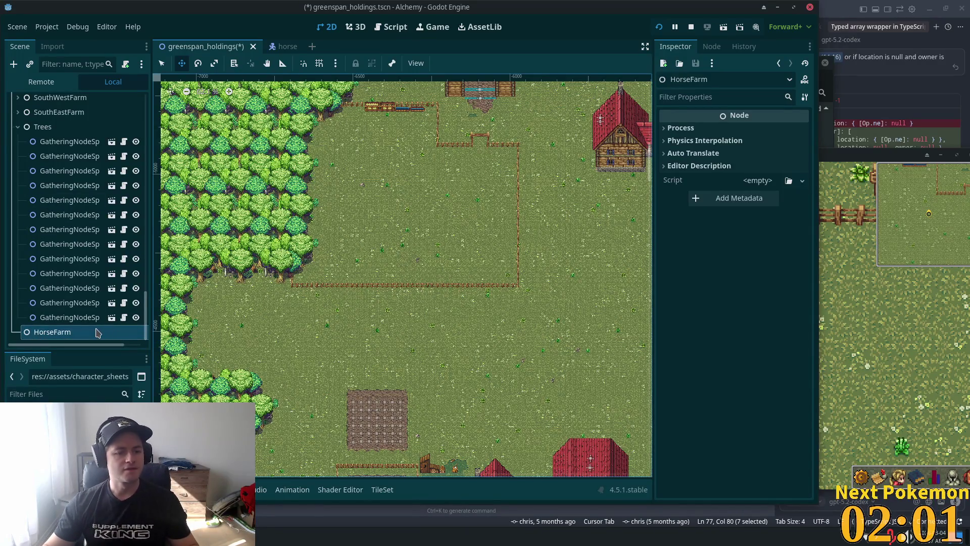
mouse_move(98, 332)
left_mouse_down()
mouse_move(83, 141)
mouse_move(22, 125)
left_mouse_up()
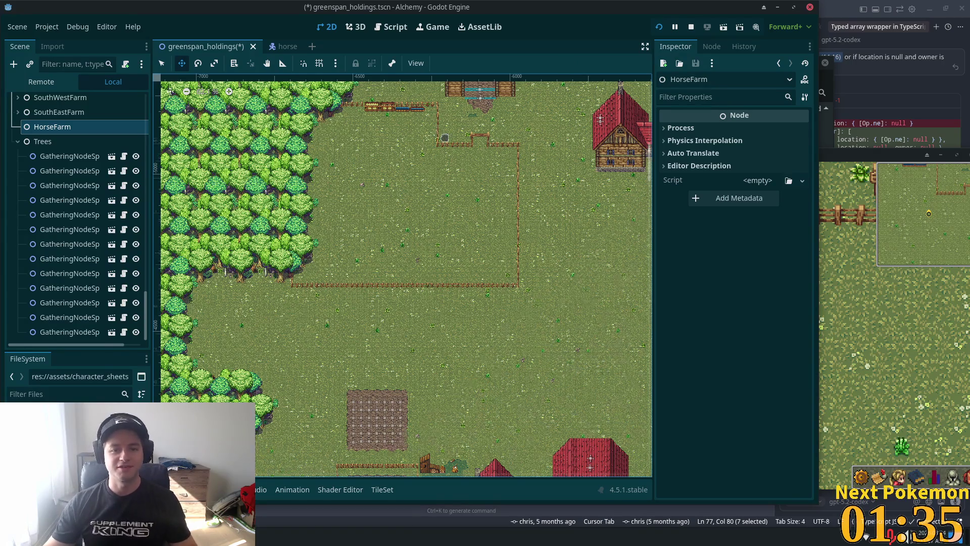
Step: Collapse the Trees group, zoom onto the fenced paddock, select the root and right-click there
scroll(445, 137, "up", 1)
scroll(489, 174, "up", 1)
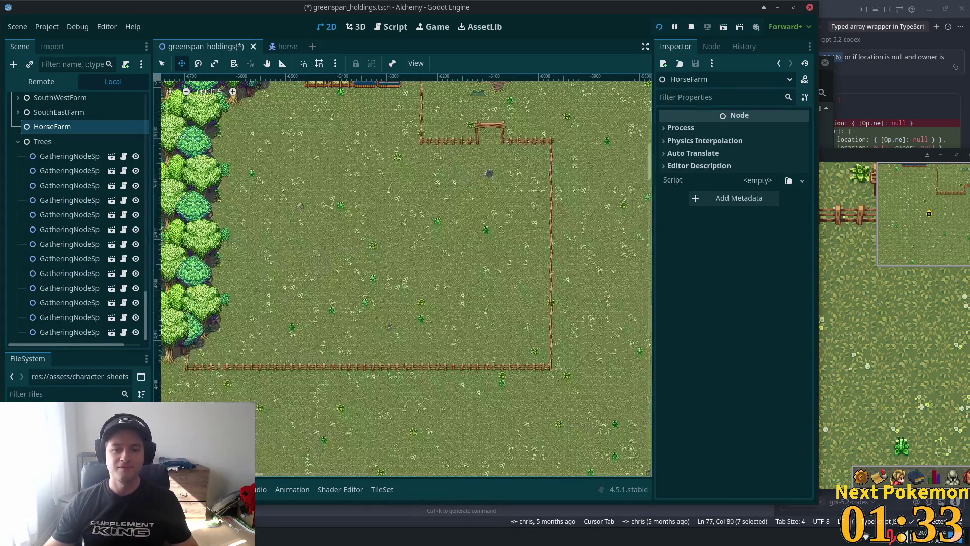
scroll(489, 173, "down", 1)
scroll(445, 184, "down", 1)
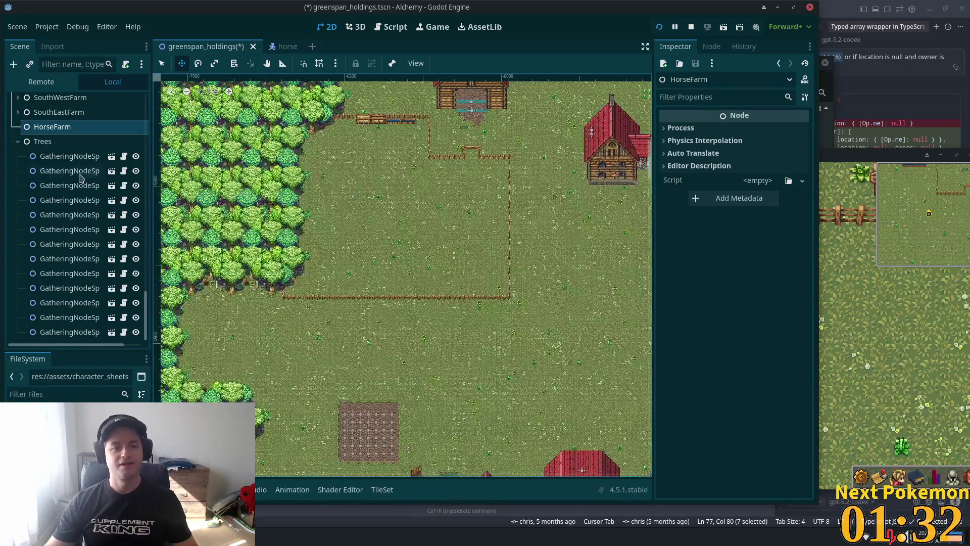
left_click(57, 129)
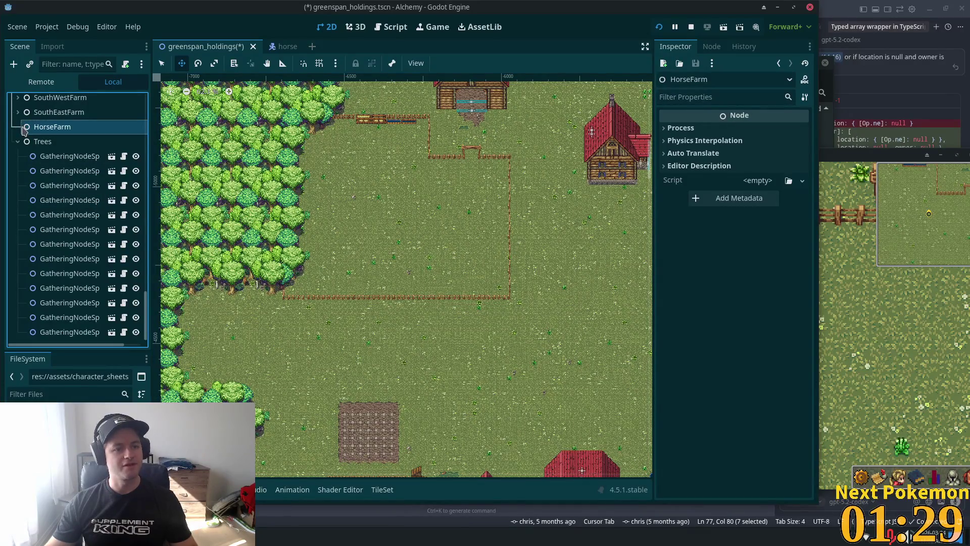
left_click(18, 142)
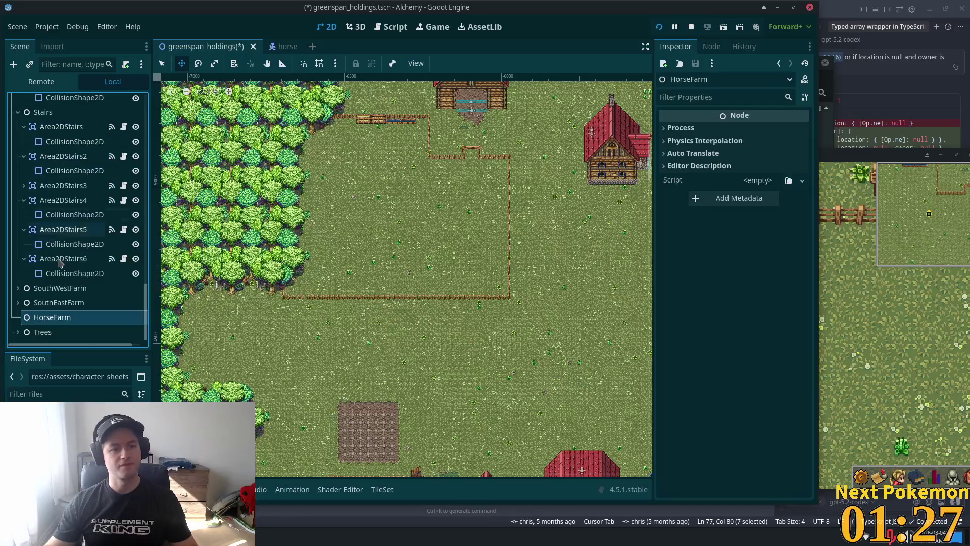
scroll(397, 305, "up", 3)
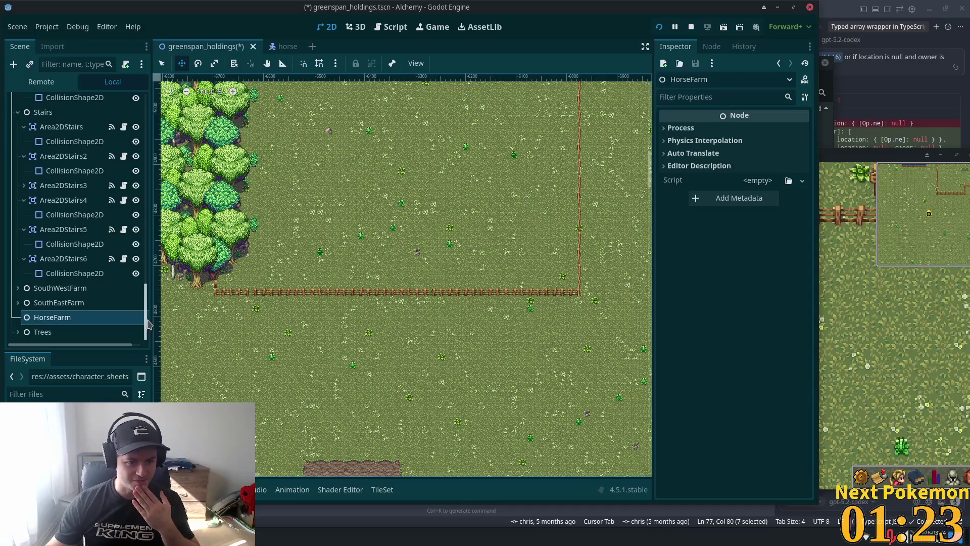
scroll(148, 324, "up", 10)
left_click(61, 100)
scroll(413, 223, "up", 1)
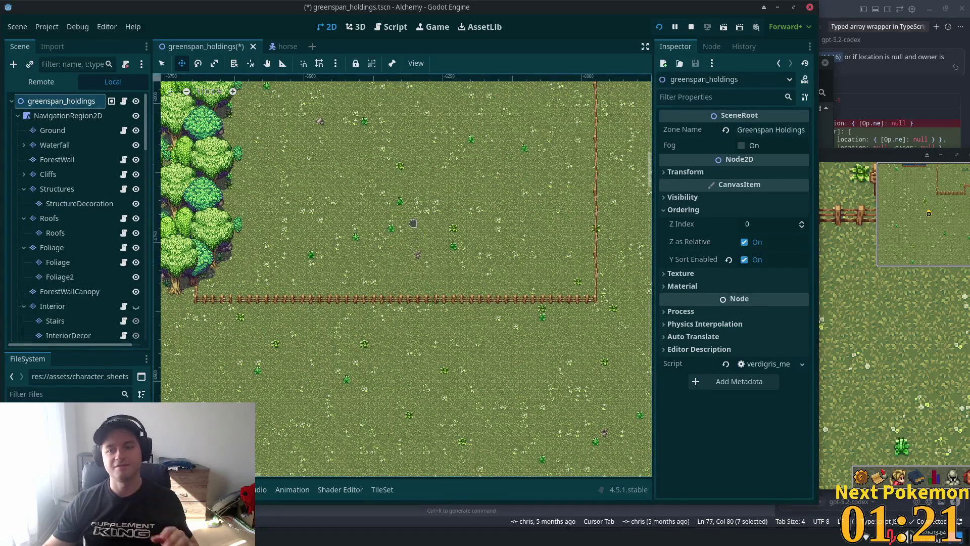
scroll(413, 223, "down", 3)
right_click(353, 158)
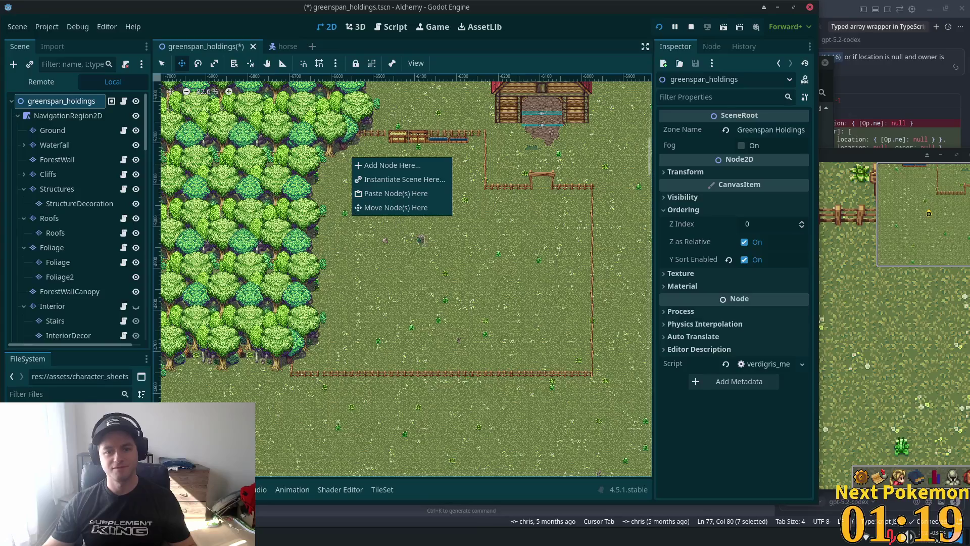
Step: Instantiate npc_spawn.tscn inside the fenced paddock
key("Escape")
key("q")
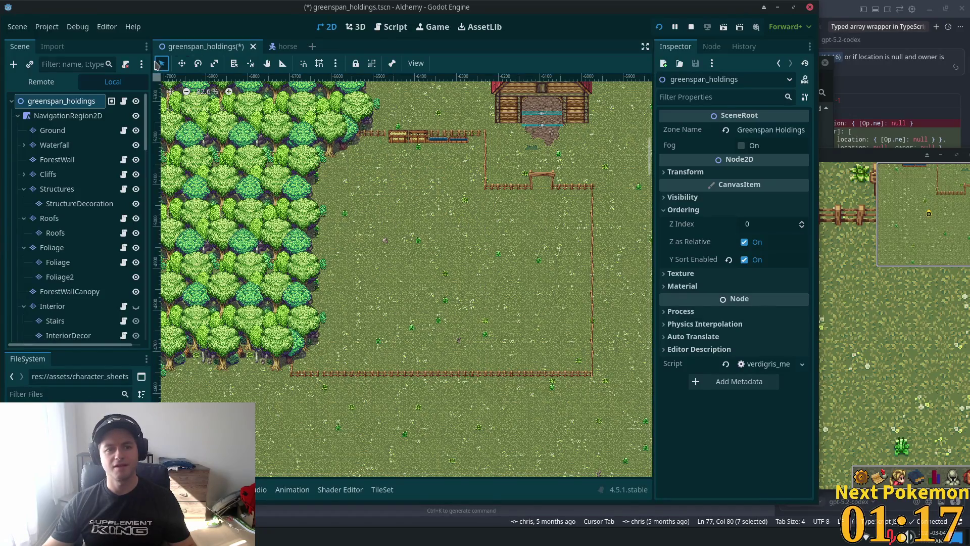
right_click(516, 215)
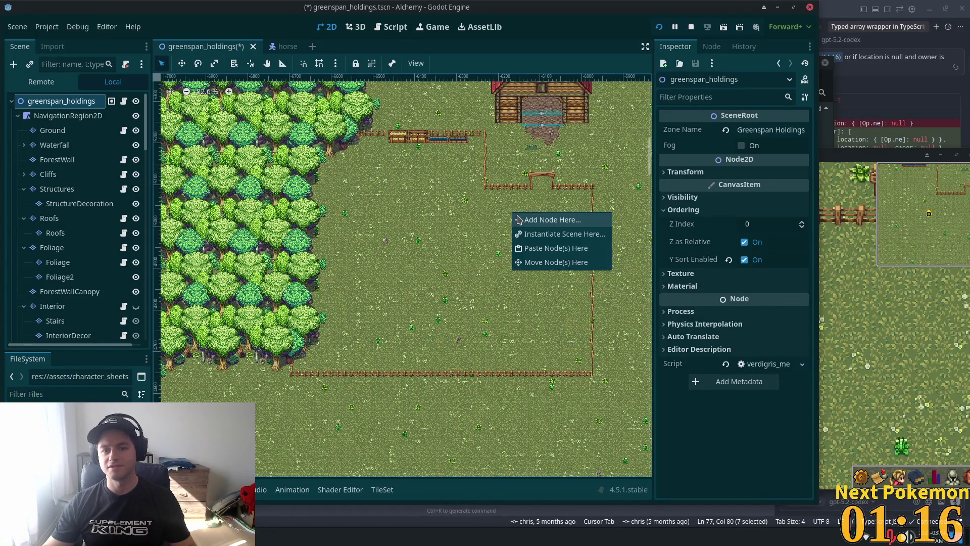
left_click(582, 235)
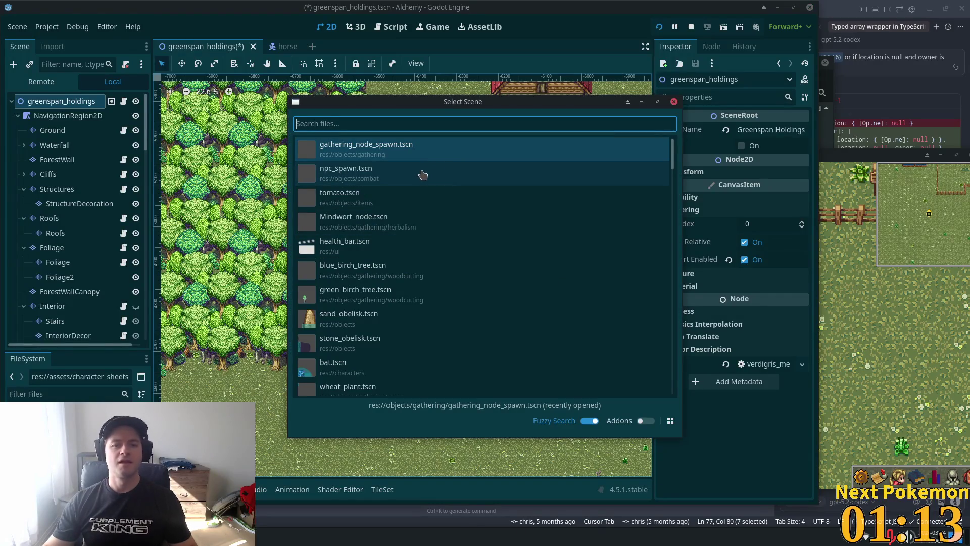
double_click(423, 175)
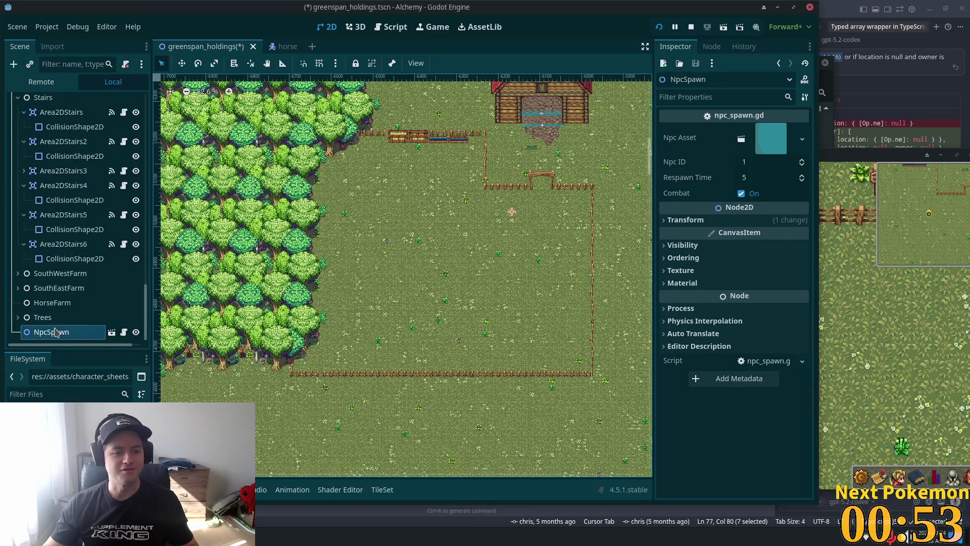
Step: Rename the new spawner to NpcSpawnHorse
left_click(69, 333)
left_click(79, 333)
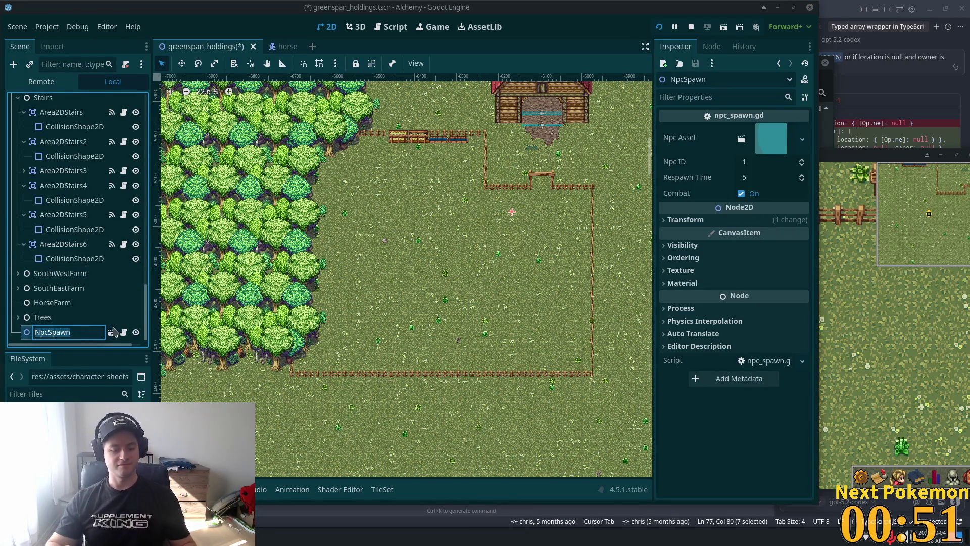
key("End")
type("rse")
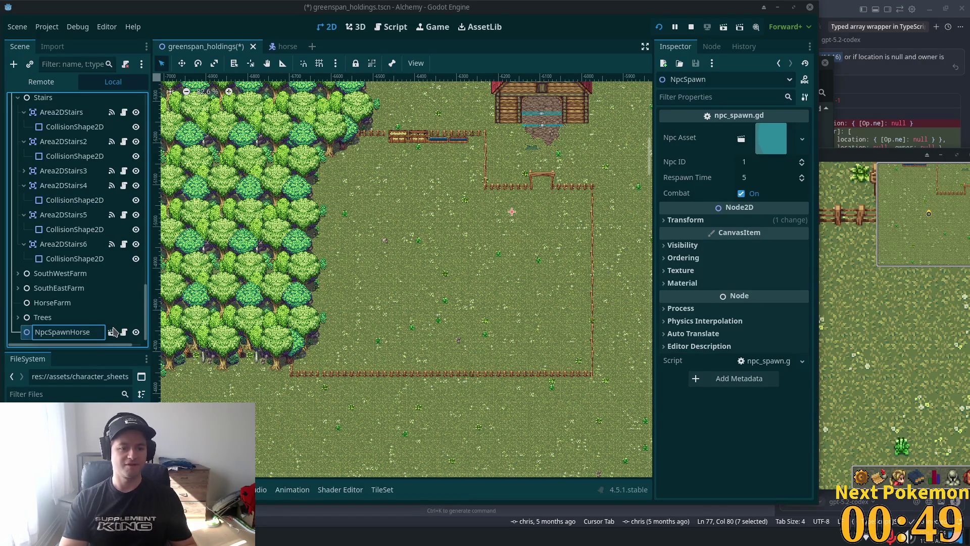
key("Return")
Step: Filter FileSystem for the horse file and assign horse.tscn as the spawner's Npc Asset
left_click(25, 395)
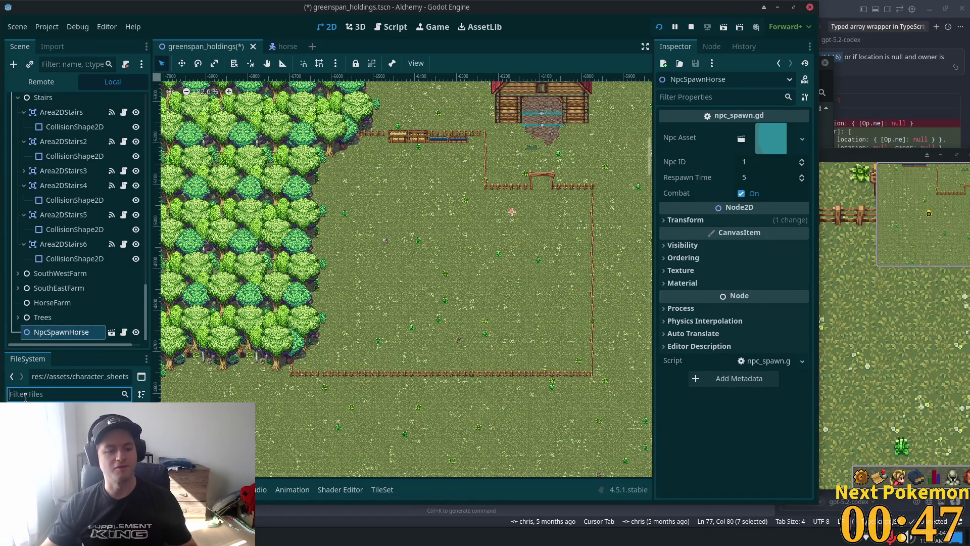
type("horse")
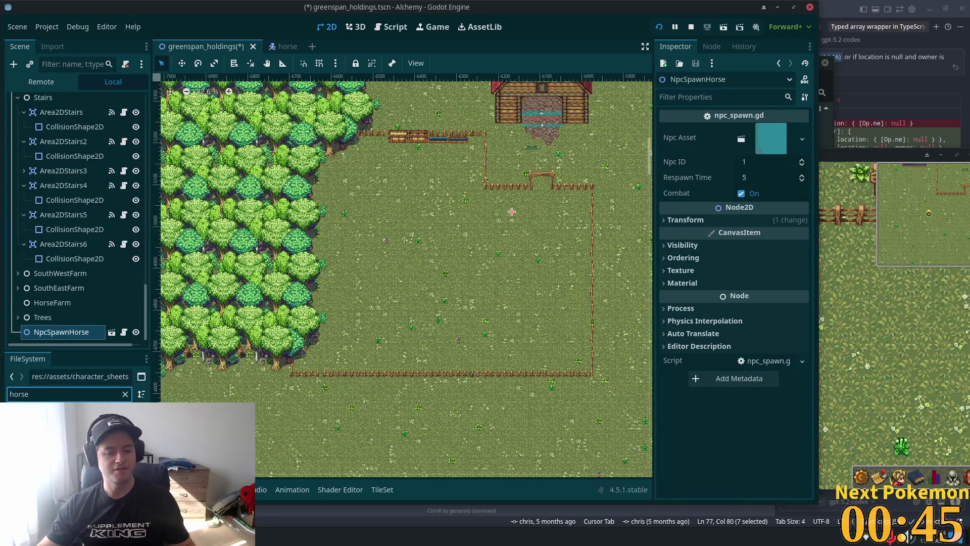
mouse_move(51, 412)
left_mouse_down()
mouse_move(733, 144)
mouse_move(771, 139)
left_mouse_up()
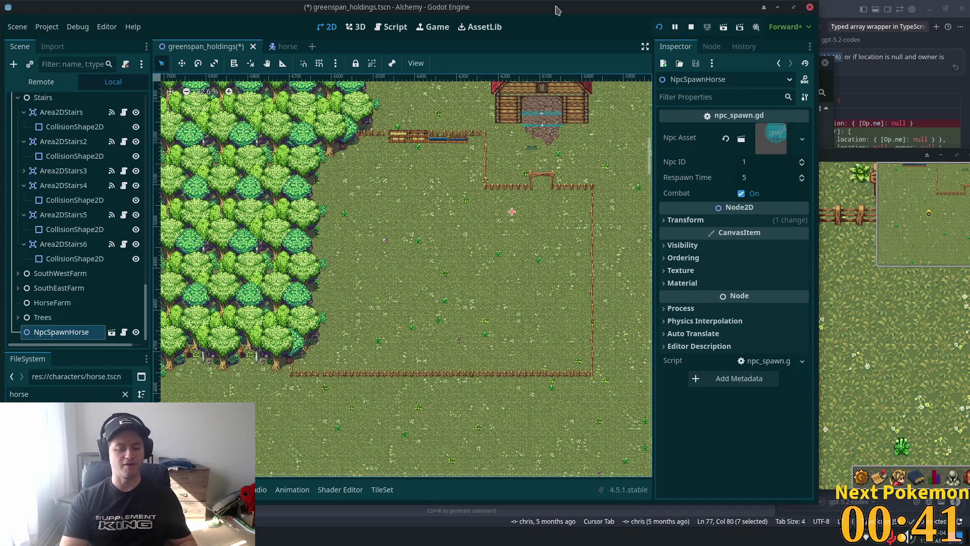
key("alt+shift+o")
Step: Search Quick Open for 'spawner' and open spell_spawner.tscn
type("p")
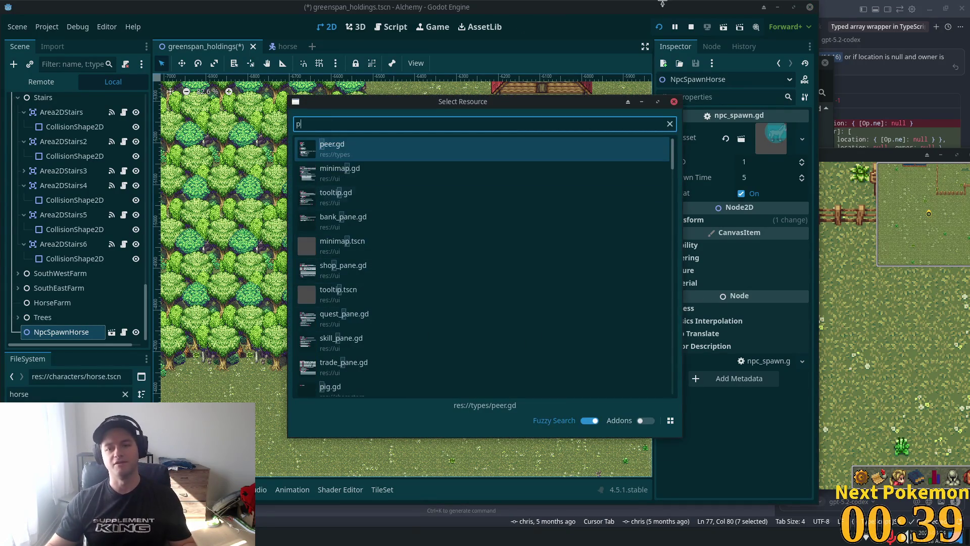
left_click(674, 102)
key("alt+shift+o")
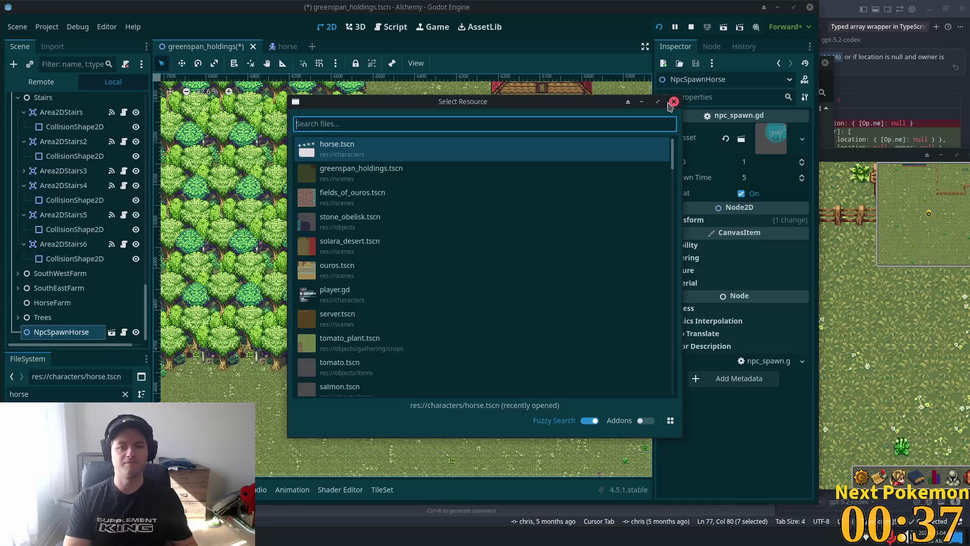
type("npc_")
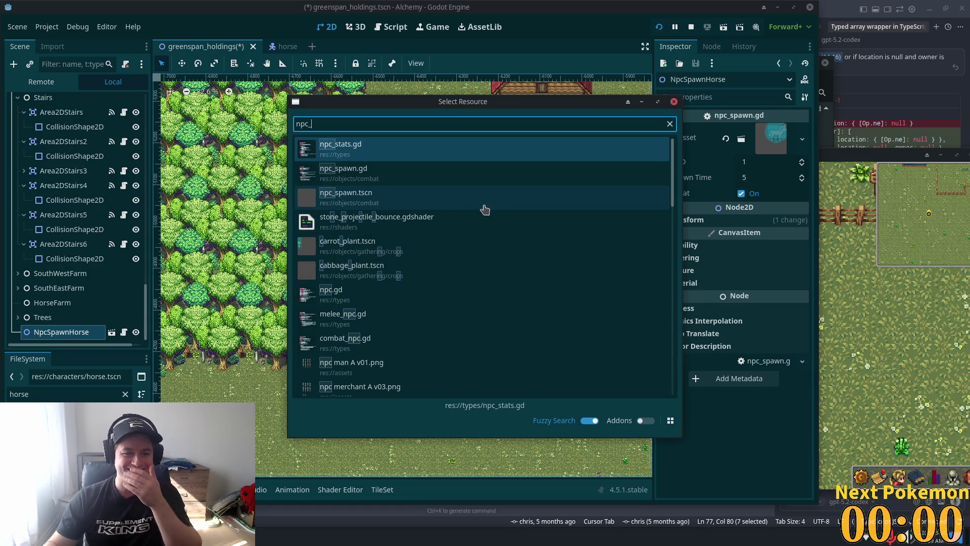
key("BackSpace")
key("BackSpace")
key("BackSpace")
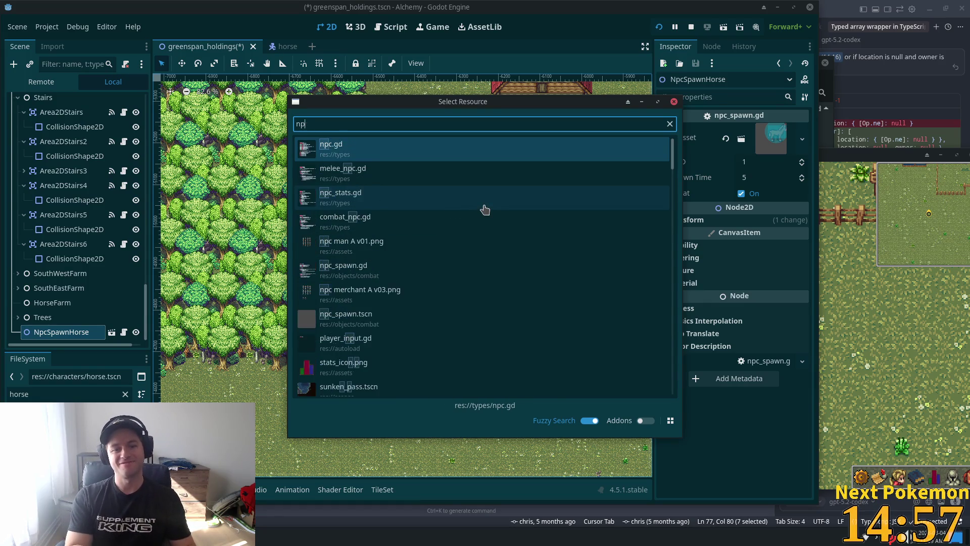
type("spawner")
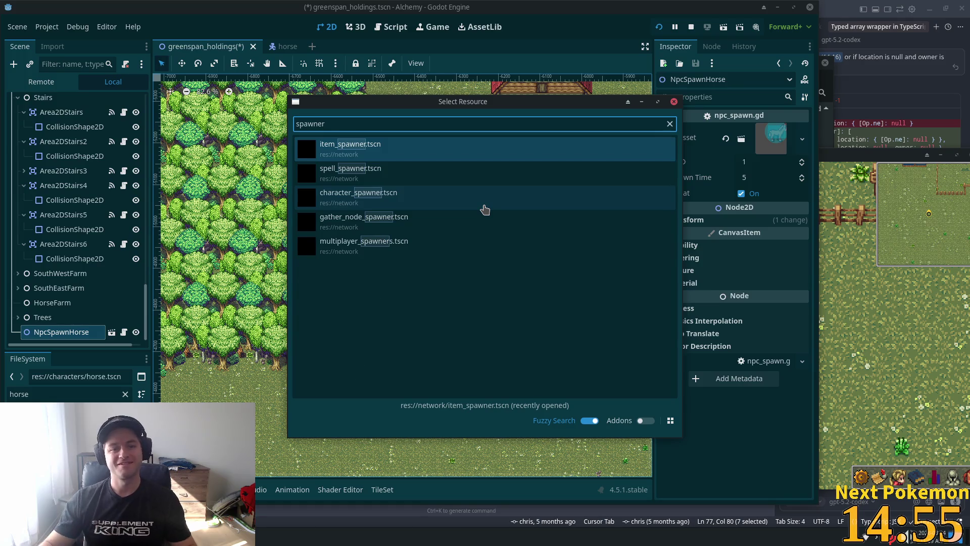
double_click(404, 173)
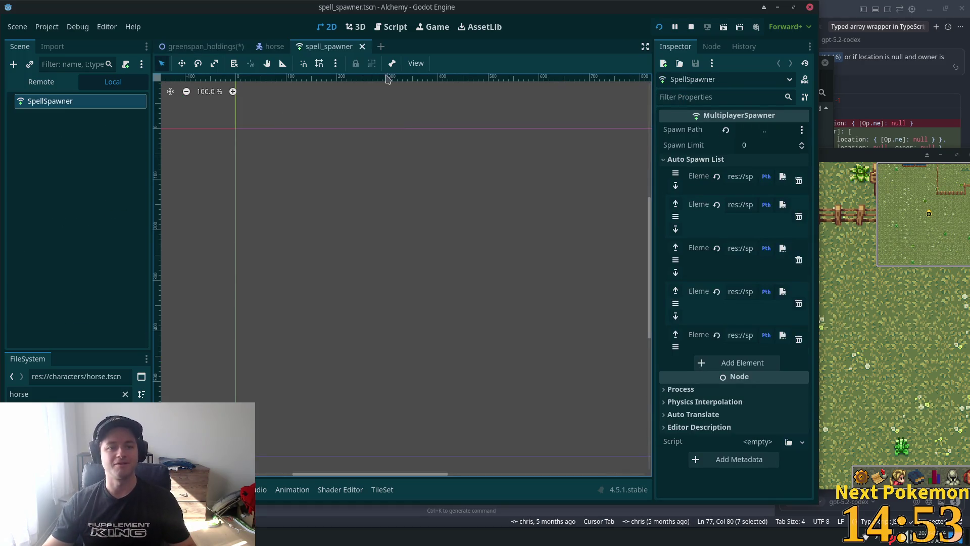
Step: Close spell_spawner and open character_spawner.tscn through Quick Open
left_click(362, 46)
key("alt+shift+o")
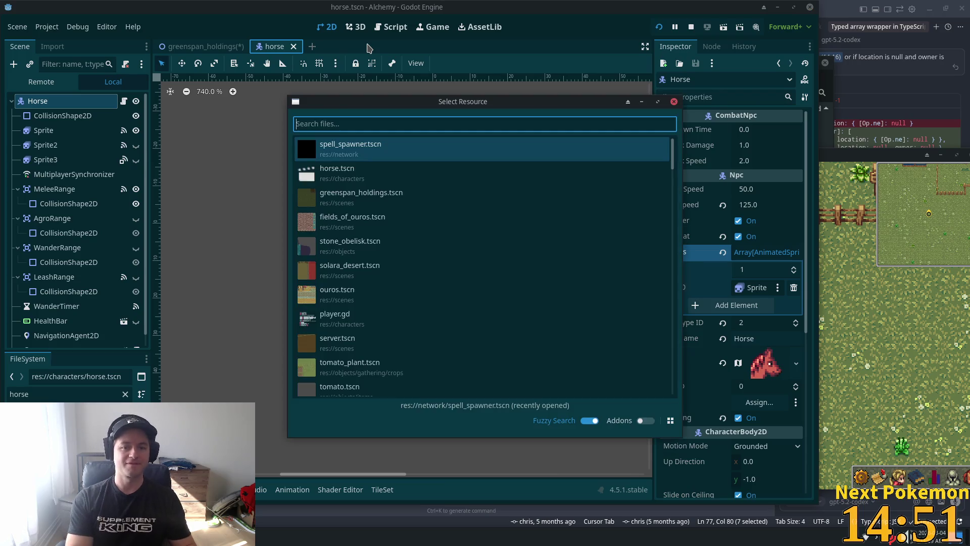
type("character")
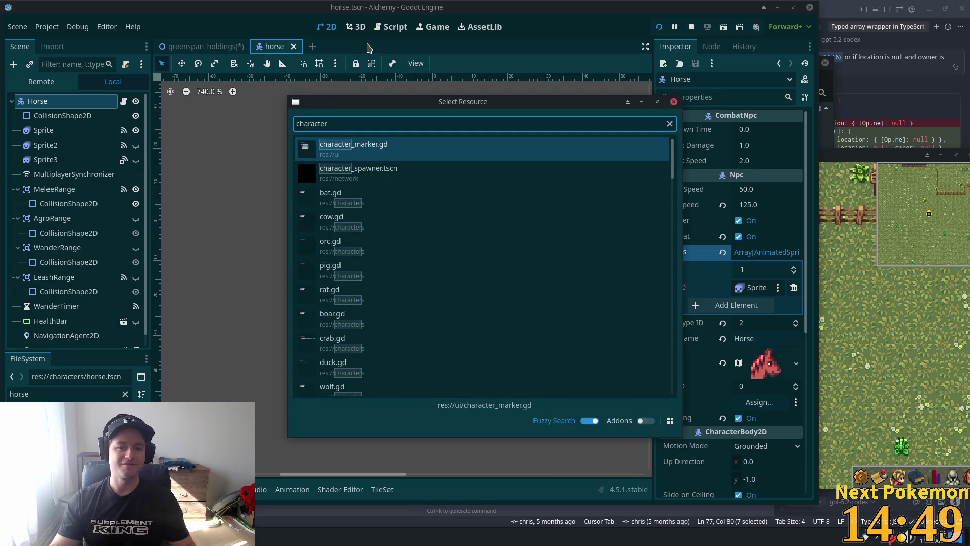
double_click(382, 173)
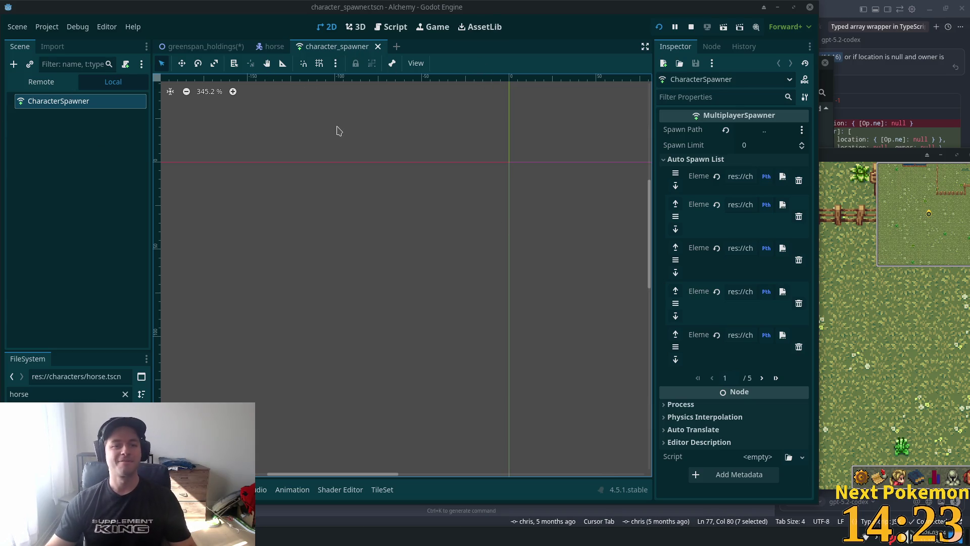
Step: Append horse.tscn as a new Auto Spawn List entry, save, and return to greenspan_holdings
left_click(776, 378)
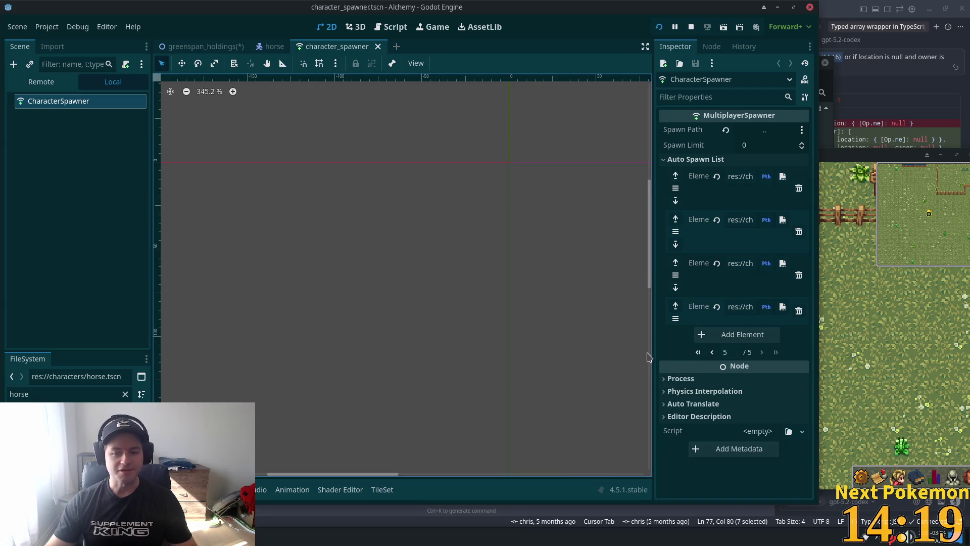
left_click(757, 334)
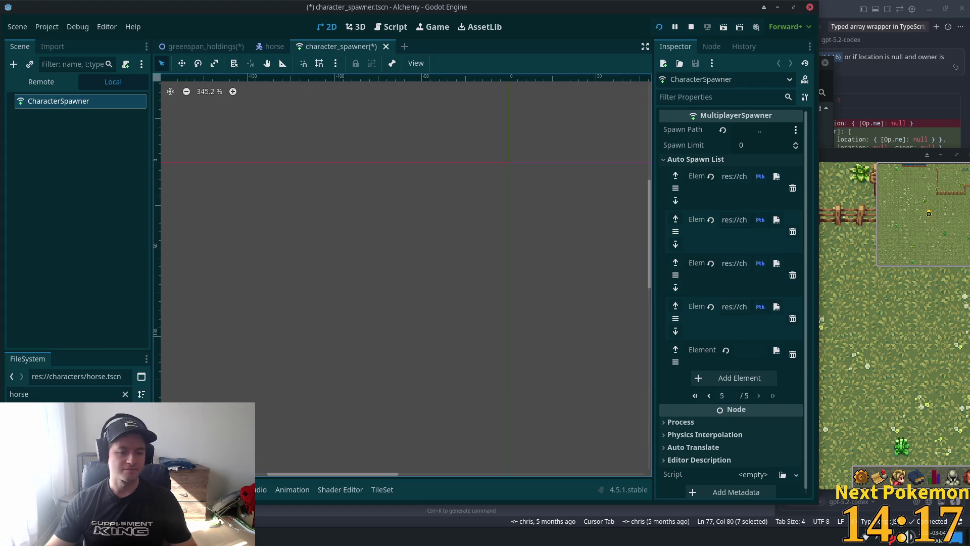
mouse_move(56, 422)
left_mouse_down()
mouse_move(676, 380)
mouse_move(752, 352)
left_mouse_up()
key("ctrl+s")
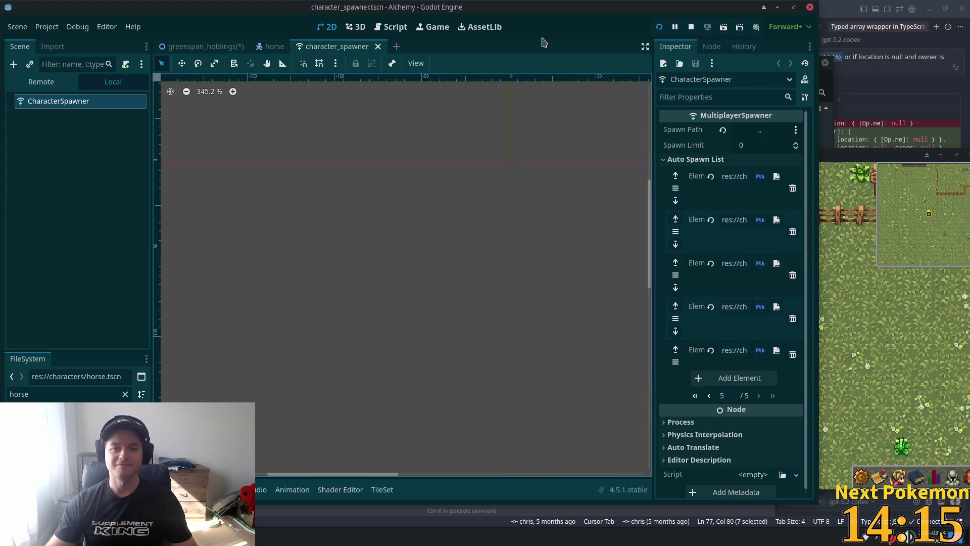
left_click(177, 46)
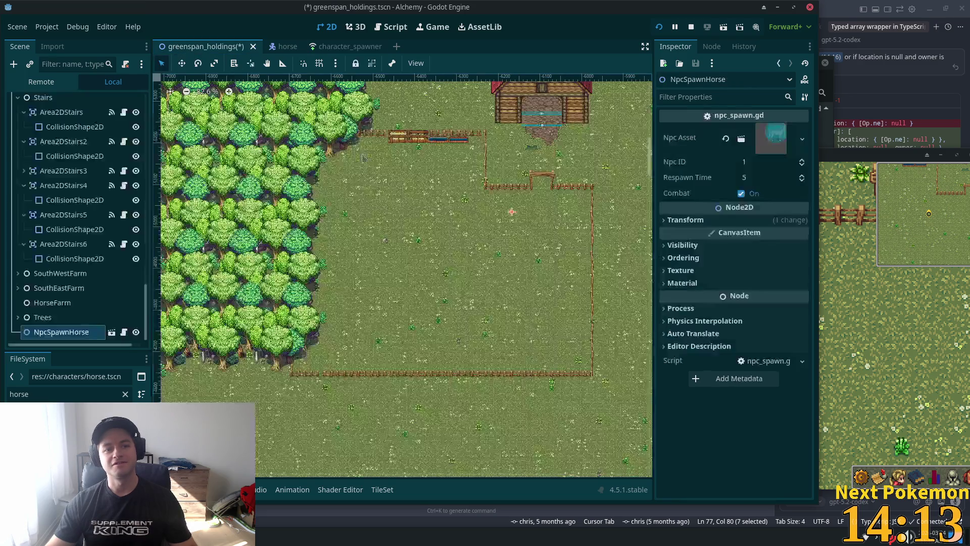
Step: Save the map and run the game with F5, arranging the two debug windows
key("ctrl+s")
key("F5")
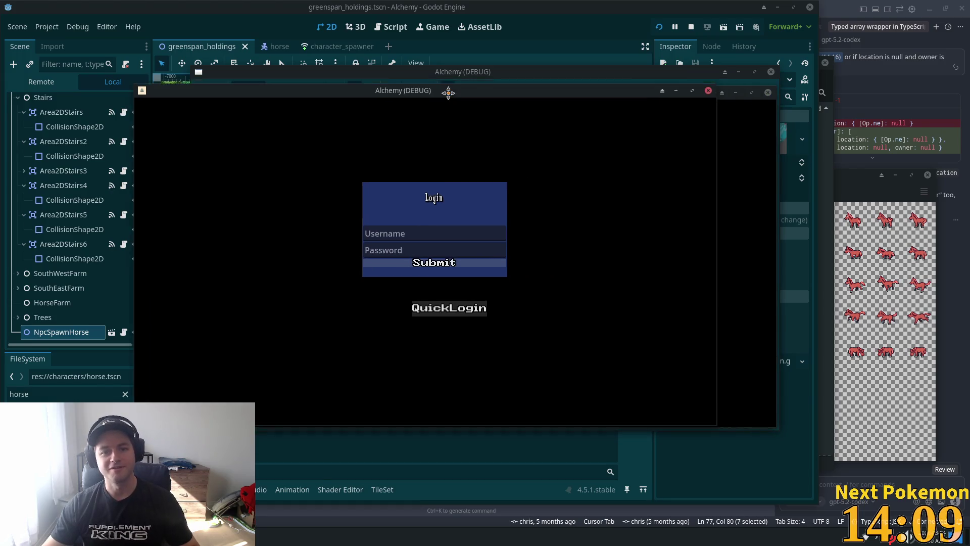
left_click_drag(448, 93, 323, 55)
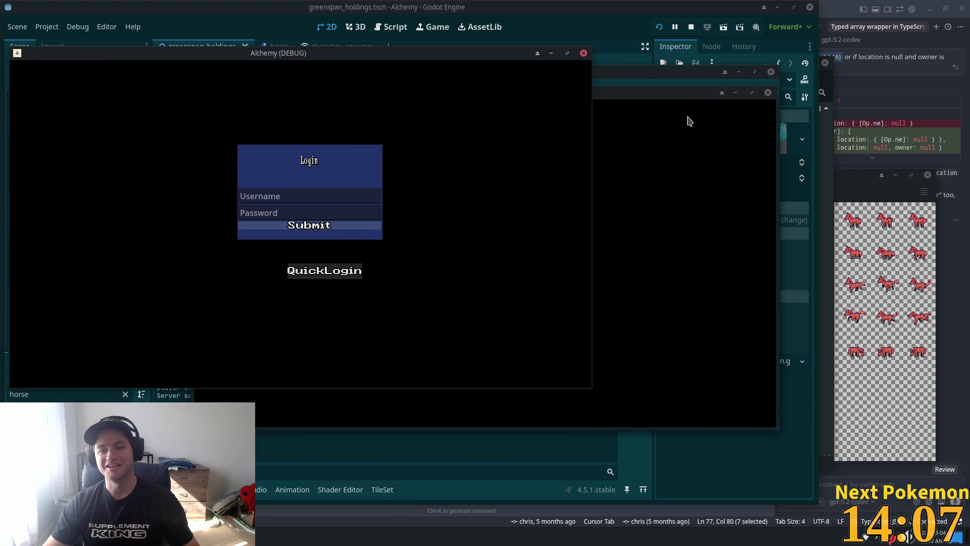
left_click(742, 123)
left_click_drag(742, 123, 928, 194)
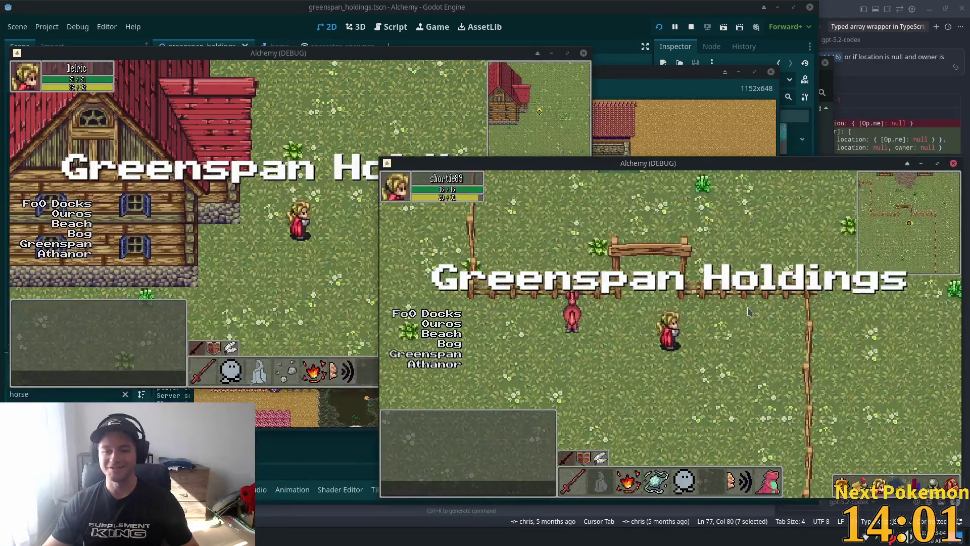
Step: Walk the player after the horse to the paddock's fence corner, then close the game
left_click(572, 315)
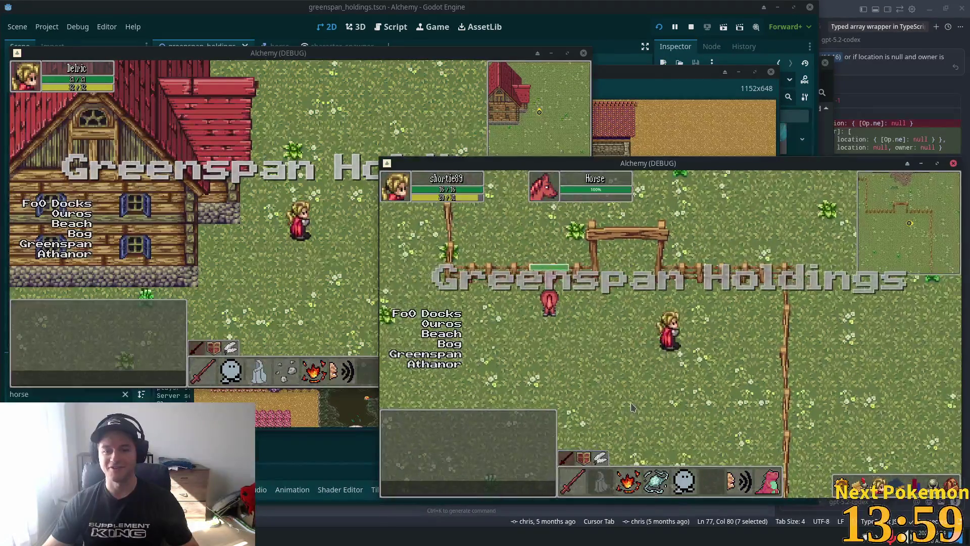
left_click(553, 372)
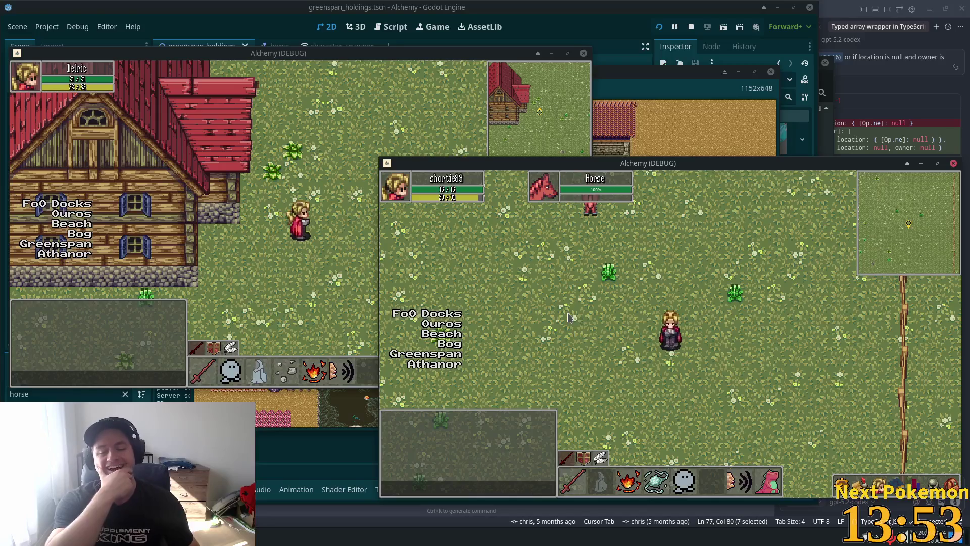
key("w")
key("d")
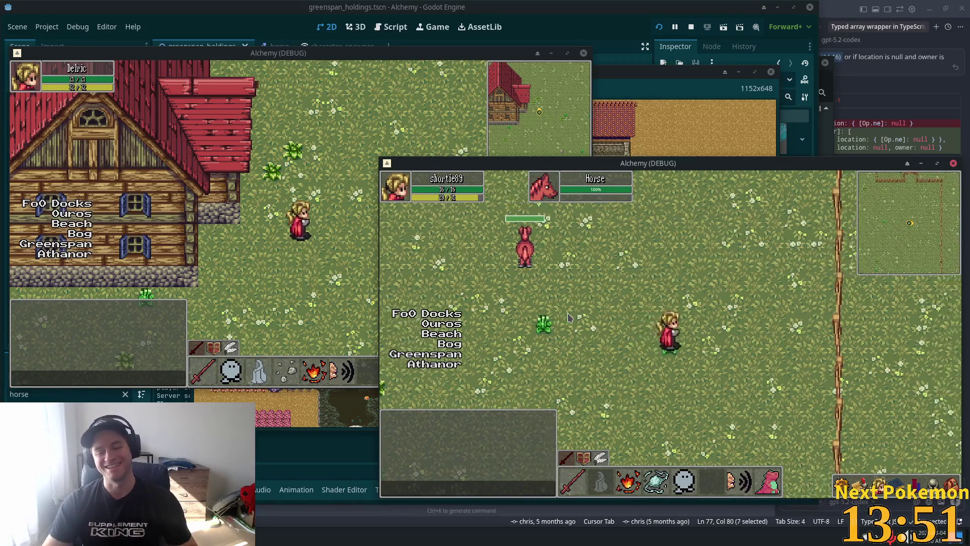
key("w")
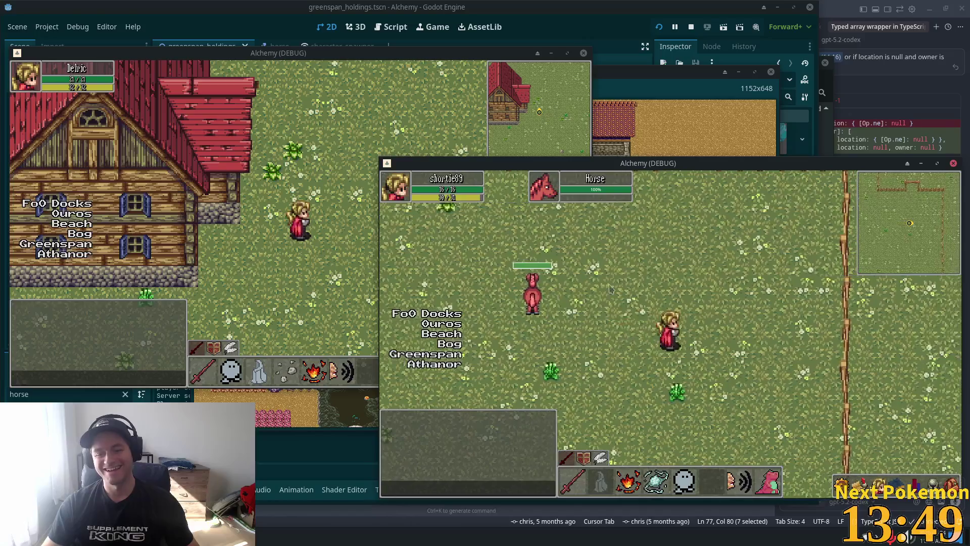
key("w")
key("d")
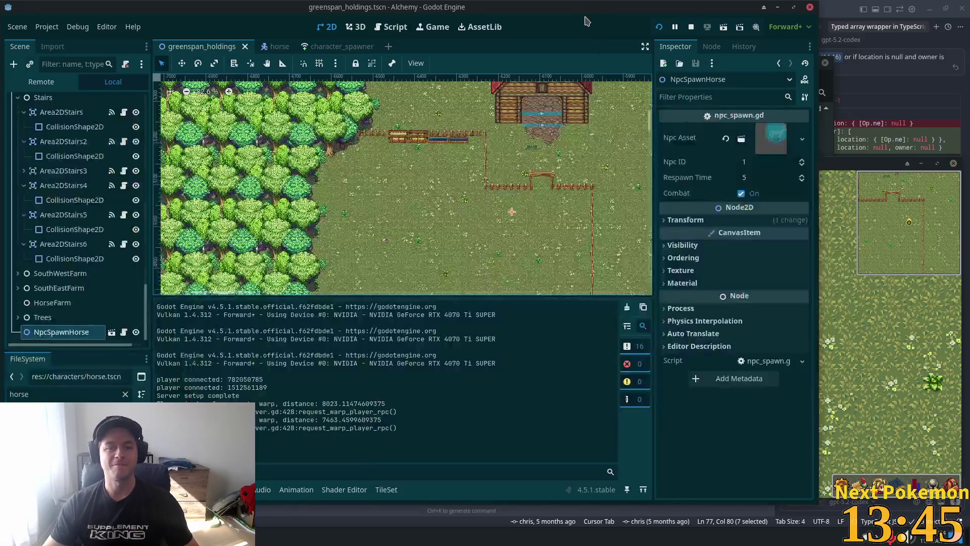
left_click(584, 54)
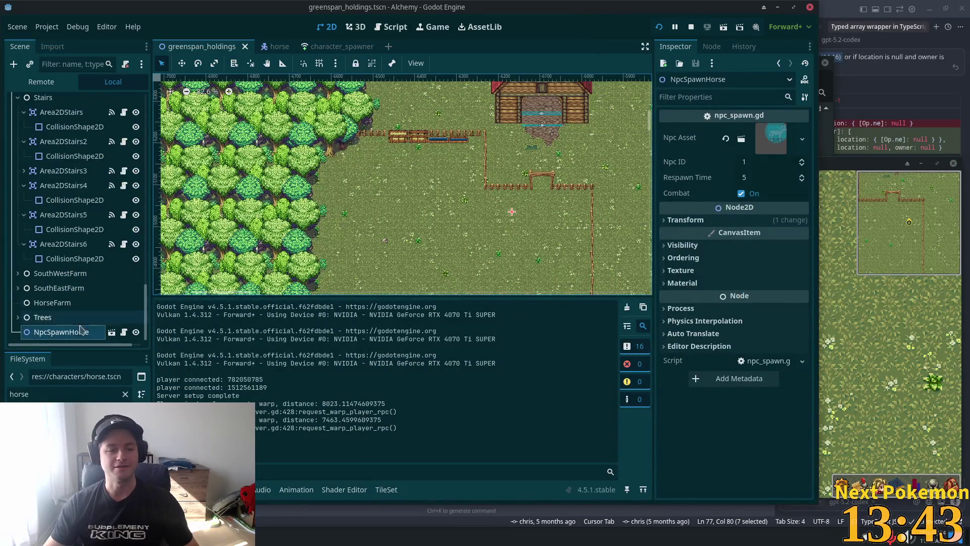
Step: Go from npc_spawn to the horse scene and select its Sprite node's animations
left_click(112, 333)
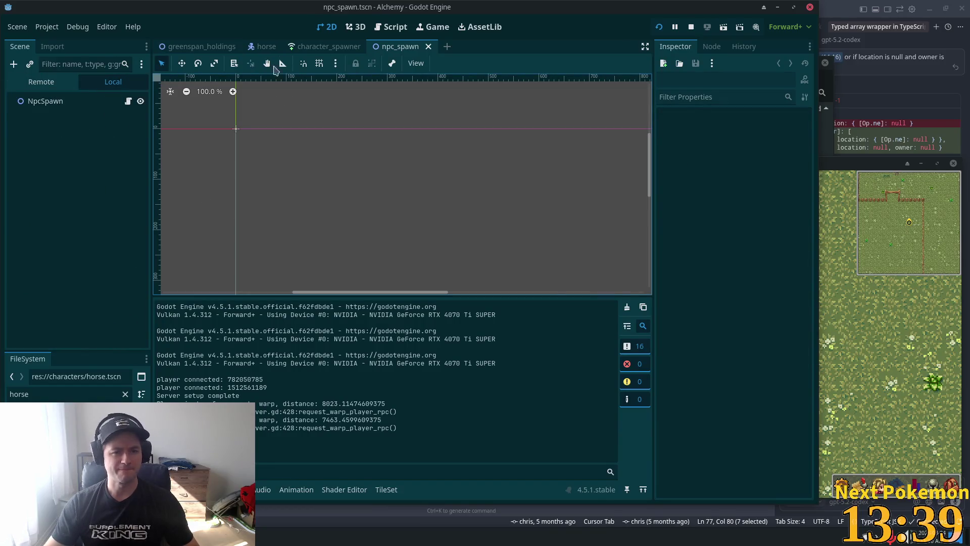
left_click(260, 46)
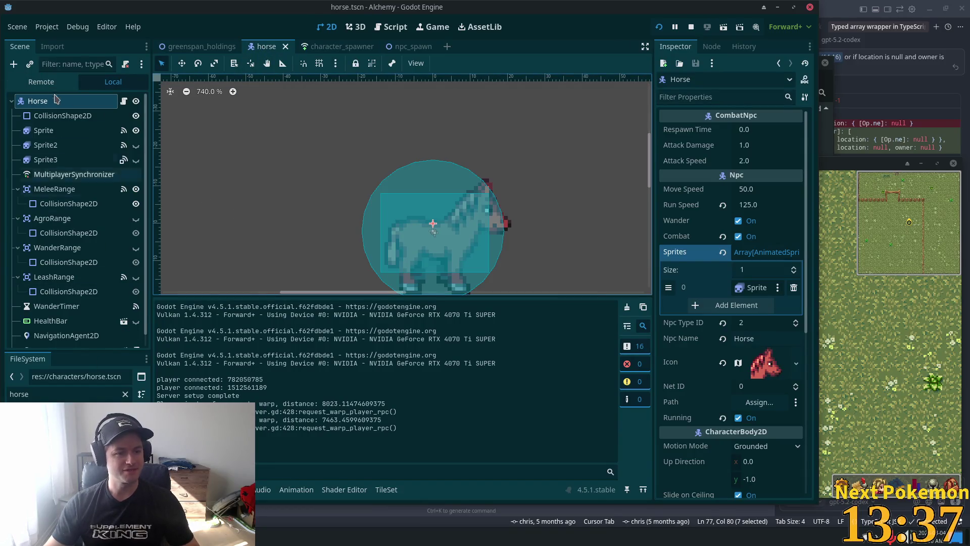
left_click(55, 174)
left_click(45, 130)
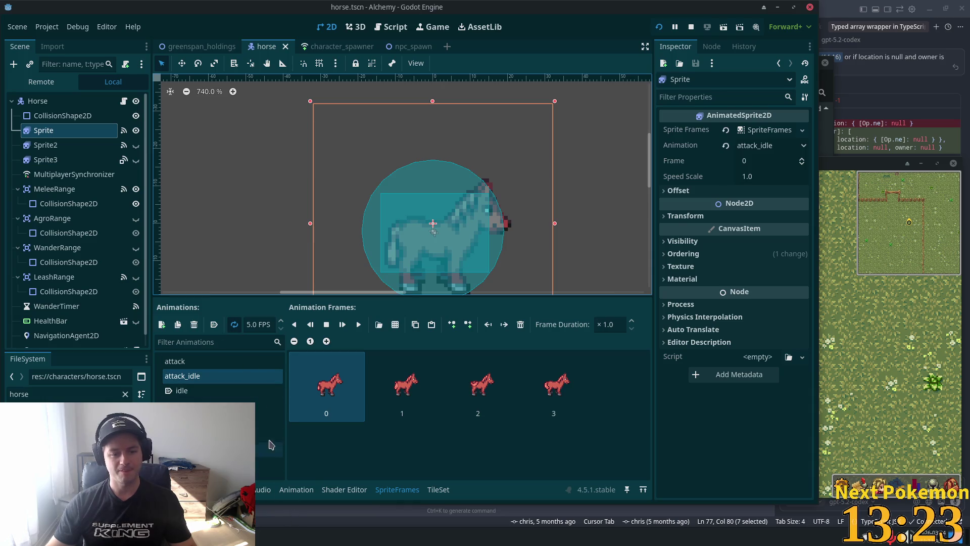
Step: Add a run animation with four side-view galloping frames from the horse sprite sheet
left_click(162, 325)
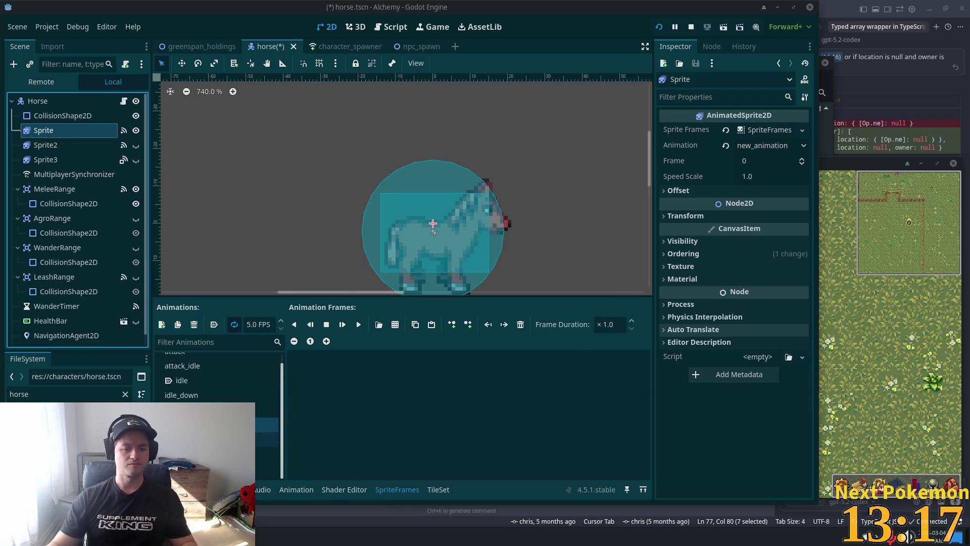
double_click(265, 425)
type("run")
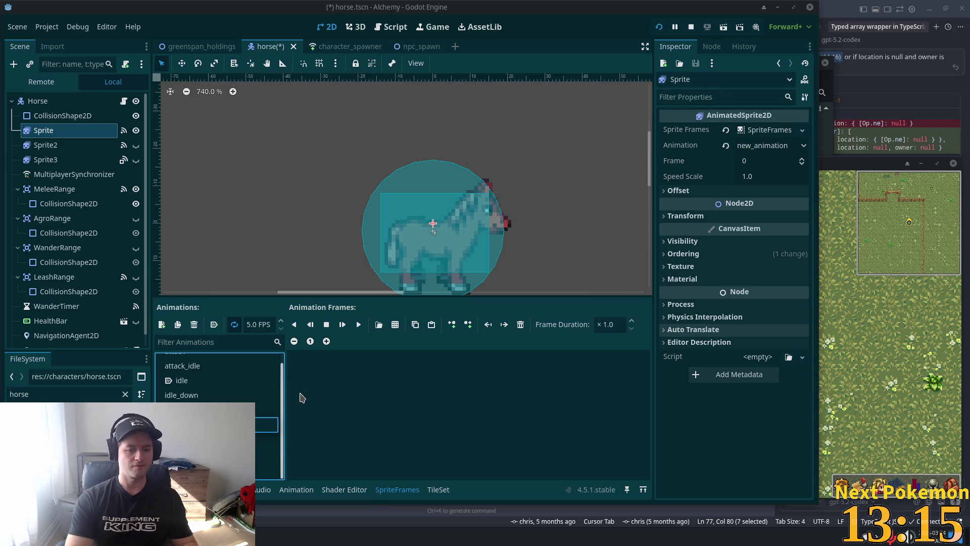
key("Return")
left_click(396, 323)
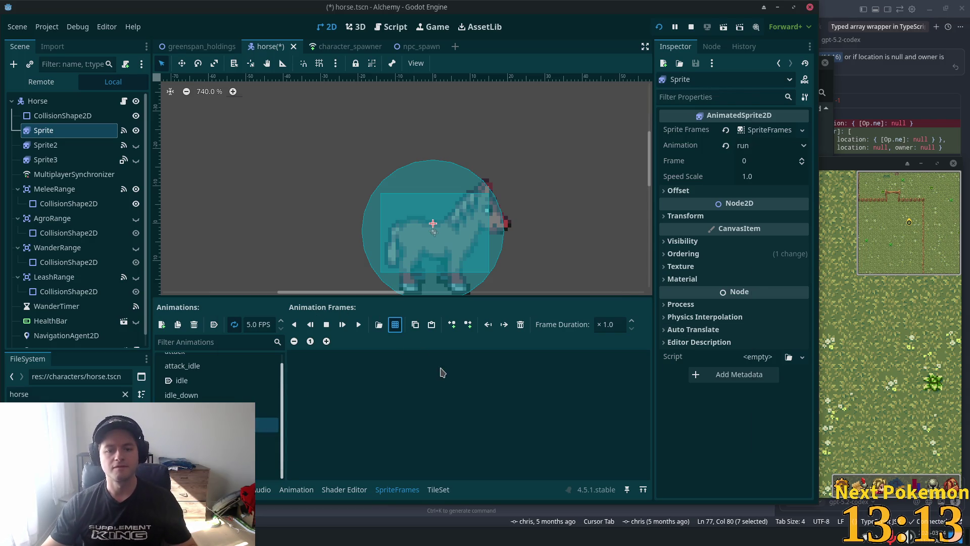
double_click(438, 222)
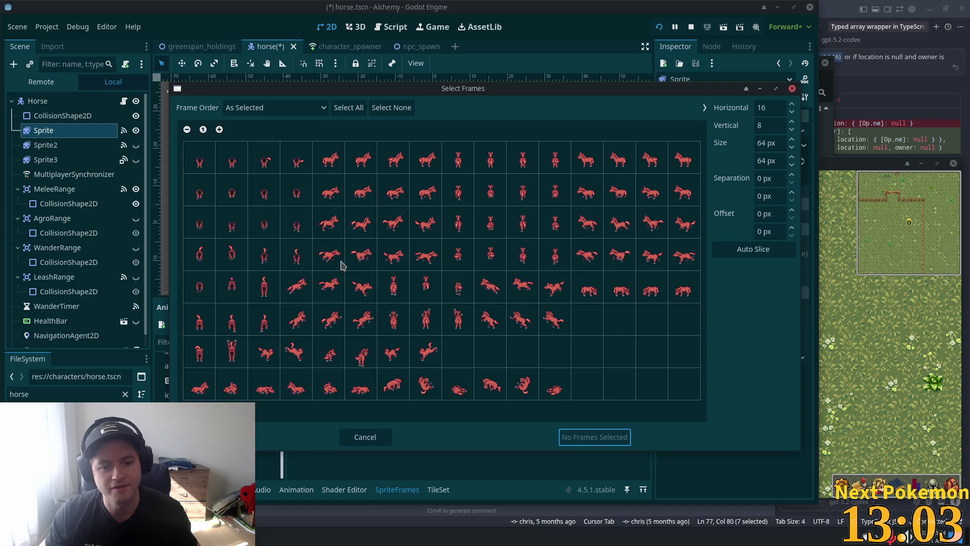
left_click_drag(343, 266, 420, 258)
left_click(595, 436)
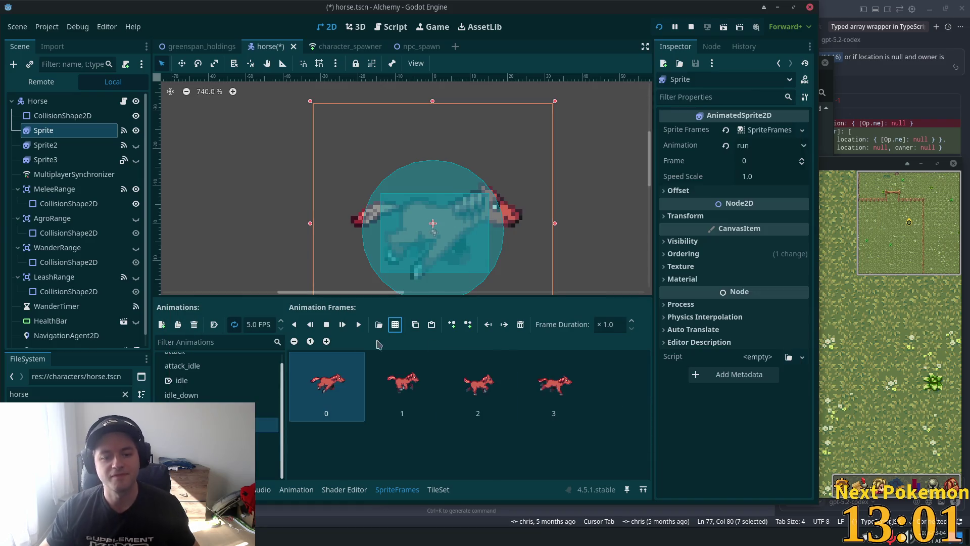
Step: Duplicate run as run_up and select all its copied frames
left_click(267, 440)
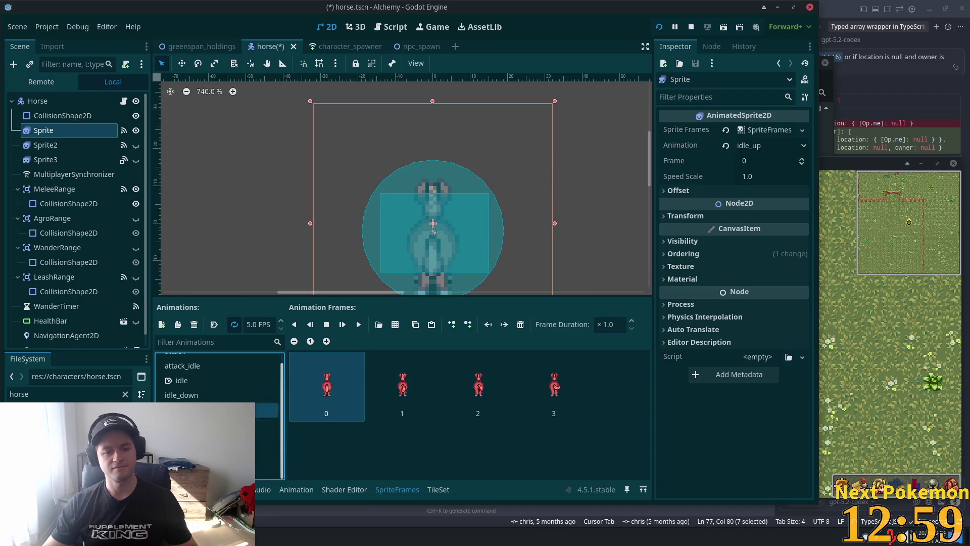
key("Up")
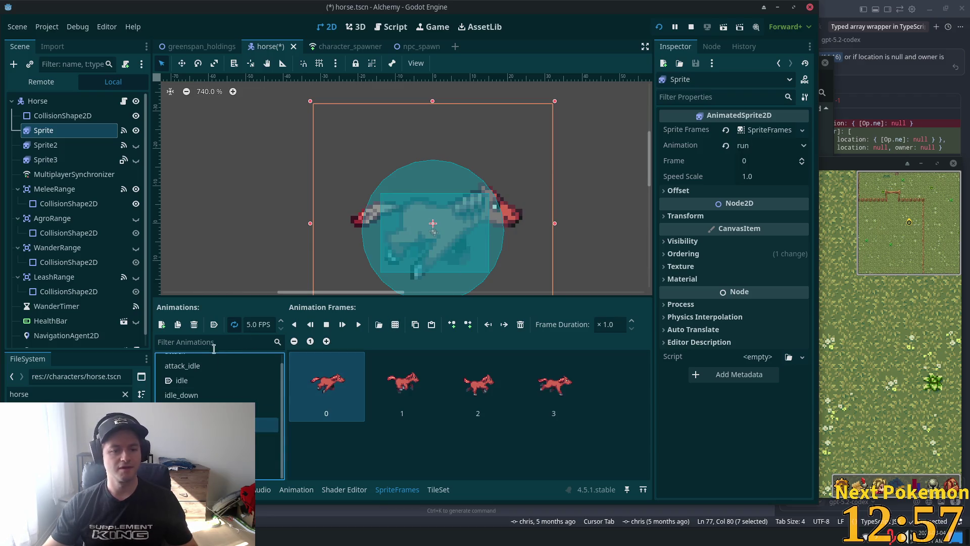
left_click(177, 324)
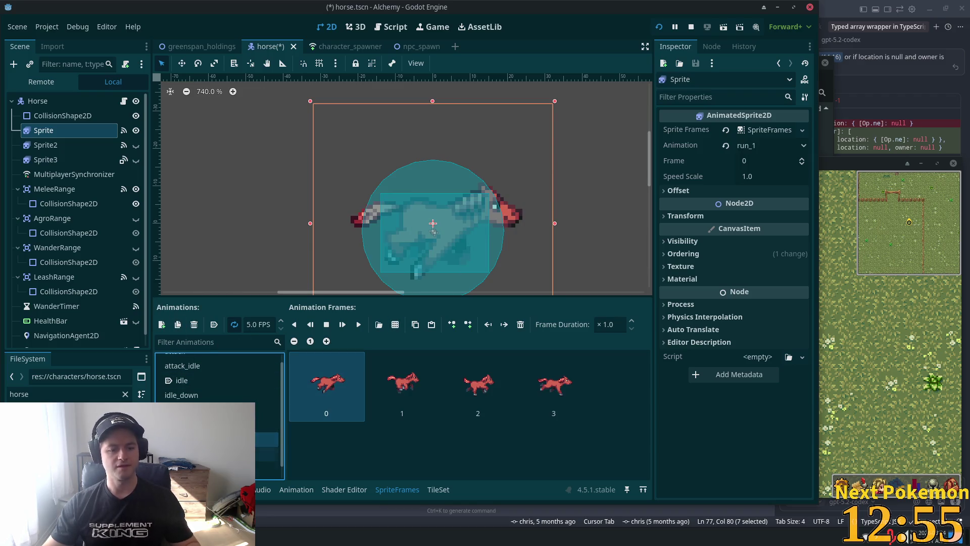
key("F2")
left_click(266, 439)
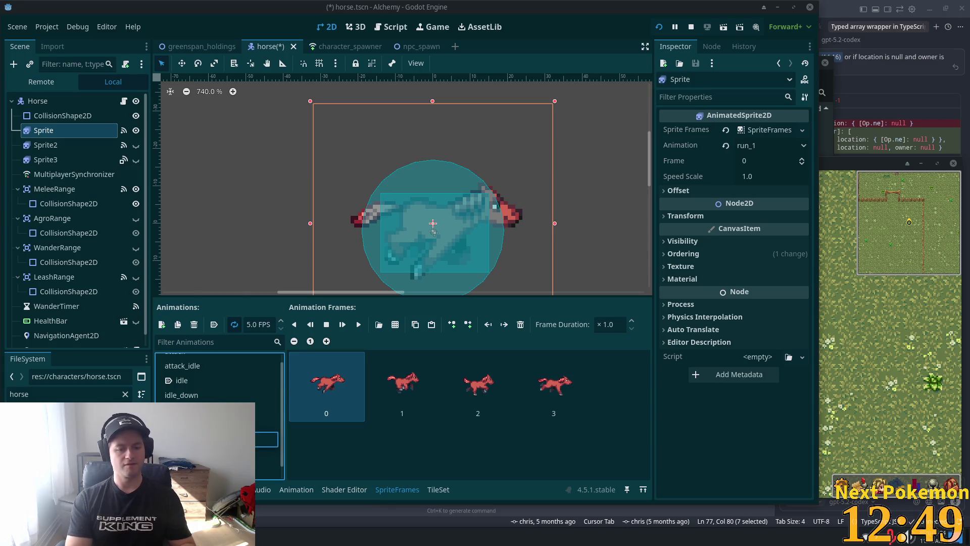
left_click(267, 439)
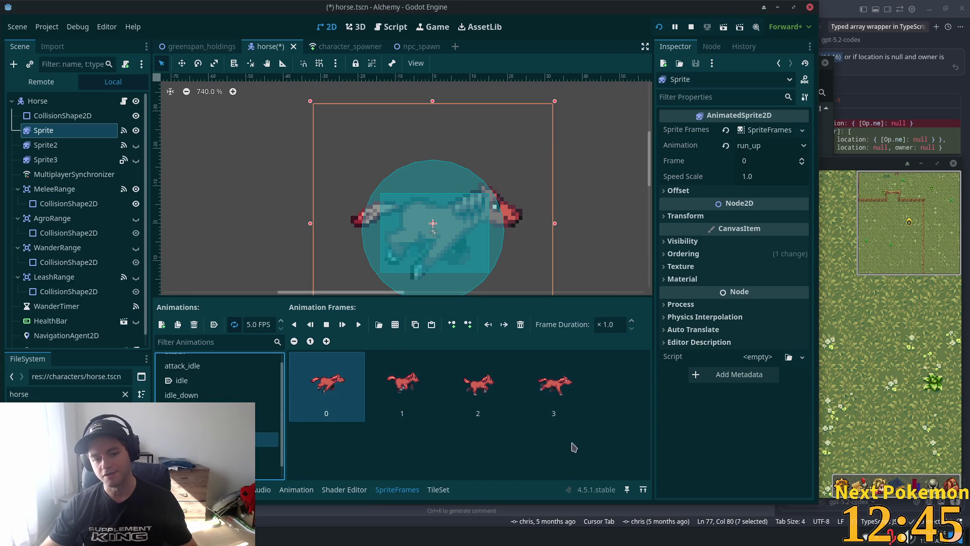
left_click(547, 394, "shift")
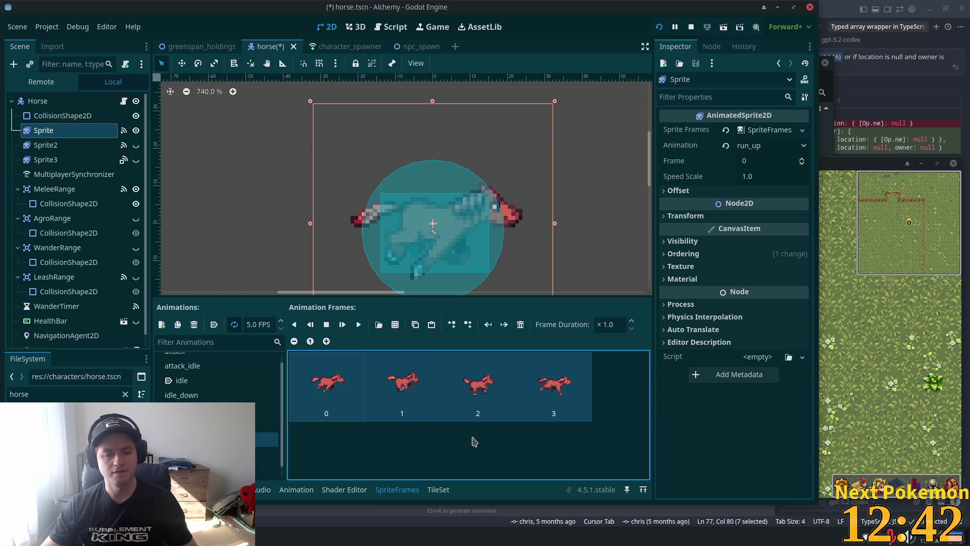
Step: Replace run_up's frames with four back-view running frames from hardy horse bottom v02.png
left_click(519, 324)
left_click(395, 324)
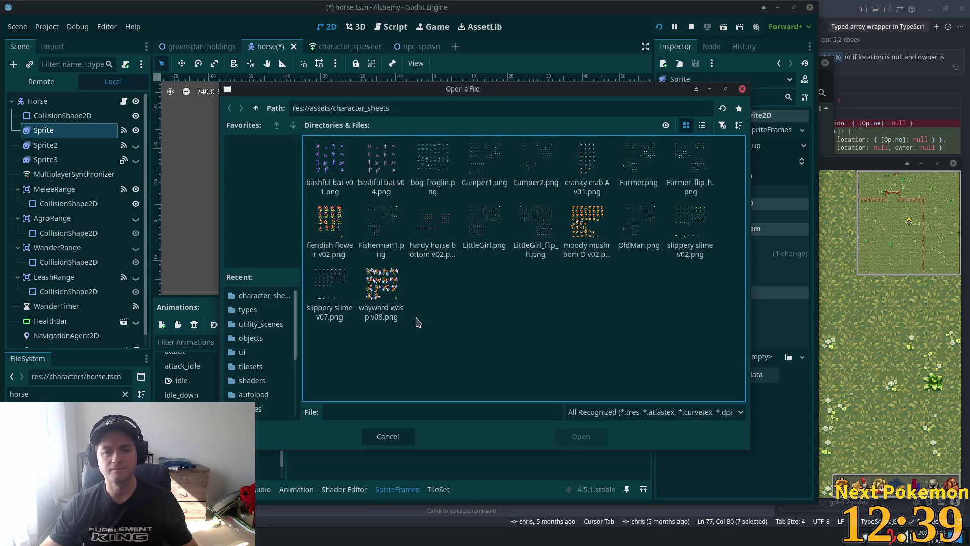
double_click(446, 232)
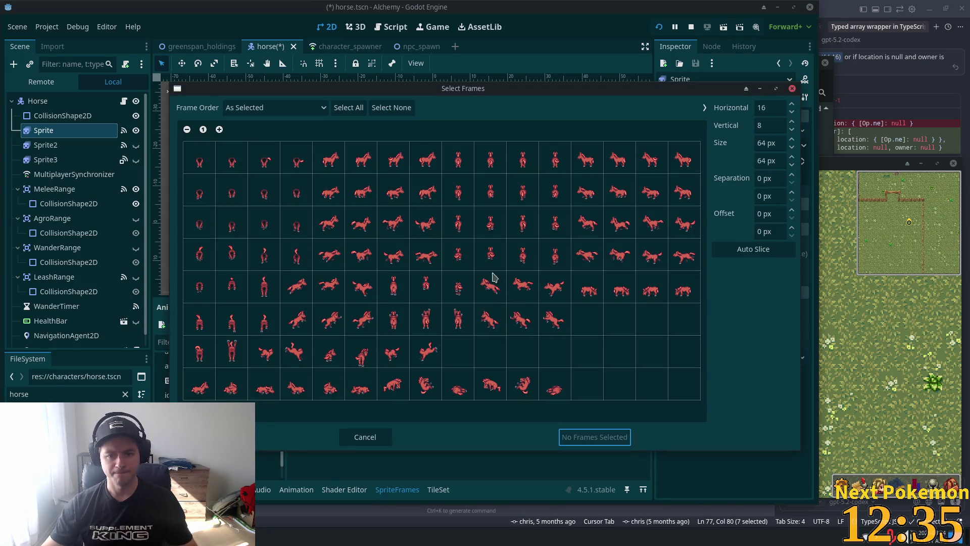
left_click_drag(456, 261, 542, 261)
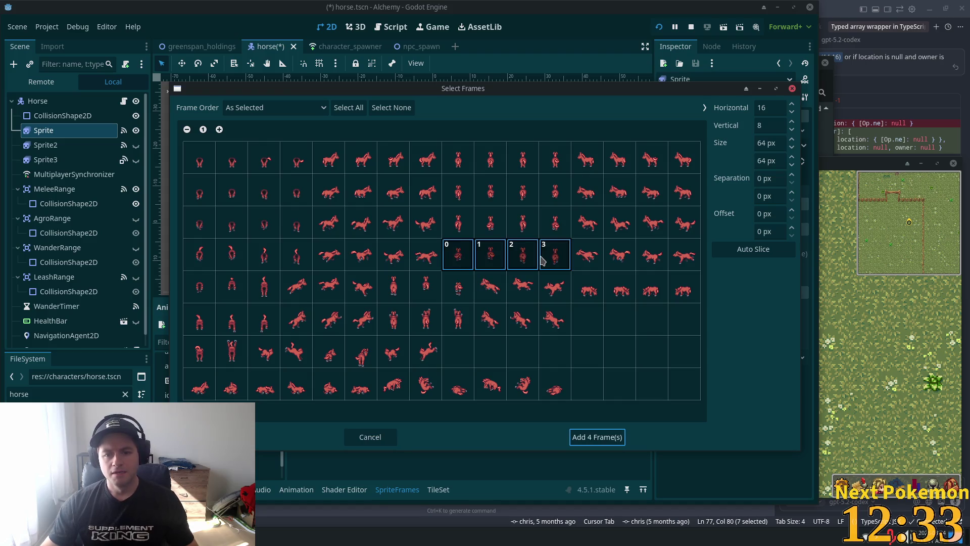
left_click(581, 435)
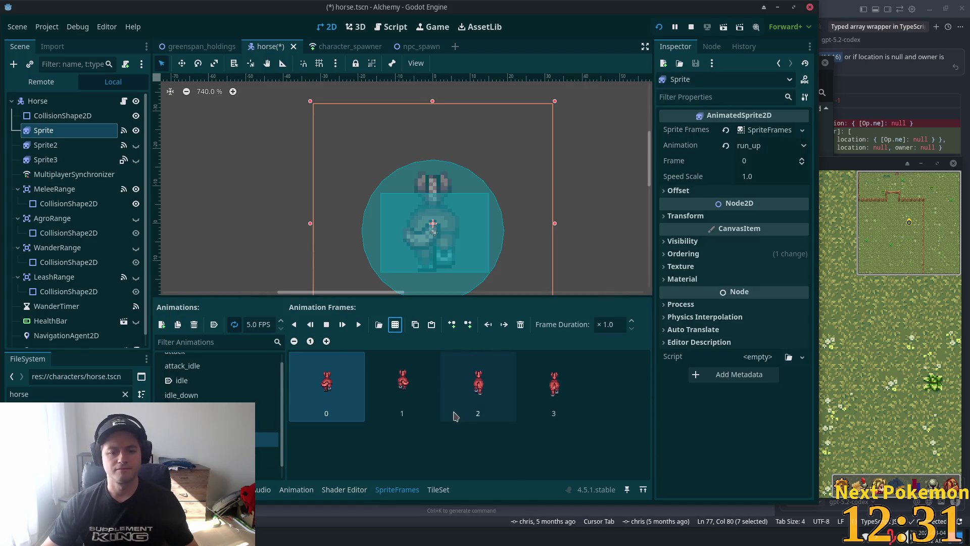
left_click(276, 467)
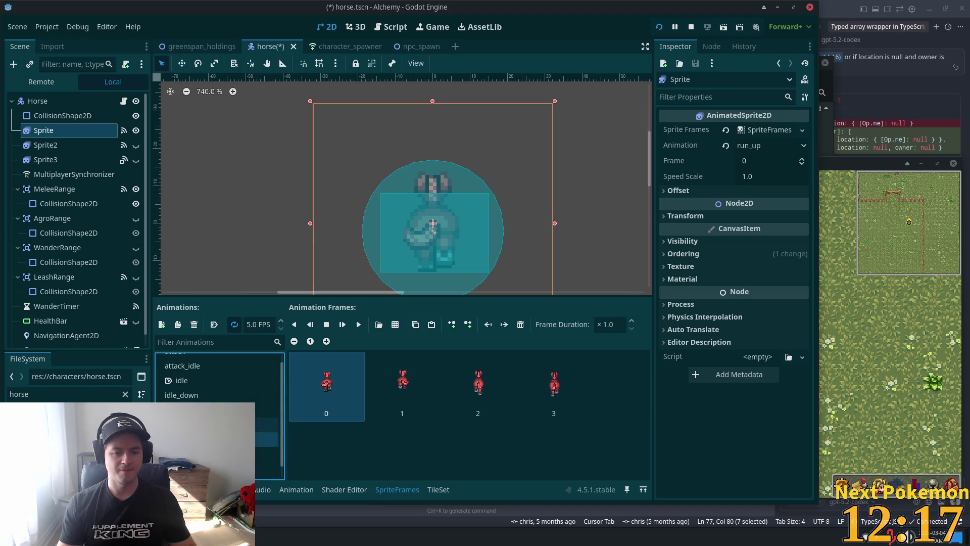
Step: Duplicate run_up as run_down and delete its copied frames
left_click(177, 323)
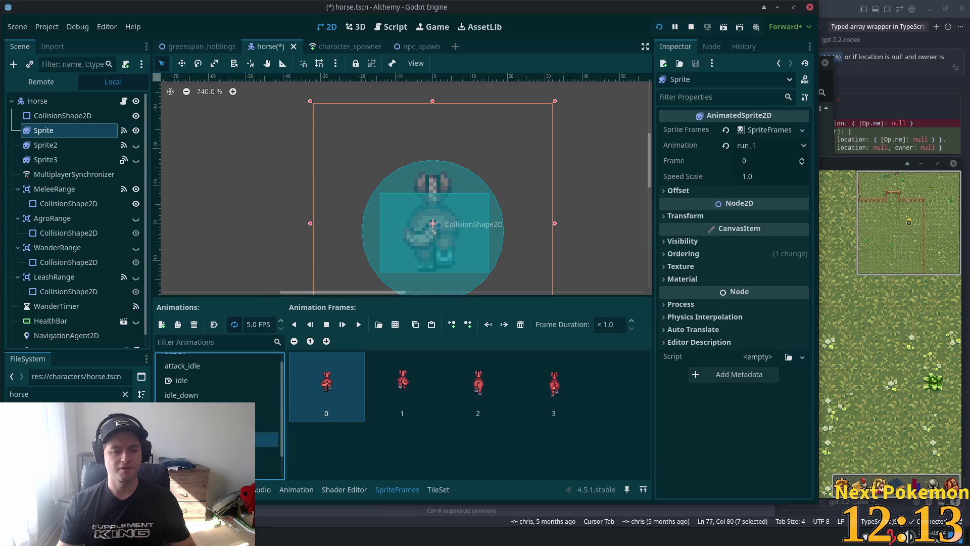
left_click(273, 440)
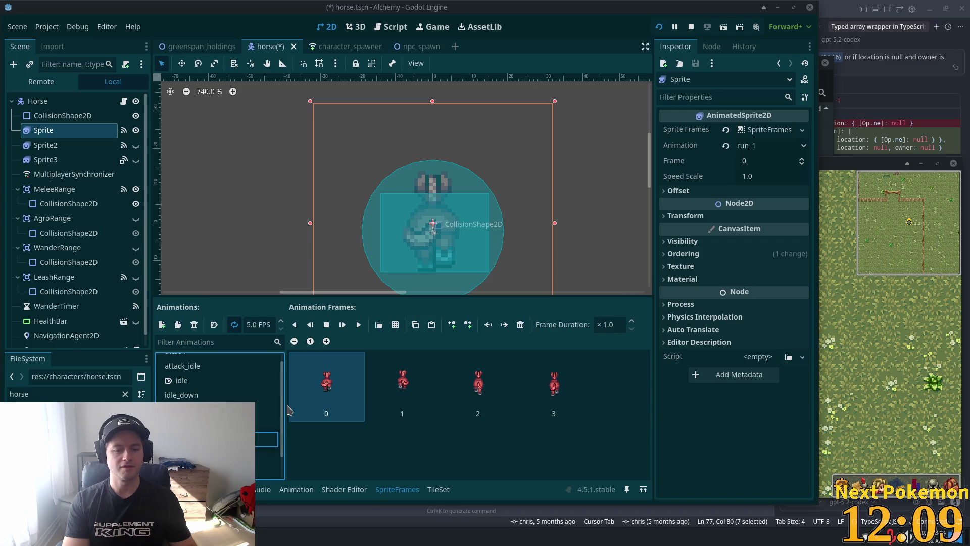
key("Return")
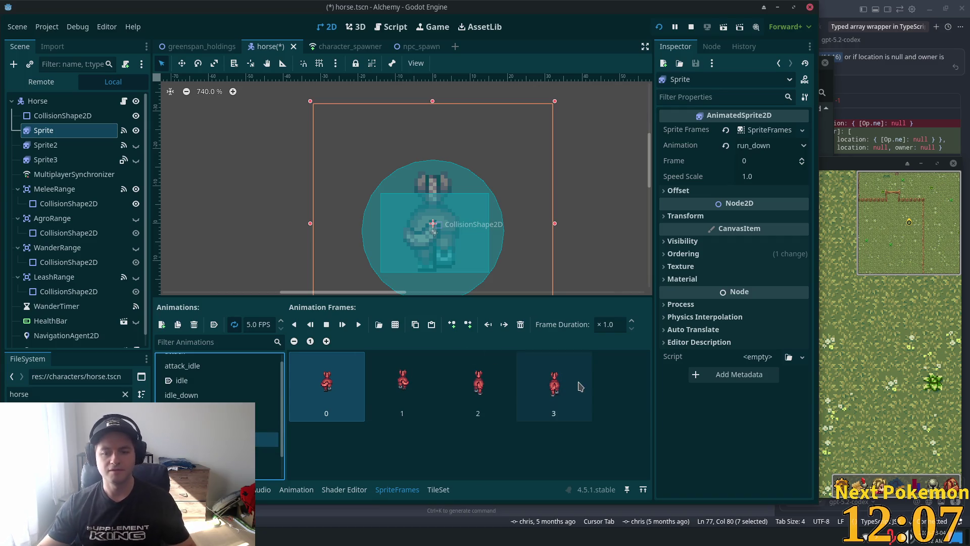
left_click(554, 384, "shift")
left_click(521, 324)
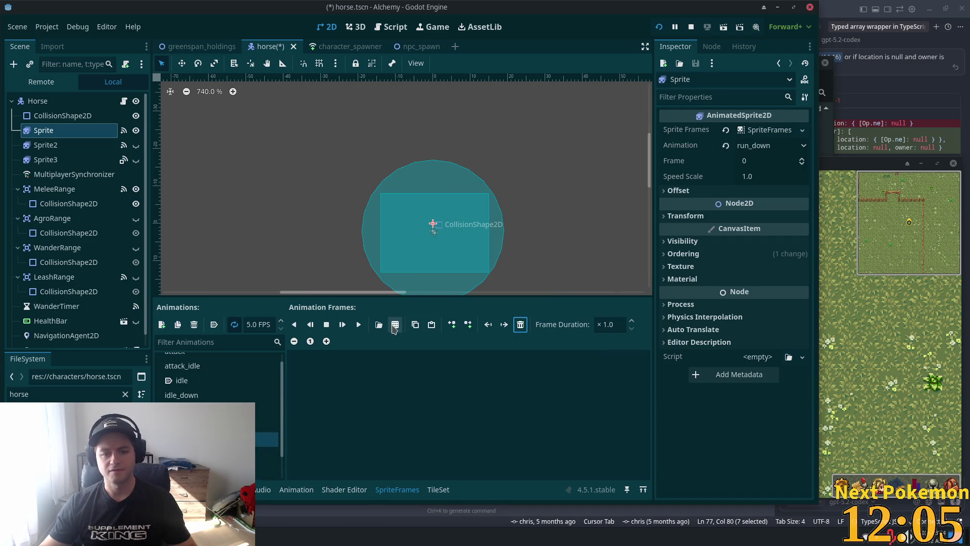
Step: Add four row-4 running frames from hardy horse bottom v02 to run_down and save horse.tscn
left_click(396, 324)
double_click(433, 223)
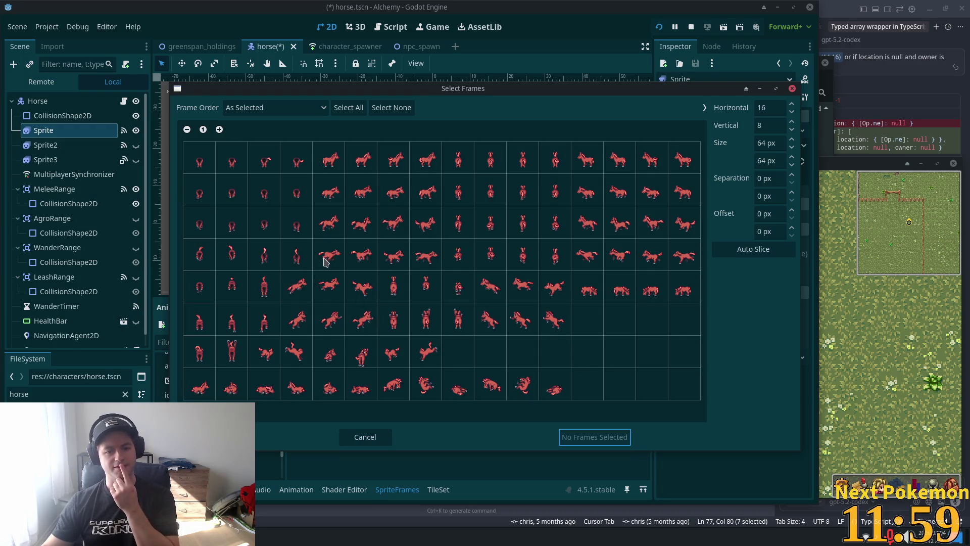
left_click_drag(331, 259, 415, 261)
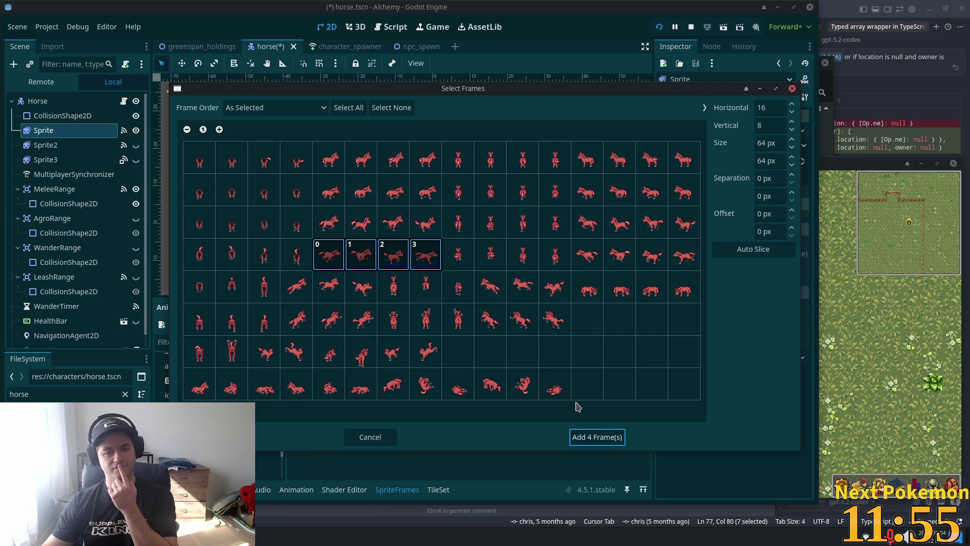
left_click(596, 437)
key("ctrl+s")
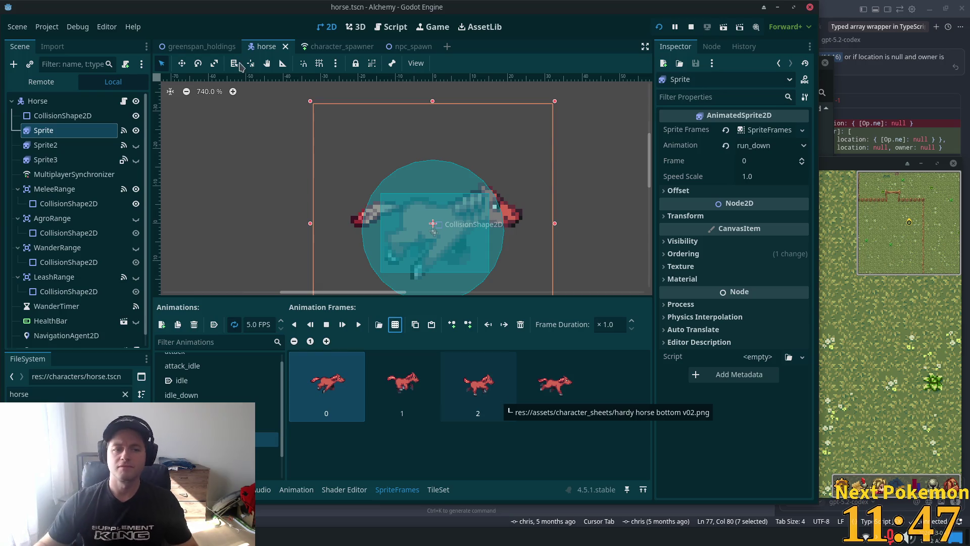
left_click(38, 101)
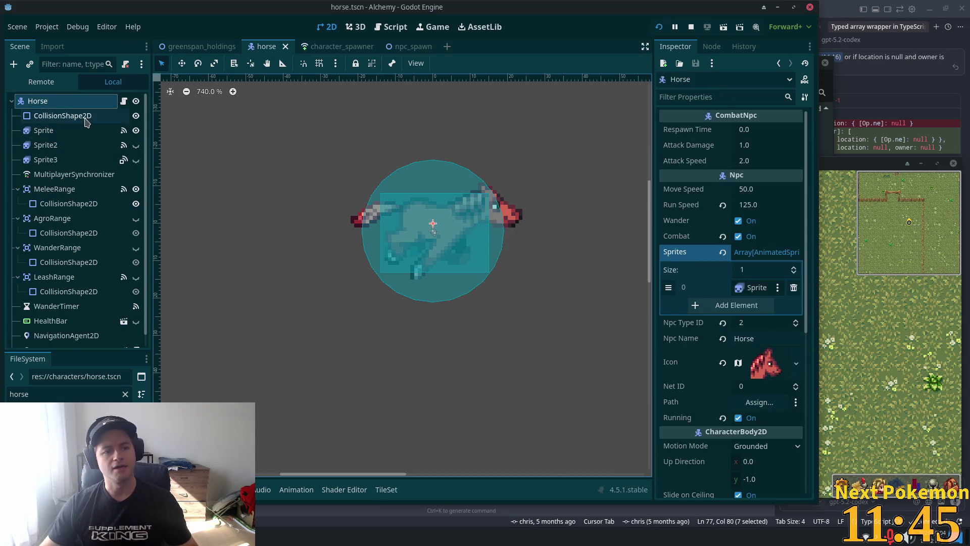
Step: Select the WanderRange area and make it visible in the horse scene
left_click(60, 116)
left_click(78, 253)
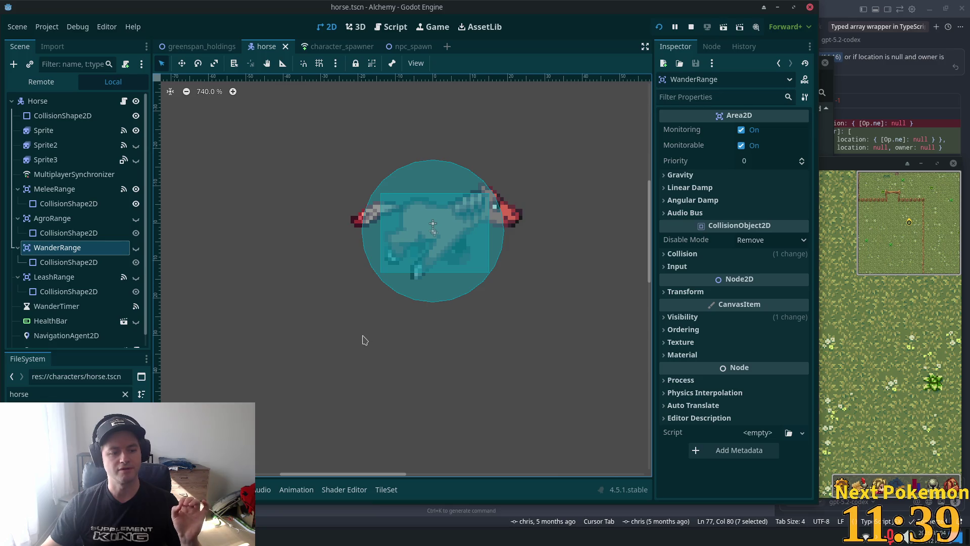
scroll(368, 307, "down", 6)
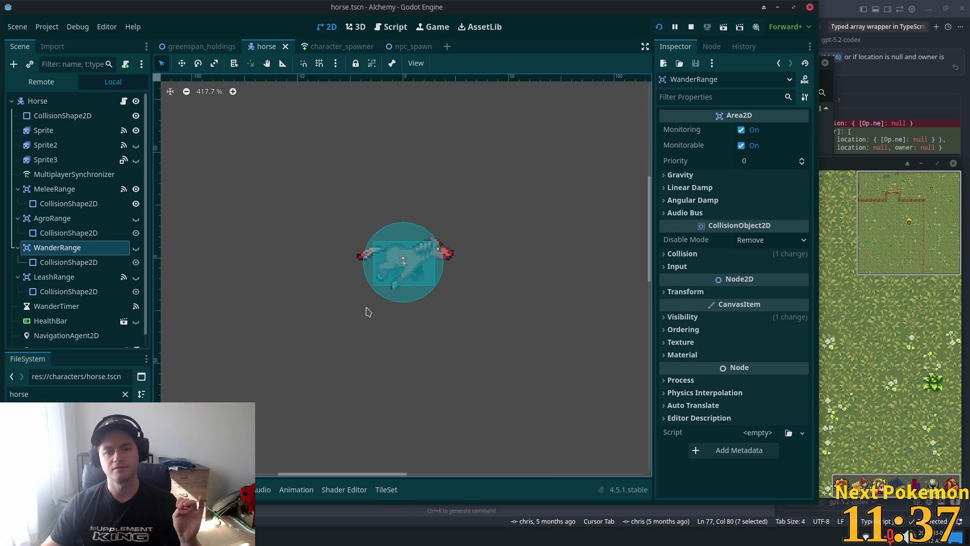
left_click(136, 248)
scroll(245, 329, "down", 2)
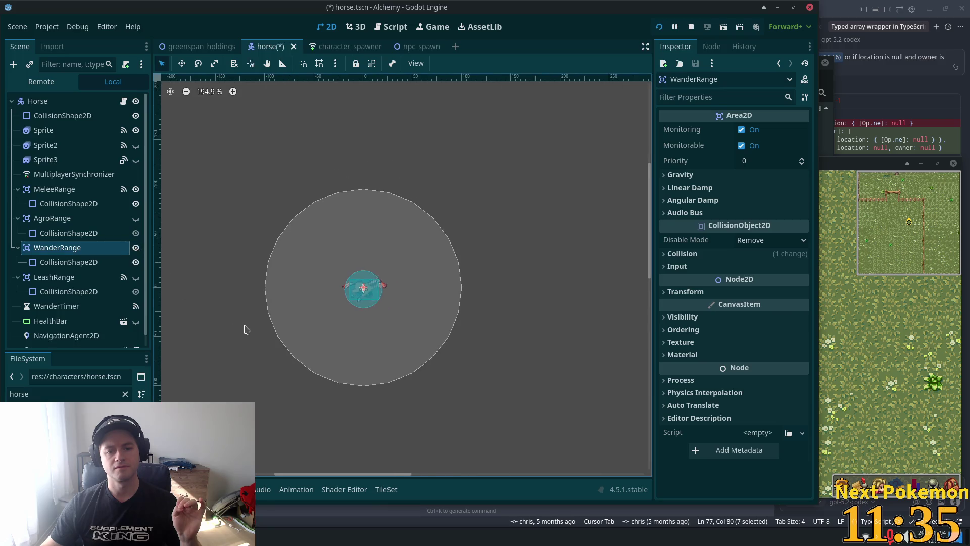
left_click_drag(292, 224, 353, 161)
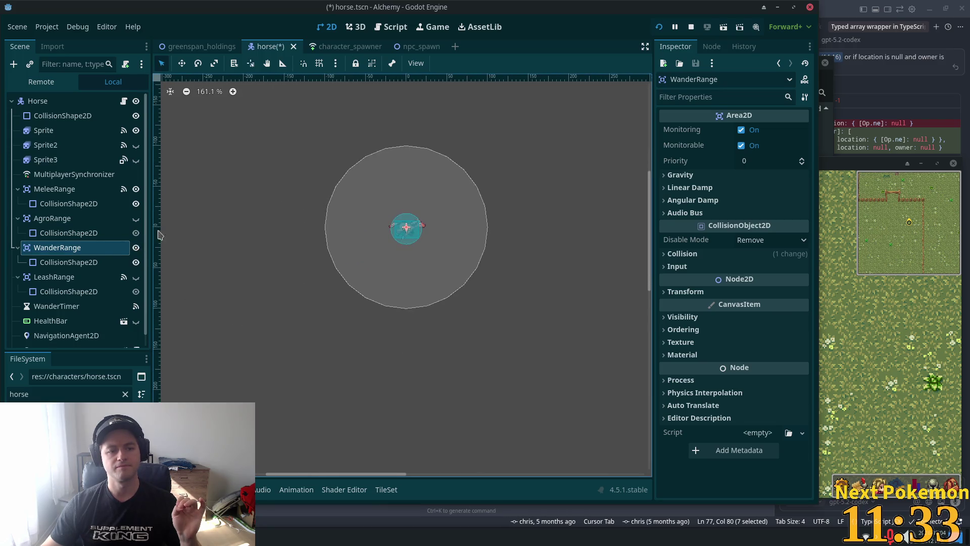
Step: Enlarge the WanderRange collision circle to about 315 px radius and save horse.tscn
left_click(99, 261)
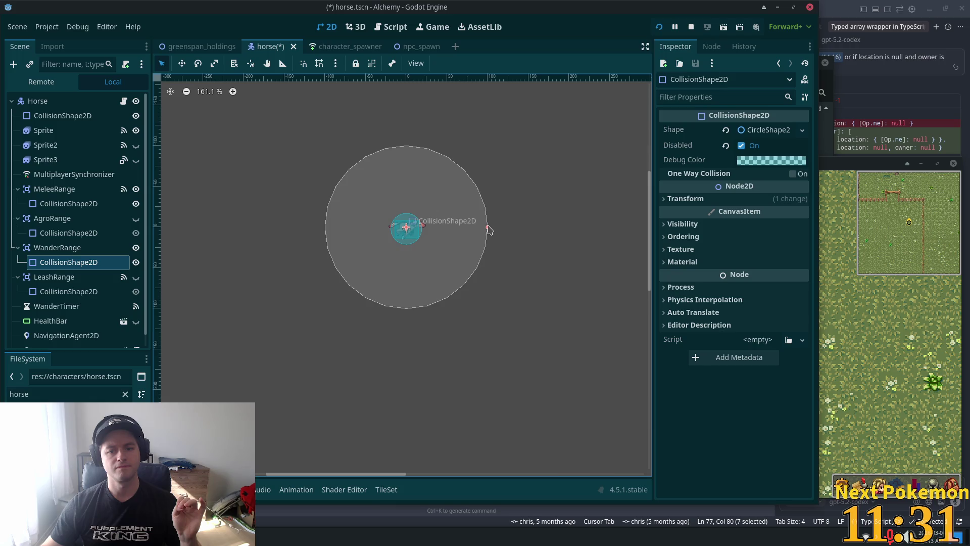
scroll(491, 230, "down", 3)
left_click_drag(498, 245, 608, 245)
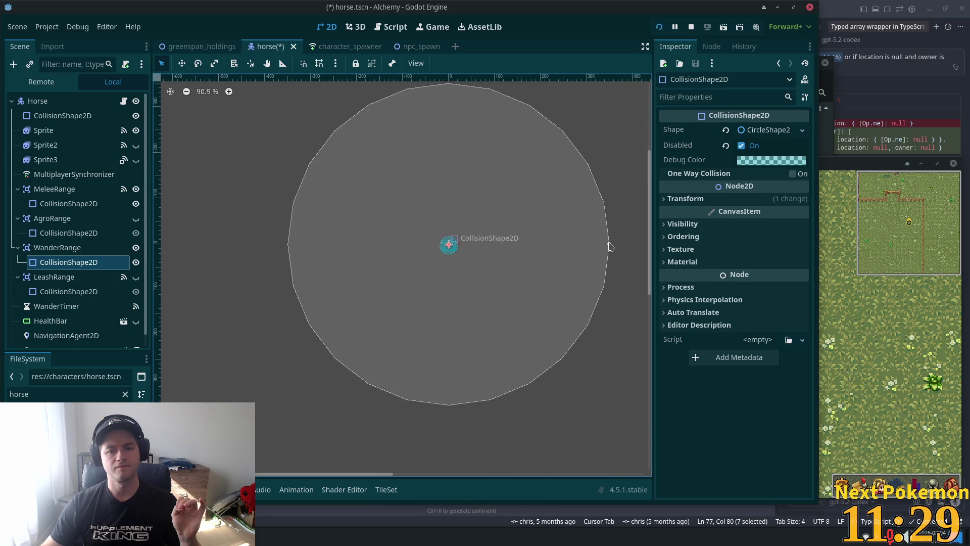
key("ctrl+s")
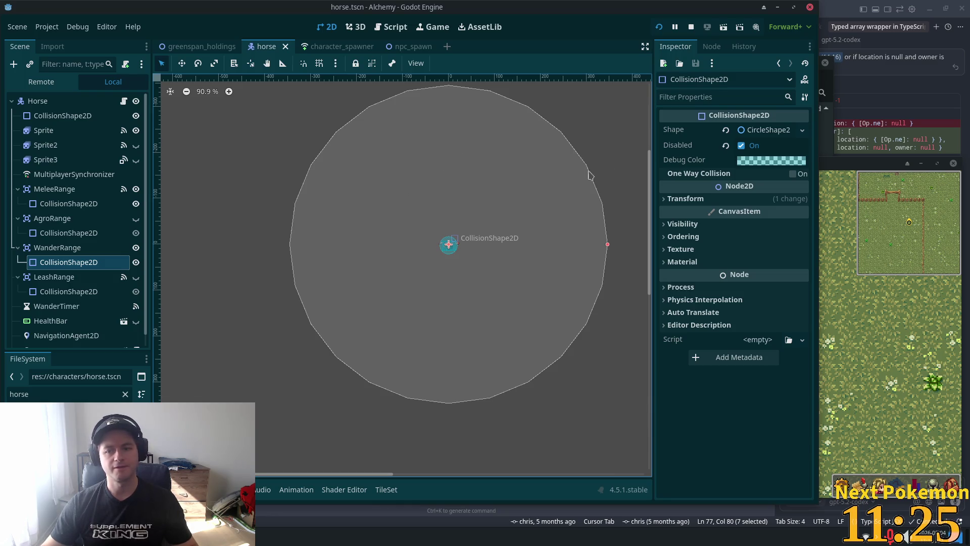
left_click(839, 10)
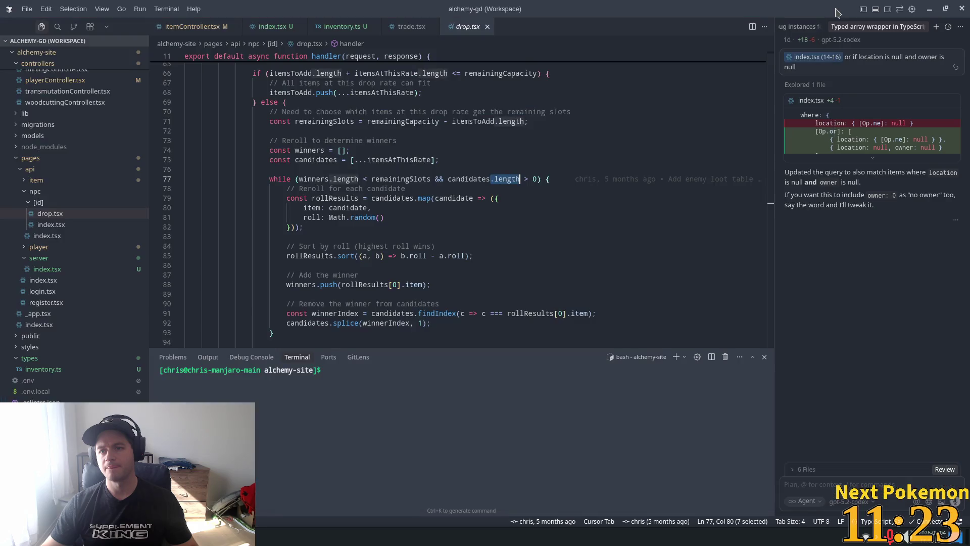
key("alt+Tab")
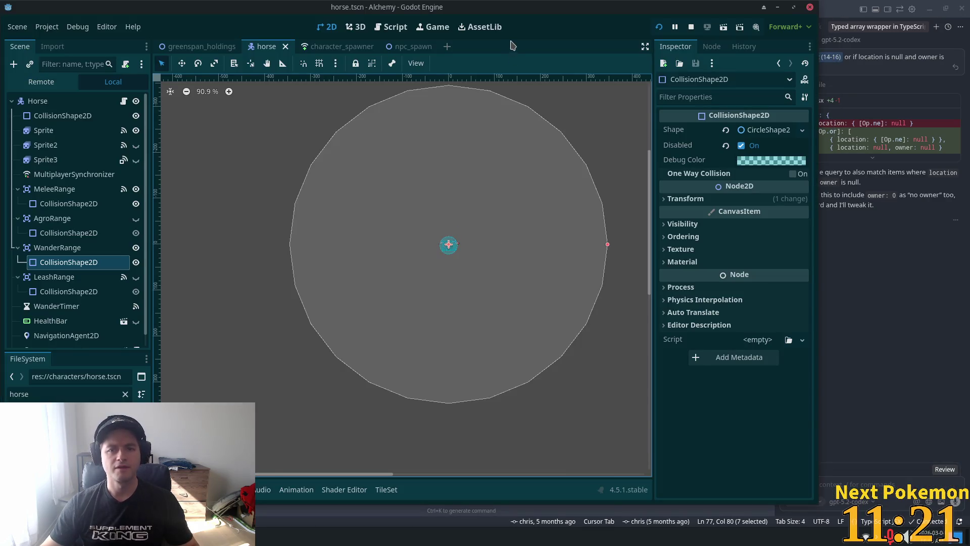
Step: Move NpcSpawnHorse down and left in the farm field and save greenspan_holdings
left_click(197, 46)
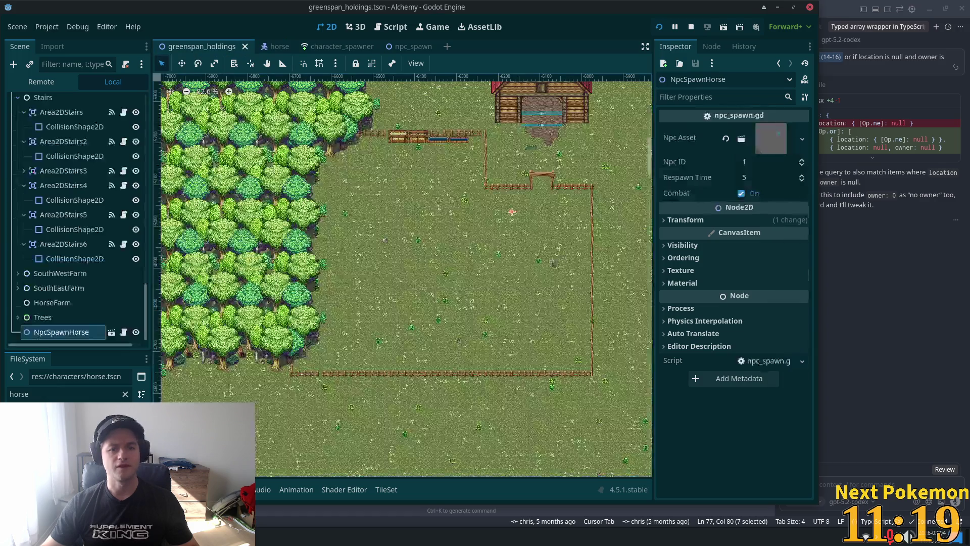
scroll(506, 270, "up", 6)
key("w")
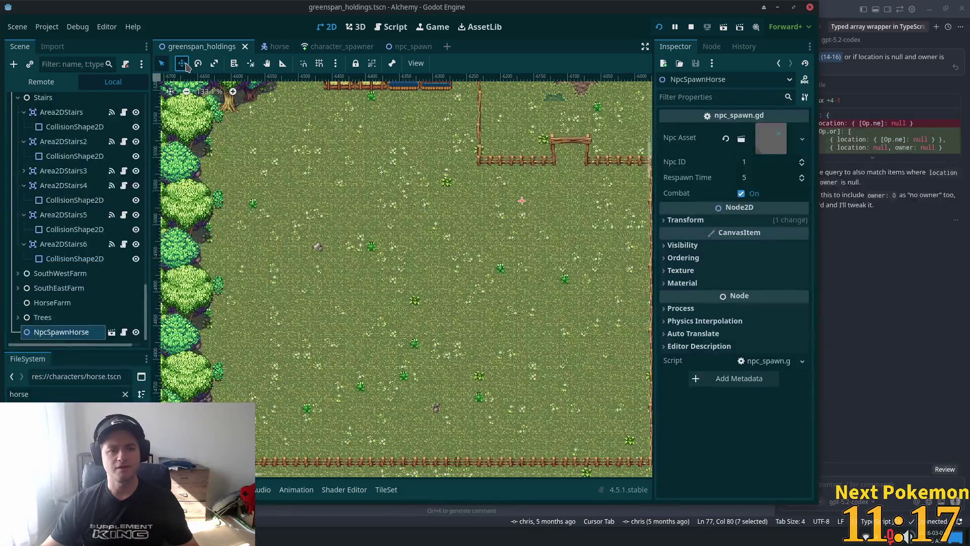
mouse_move(539, 204)
left_mouse_down()
mouse_move(496, 247)
mouse_move(481, 280)
left_mouse_up()
key("ctrl+s")
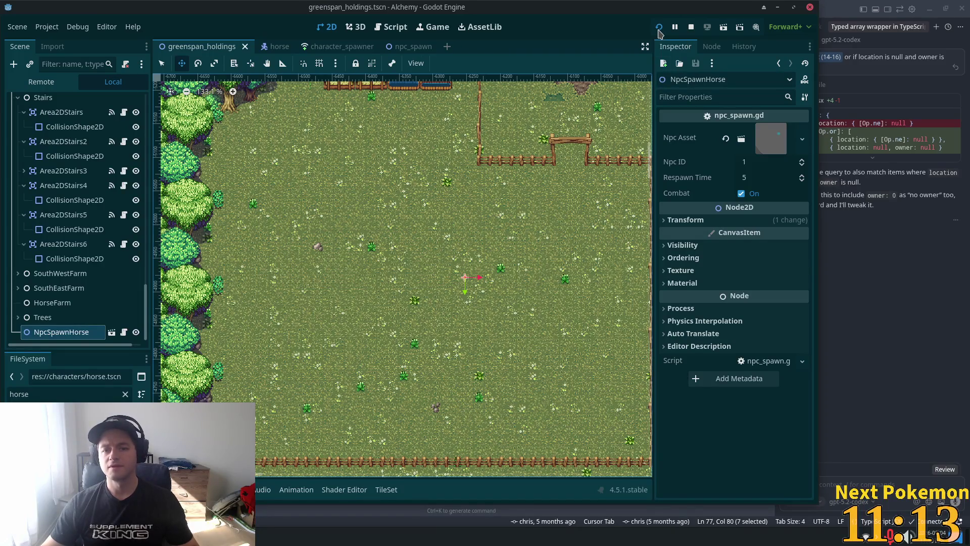
Step: Run the project, log in with QuickLogin, and walk the player around the field
left_click(659, 27)
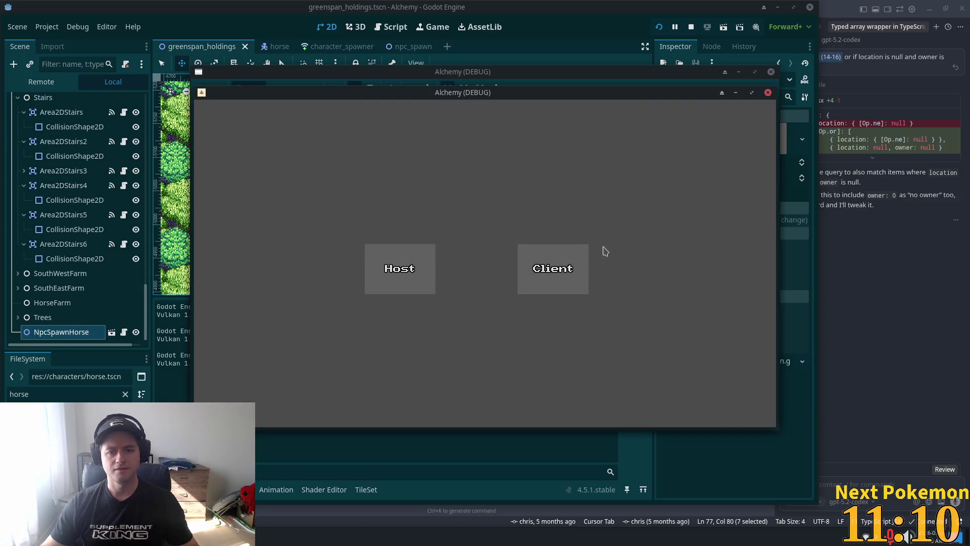
left_click(571, 257)
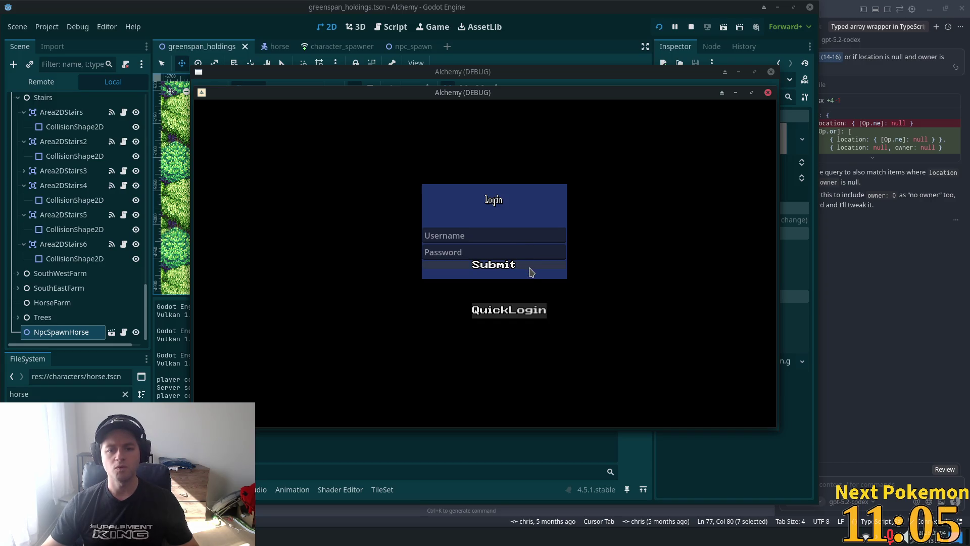
left_click(530, 267)
key("Up")
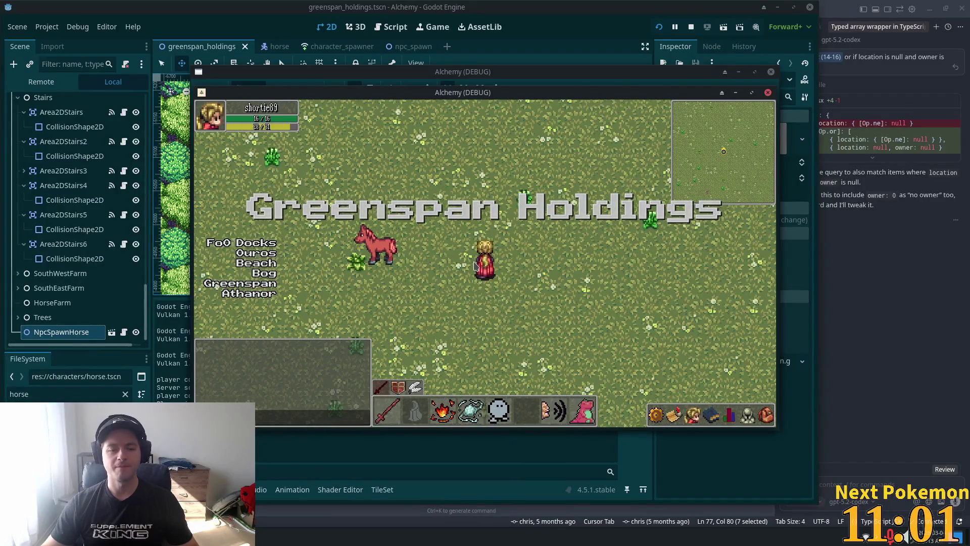
key("Down")
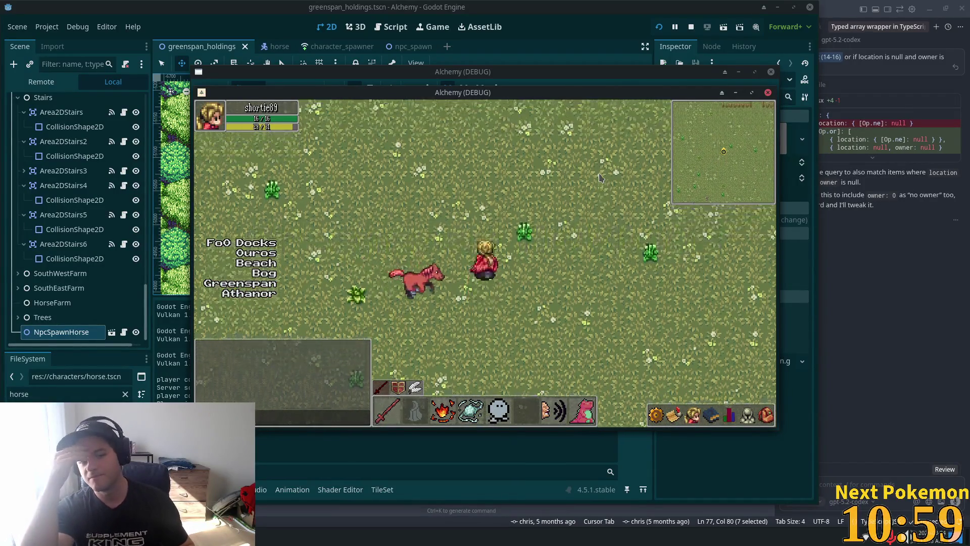
key("Right")
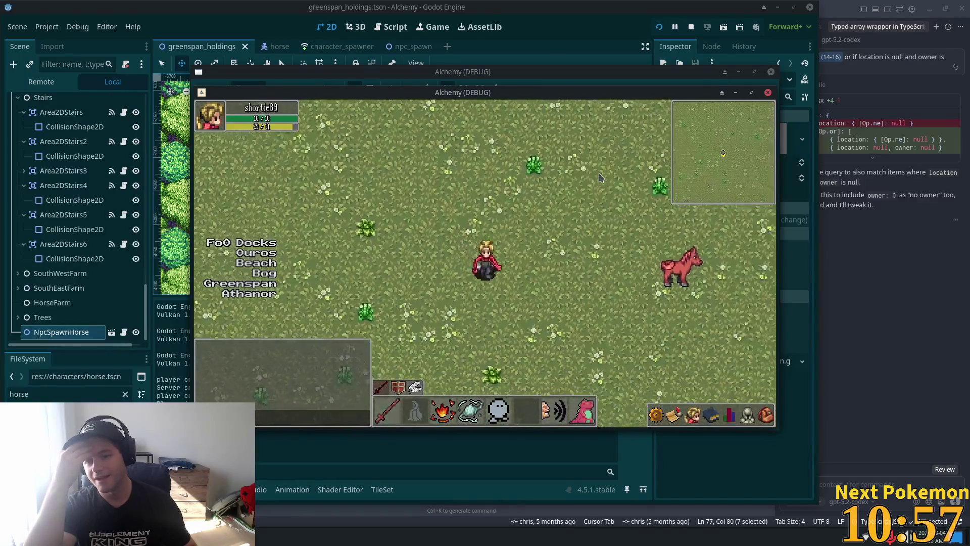
key("Right")
key("Right")
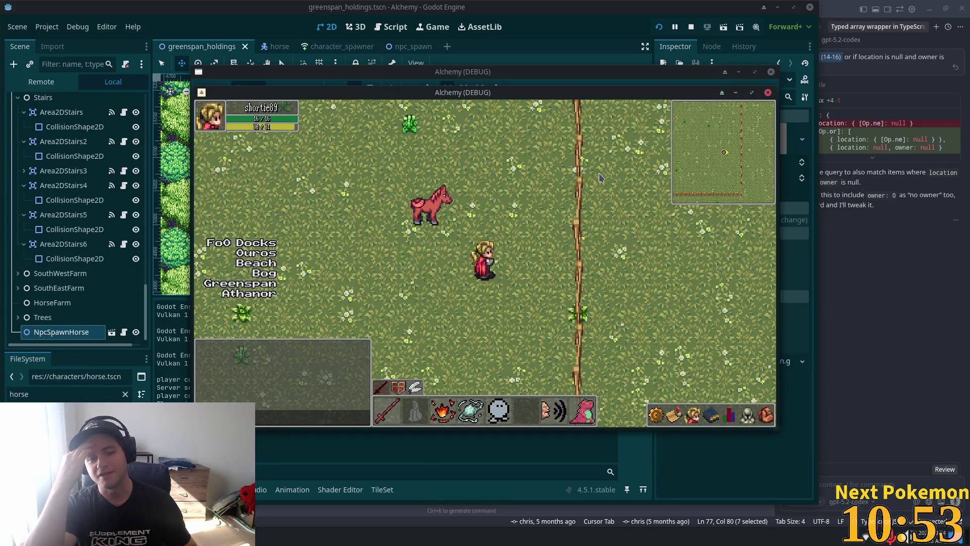
key("Left")
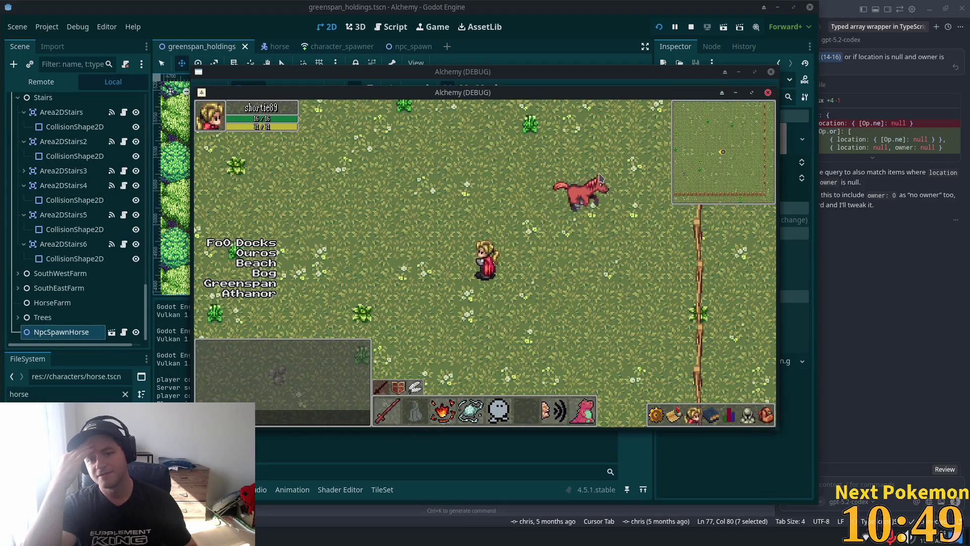
key("Right")
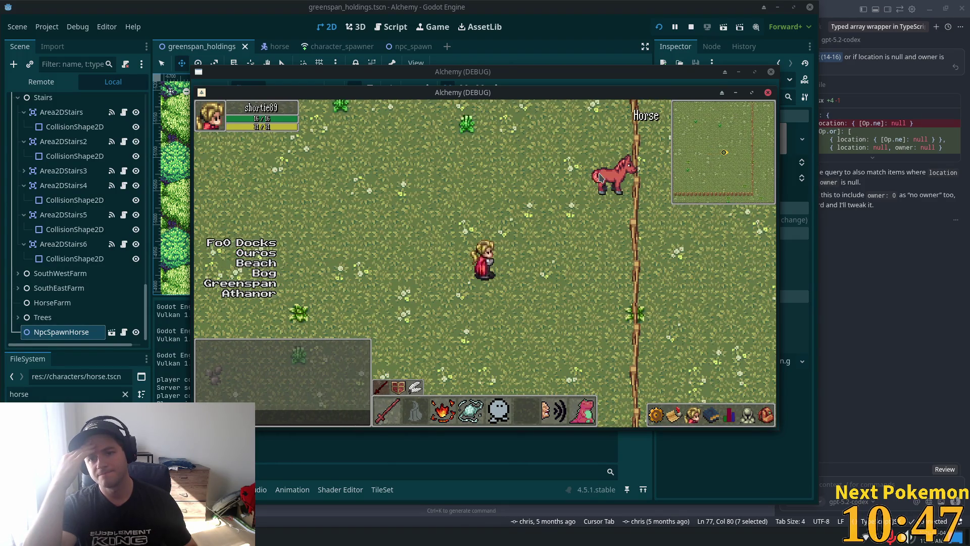
key("Right")
key("Up")
Step: Walk around the horse and fence to watch it roam, then stop the game
key("Up")
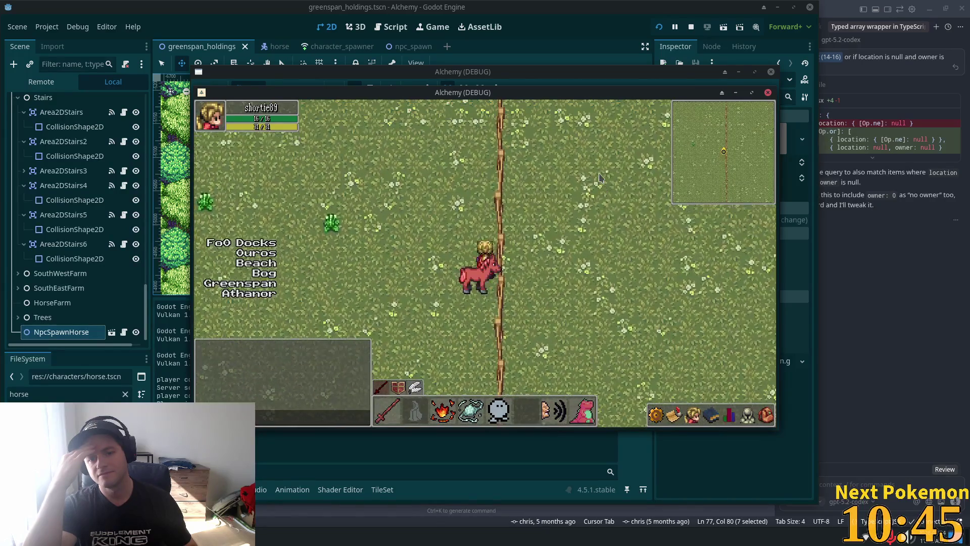
key("Down")
key("Left")
key("Up")
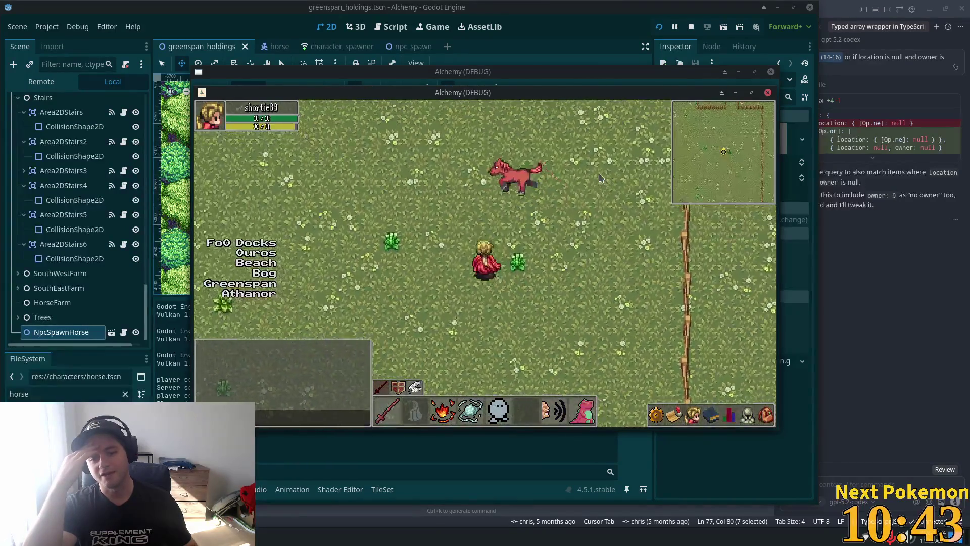
key("Left")
key("Up")
key("Up")
key("Right")
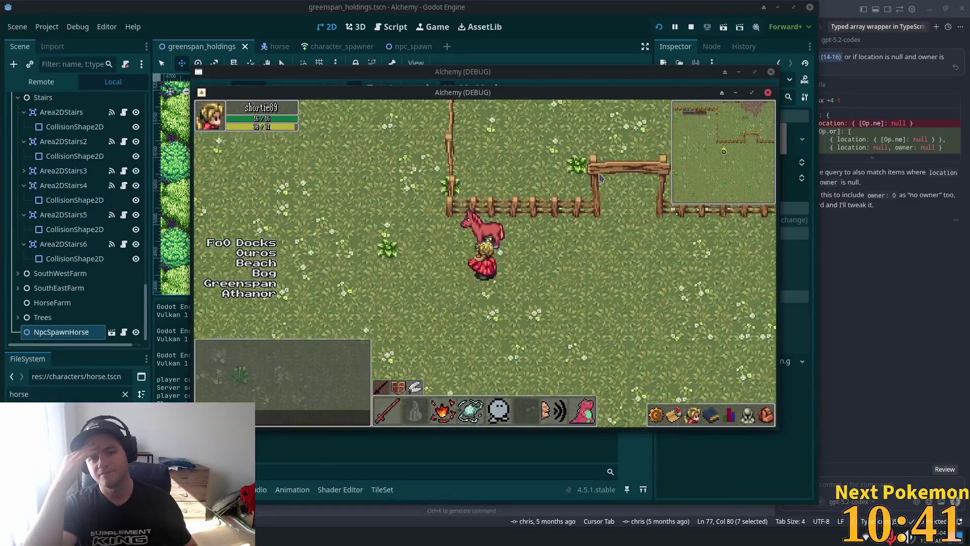
key("Down")
key("Up")
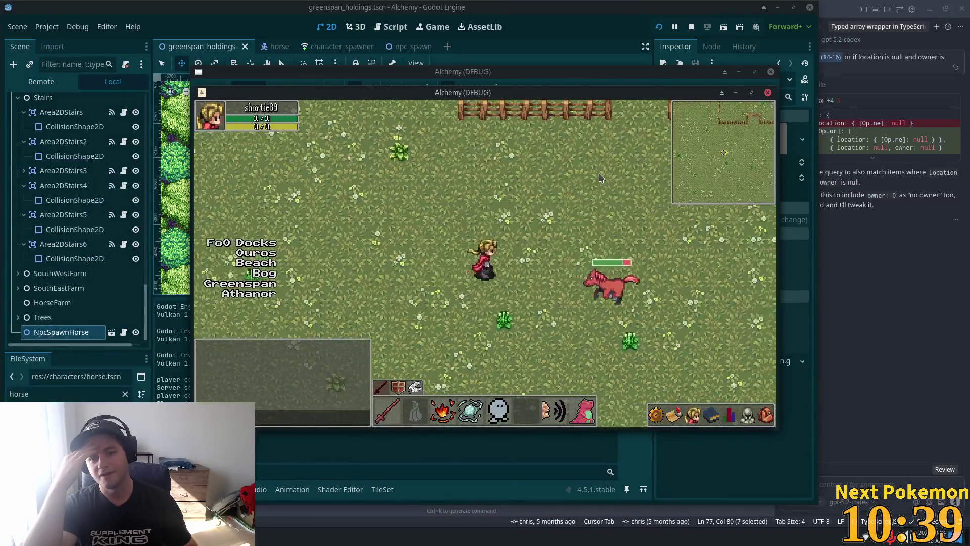
key("Down")
key("Right")
key("Down")
key("Right")
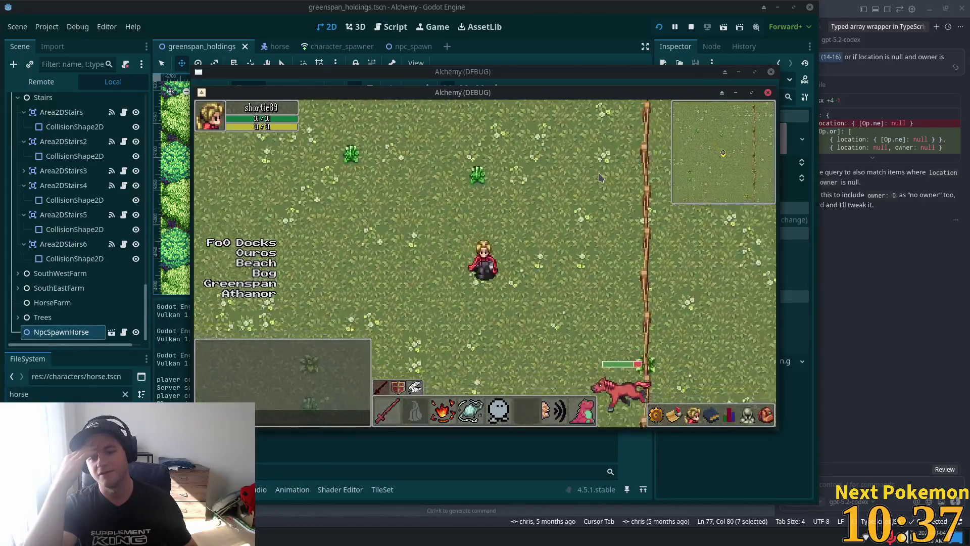
key("Down")
key("Right")
key("Up")
key("Right")
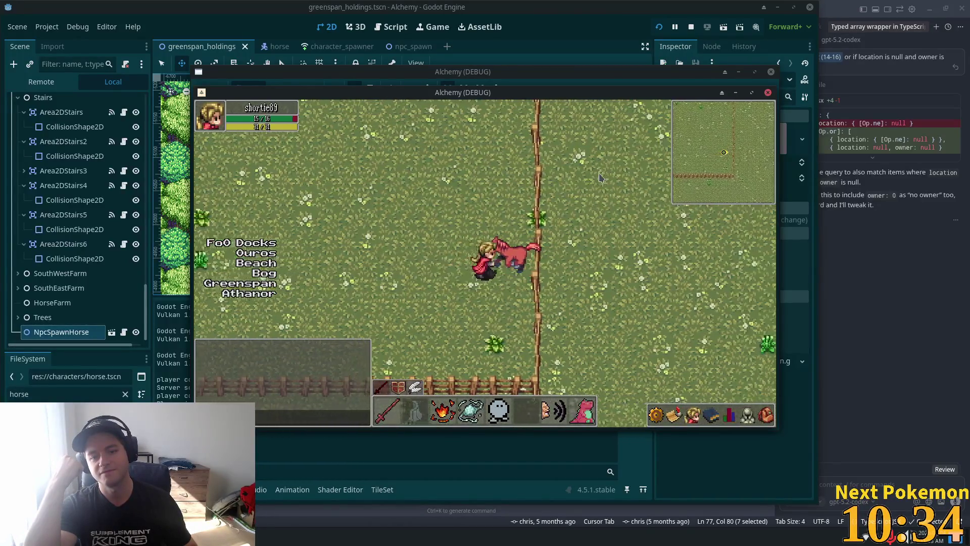
key("Left")
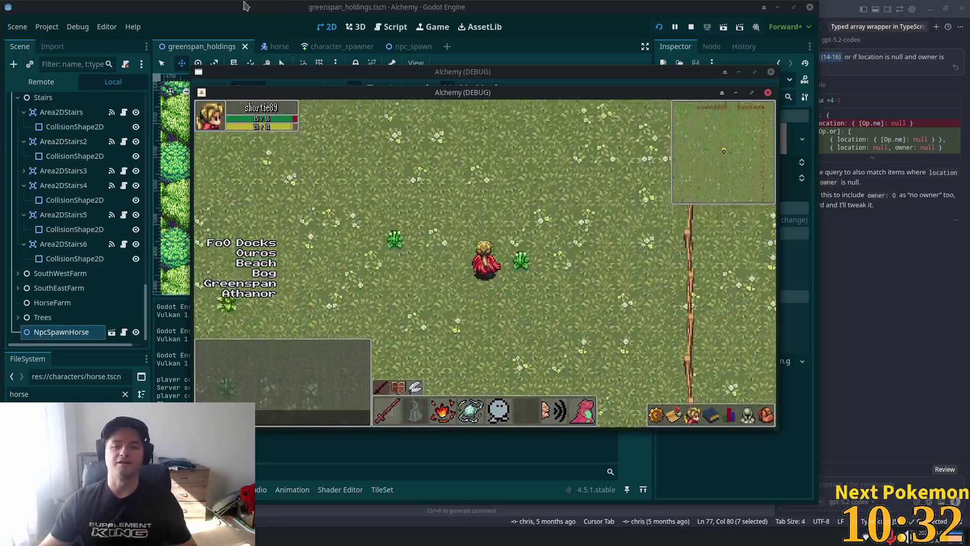
key("Up")
key("Right")
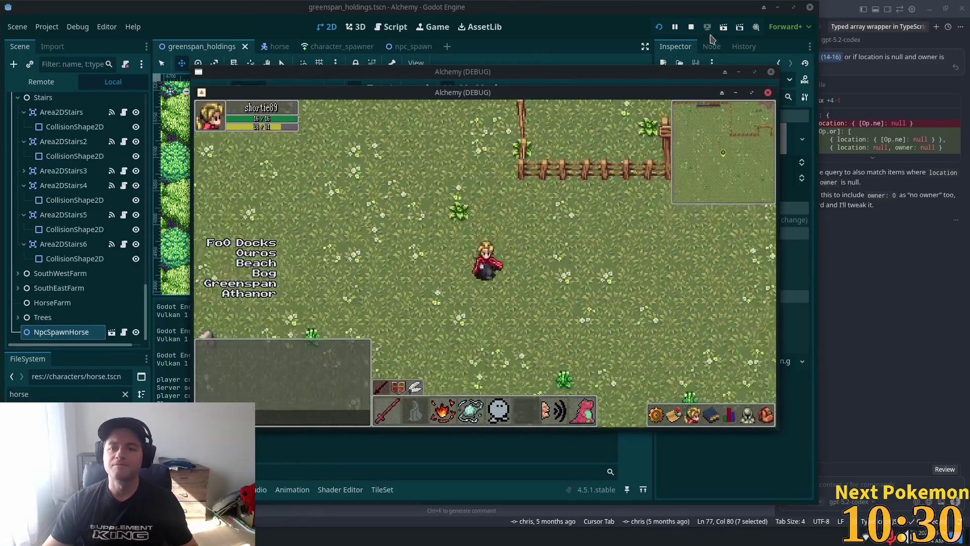
left_click(691, 27)
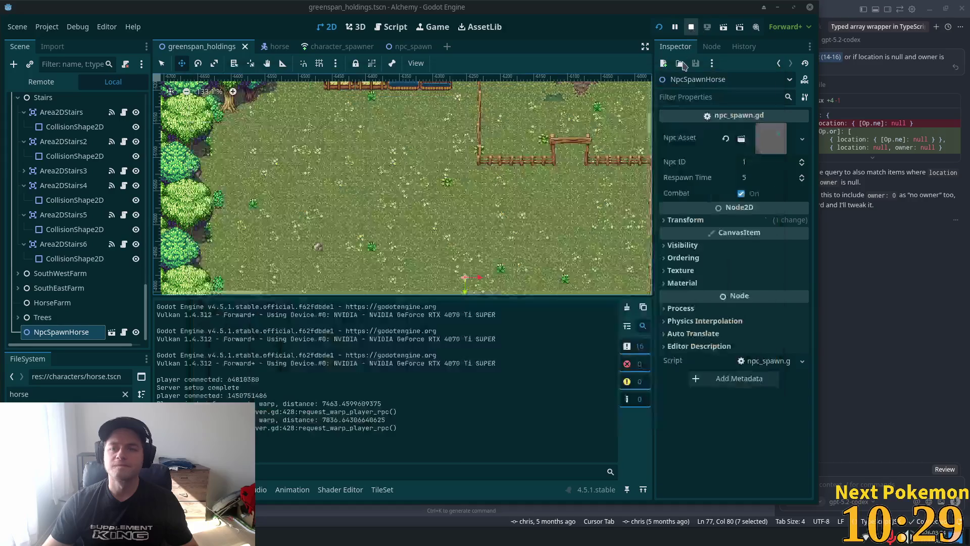
Step: Collapse the Foliage, Roofs, Interior and InteriorLevel2 groups, then switch to the horse scene
scroll(76, 192, "up", 5)
scroll(76, 212, "up", 10)
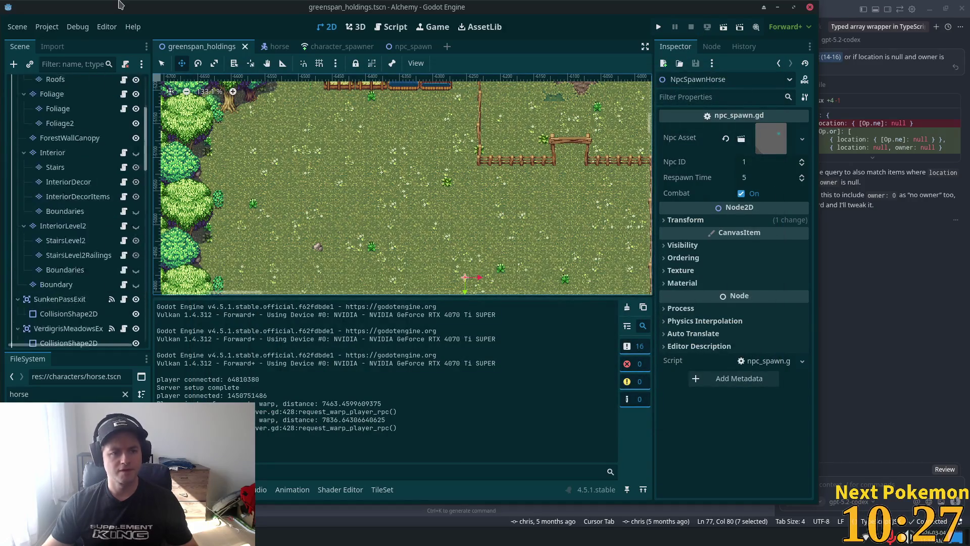
left_click(24, 229)
left_click(24, 201)
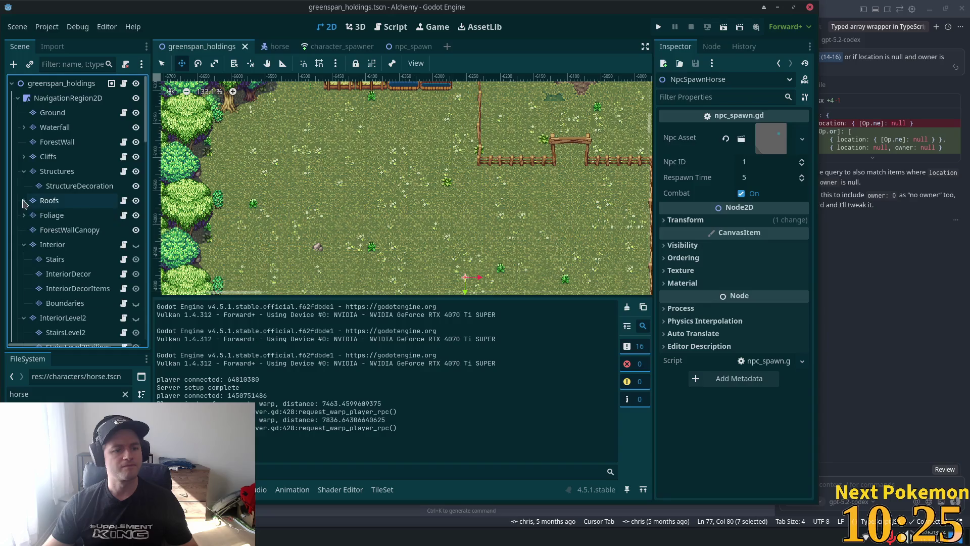
left_click(24, 245)
left_click(23, 260)
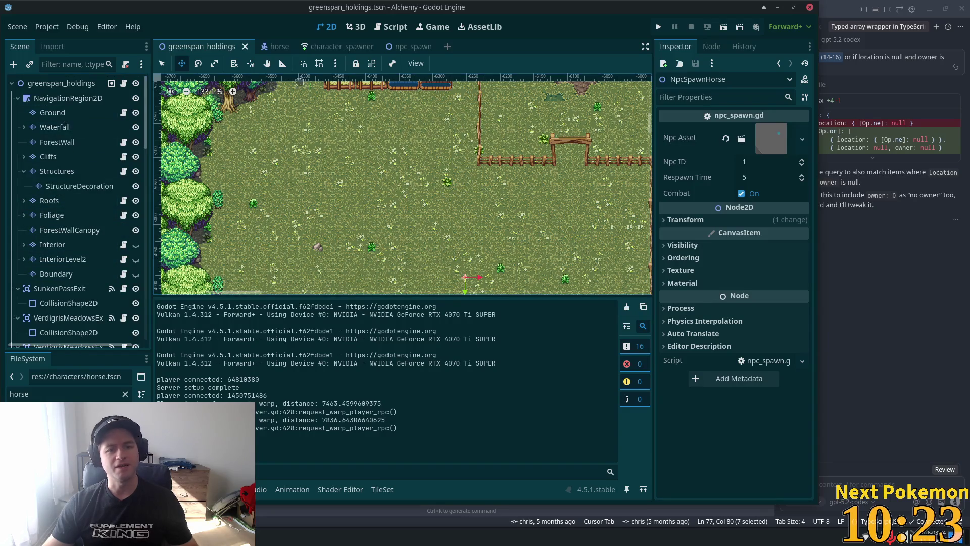
left_click(277, 46)
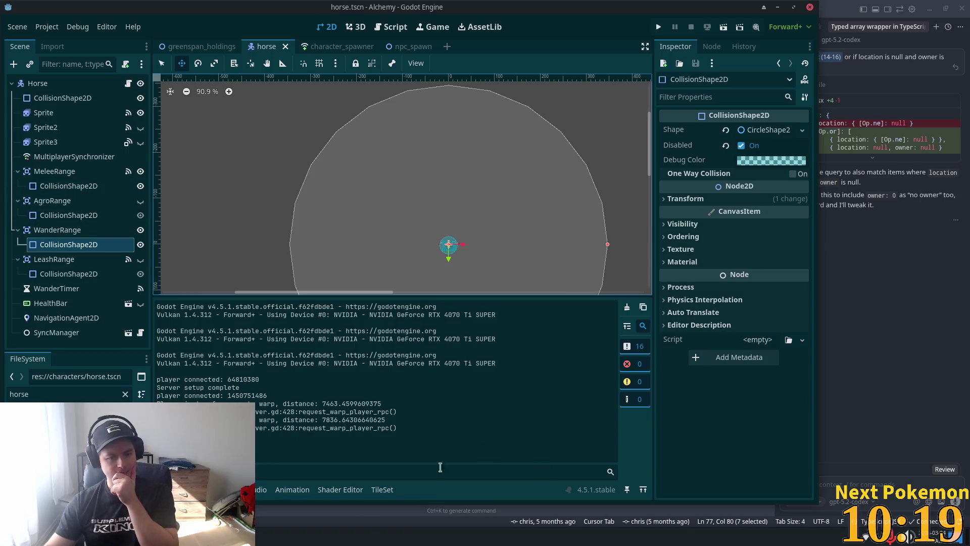
key("alt+Tab")
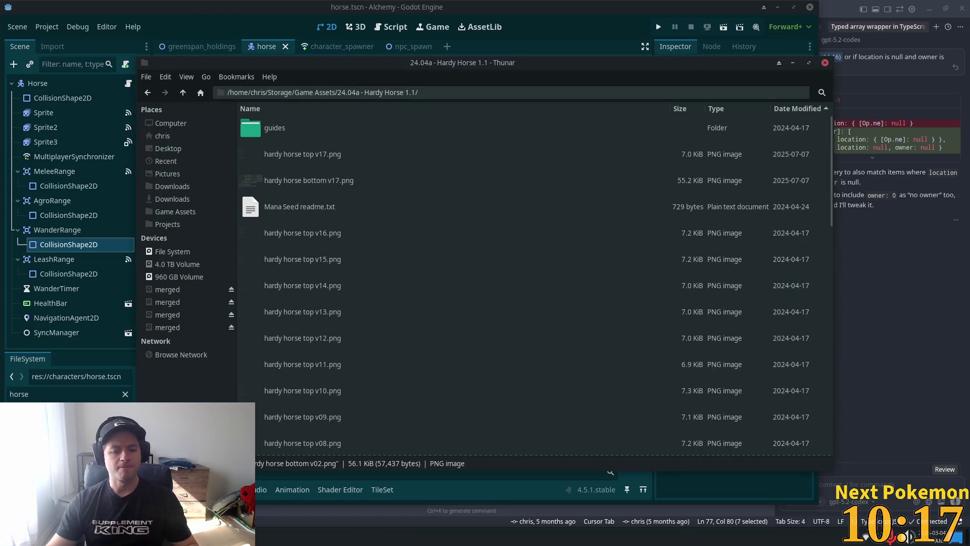
double_click(347, 233)
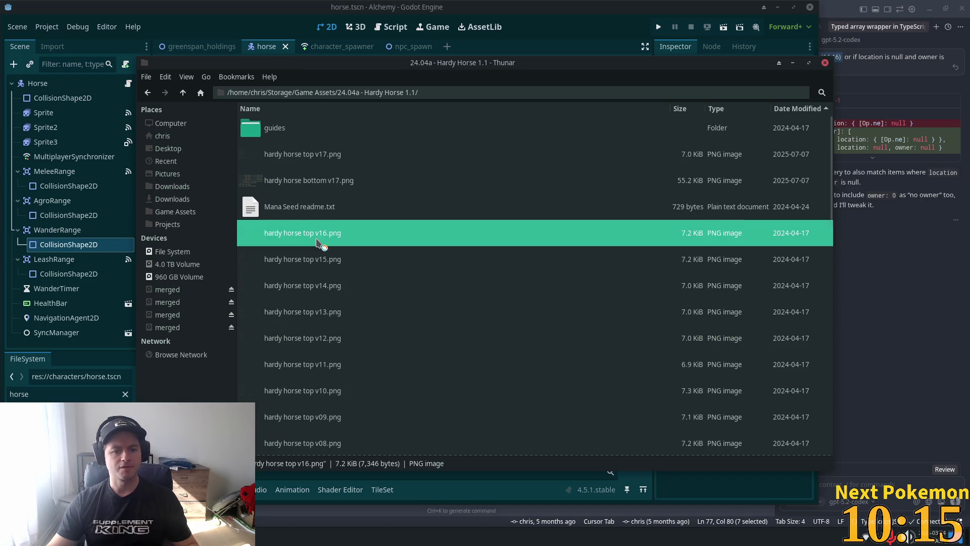
left_click(737, 131)
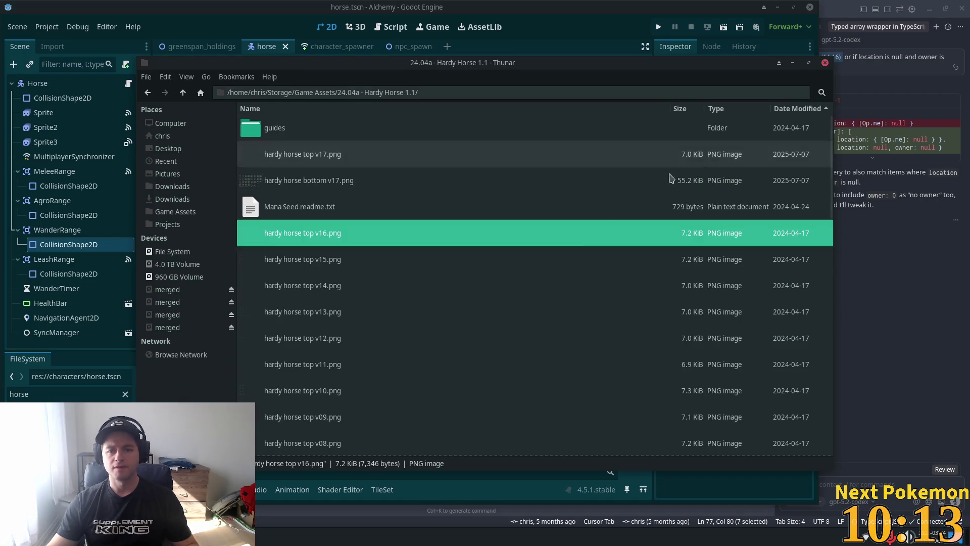
scroll(449, 347, "down", 5)
double_click(438, 370)
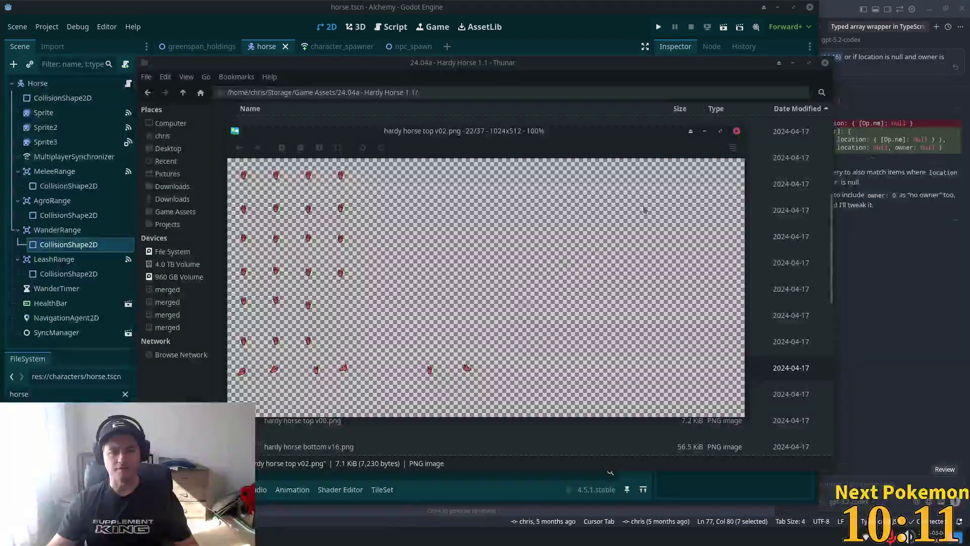
left_click(736, 131)
scroll(328, 343, "down", 2)
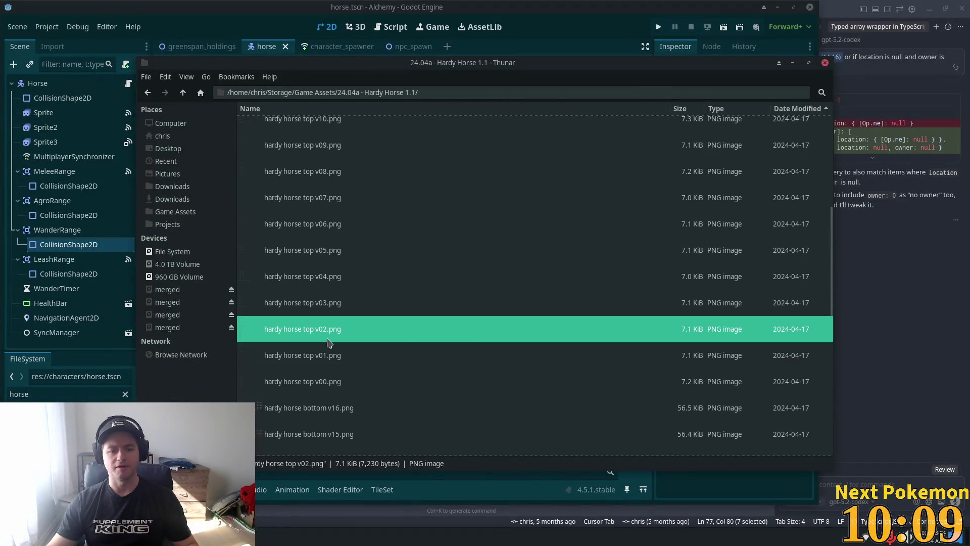
double_click(331, 340)
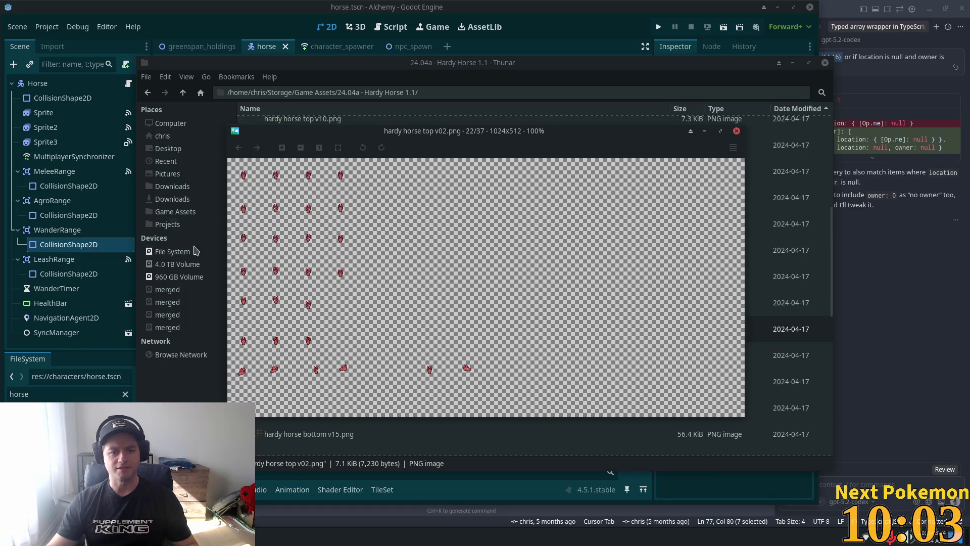
left_click(737, 131)
scroll(384, 339, "down", 5)
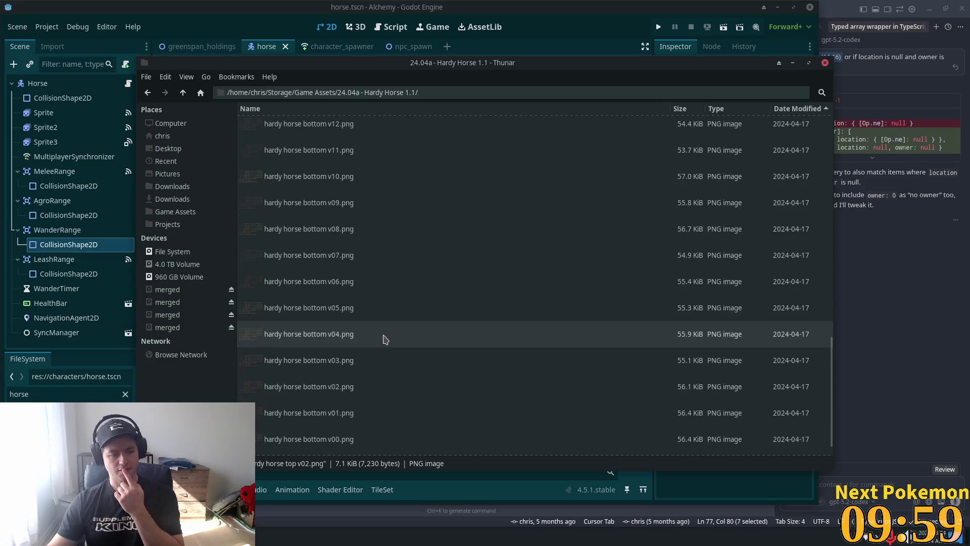
scroll(384, 338, "down", 3)
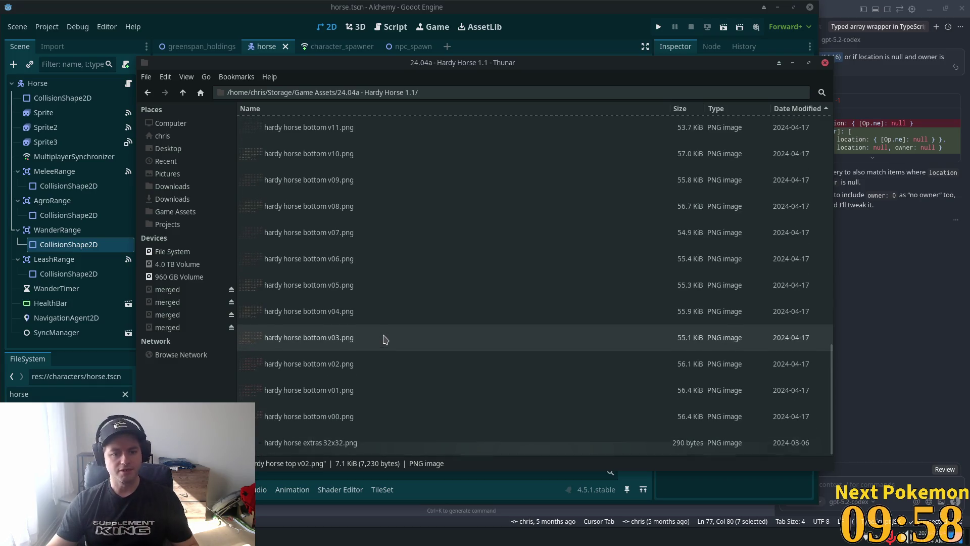
double_click(326, 373)
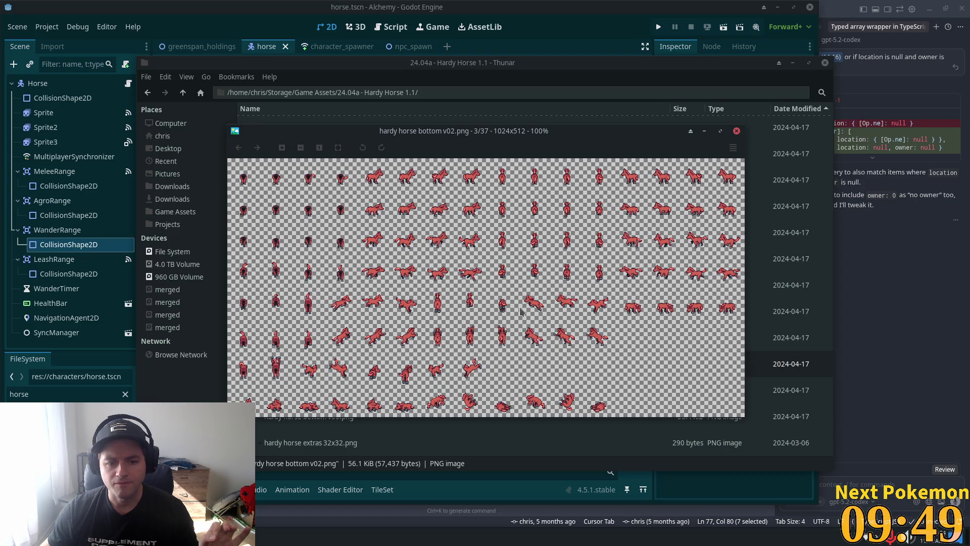
left_click(737, 131)
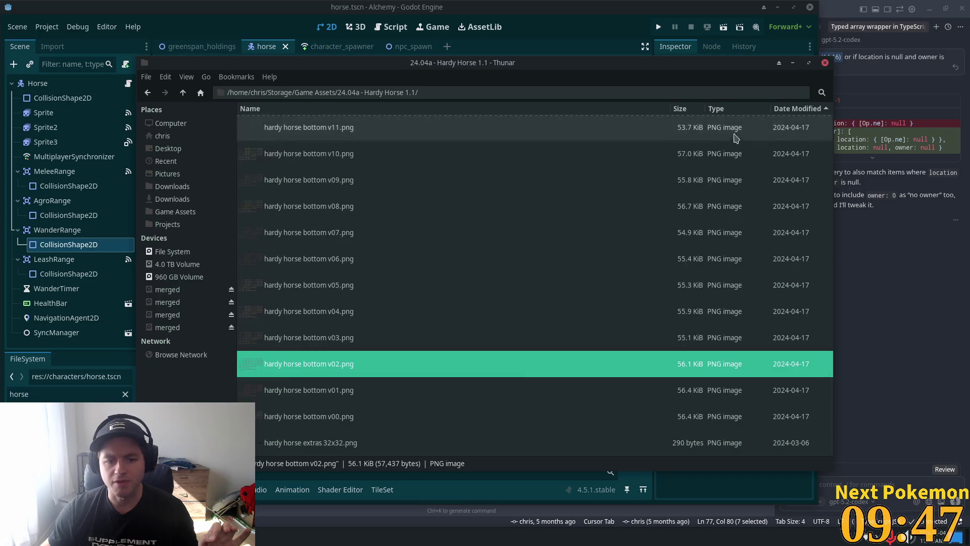
left_click(271, 443)
double_click(271, 444)
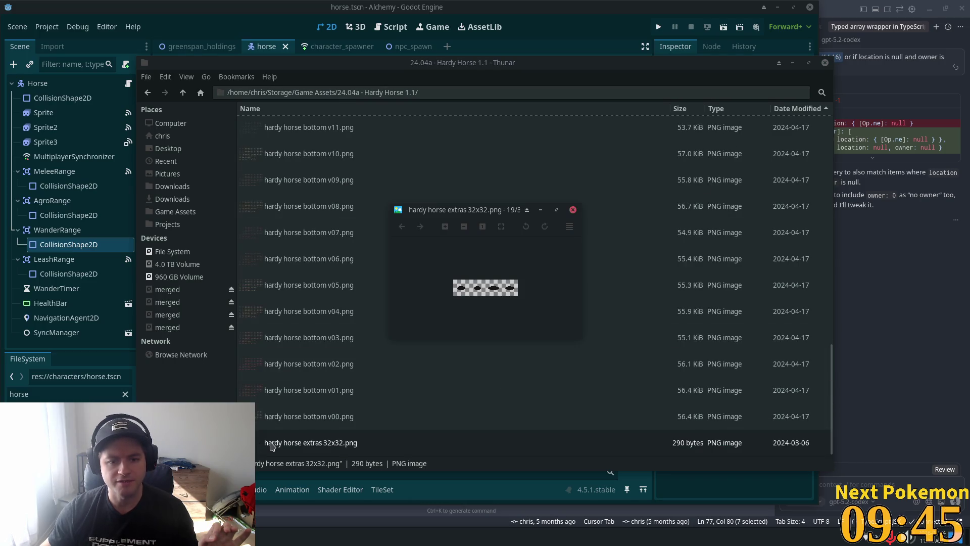
scroll(489, 293, "up", 5)
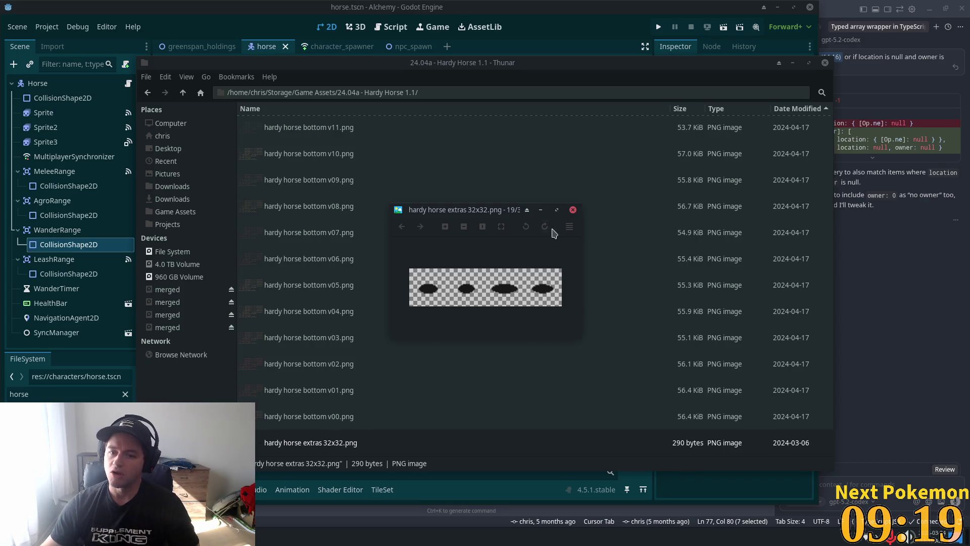
left_click(572, 209)
left_click(631, 9)
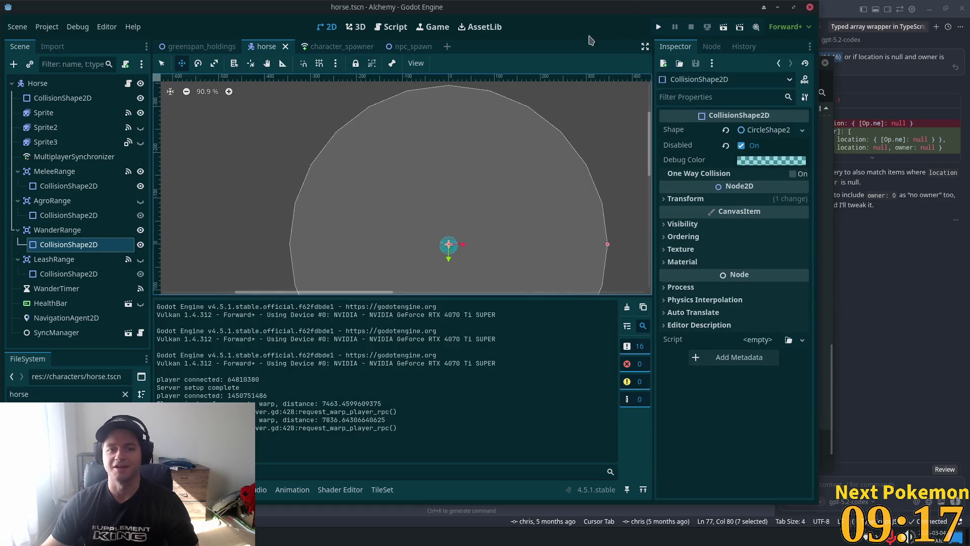
Step: Find and open player.tscn through the quick file search
key("shift+alt+o")
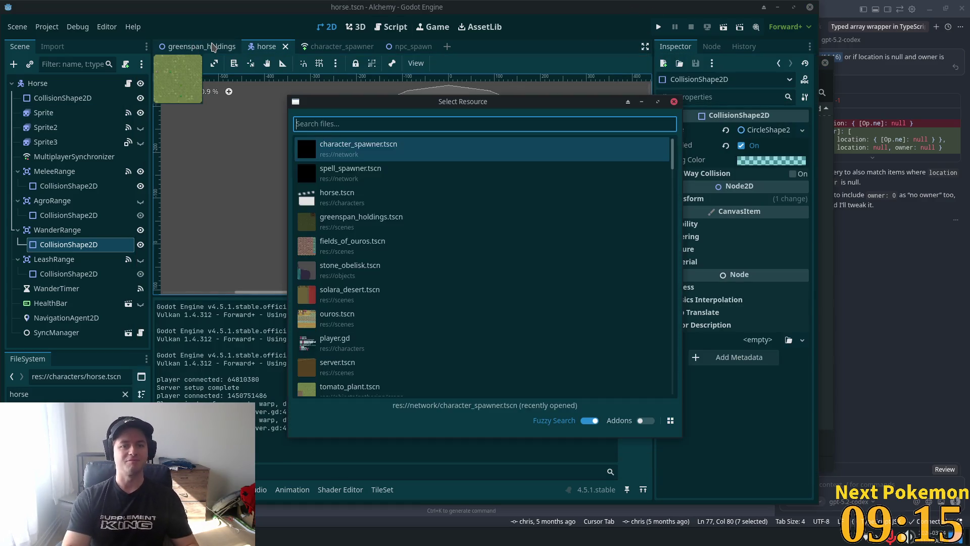
type("player")
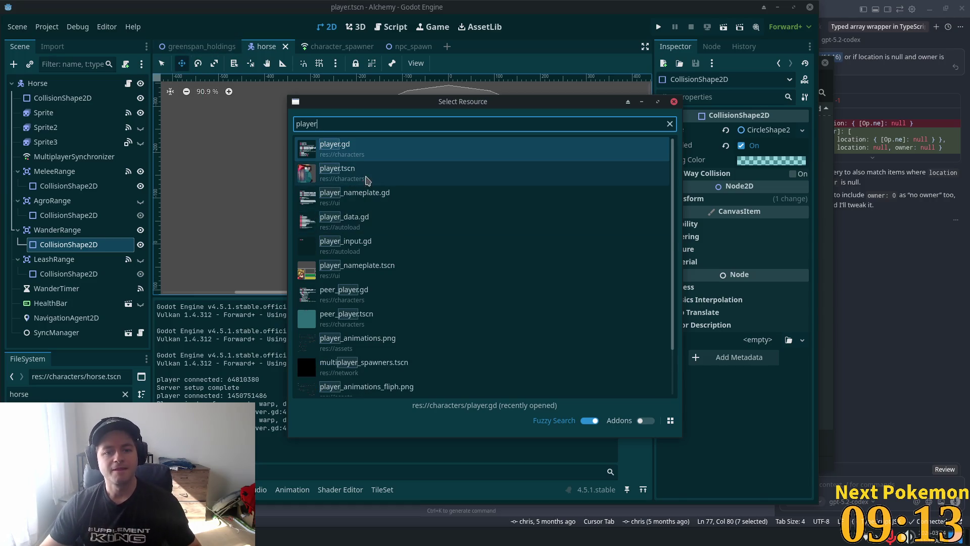
double_click(366, 177)
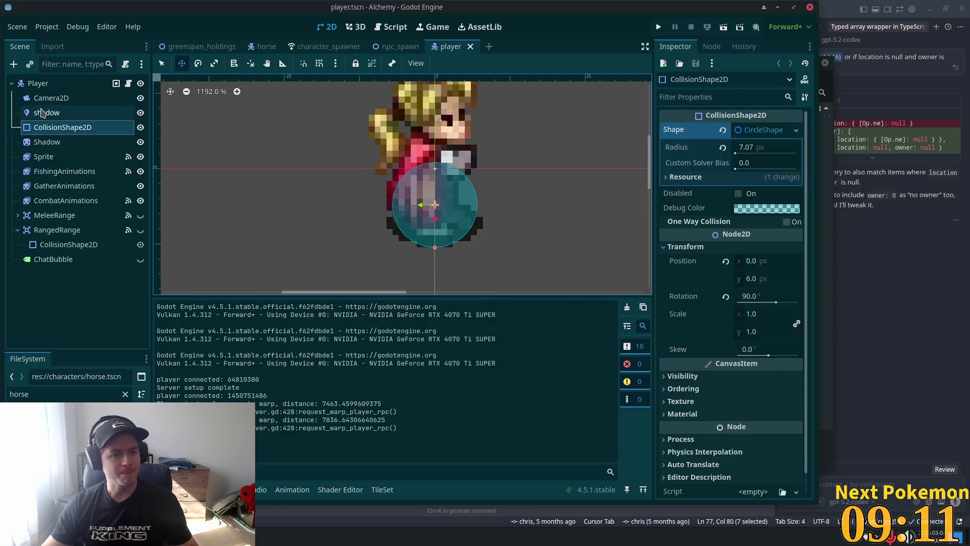
Step: Copy the player's Shadow node for the horse and return to the horse scene
left_click(66, 112)
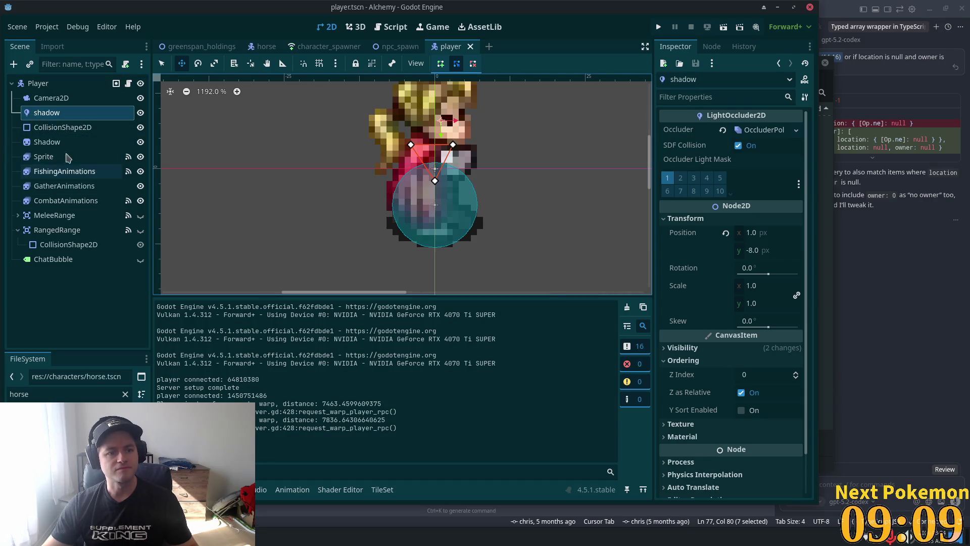
left_click(47, 142)
scroll(260, 204, "down", 1)
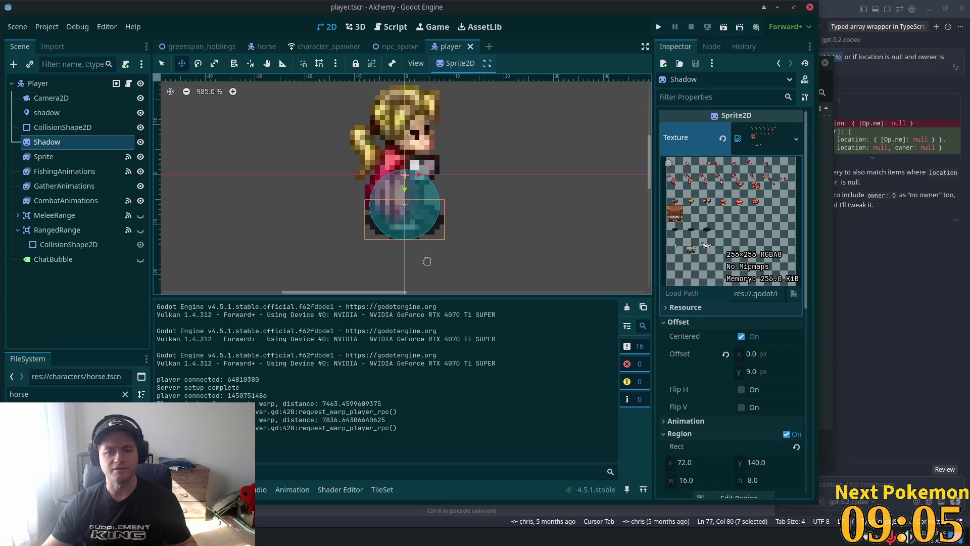
right_click(54, 142)
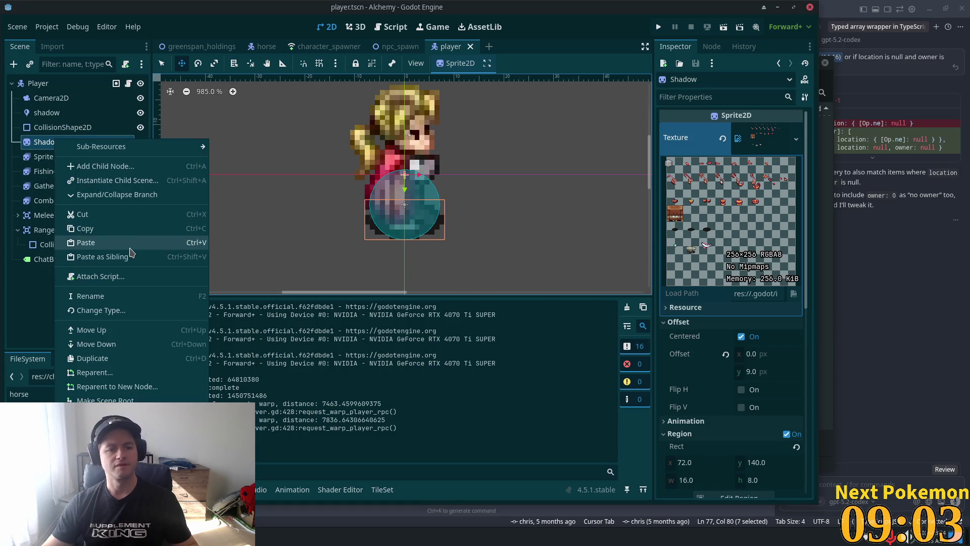
left_click(157, 238)
left_click(263, 46)
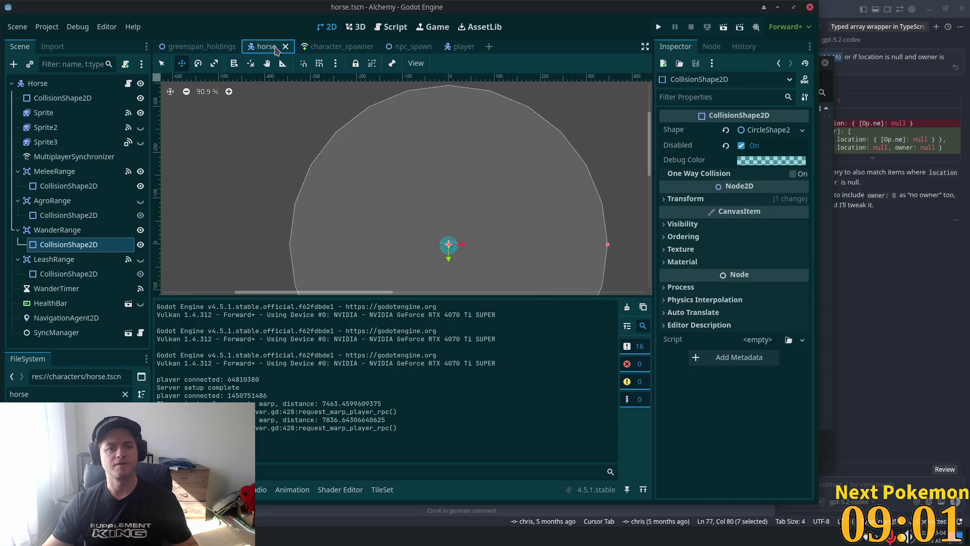